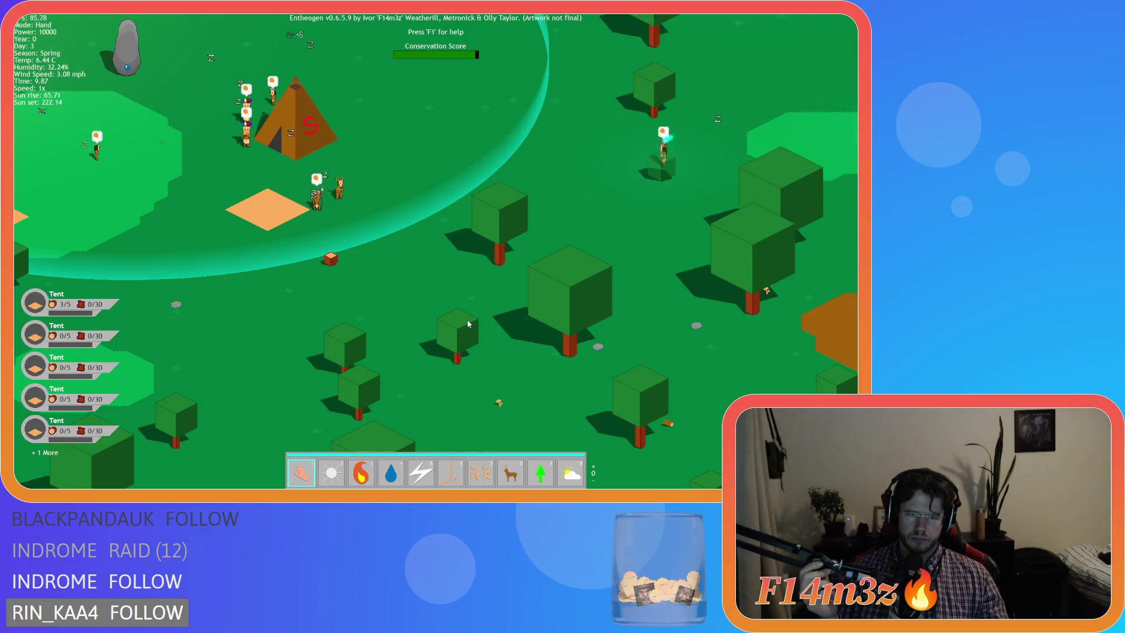
pyautogui.press('Escape')
pyautogui.press('Return')
pyautogui.press('Escape')
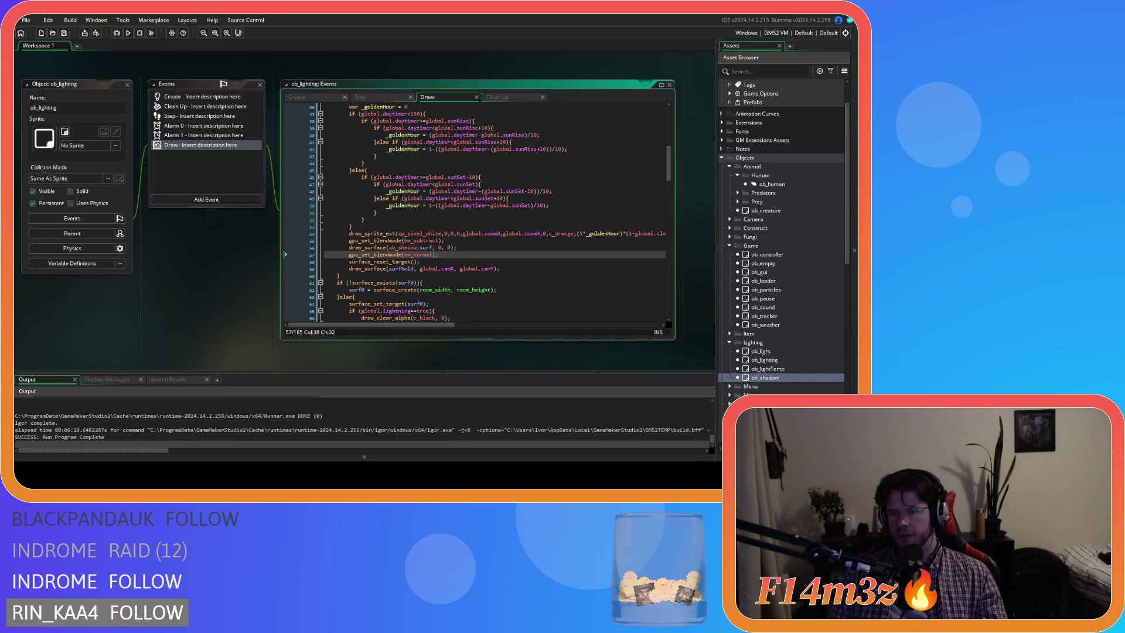
pyautogui.doubleClick(767, 254)
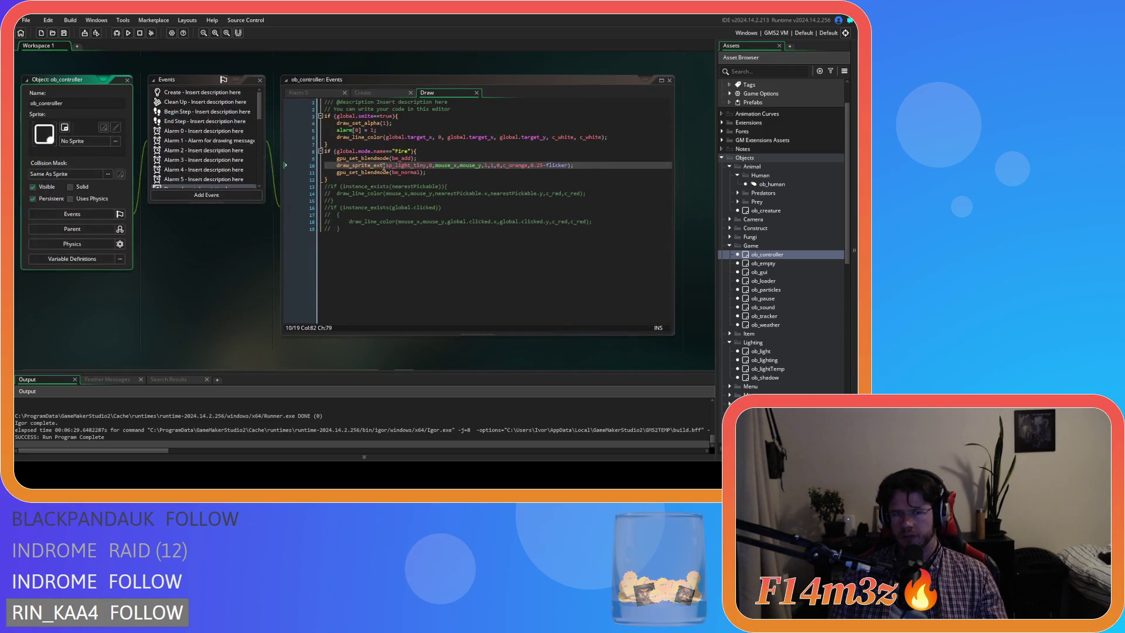
pyautogui.click(345, 93)
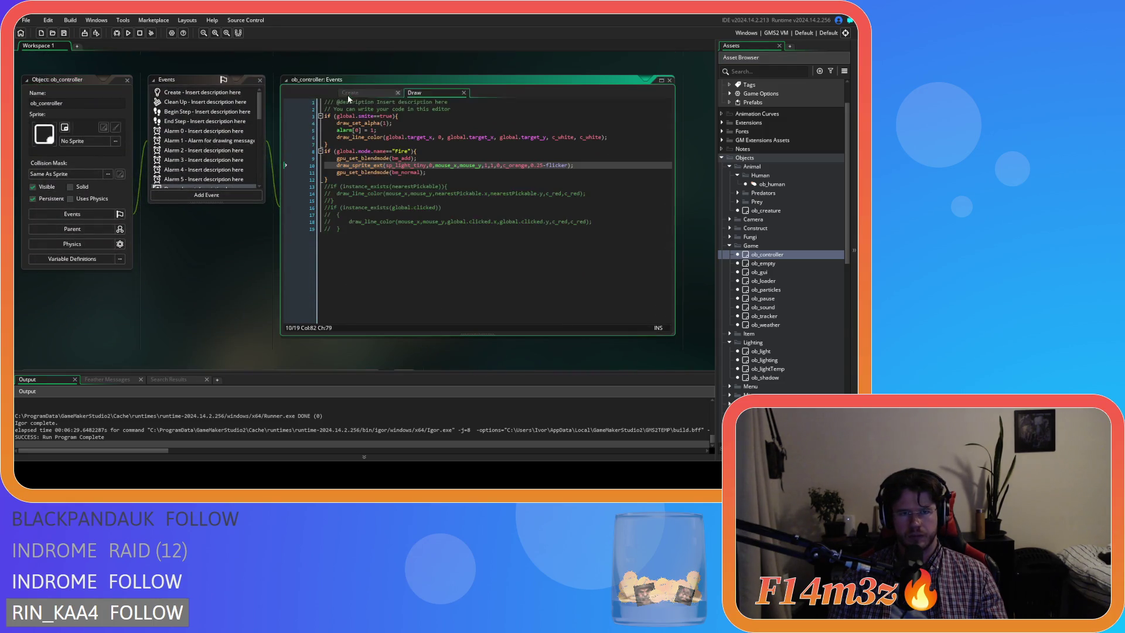
pyautogui.click(307, 94)
pyautogui.moveTo(669, 111); pyautogui.dragTo(653, 324)
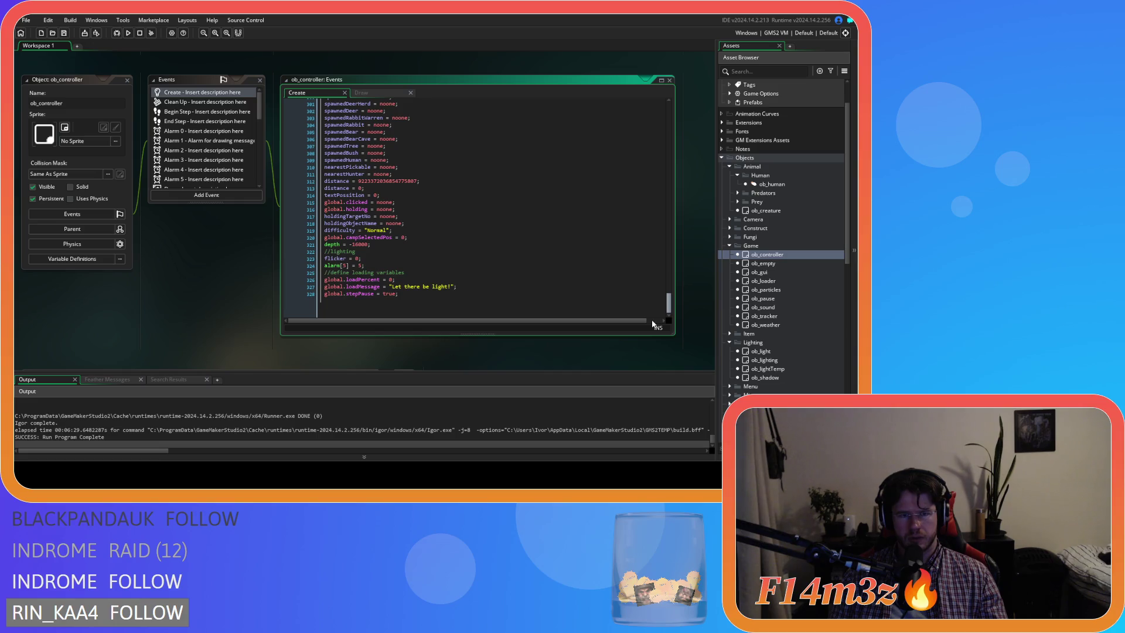
pyautogui.click(388, 263)
pyautogui.press('Return')
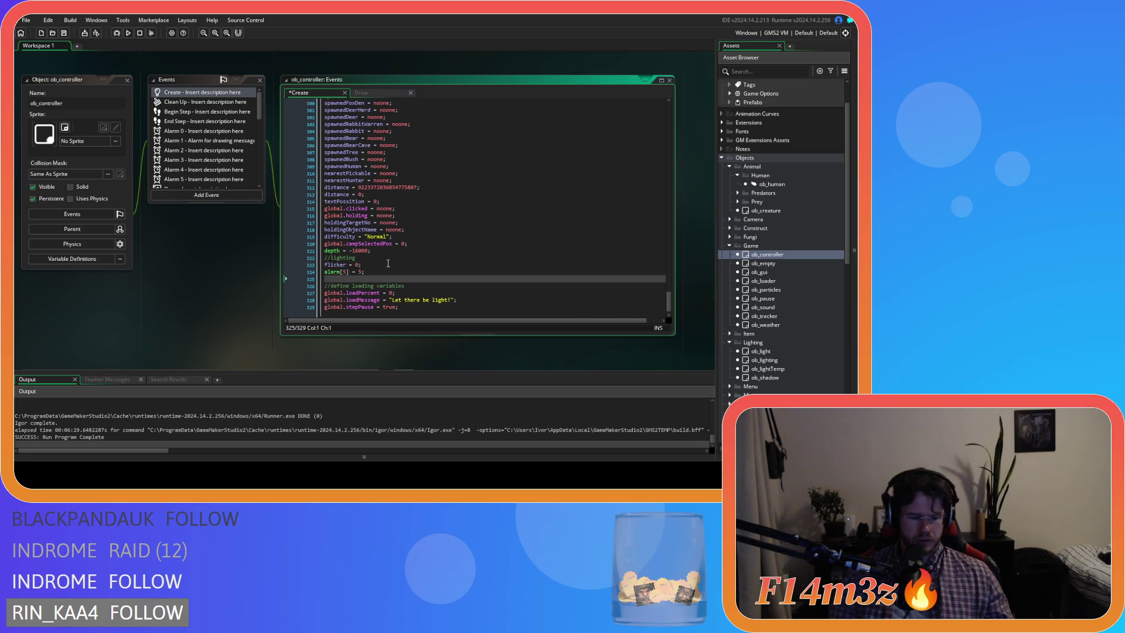
pyautogui.write('global.surf')
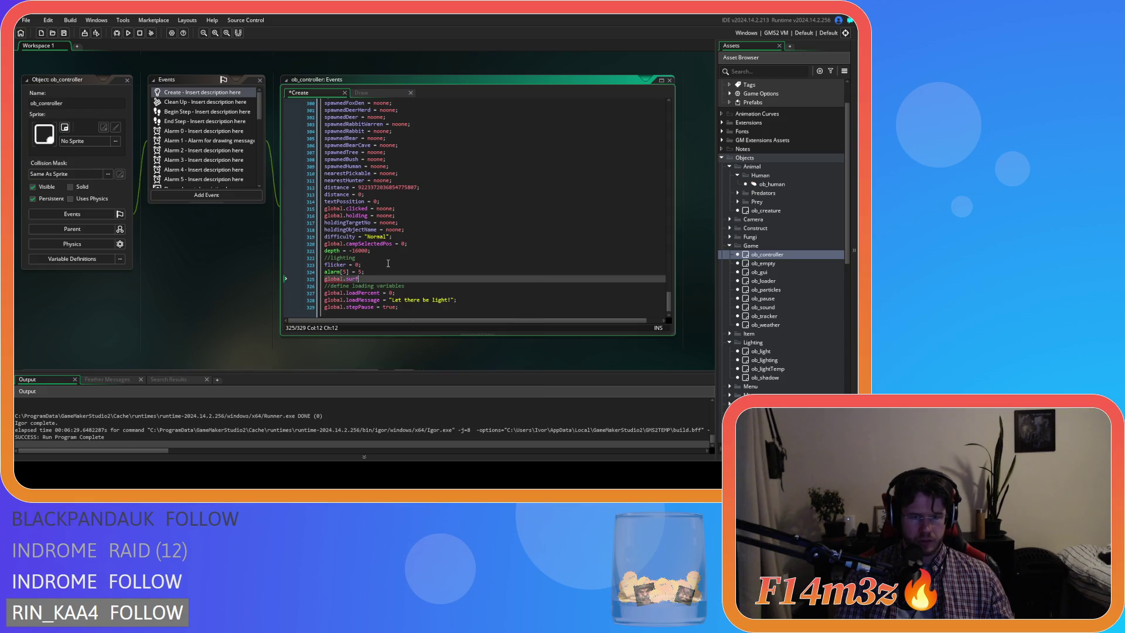
pyautogui.write('Sprites = -1;')
pyautogui.hotkey('ctrl', 's')
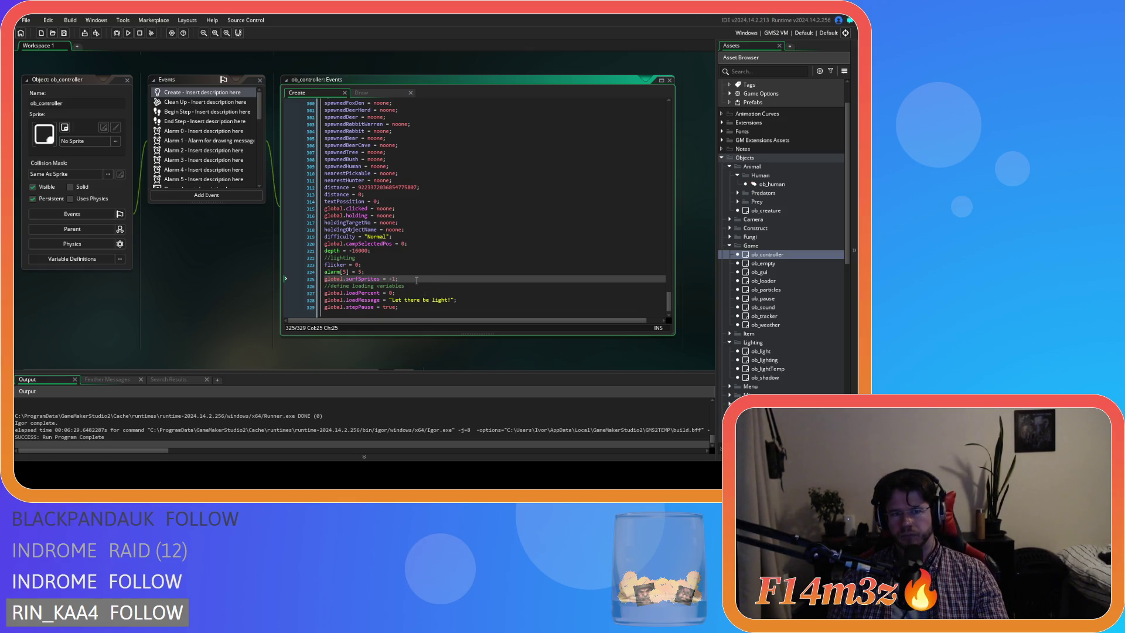
pyautogui.click(371, 94)
pyautogui.click(347, 195)
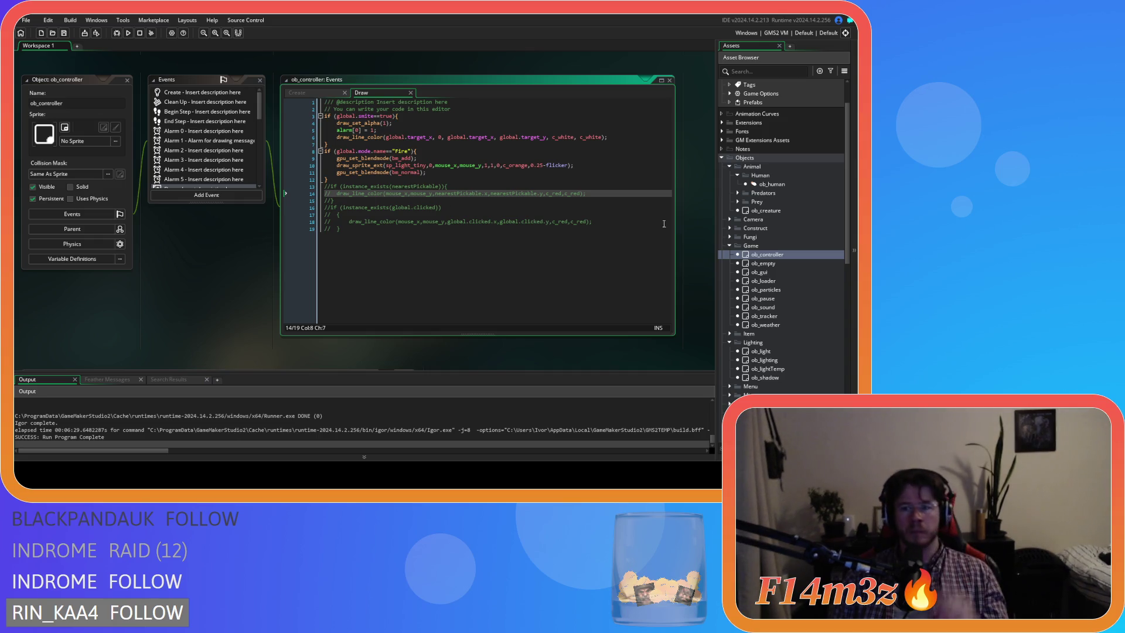
pyautogui.click(181, 122)
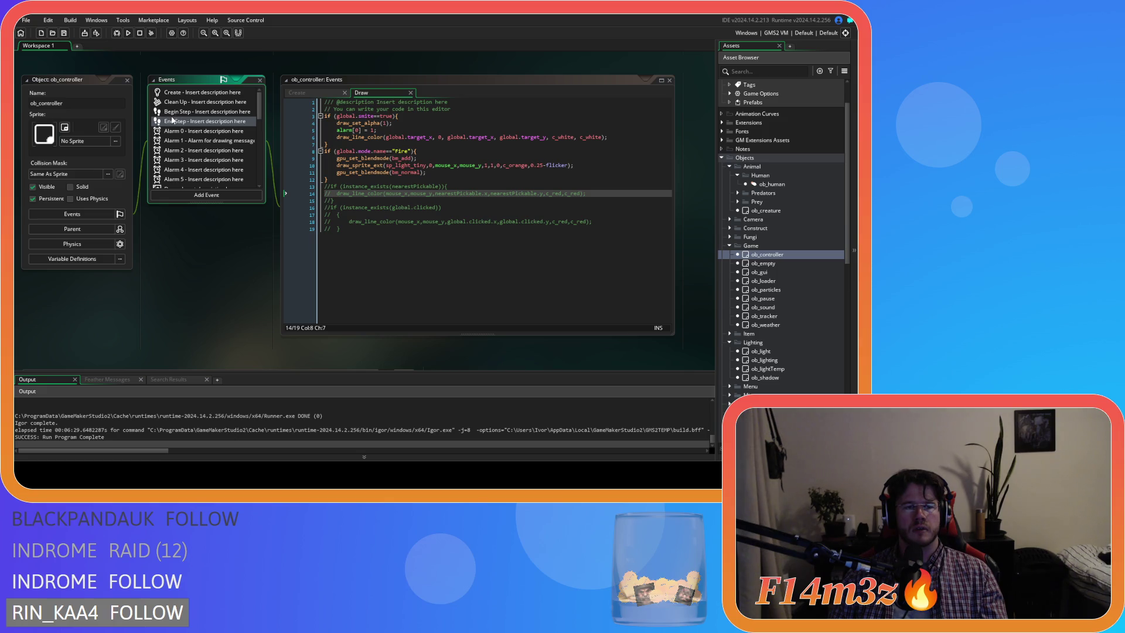
pyautogui.doubleClick(176, 114)
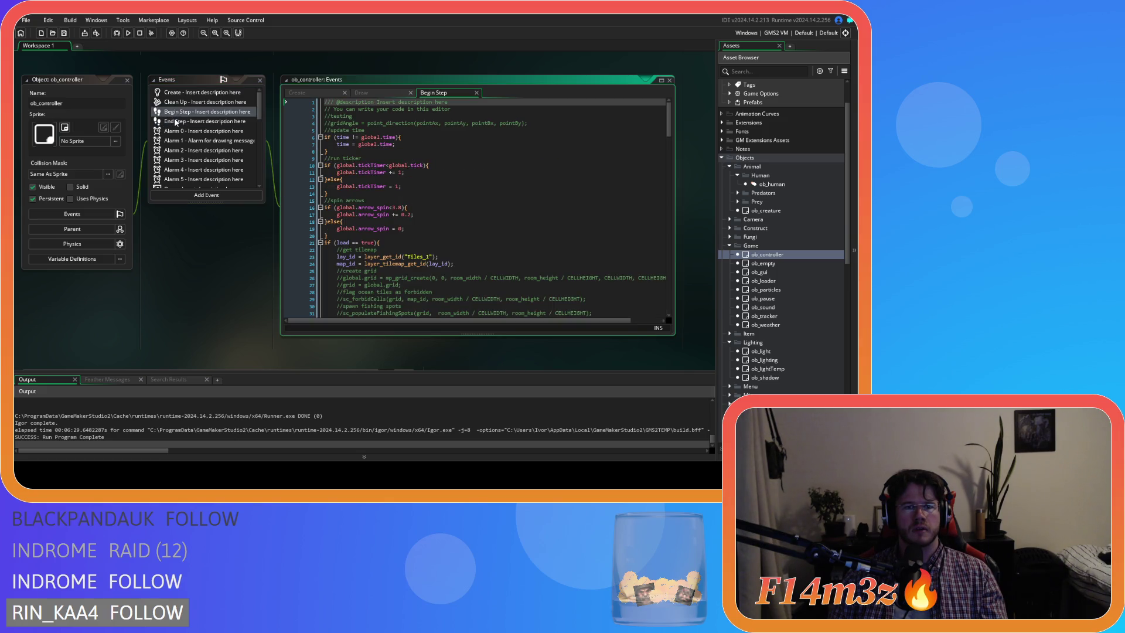
pyautogui.doubleClick(176, 122)
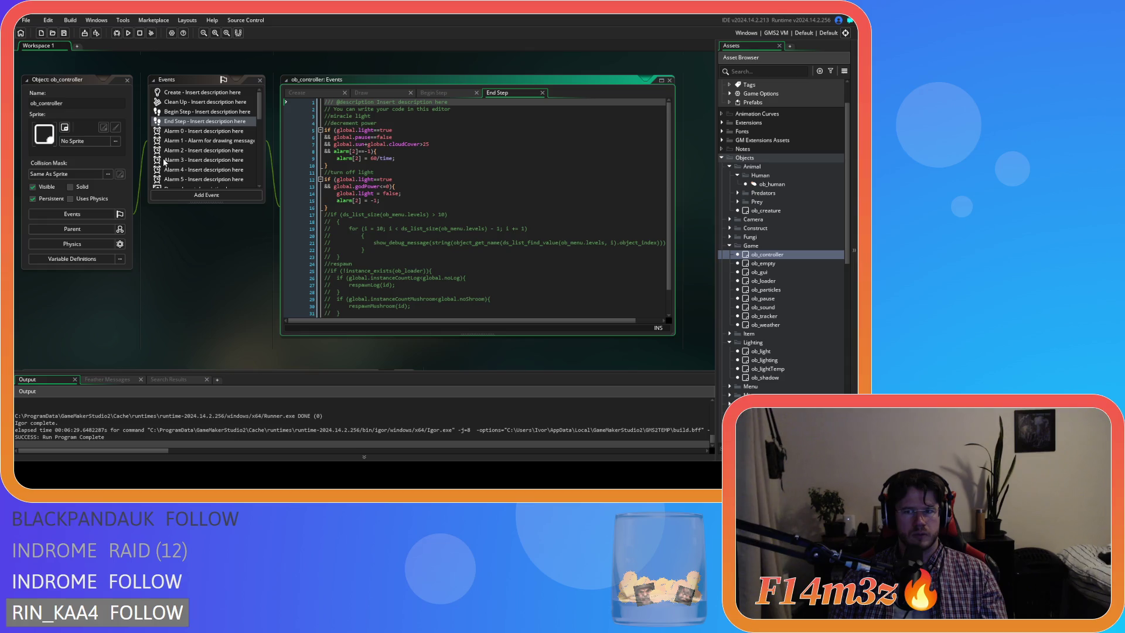
pyautogui.click(183, 116)
pyautogui.scroll(-5, 577, 218)
pyautogui.scroll(5, 578, 218)
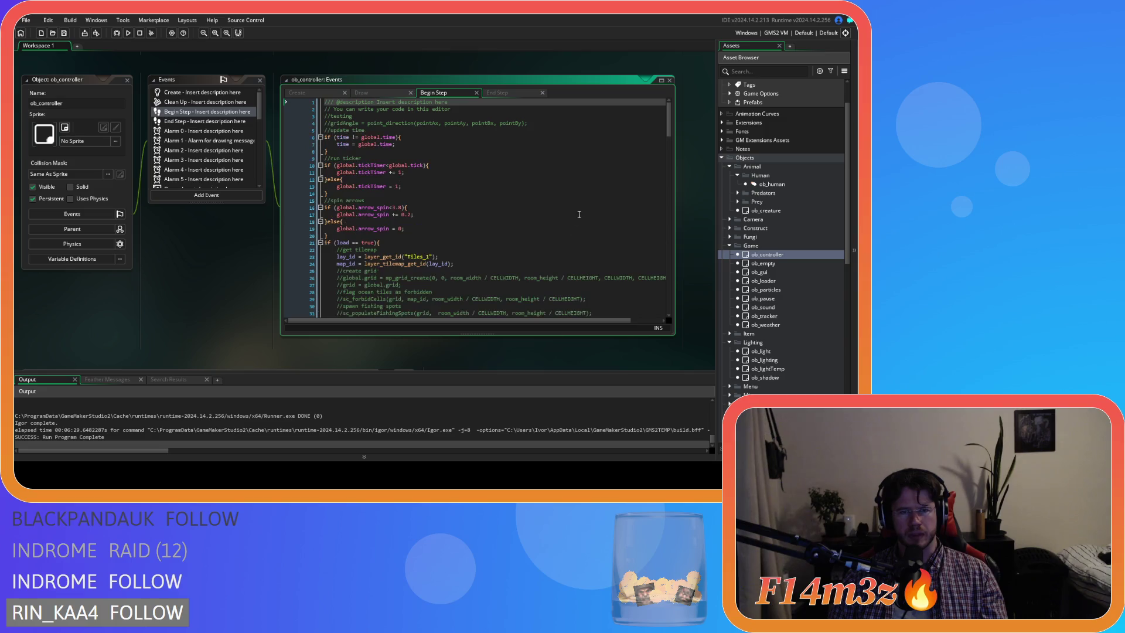
pyautogui.moveTo(669, 126)
pyautogui.mouseDown()
pyautogui.moveTo(671, 307)
pyautogui.moveTo(668, 108)
pyautogui.mouseUp()
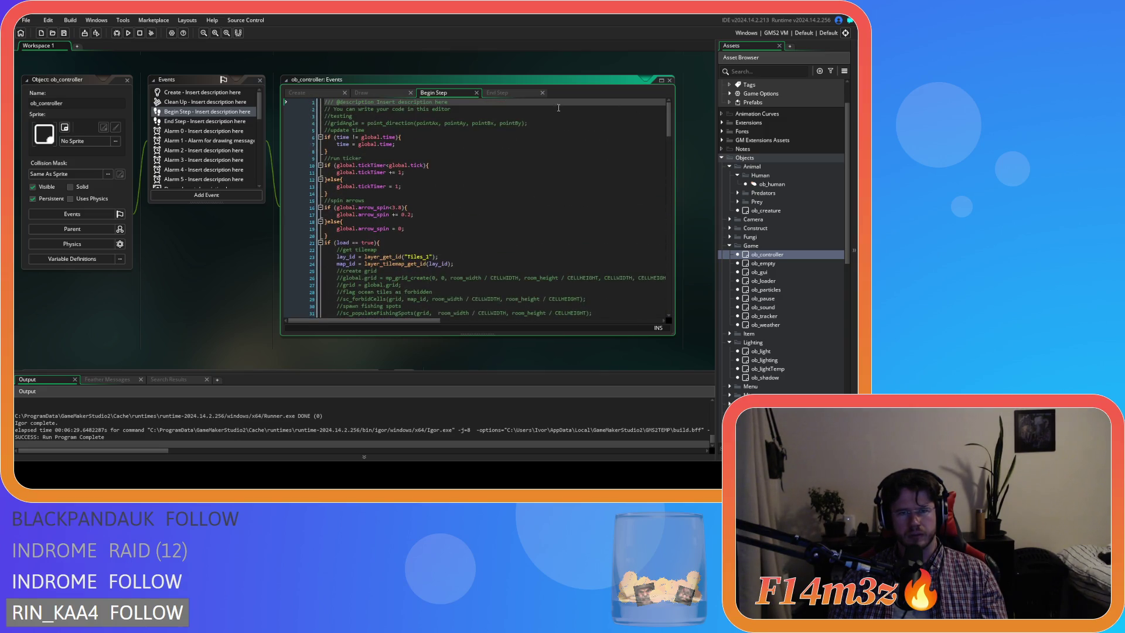
pyautogui.click(477, 93)
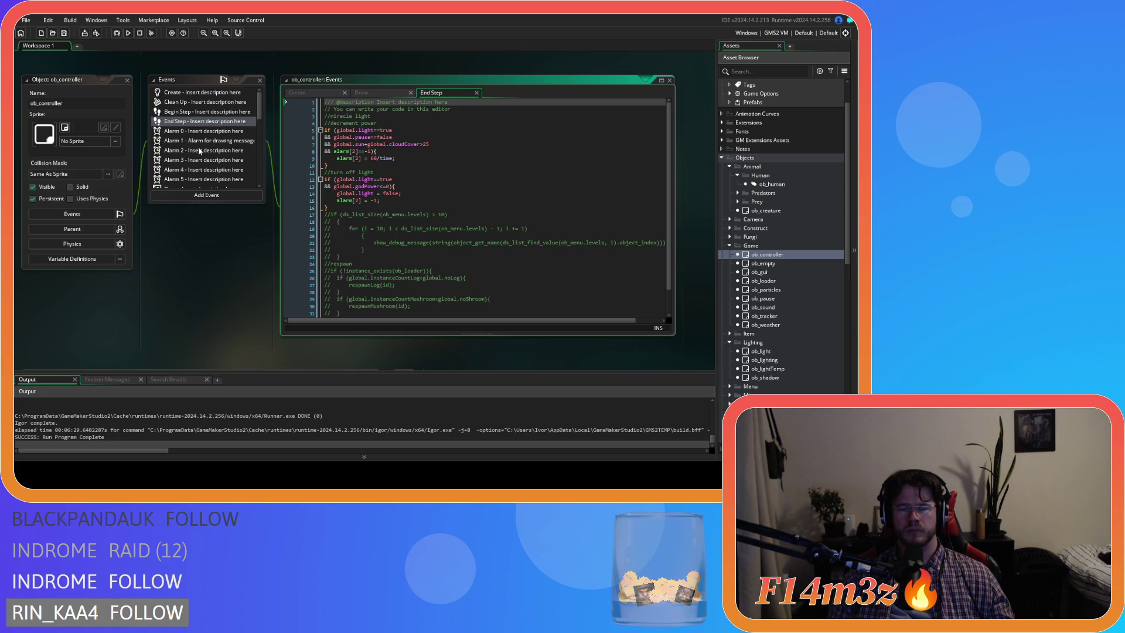
pyautogui.click(370, 91)
pyautogui.click(425, 91)
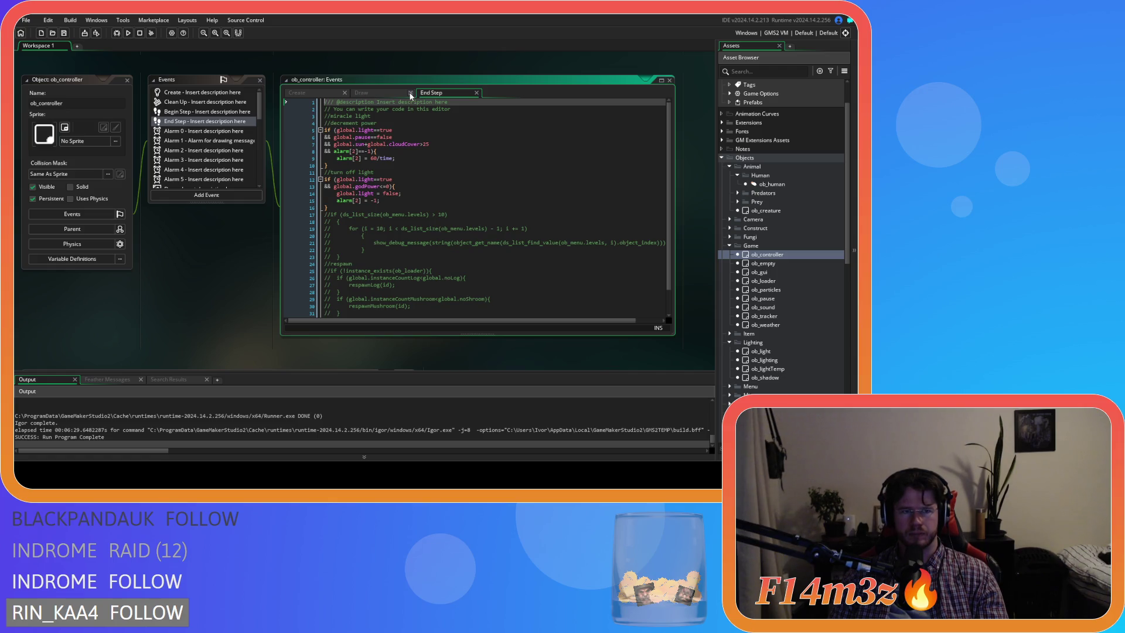
pyautogui.scroll(-10, 208, 178)
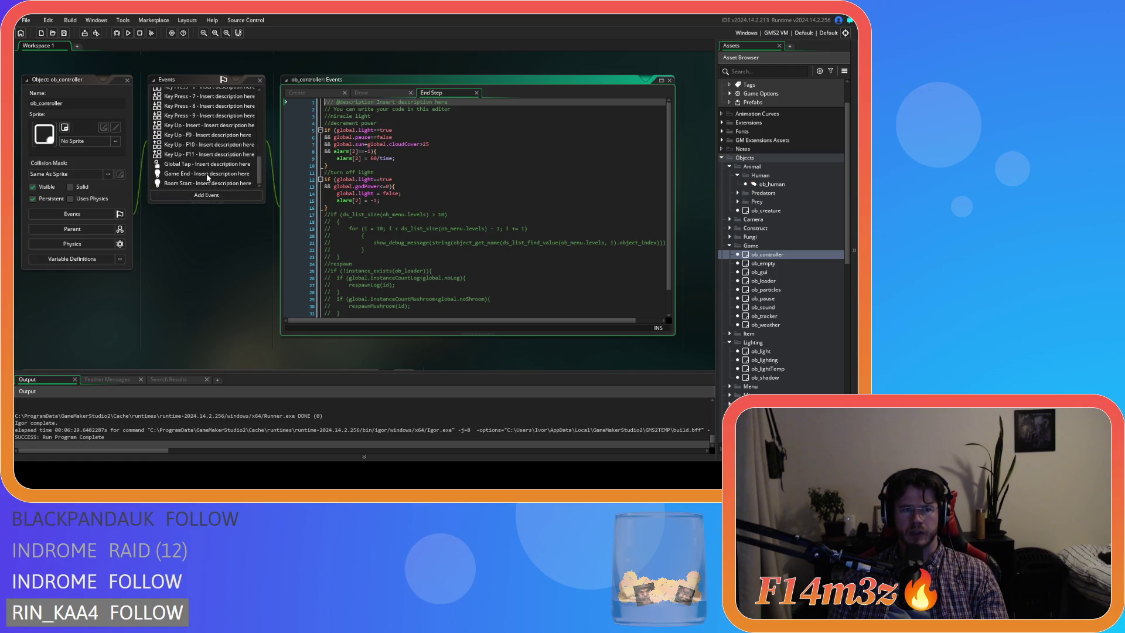
pyautogui.scroll(10, 208, 177)
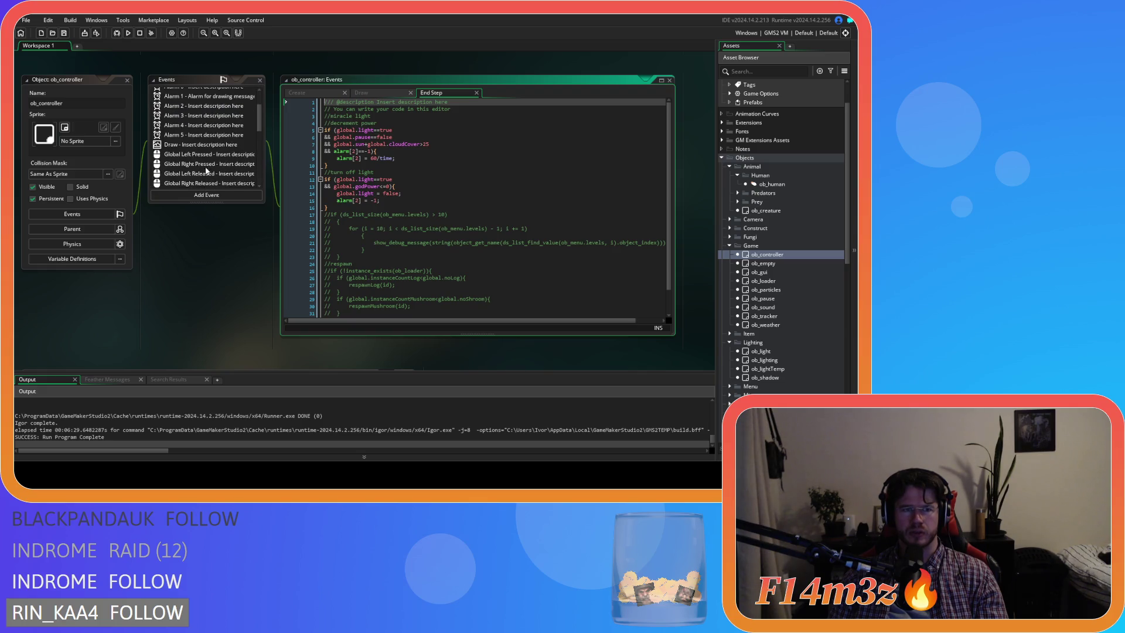
pyautogui.doubleClick(204, 144)
pyautogui.click(367, 181)
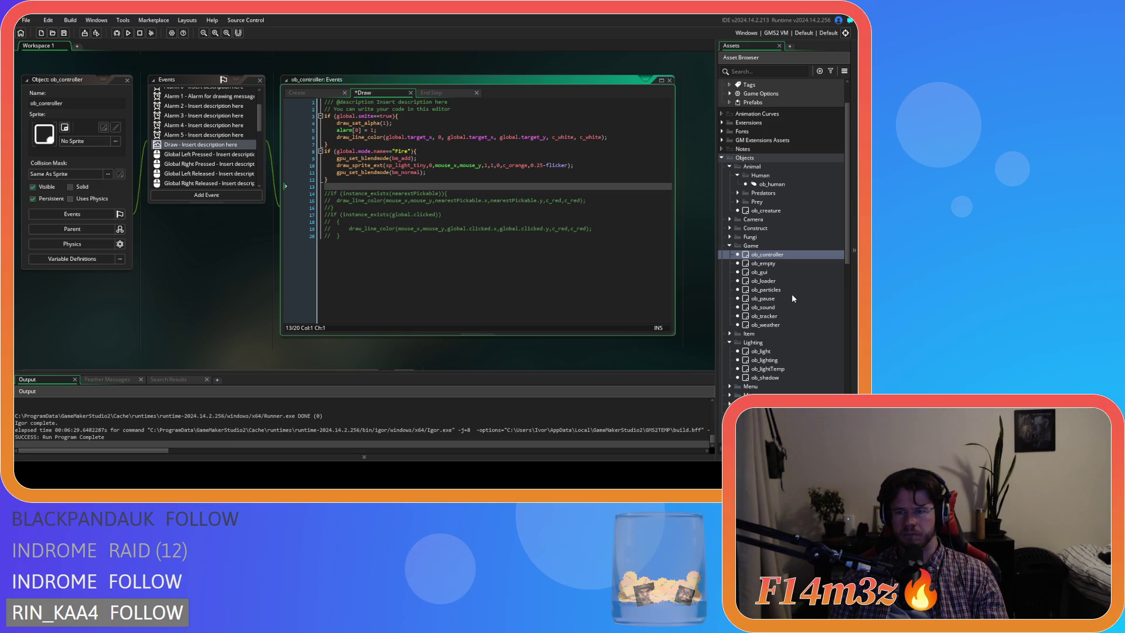
pyautogui.doubleClick(763, 360)
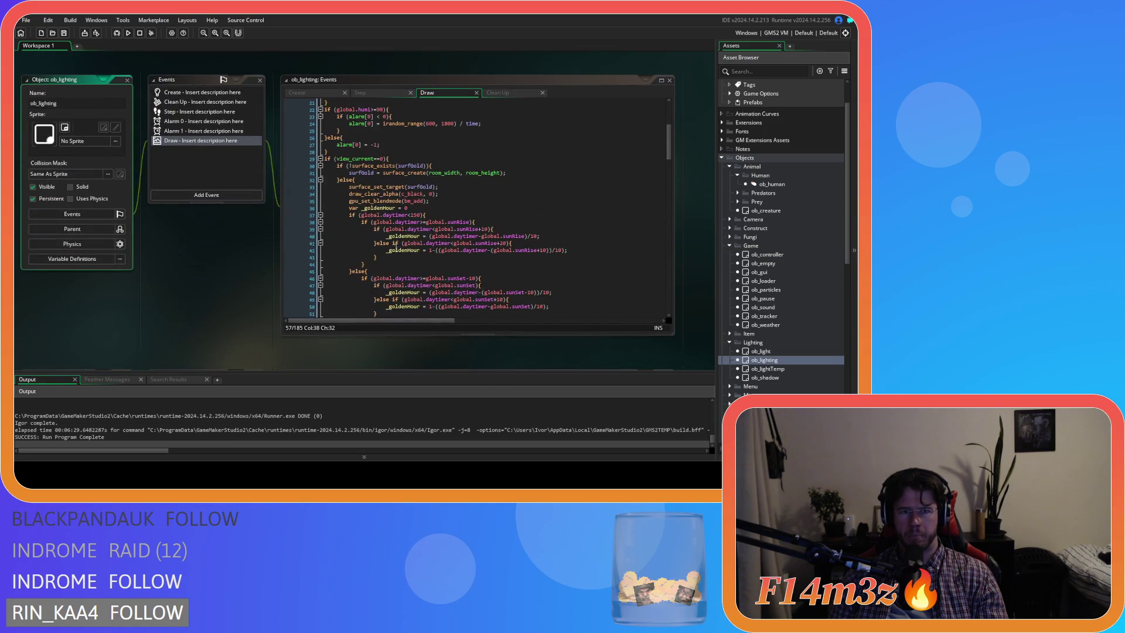
pyautogui.scroll(5, 375, 223)
pyautogui.moveTo(356, 180); pyautogui.dragTo(328, 168)
pyautogui.hotkey('ctrl', 'c')
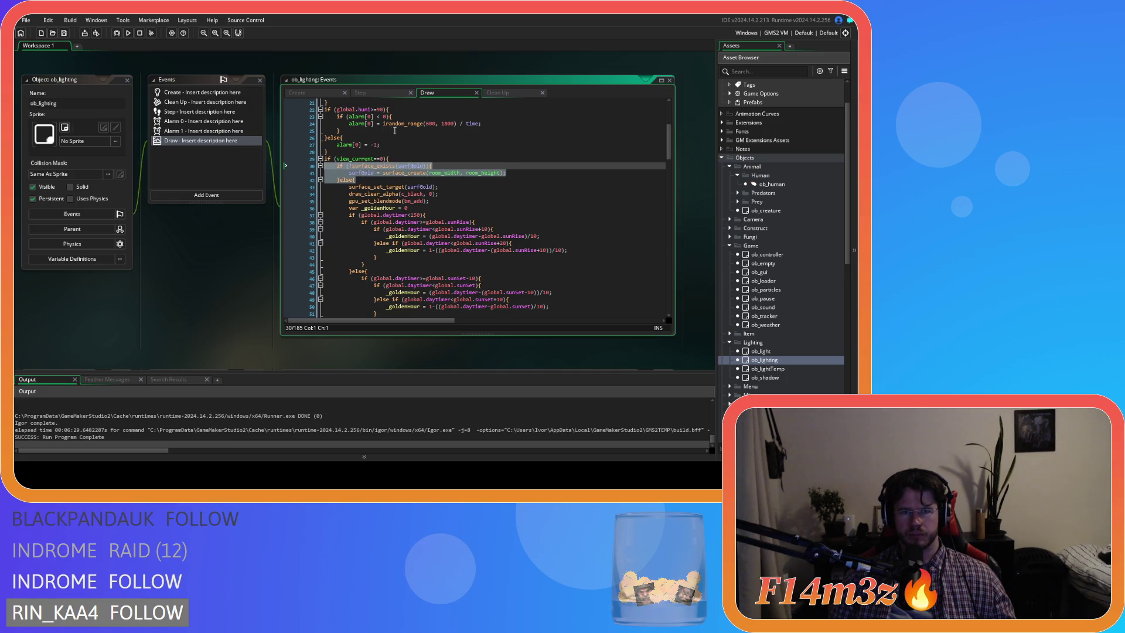
pyautogui.scroll(3, 265, 291)
pyautogui.scroll(-4, 265, 292)
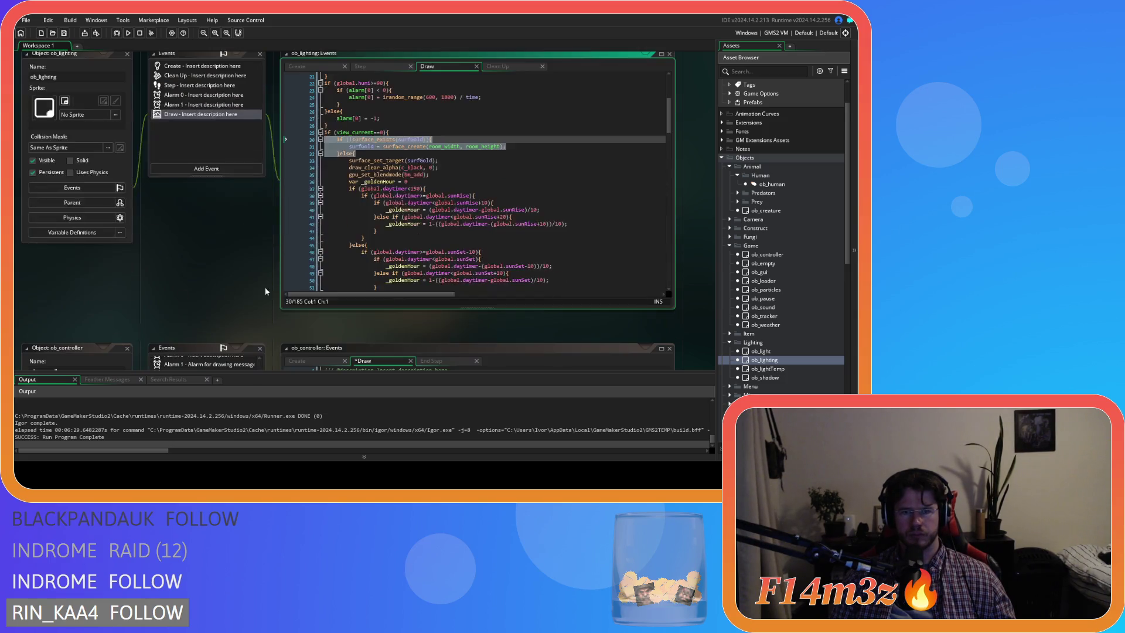
pyautogui.doubleClick(766, 255)
pyautogui.click(345, 188)
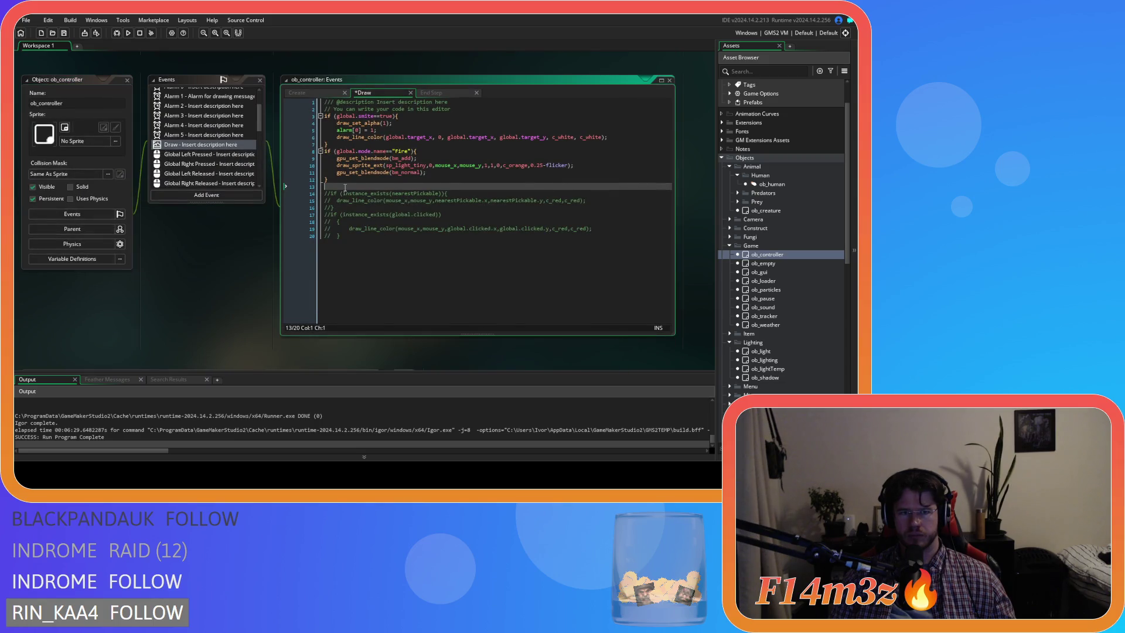
pyautogui.hotkey('ctrl', 'v')
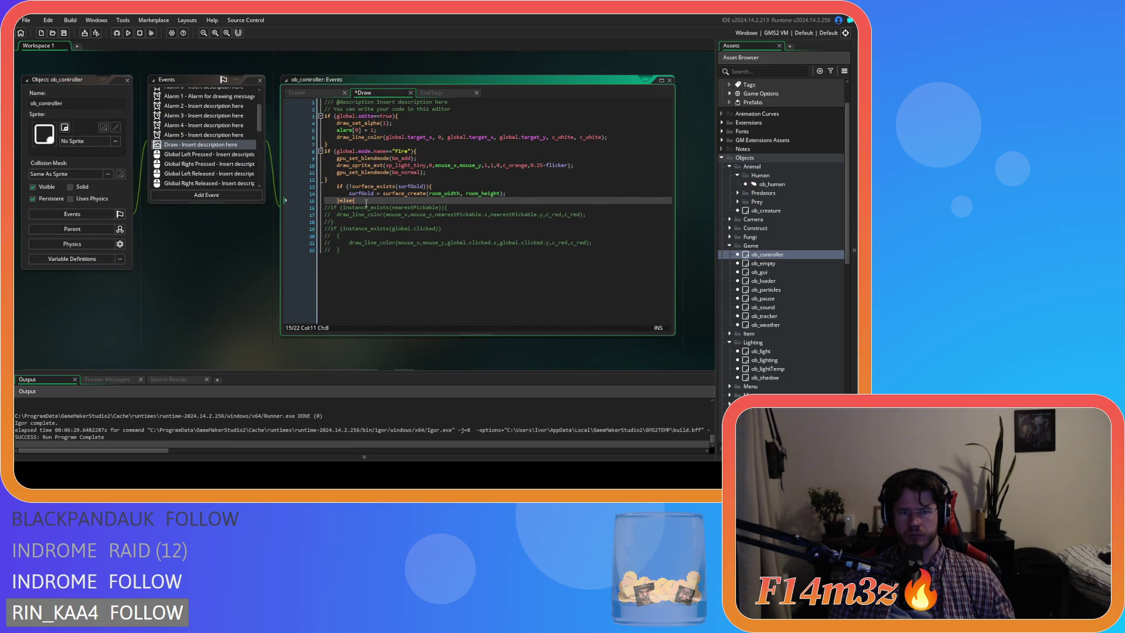
pyautogui.moveTo(366, 203); pyautogui.dragTo(278, 191)
pyautogui.press('Delete')
pyautogui.press('Delete')
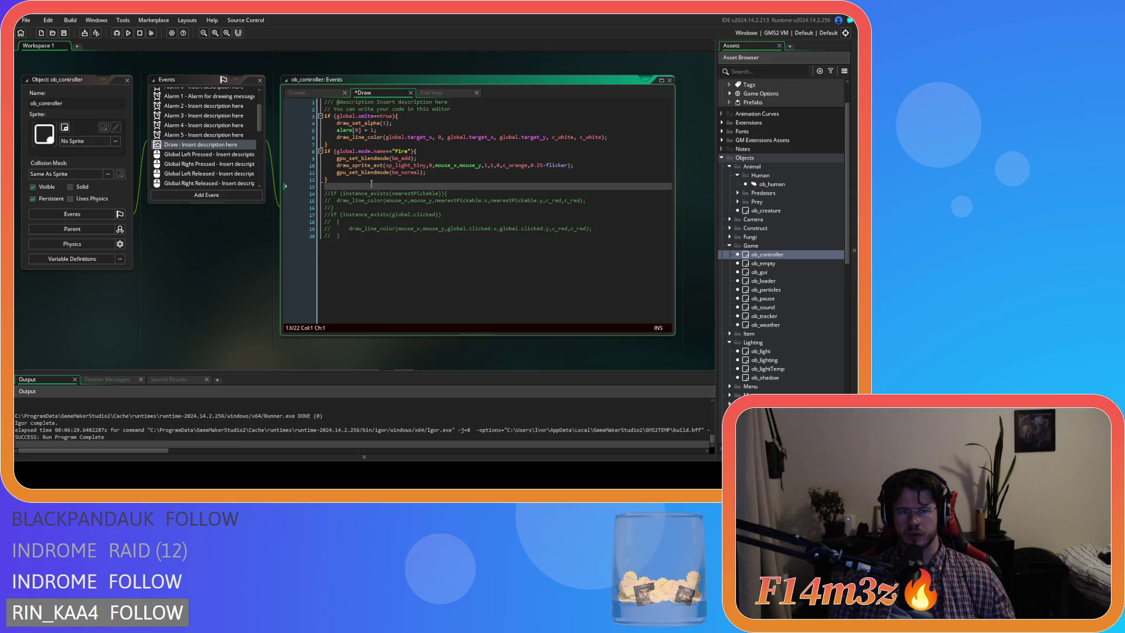
pyautogui.click(469, 111)
pyautogui.press('Return')
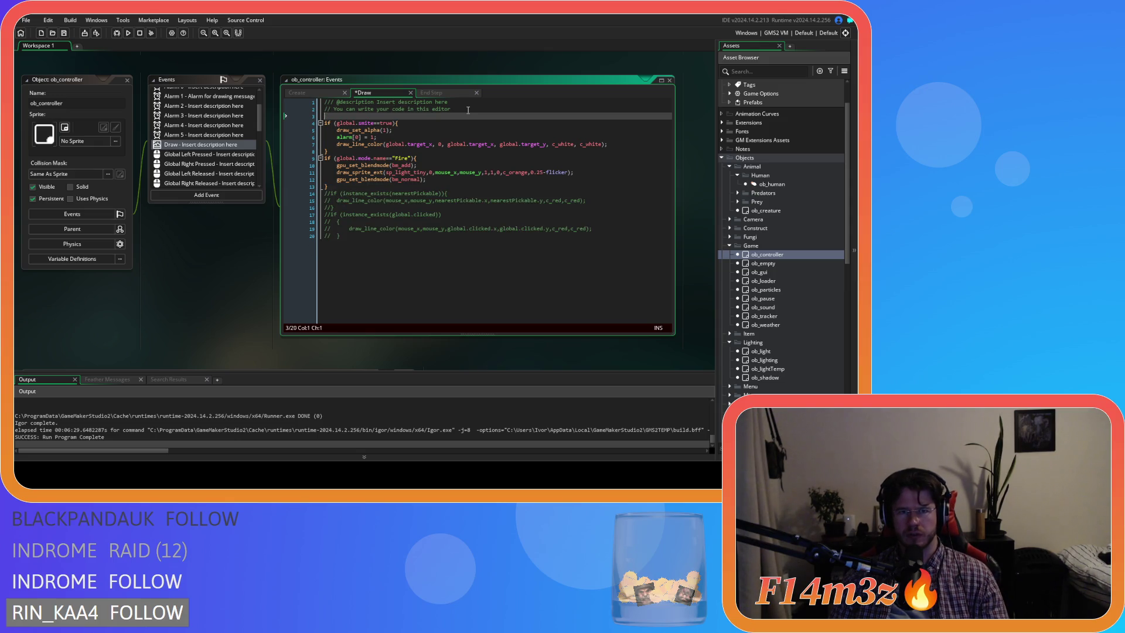
pyautogui.hotkey('ctrl', 'v')
pyautogui.moveTo(355, 130); pyautogui.dragTo(289, 112)
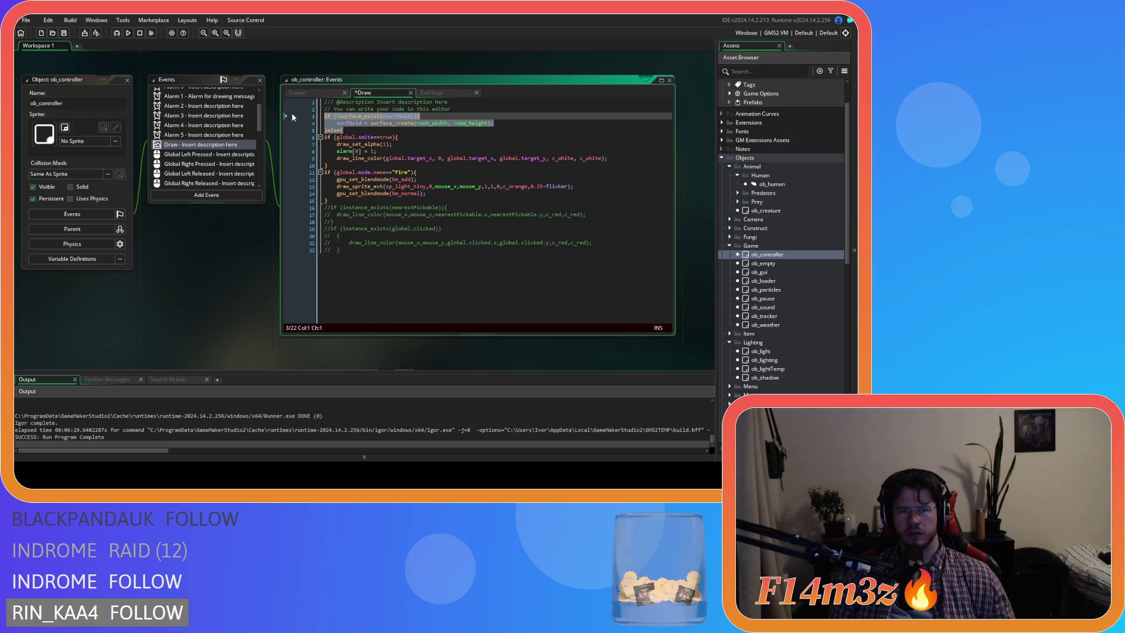
pyautogui.hotkey('shift', 'Tab')
pyautogui.click(356, 130)
pyautogui.press('Return')
pyautogui.press('Return')
pyautogui.write('}')
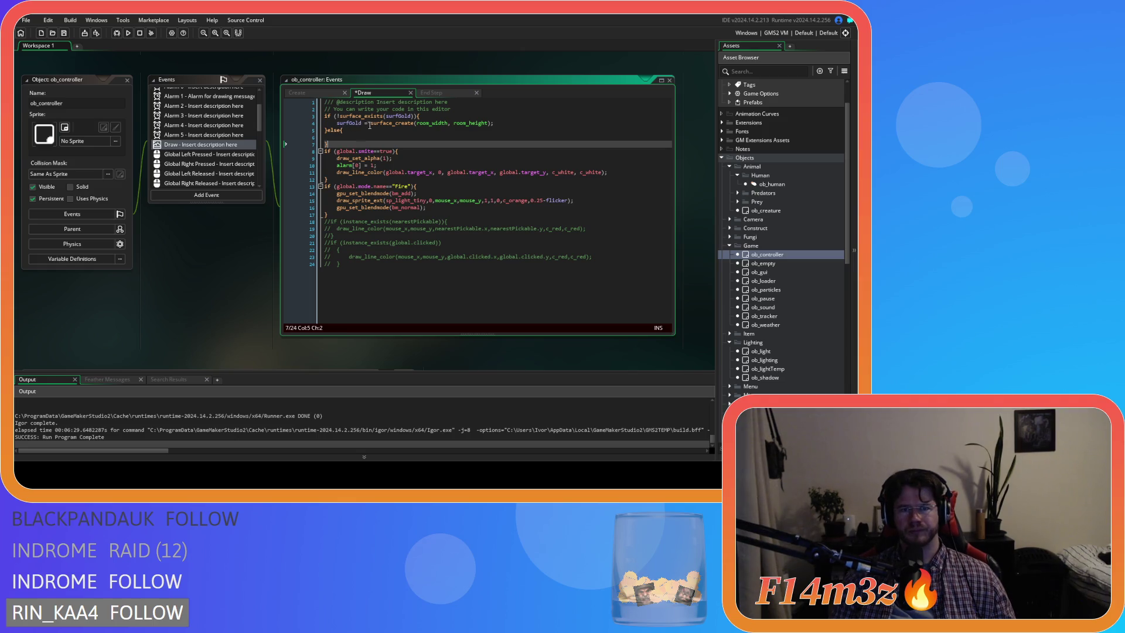
pyautogui.click(297, 94)
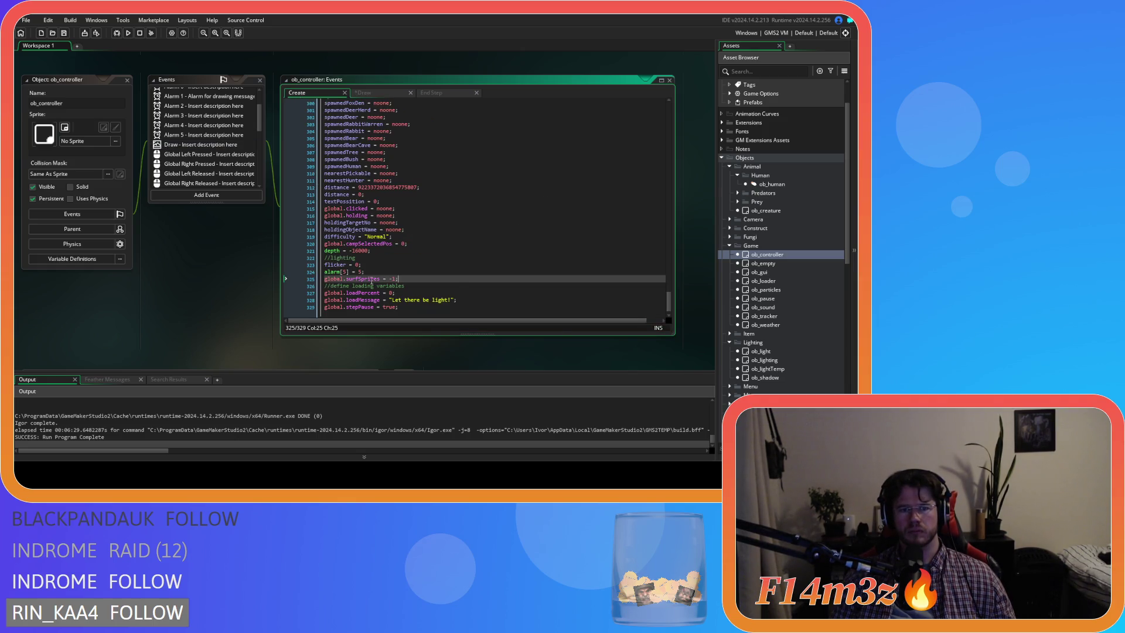
pyautogui.moveTo(380, 279); pyautogui.dragTo(293, 276)
pyautogui.hotkey('ctrl', 'c')
pyautogui.click(365, 93)
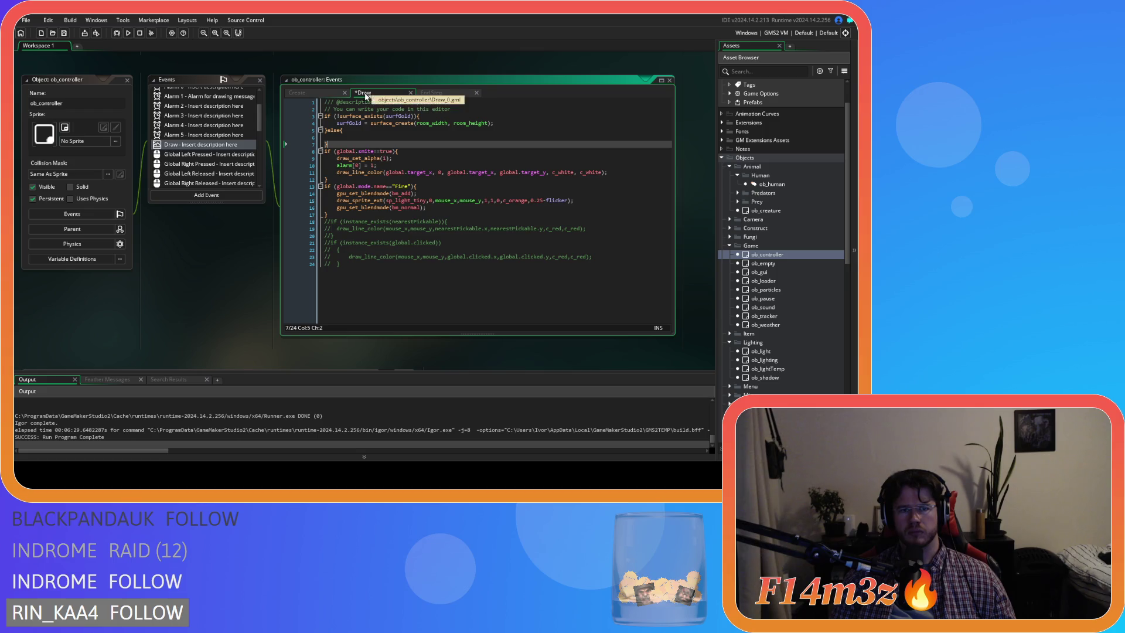
pyautogui.click(441, 116)
pyautogui.doubleClick(356, 124)
pyautogui.hotkey('ctrl', 'v')
pyautogui.click(388, 139)
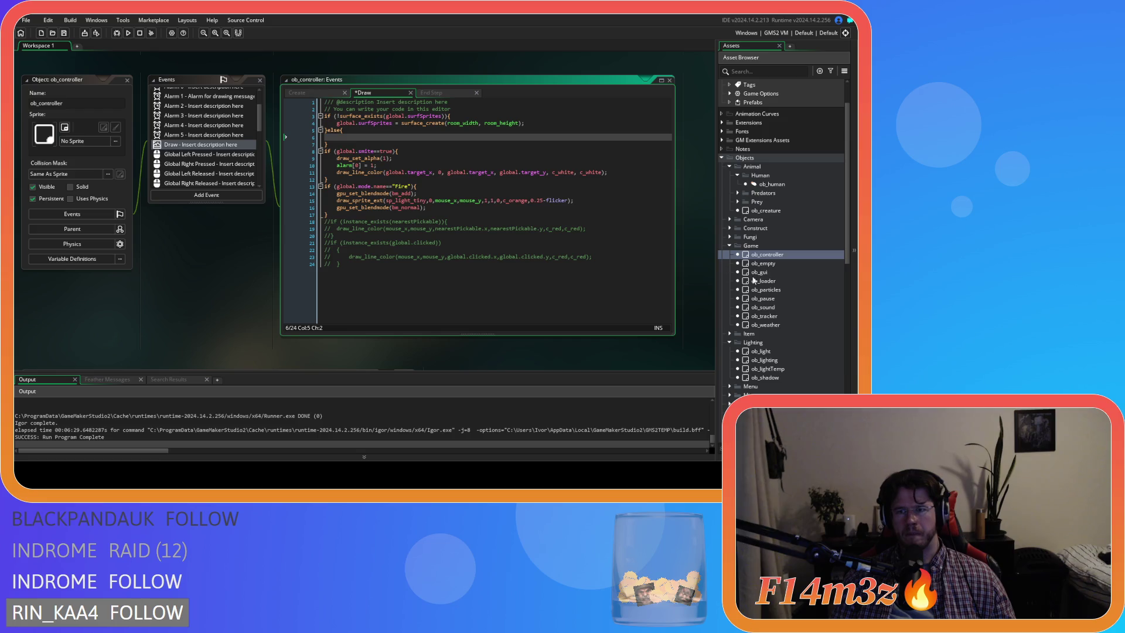
pyautogui.doubleClick(765, 360)
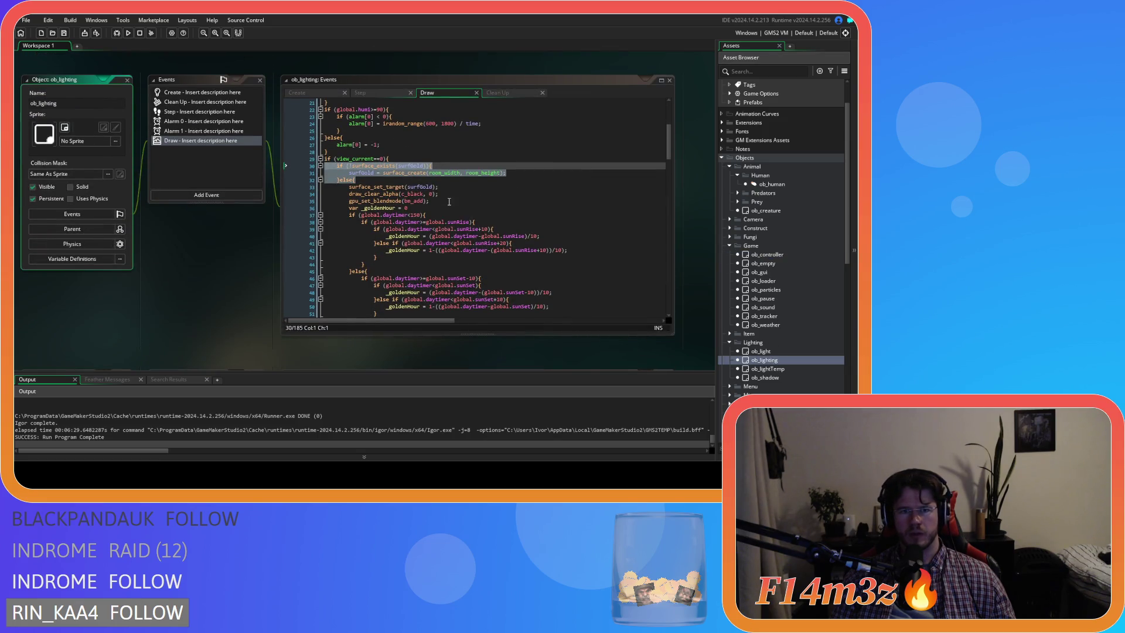
pyautogui.click(445, 193)
pyautogui.moveTo(439, 187); pyautogui.dragTo(350, 187)
pyautogui.rightClick(379, 193)
pyautogui.click(404, 209)
pyautogui.scroll(-1, 226, 266)
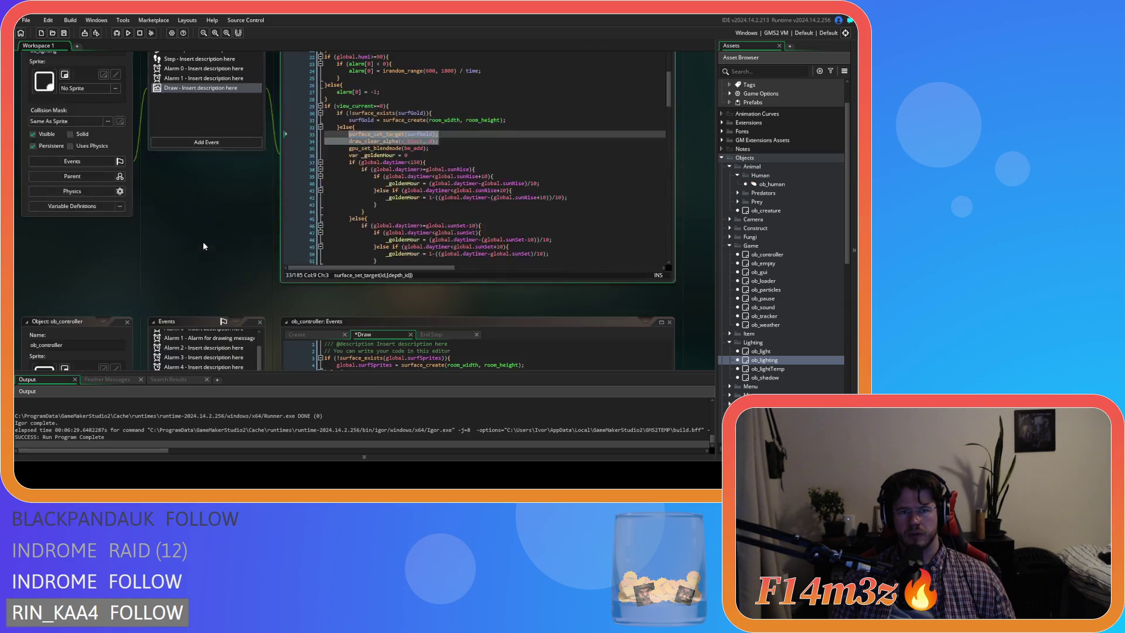
pyautogui.doubleClick(770, 255)
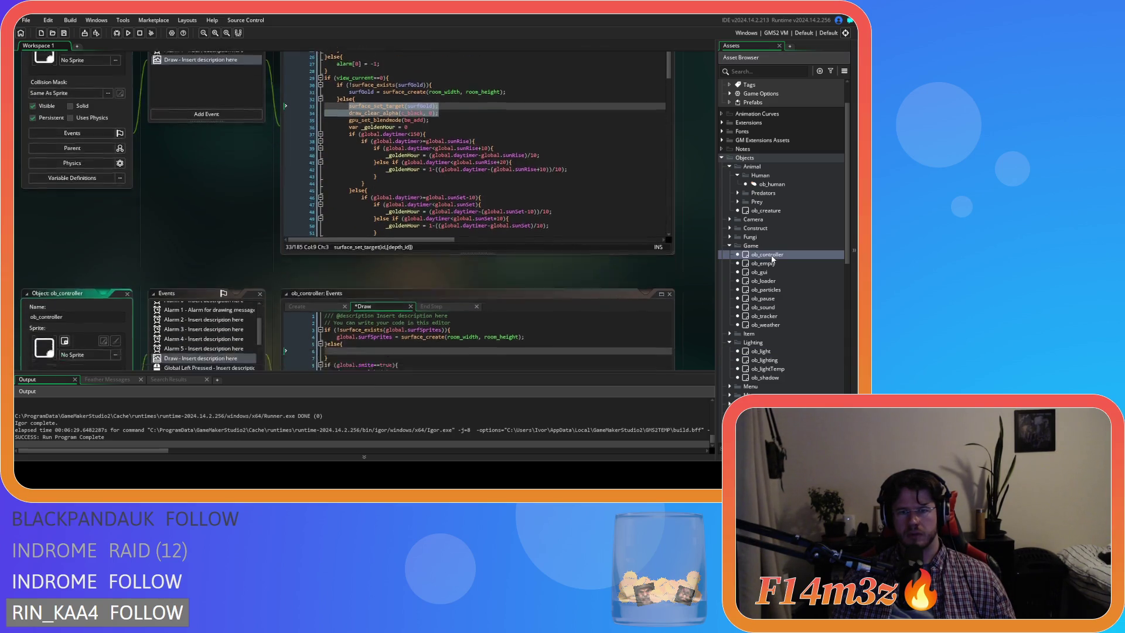
pyautogui.click(366, 141)
pyautogui.hotkey('ctrl', 'v')
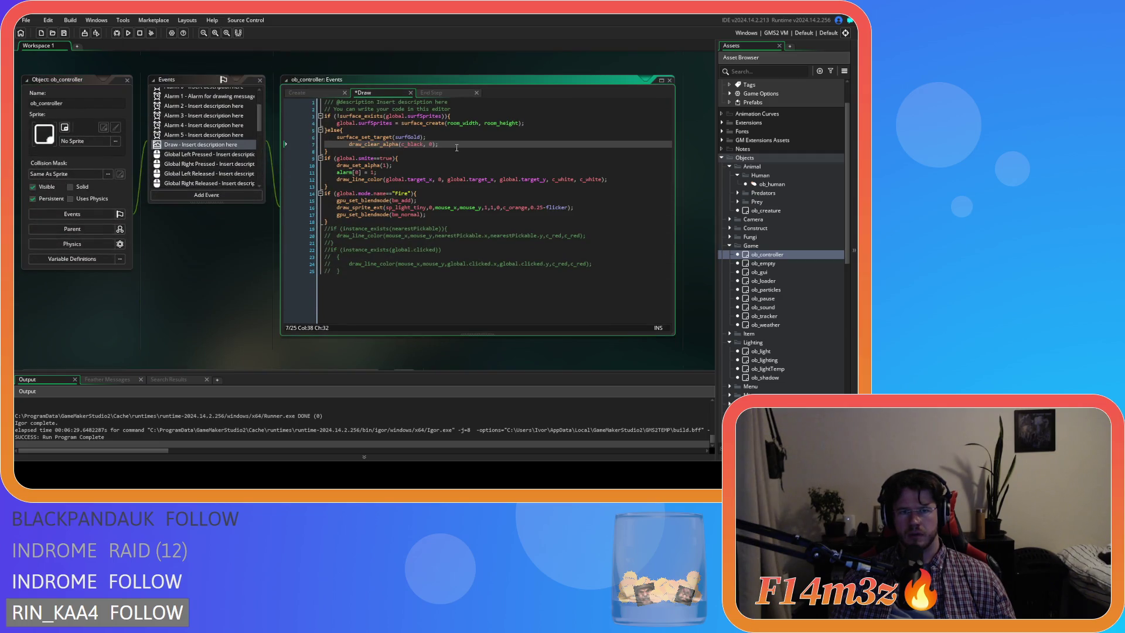
pyautogui.press('End')
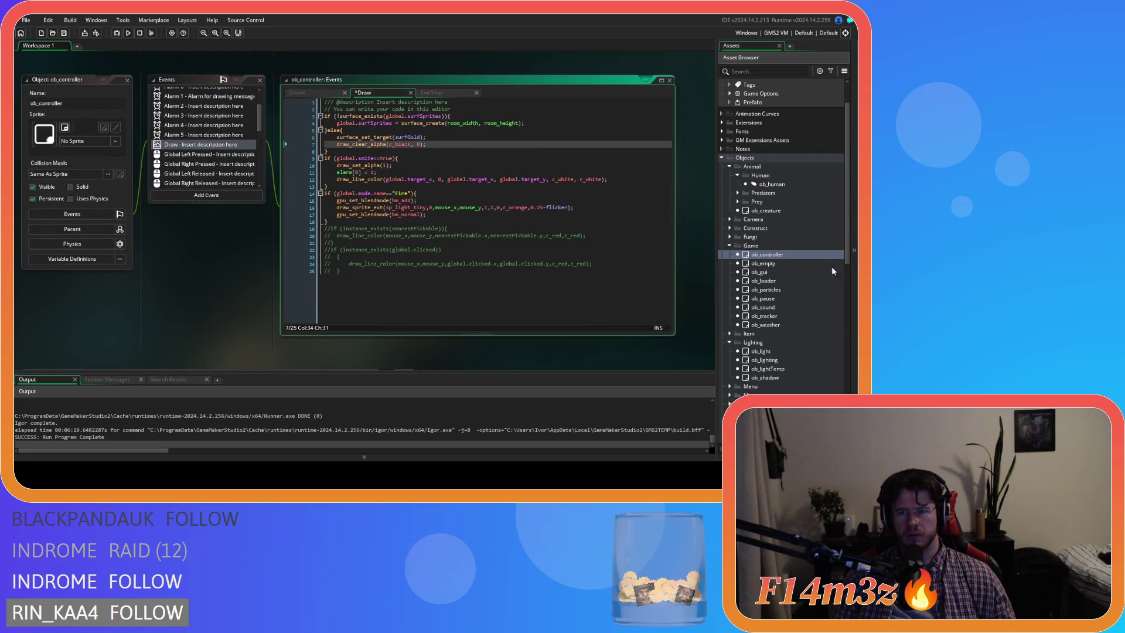
pyautogui.click(784, 361)
pyautogui.doubleClick(784, 362)
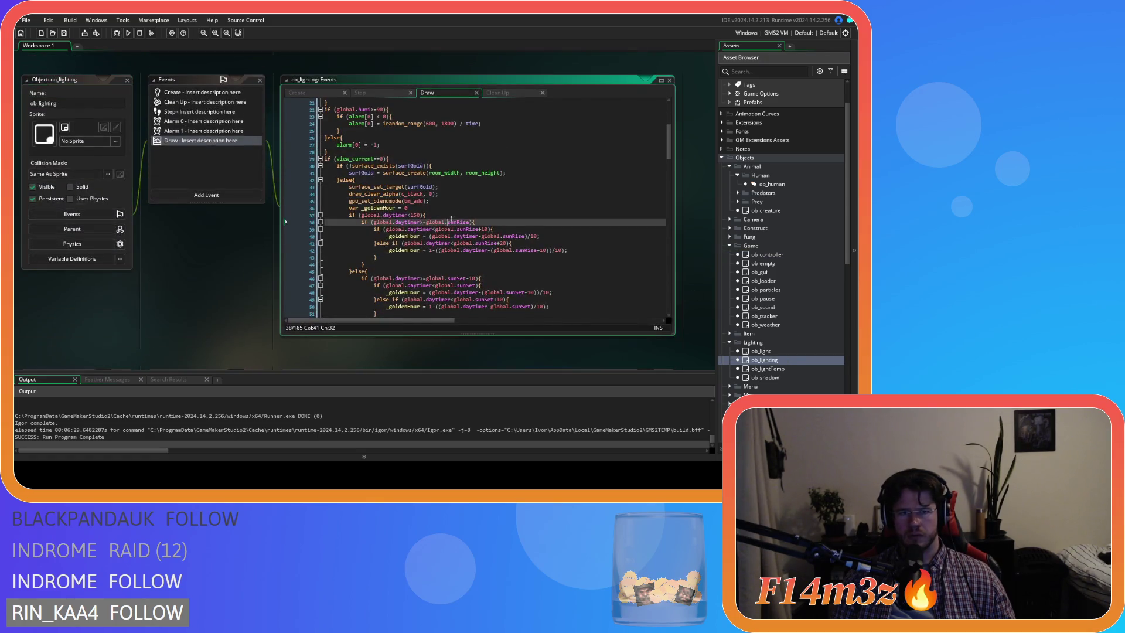
pyautogui.moveTo(672, 152); pyautogui.dragTo(674, 207)
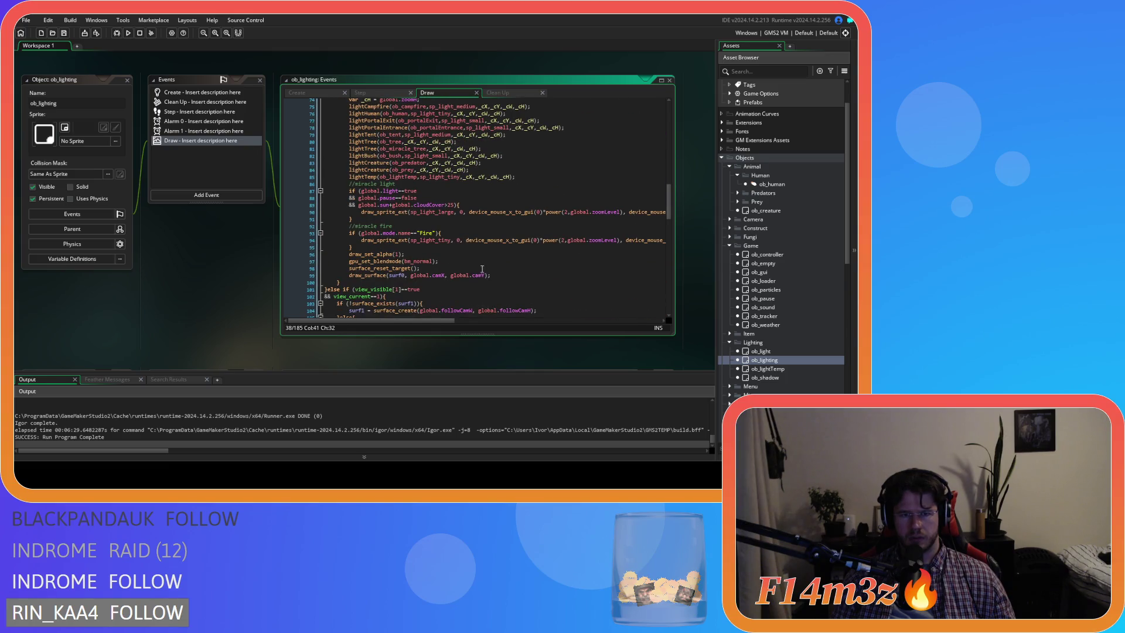
pyautogui.moveTo(501, 274); pyautogui.dragTo(348, 255)
pyautogui.rightClick(349, 256)
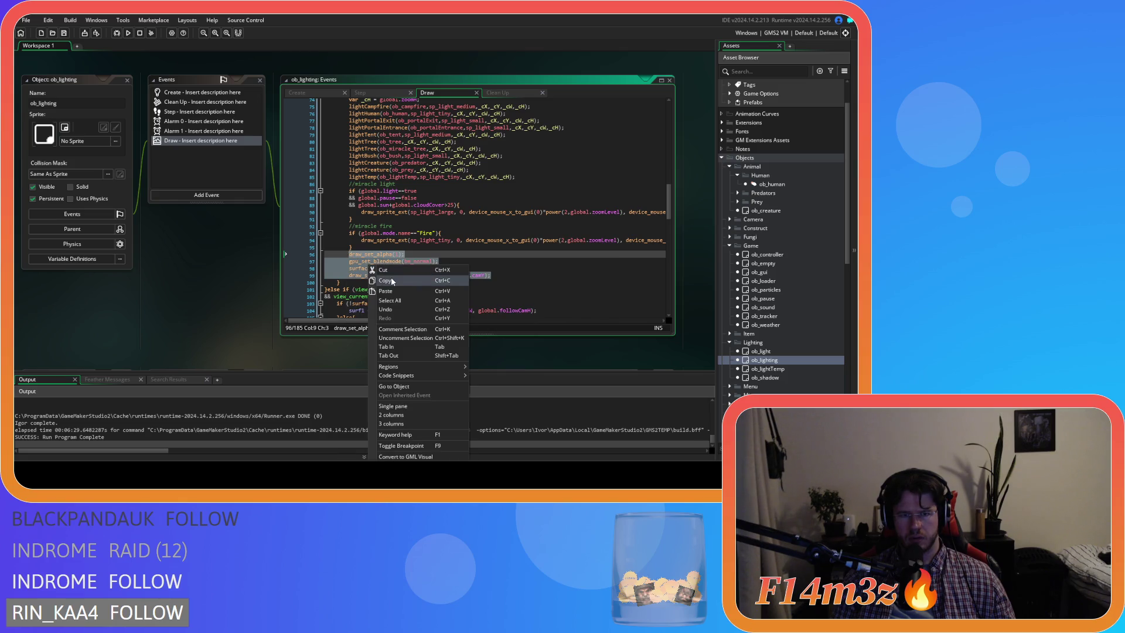
pyautogui.hotkey('ctrl', 'shift', 'w')
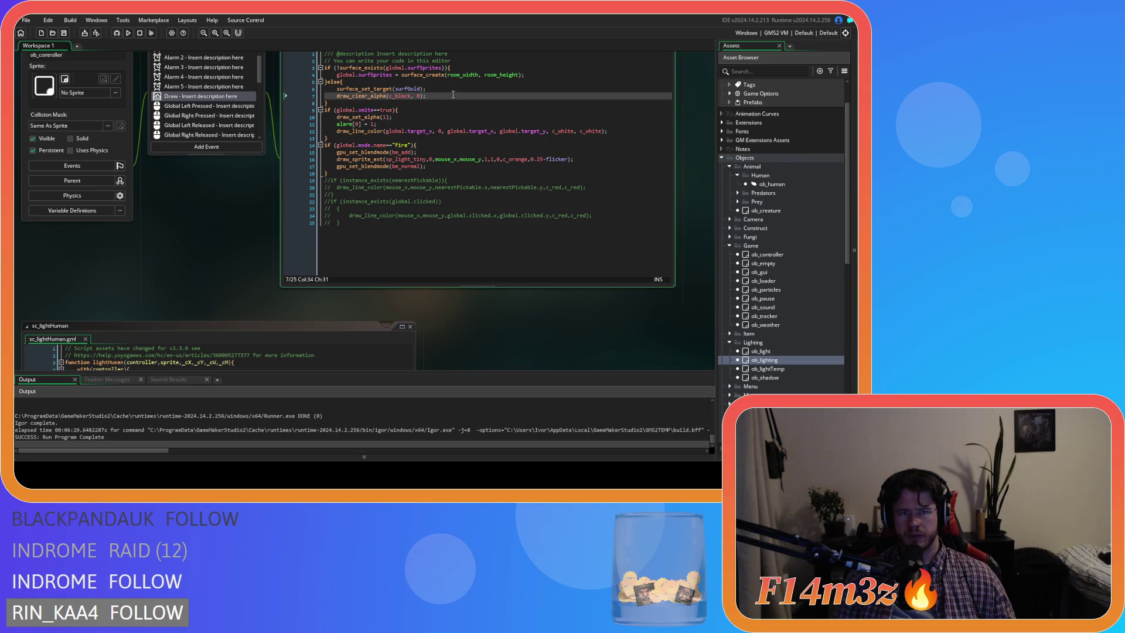
pyautogui.hotkey('ctrl', 'v')
pyautogui.moveTo(498, 133); pyautogui.dragTo(324, 116)
pyautogui.doubleClick(405, 132)
pyautogui.write('0')
pyautogui.doubleClick(422, 132)
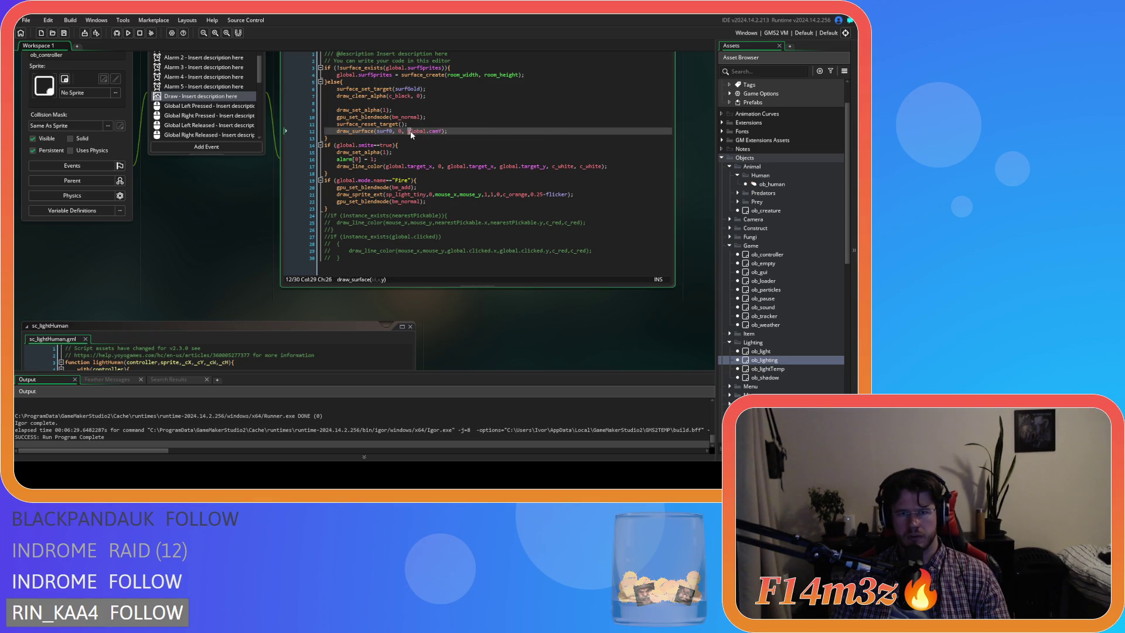
pyautogui.write('0')
pyautogui.scroll(2, 245, 200)
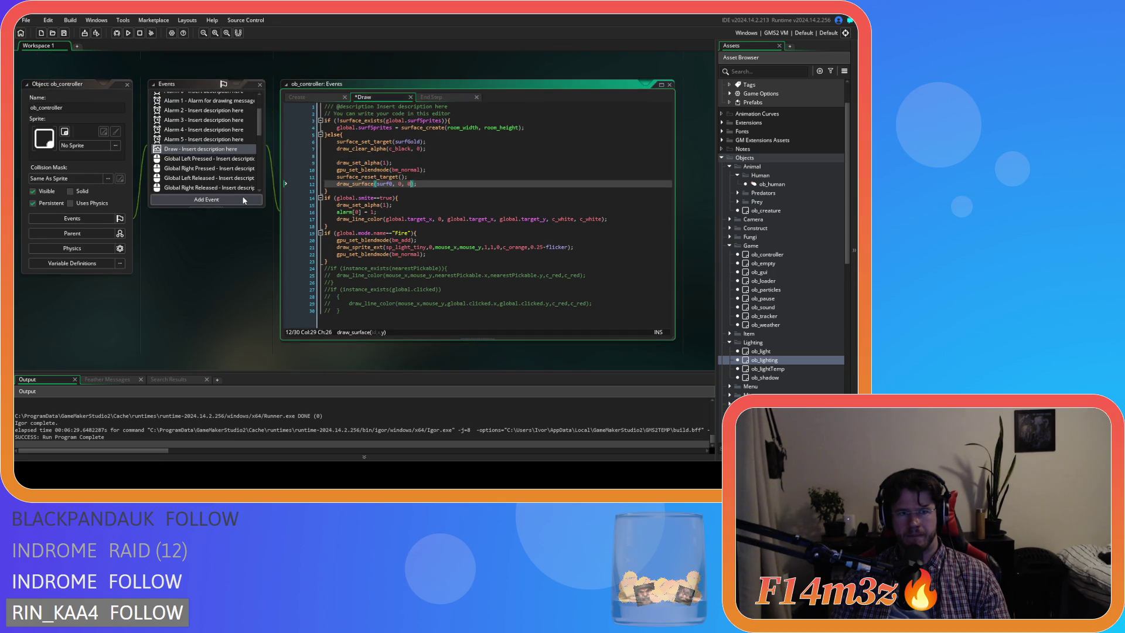
pyautogui.moveTo(427, 170)
pyautogui.mouseDown()
pyautogui.moveTo(443, 169)
pyautogui.moveTo(259, 159)
pyautogui.mouseUp()
pyautogui.press('BackSpace')
pyautogui.press('BackSpace')
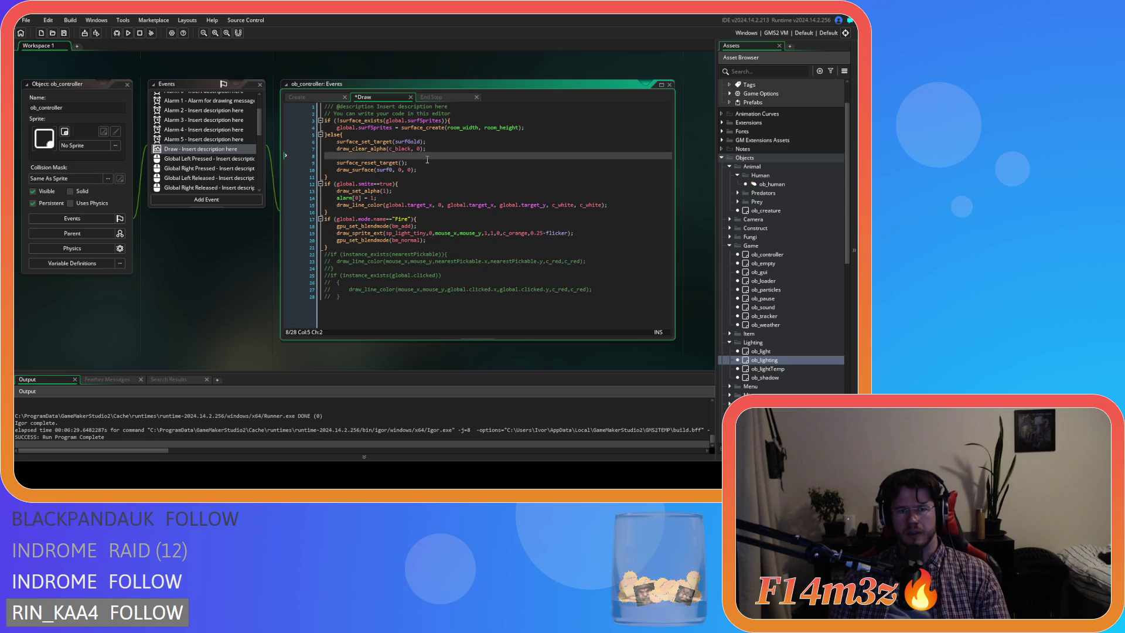
pyautogui.press('BackSpace')
pyautogui.press('BackSpace')
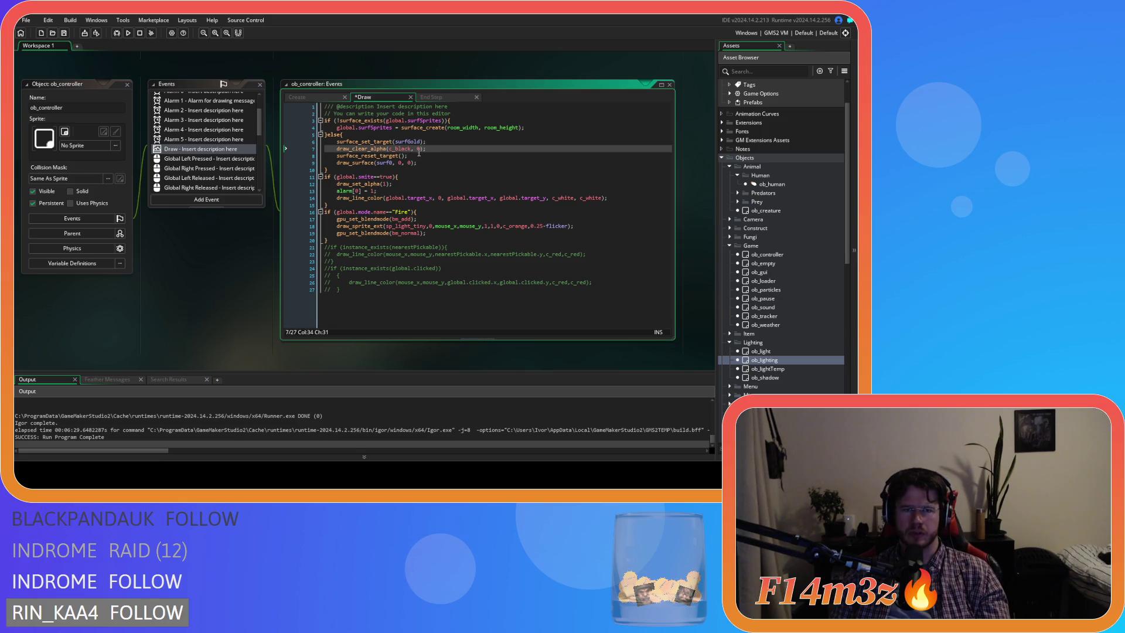
pyautogui.moveTo(420, 153)
pyautogui.mouseDown()
pyautogui.moveTo(337, 143)
pyautogui.moveTo(439, 129)
pyautogui.mouseUp()
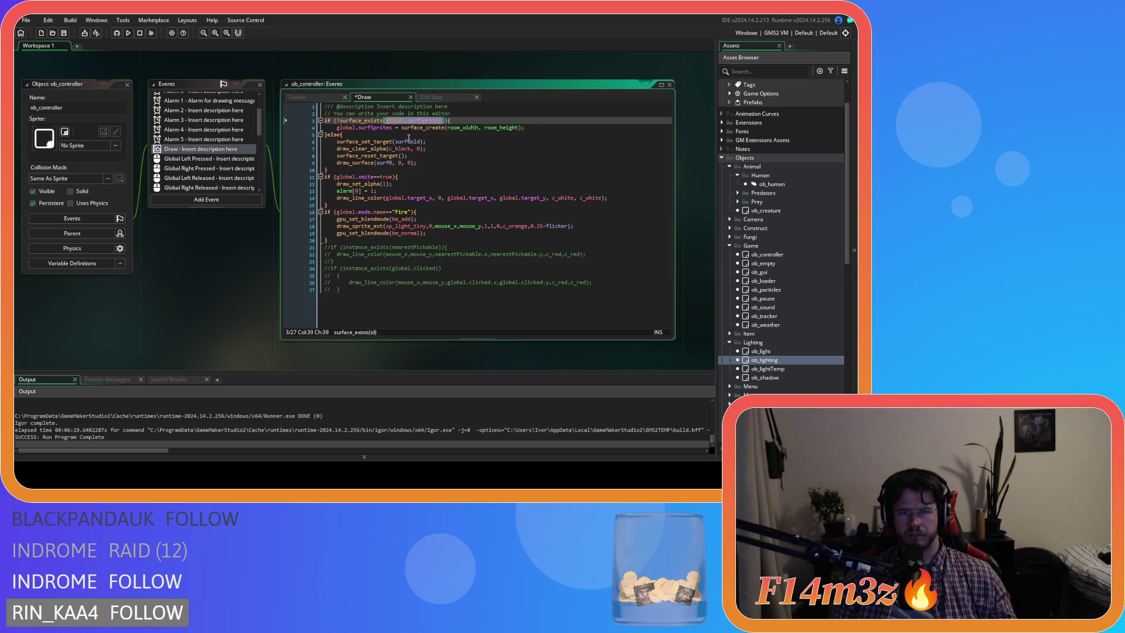
pyautogui.click(409, 141)
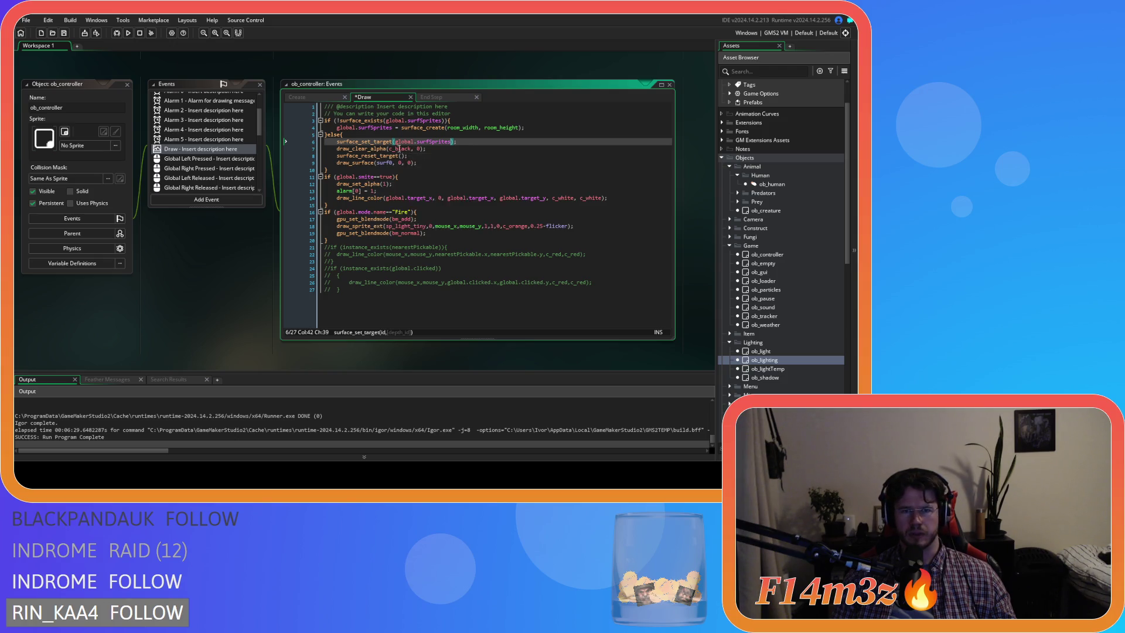
pyautogui.moveTo(409, 149)
pyautogui.click(384, 163)
pyautogui.press('End')
pyautogui.hotkey('ctrl', 's')
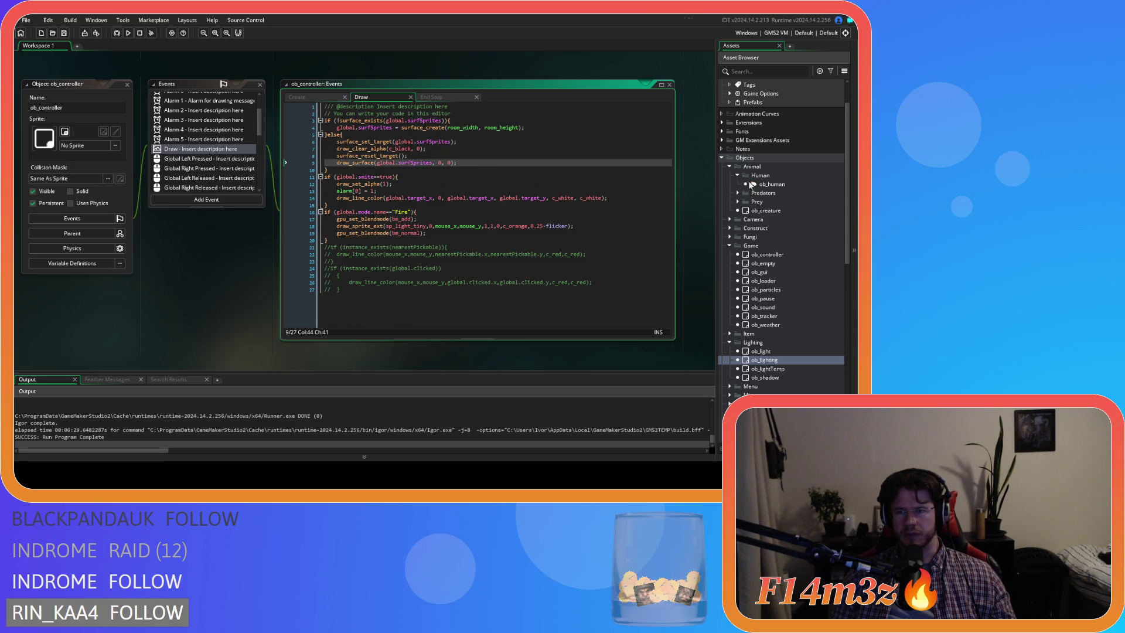
pyautogui.click(748, 184)
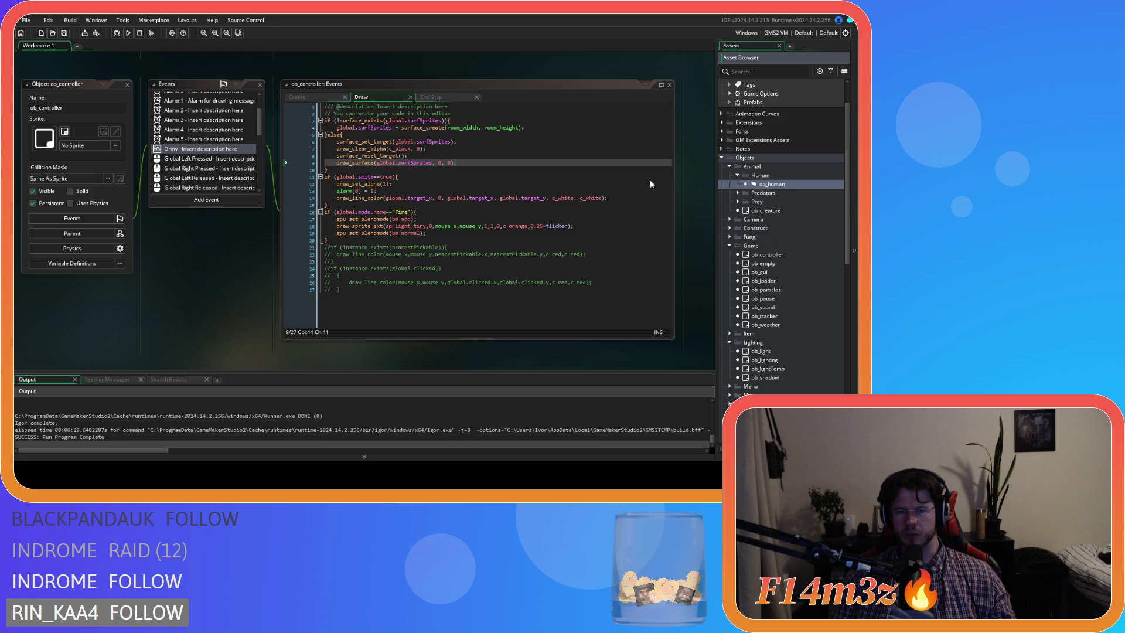
pyautogui.scroll(-2, 213, 147)
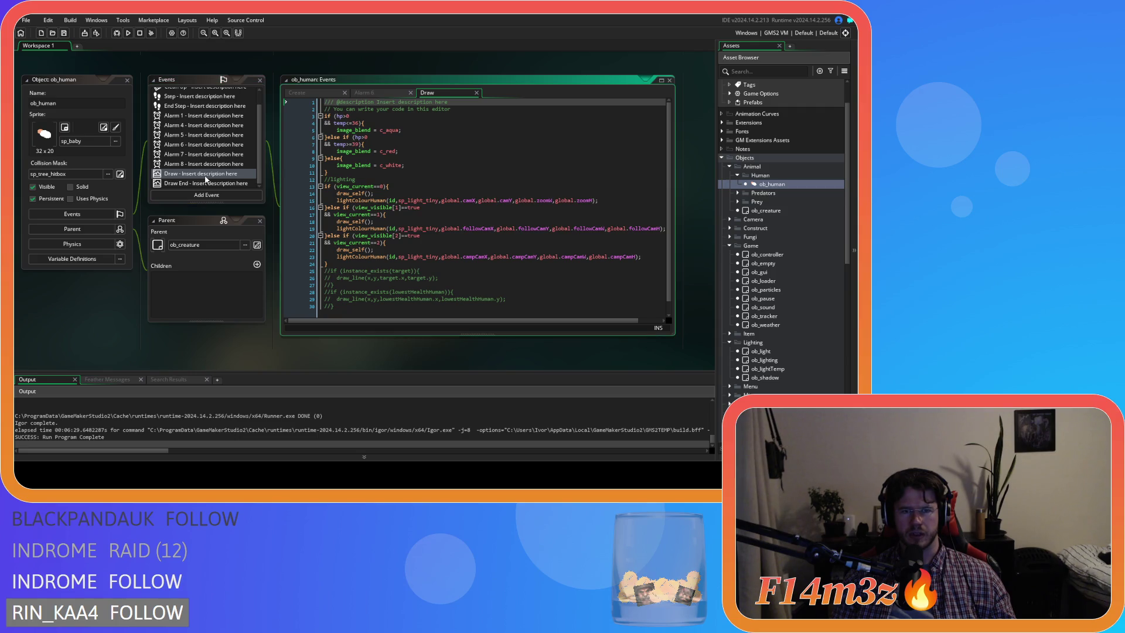
pyautogui.click(425, 186)
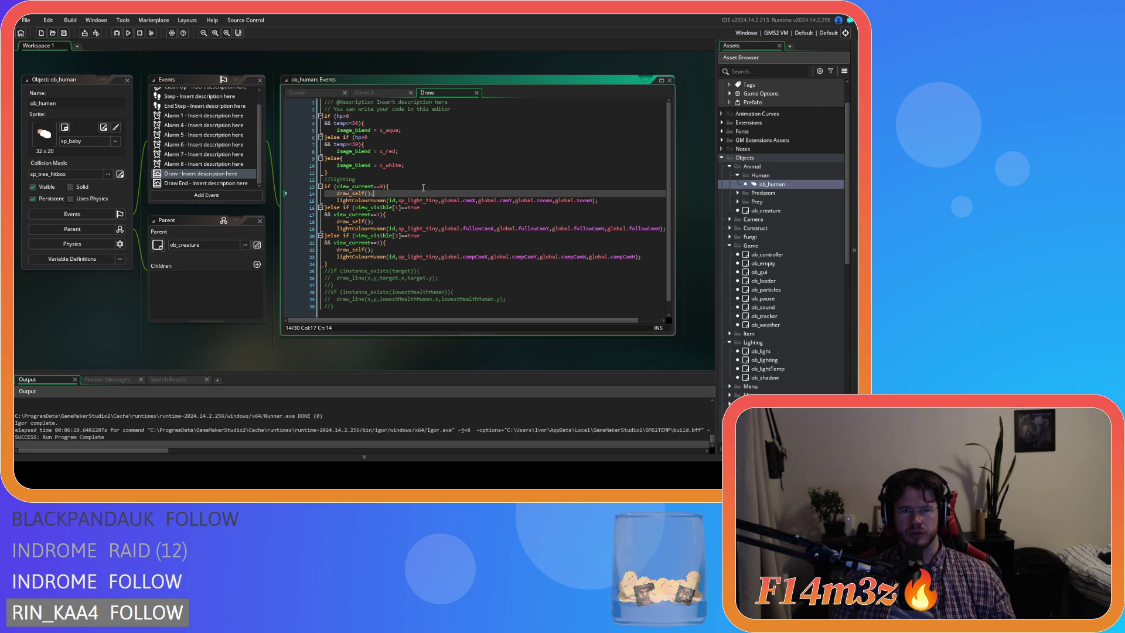
pyautogui.scroll(1, 255, 136)
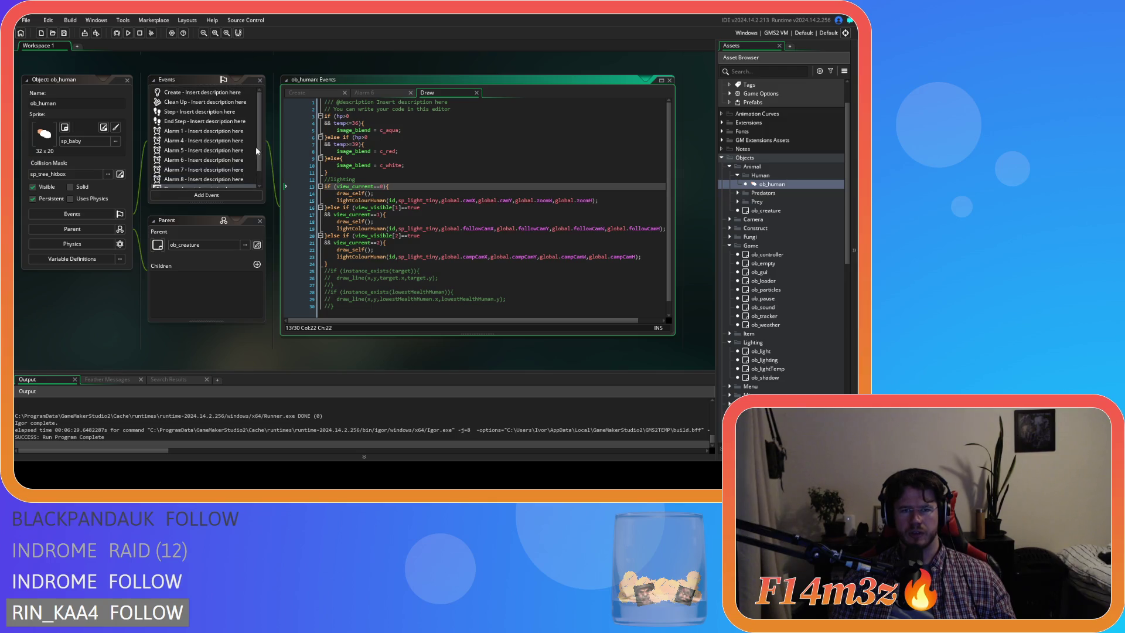
pyautogui.scroll(5, 276, 149)
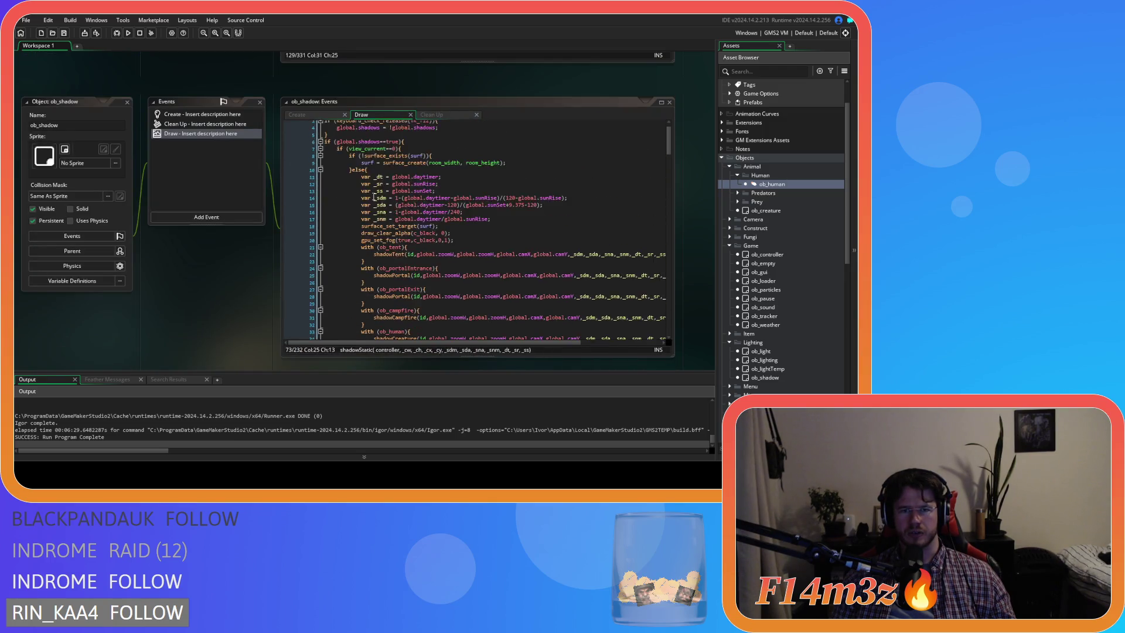
pyautogui.scroll(1, 375, 198)
pyautogui.scroll(5, 278, 179)
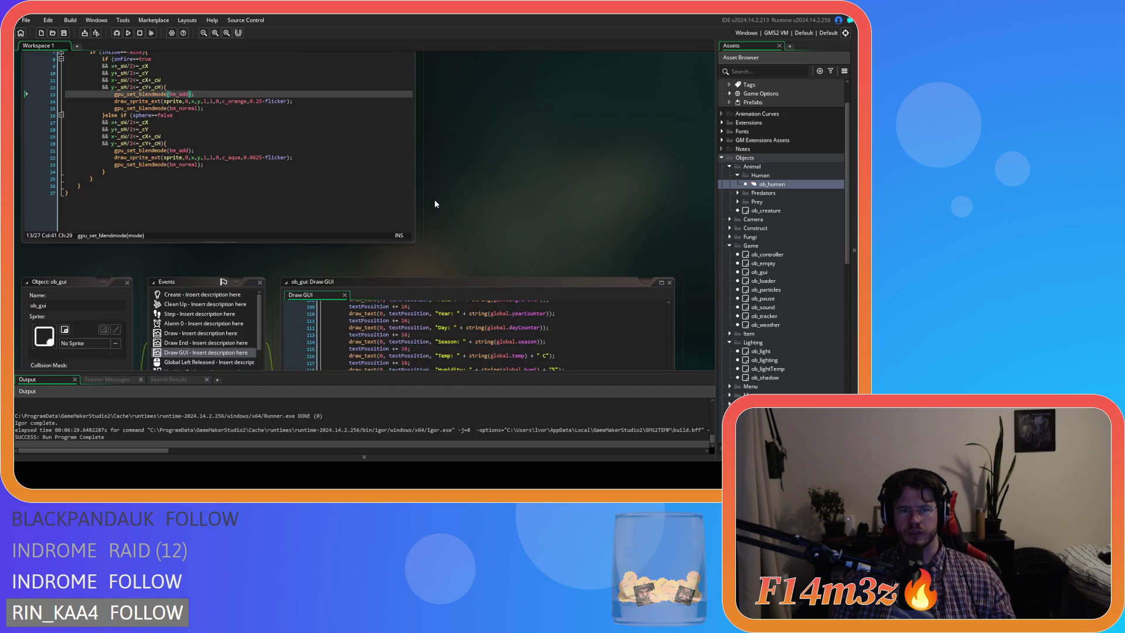
pyautogui.scroll(-5, 435, 202)
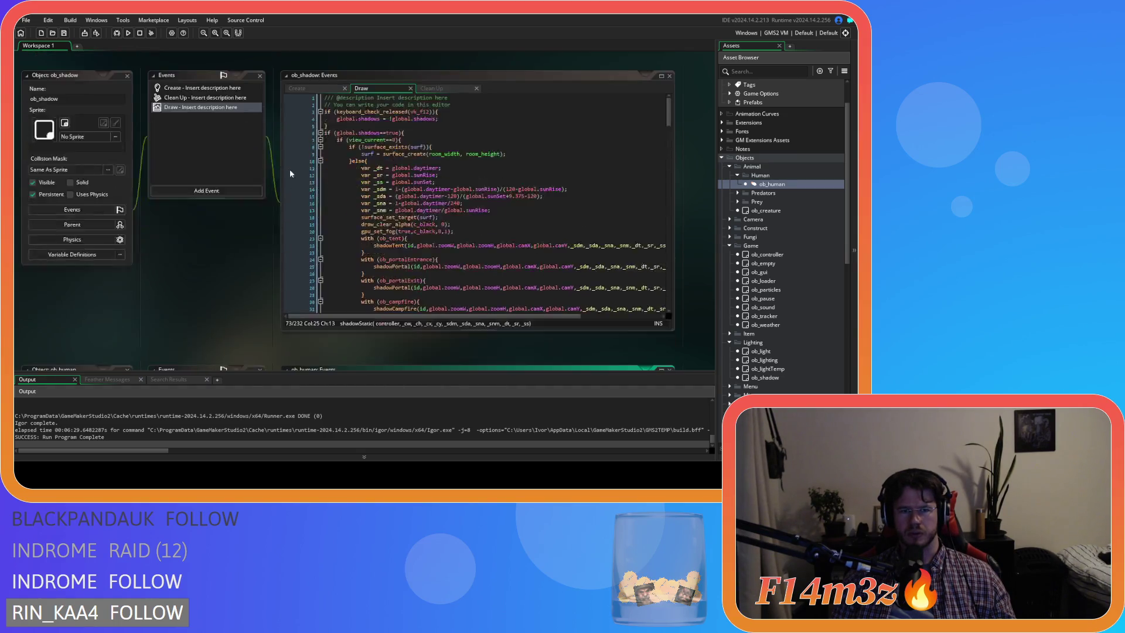
pyautogui.scroll(-3, 290, 173)
pyautogui.doubleClick(772, 255)
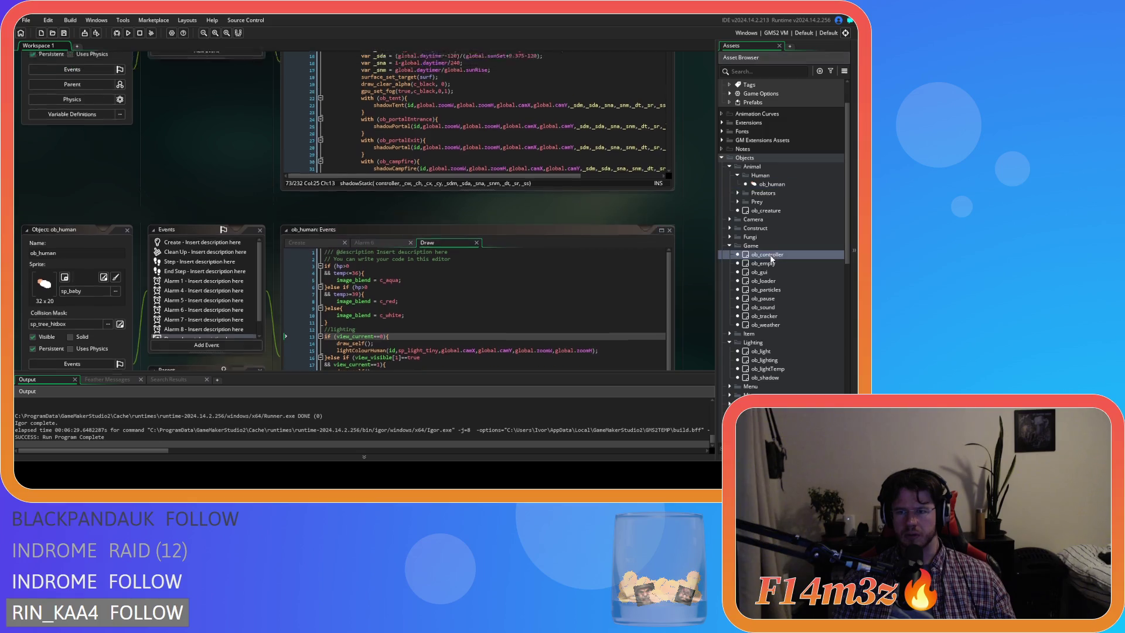
pyautogui.click(338, 137)
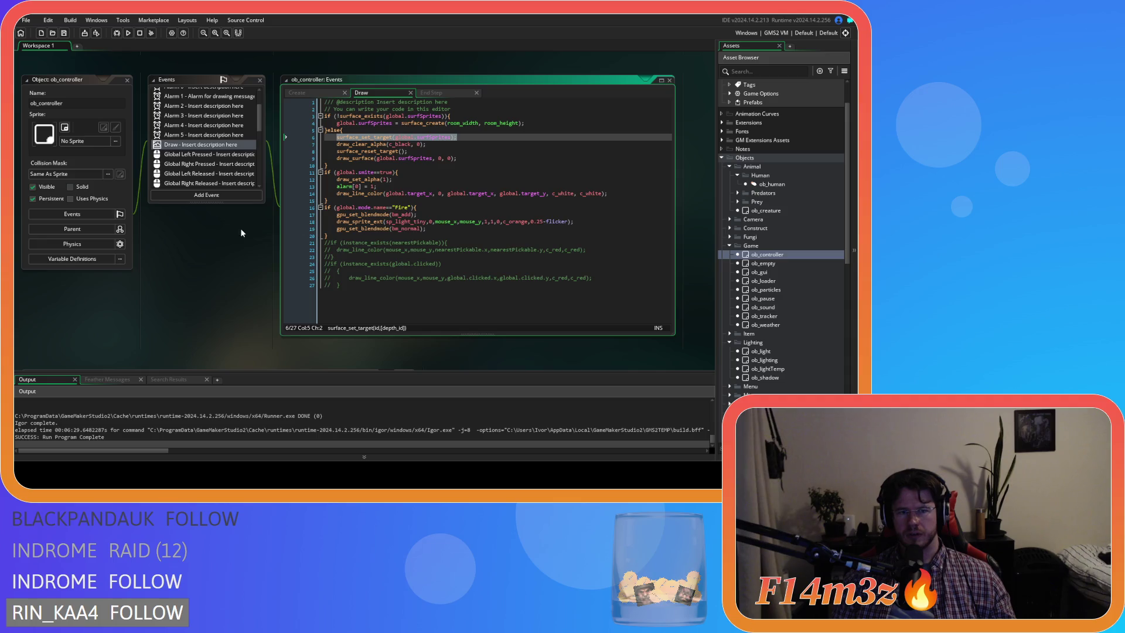
pyautogui.scroll(-5, 250, 234)
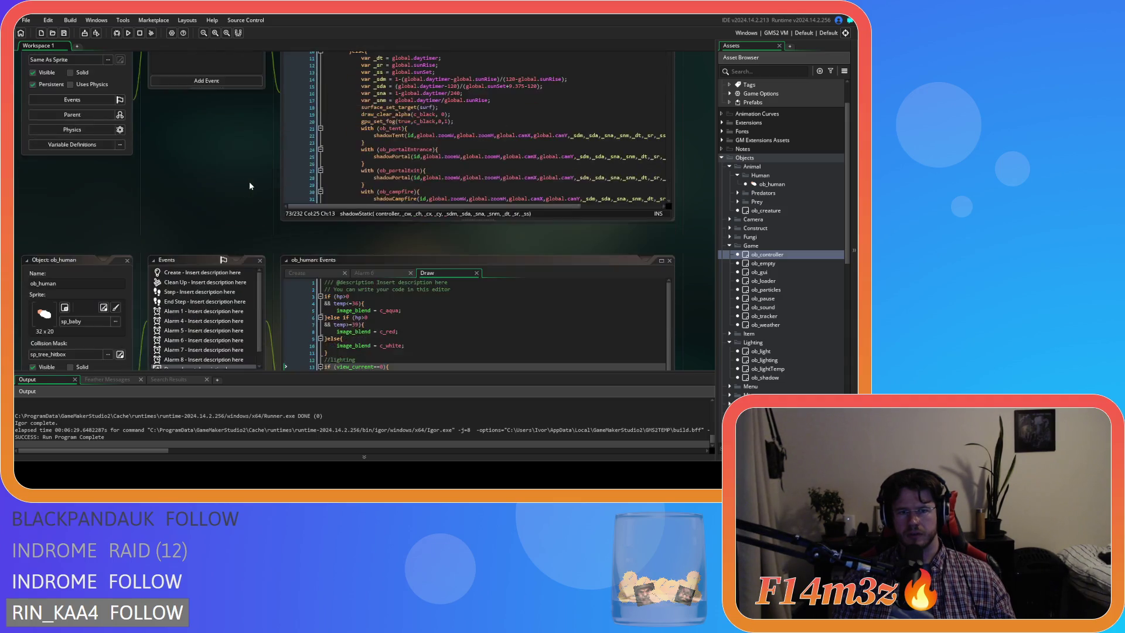
pyautogui.scroll(-3, 249, 186)
pyautogui.scroll(-1, 249, 182)
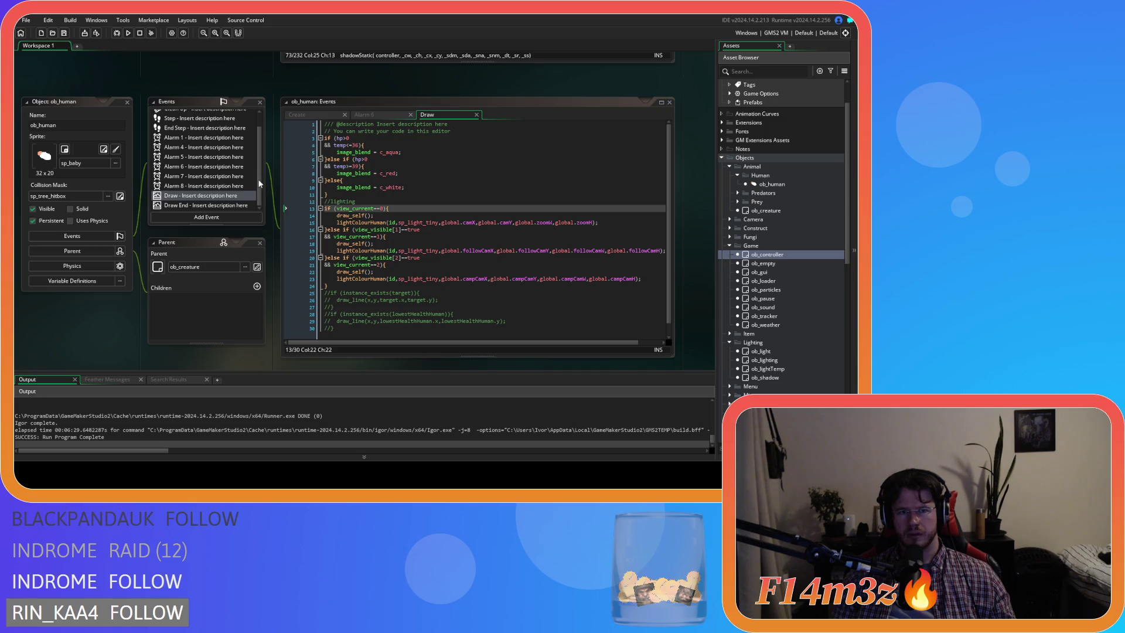
pyautogui.click(411, 211)
pyautogui.press('Return')
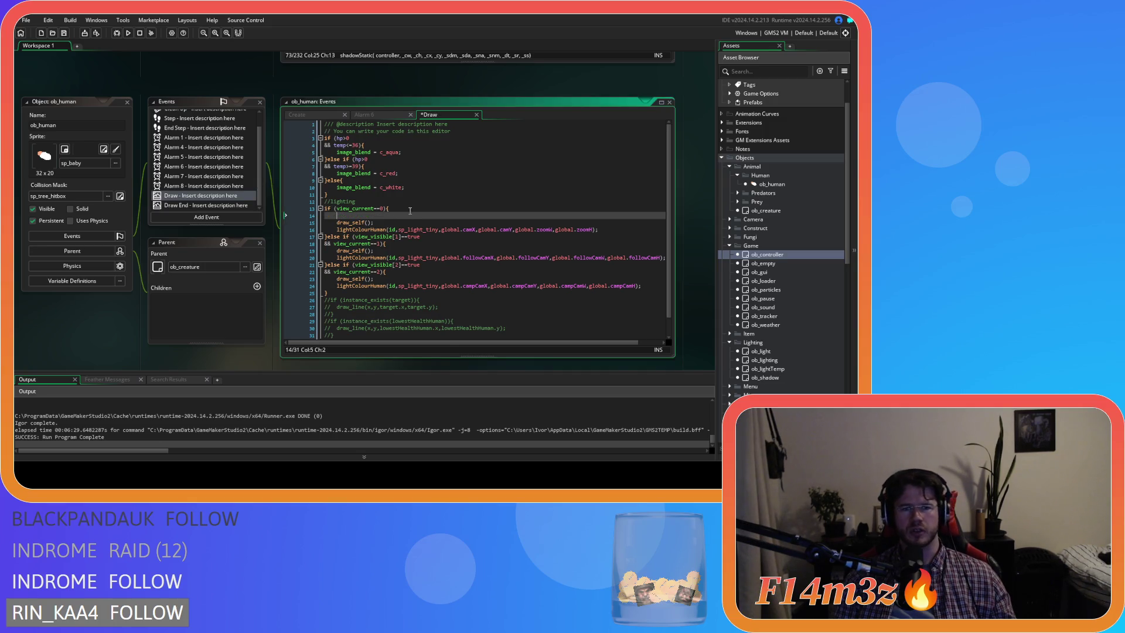
pyautogui.write('surface_set_target(global.surfSprites);')
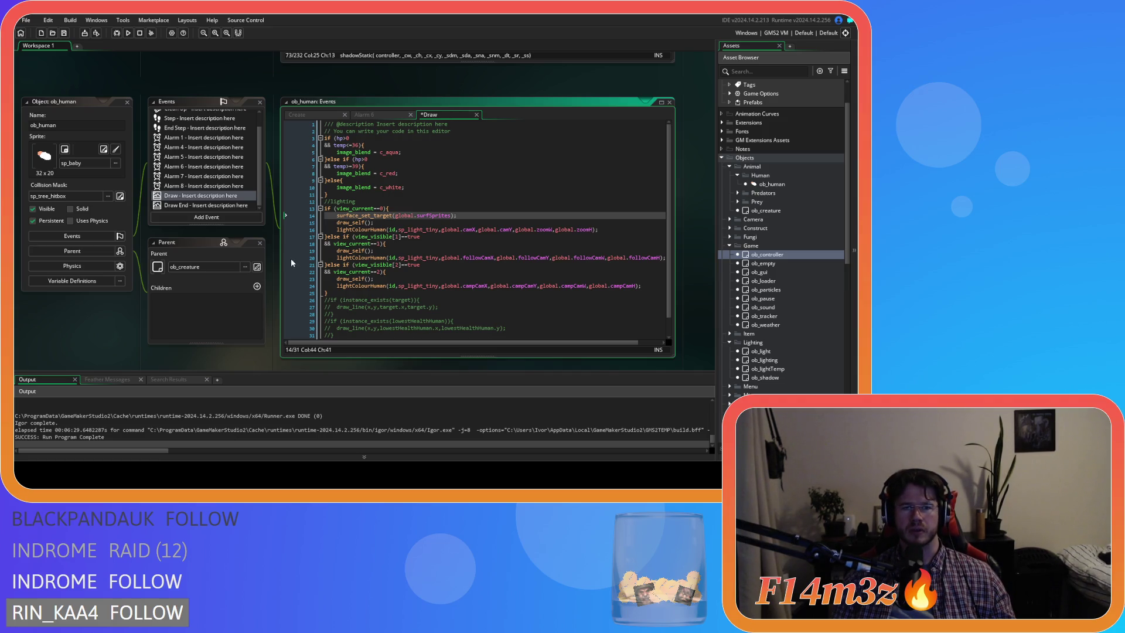
pyautogui.moveTo(359, 236)
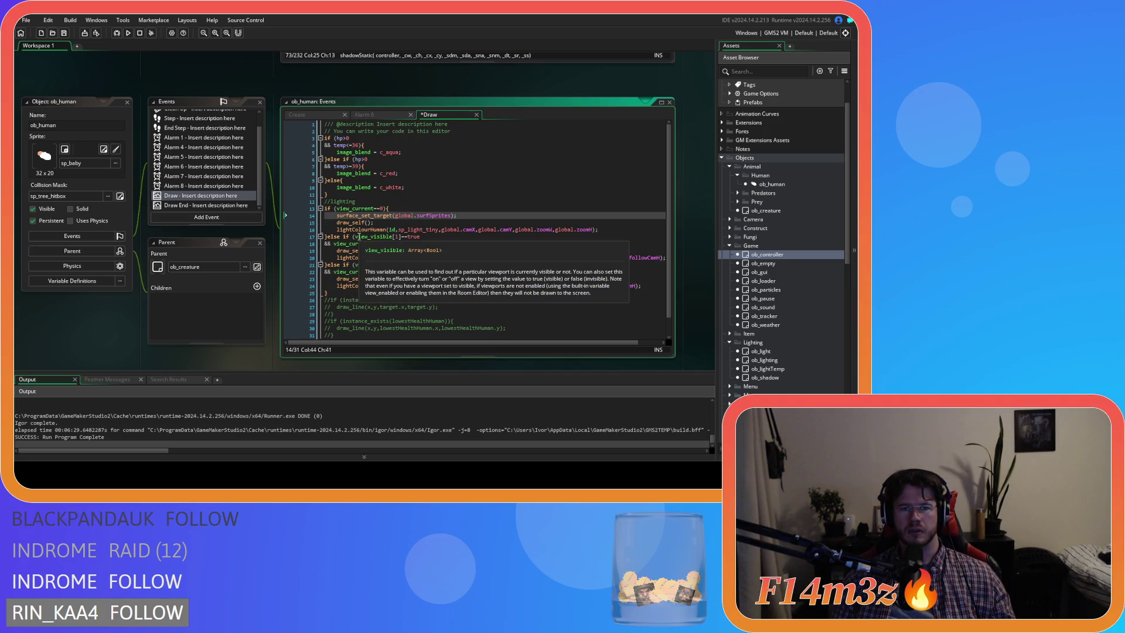
pyautogui.click(401, 223)
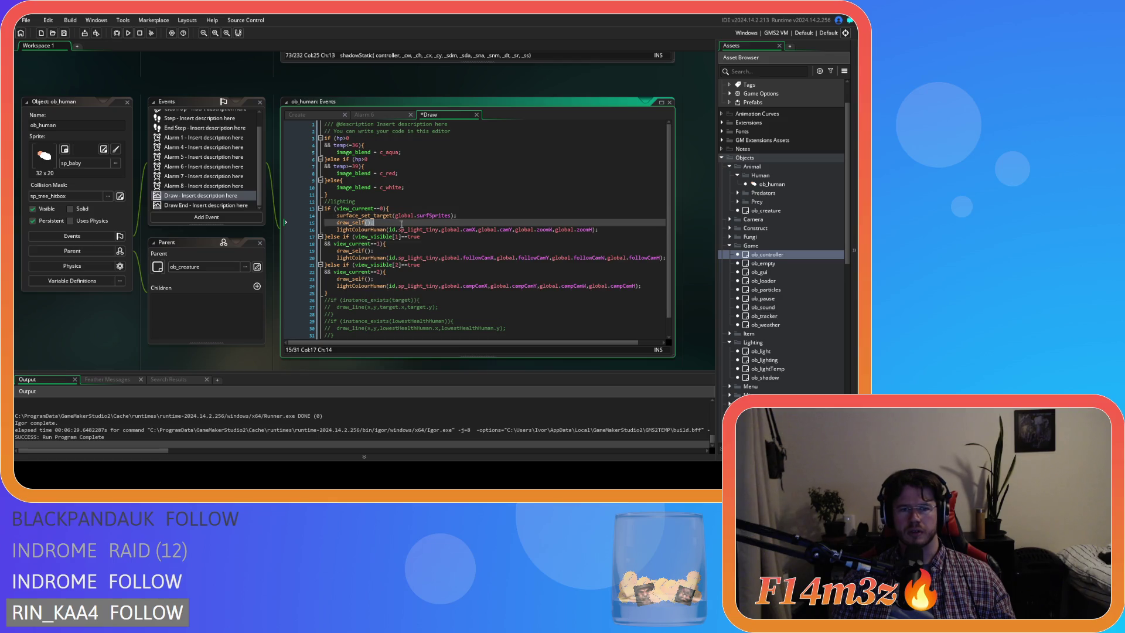
pyautogui.press('Return')
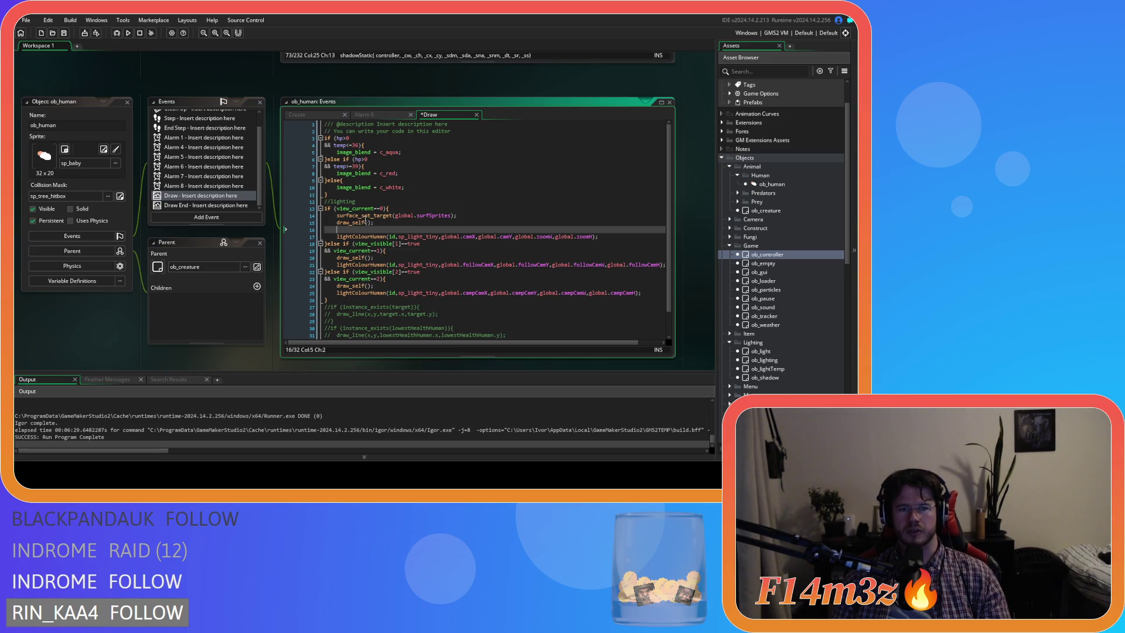
pyautogui.write('s')
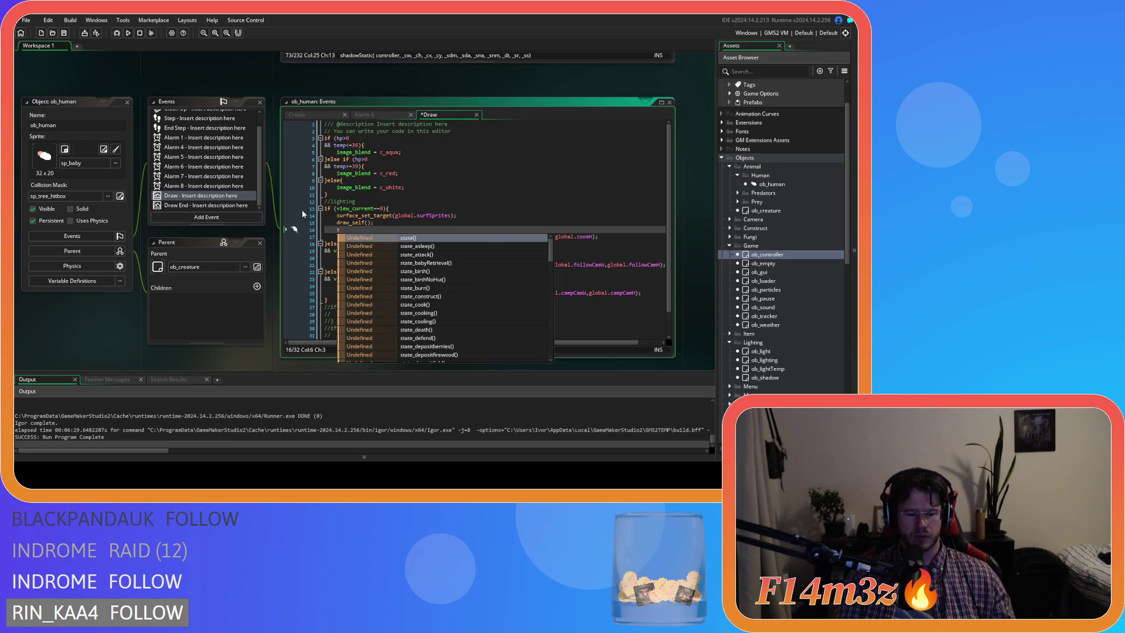
pyautogui.write('urface_res')
pyautogui.press('Return')
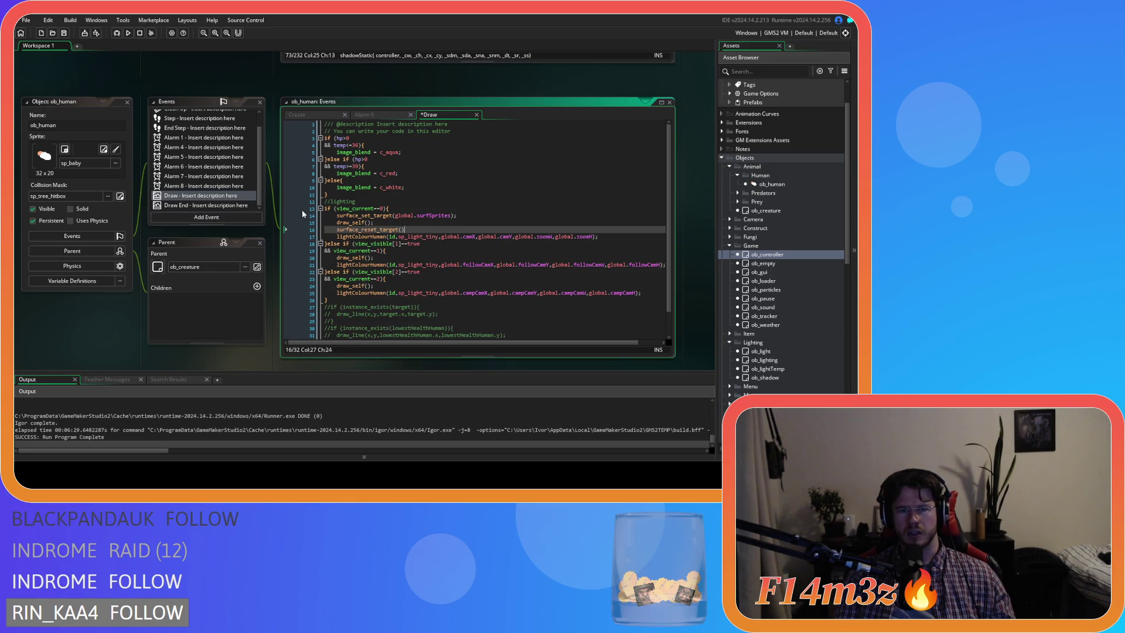
pyautogui.write(';')
pyautogui.click(439, 222)
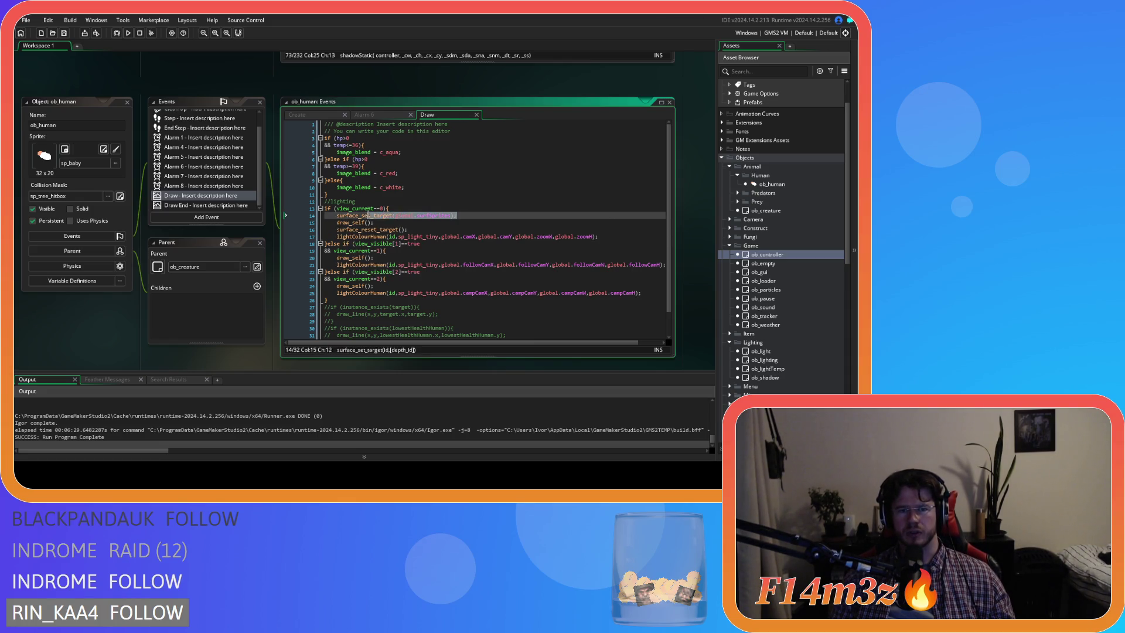
pyautogui.moveTo(338, 222); pyautogui.dragTo(476, 220)
# Step: Put the caret at the end of the surface_reset_target line in ob_human's Draw code
pyautogui.click(430, 230)
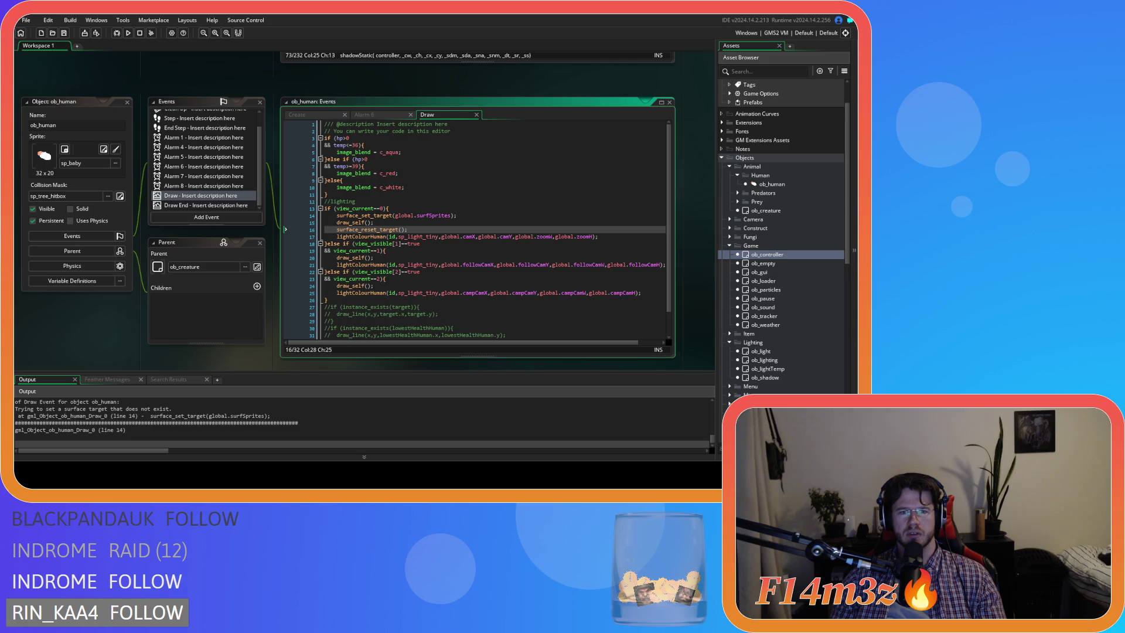
# Step: Add an if (surface_exists(global.surfSprites)){ line above surface_set_target in ob_human's Draw
pyautogui.press('Up')
pyautogui.press('Up')
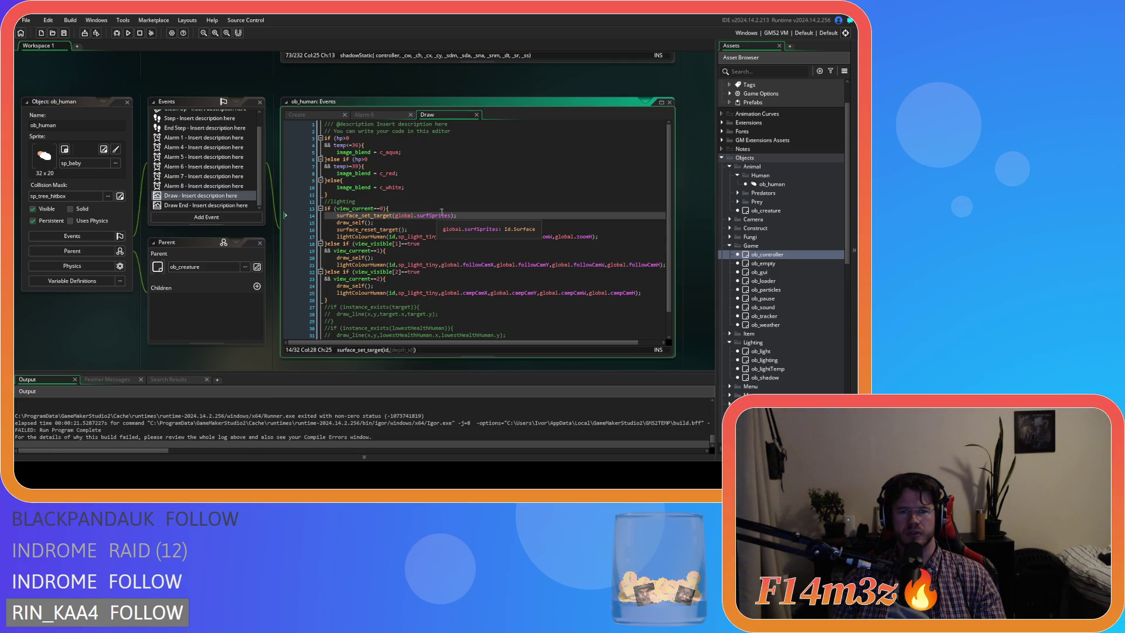
pyautogui.press('Home')
pyautogui.press('Return')
pyautogui.press('Up')
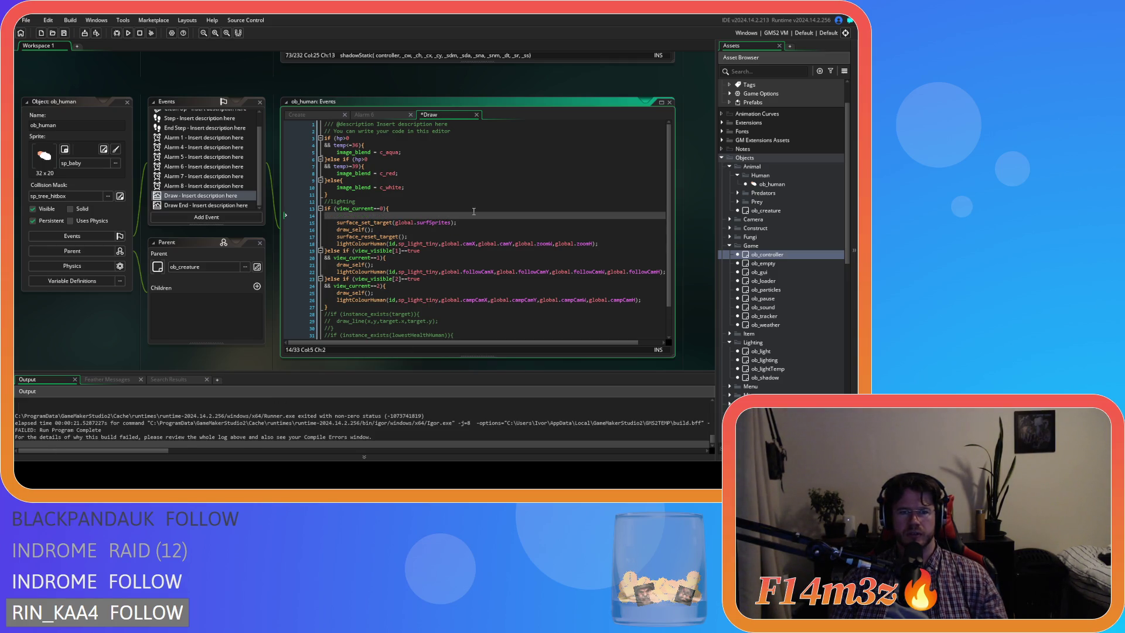
pyautogui.write('if')
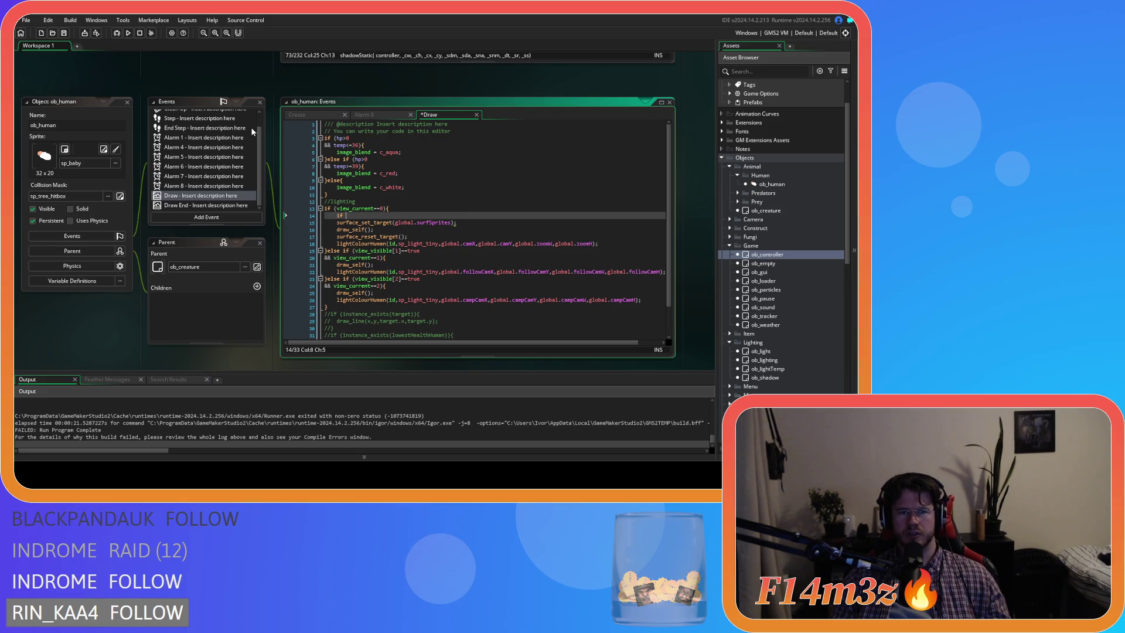
pyautogui.scroll(5, 254, 132)
pyautogui.doubleClick(767, 254)
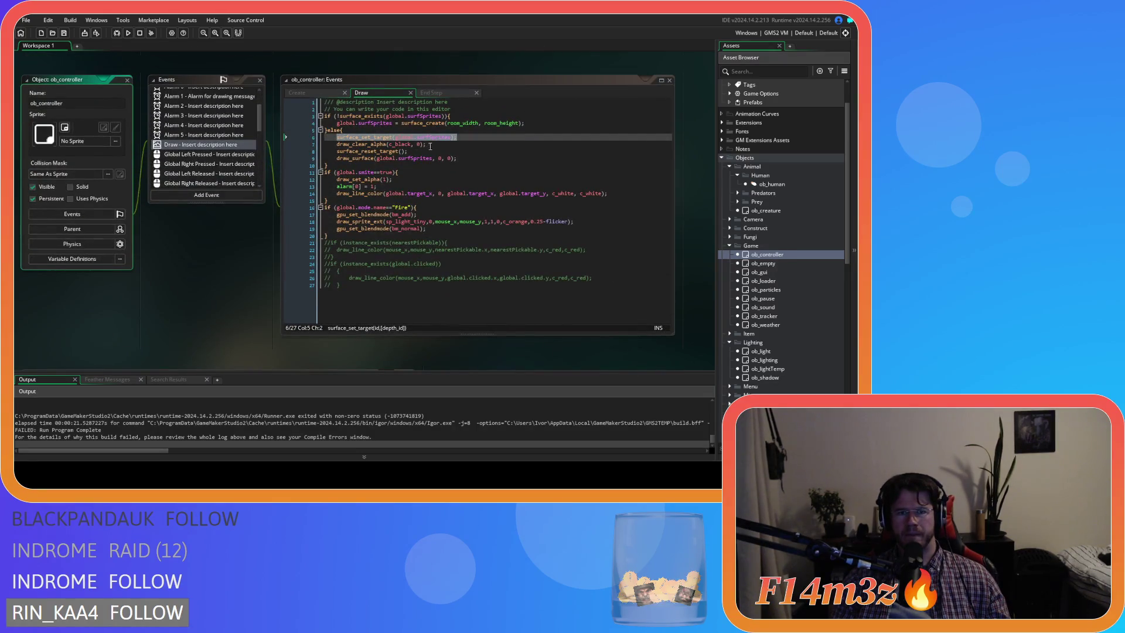
pyautogui.scroll(1, 403, 191)
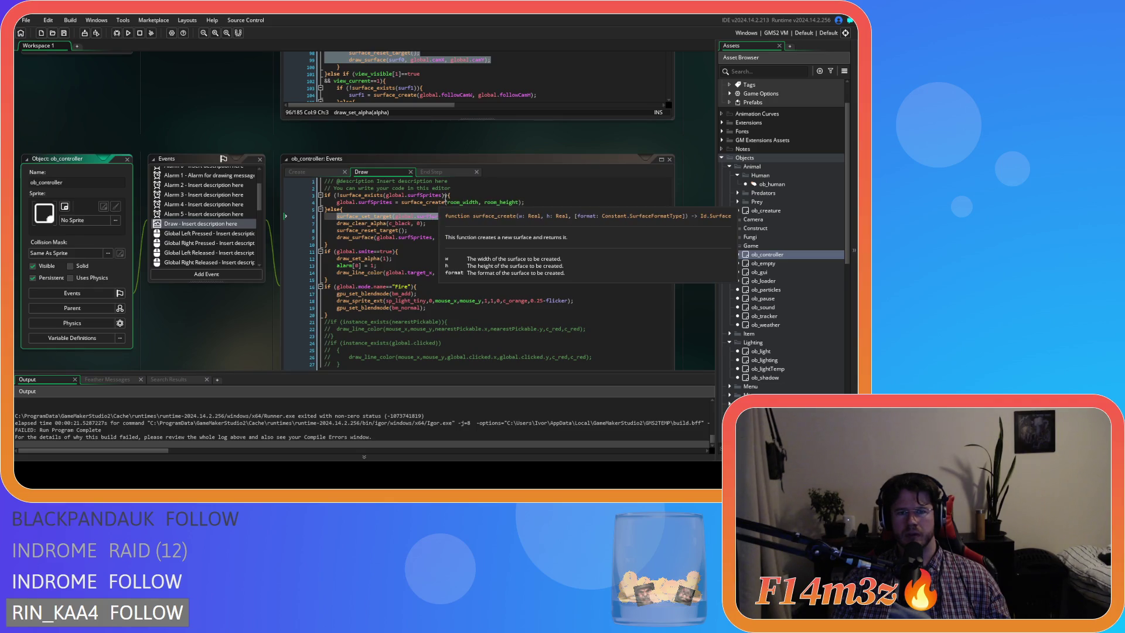
pyautogui.doubleClick(410, 198)
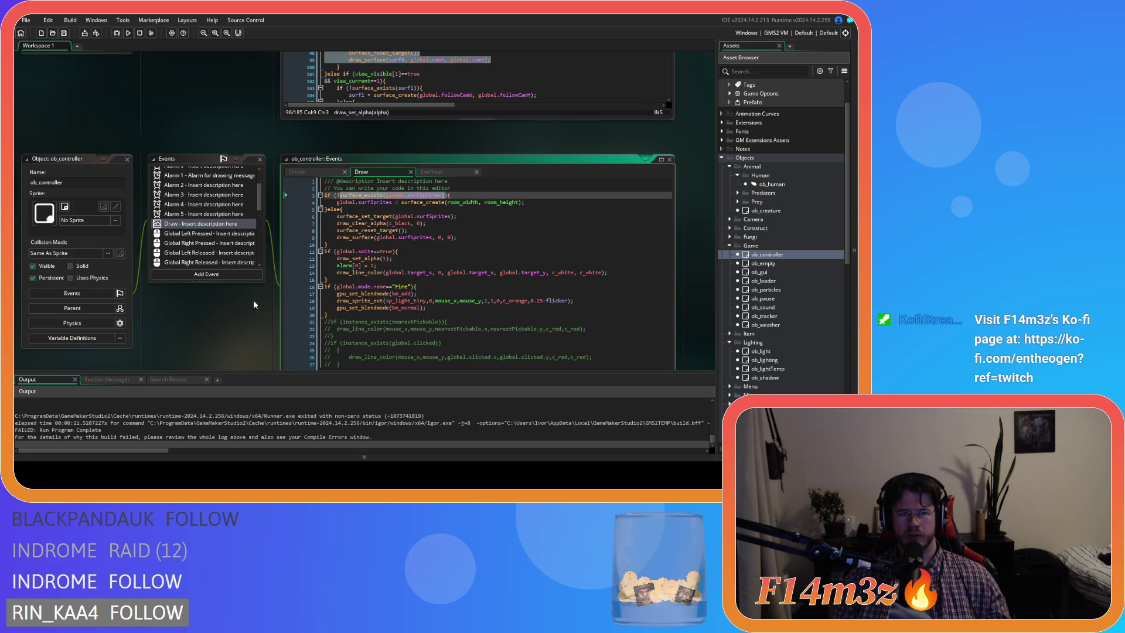
pyautogui.doubleClick(771, 184)
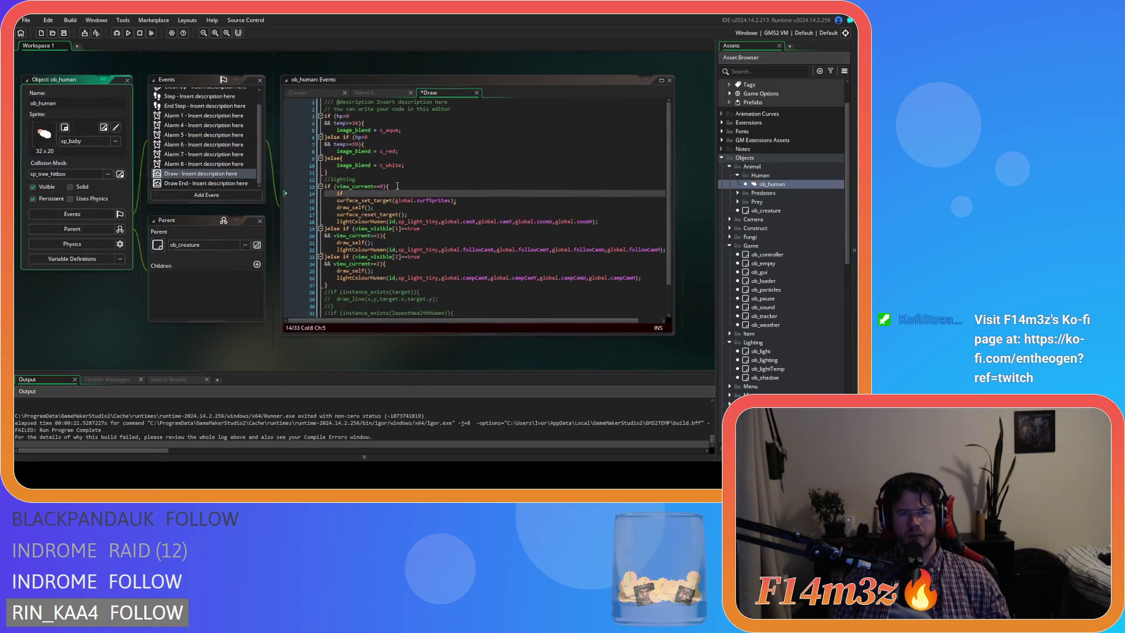
pyautogui.click(364, 196)
pyautogui.write('surface_exists(global.surfSprites)')
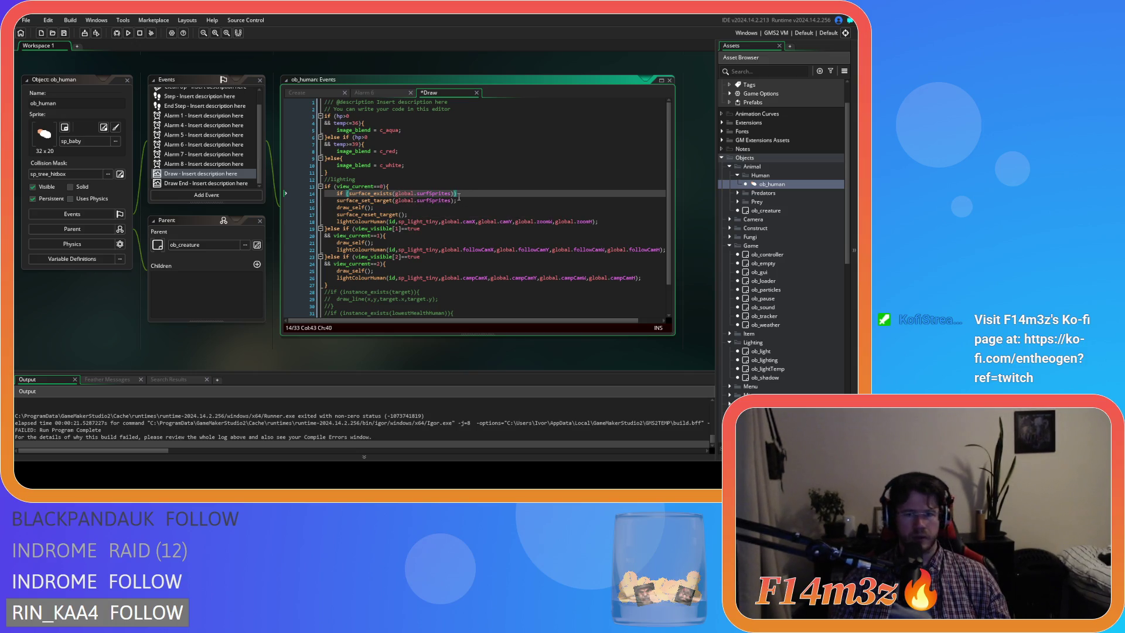
pyautogui.write('){')
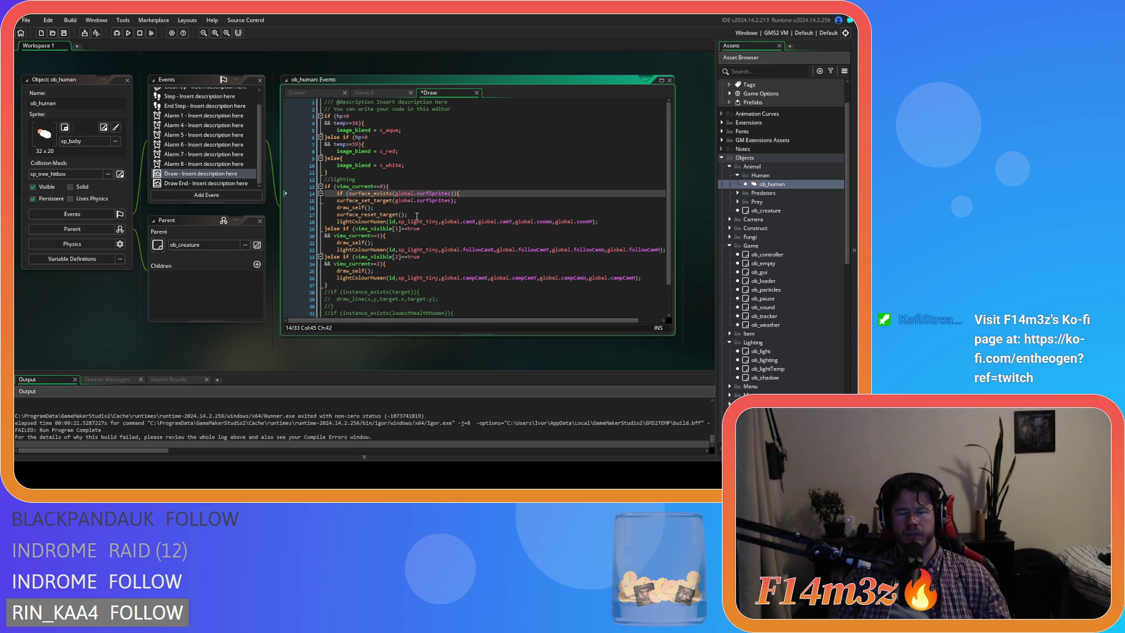
# Step: Indent the three surface drawing lines, close the if block with a brace, and save
pyautogui.moveTo(419, 216); pyautogui.dragTo(322, 201)
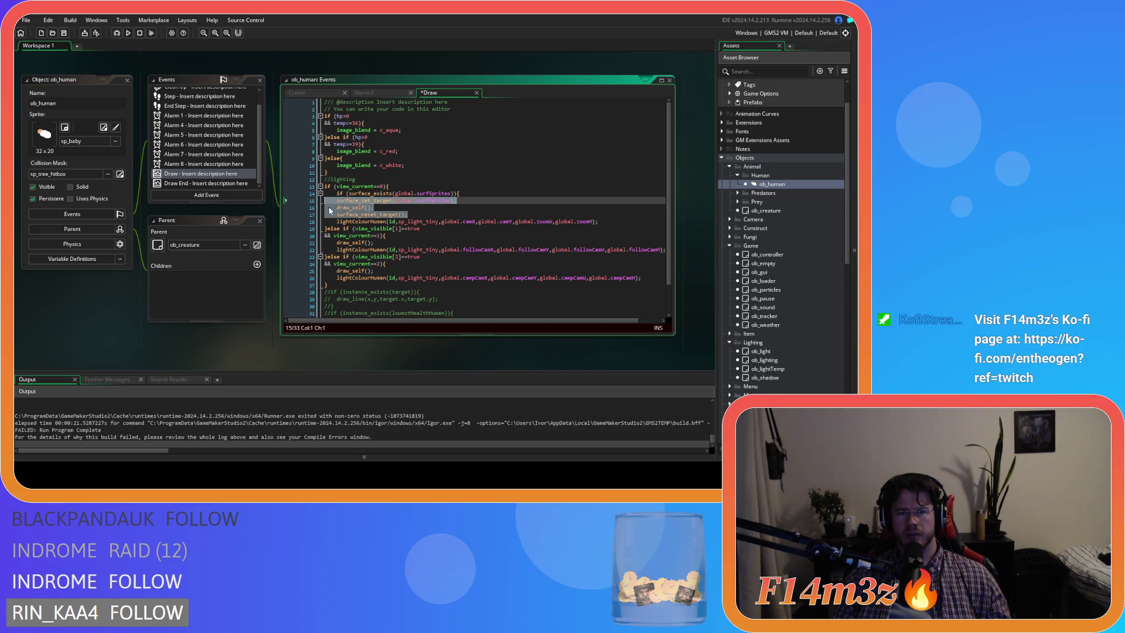
pyautogui.press('Tab')
pyautogui.click(431, 216)
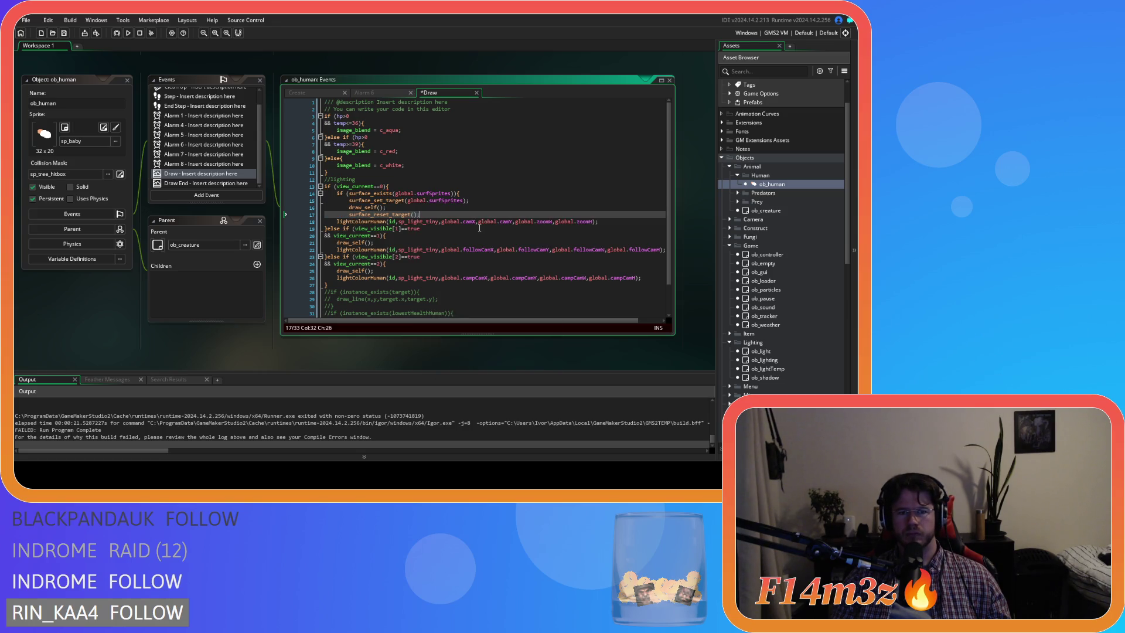
pyautogui.press('Return')
pyautogui.write('}')
pyautogui.hotkey('ctrl', 's')
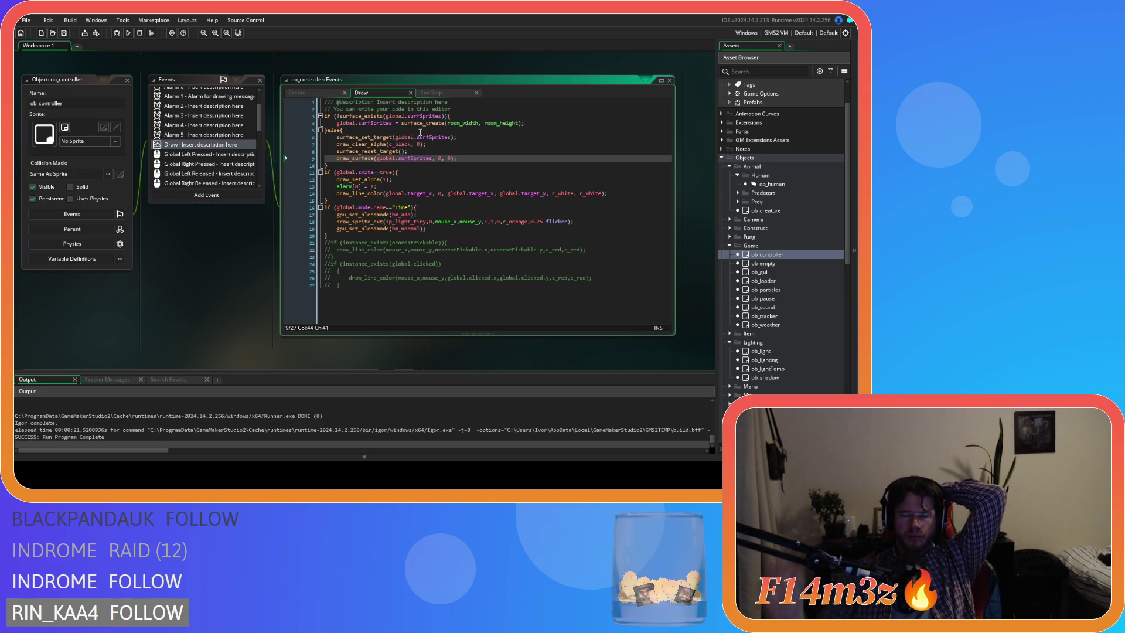
# Step: Select the global.surfSprites creation and drawing block in ob_controller's Draw code
pyautogui.click(477, 163)
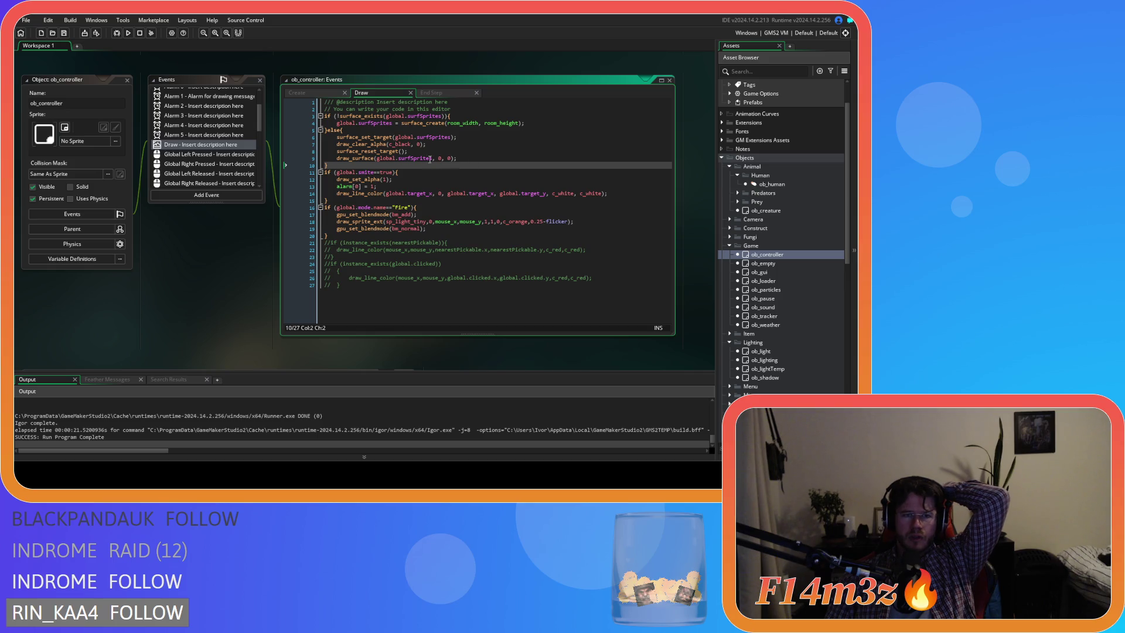
pyautogui.moveTo(476, 163); pyautogui.dragTo(307, 120)
pyautogui.hotkey('ctrl', 'c')
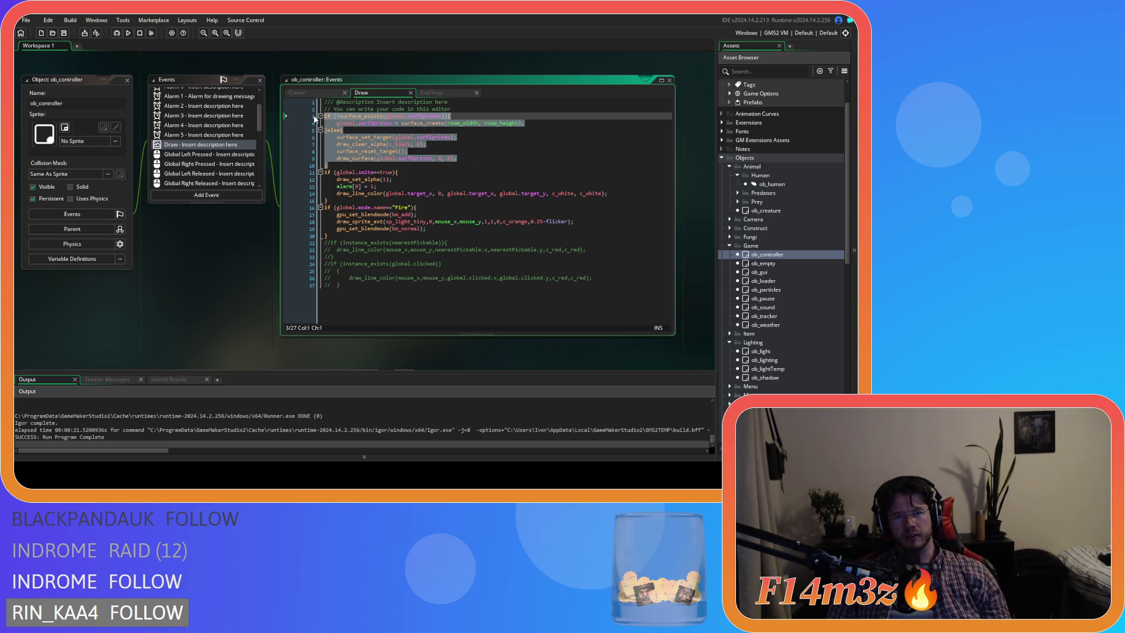
# Step: Cut the surface block from Draw, paste it into a new Draw Begin event, and run the game
pyautogui.press('Delete')
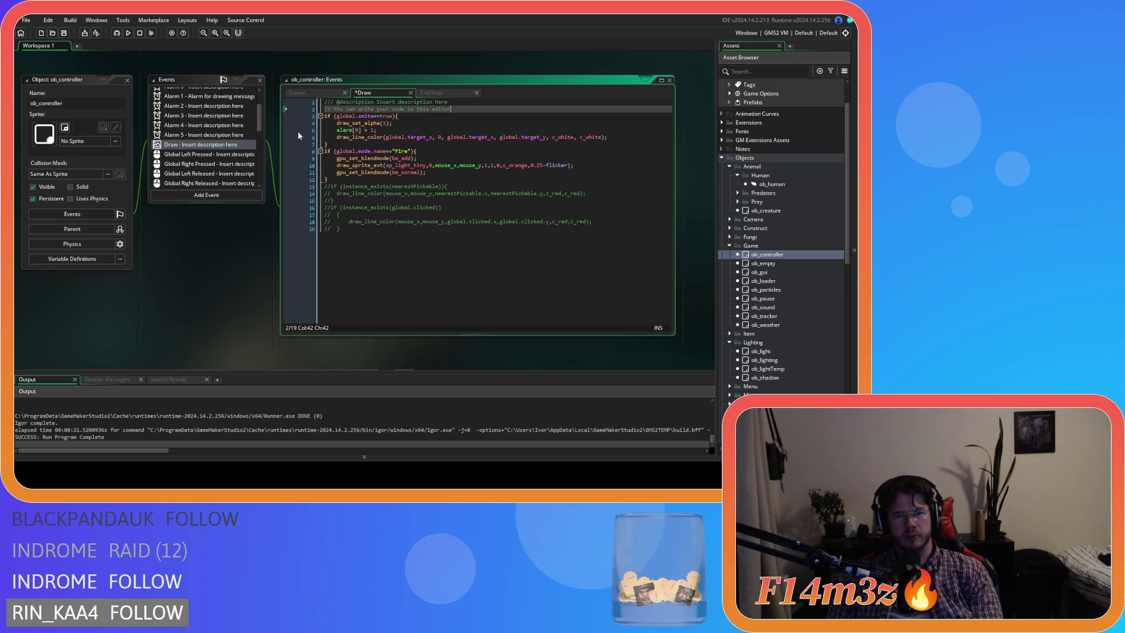
pyautogui.press('BackSpace')
pyautogui.click(220, 194)
pyautogui.moveTo(267, 252)
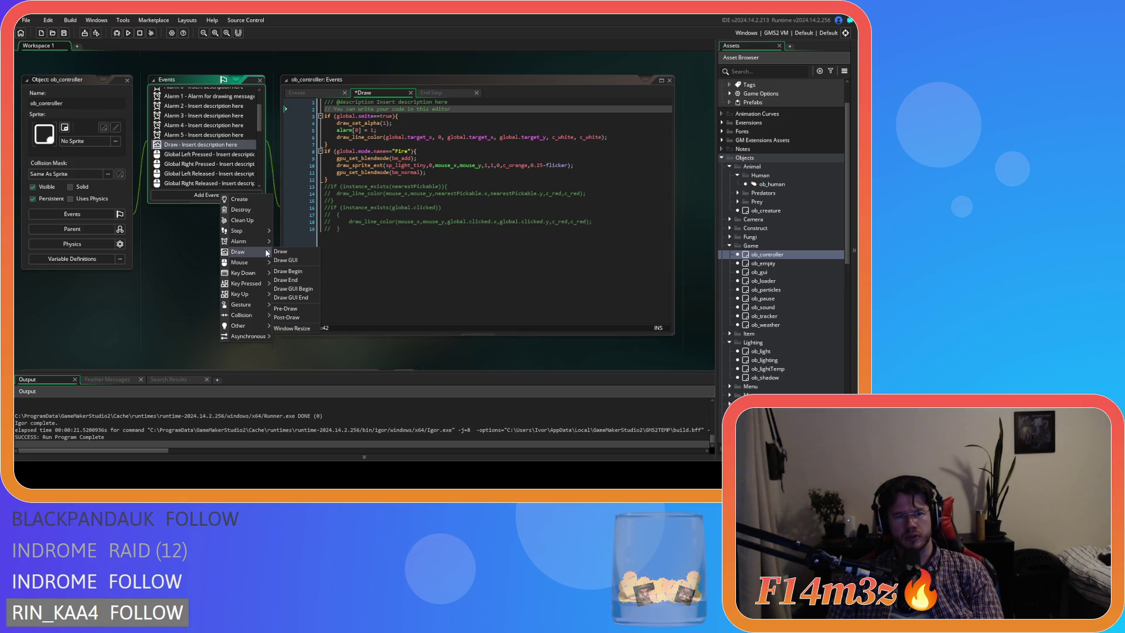
pyautogui.click(308, 270)
pyautogui.hotkey('ctrl', 'v')
pyautogui.press('F5')
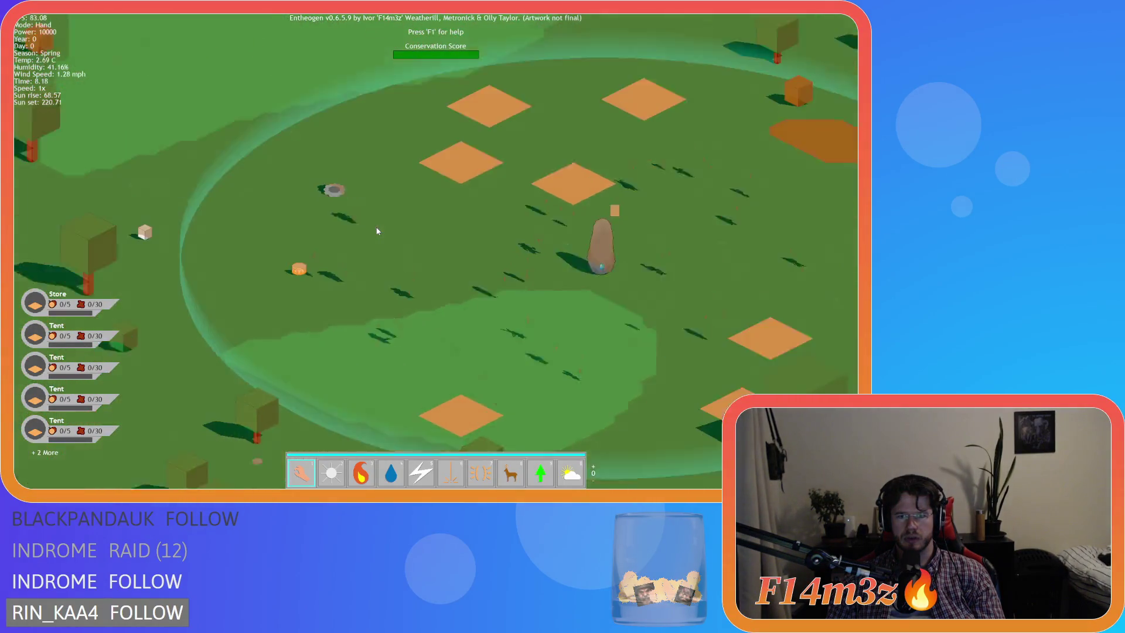
# Step: Zoom the island out and back in, then quit to the title screen and close the game
pyautogui.scroll(-5, 378, 231)
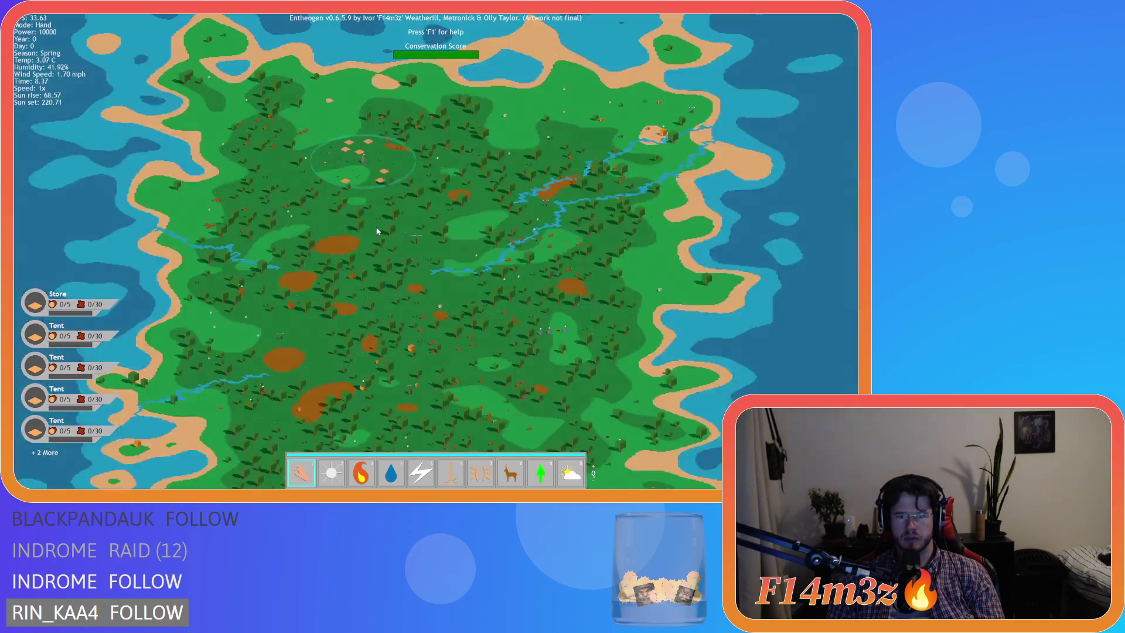
pyautogui.scroll(5, 378, 232)
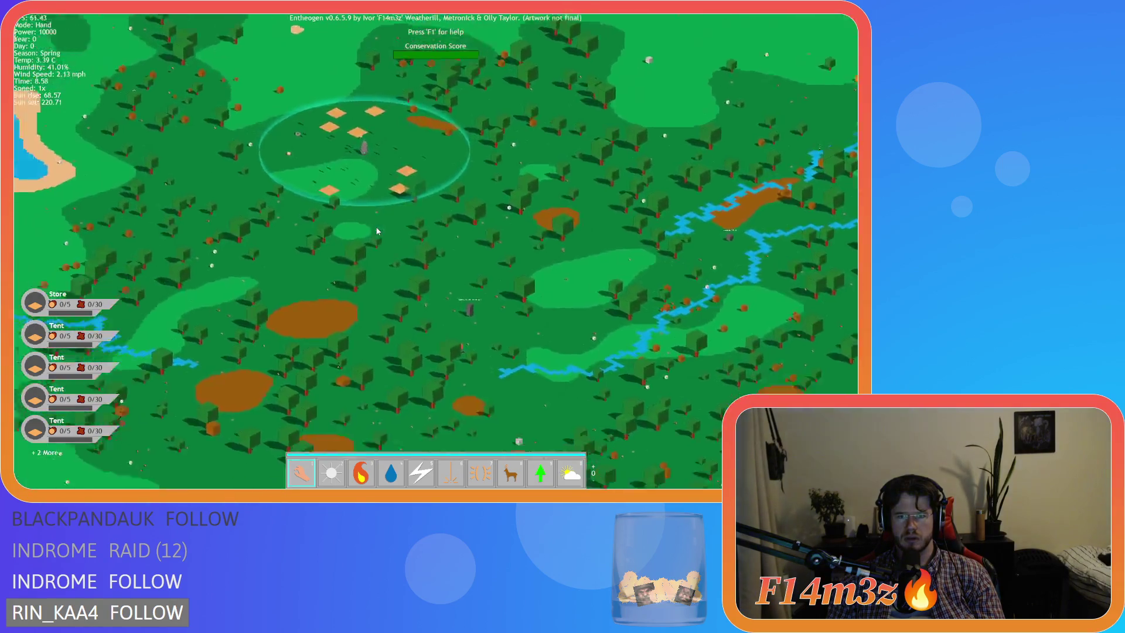
pyautogui.press('Escape')
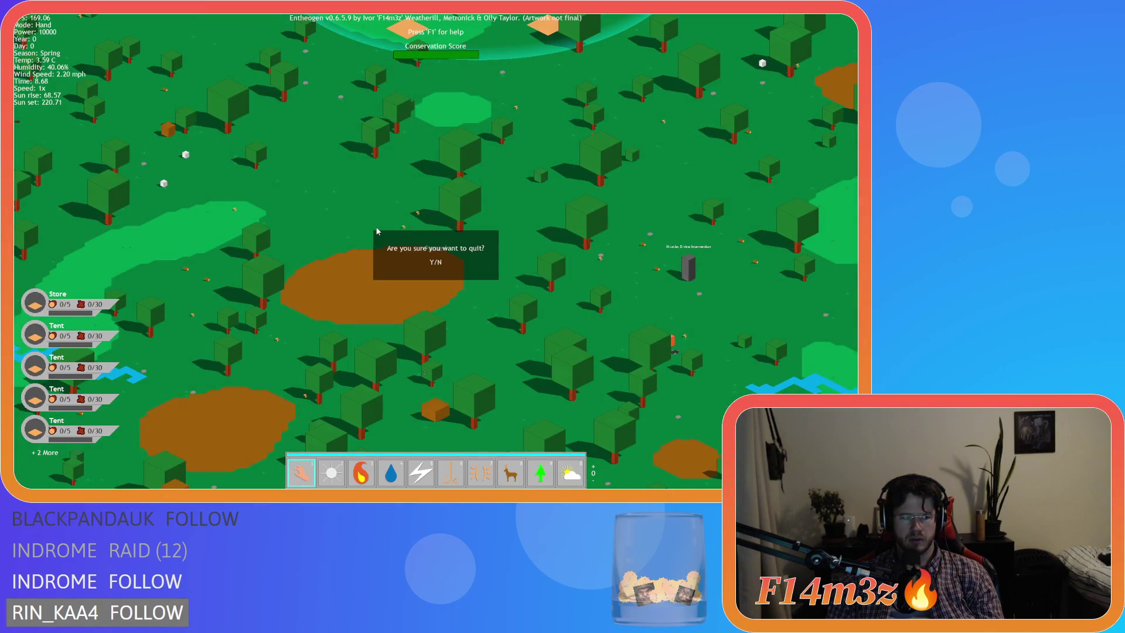
pyautogui.press('Return')
pyautogui.hotkey('alt', 'F4')
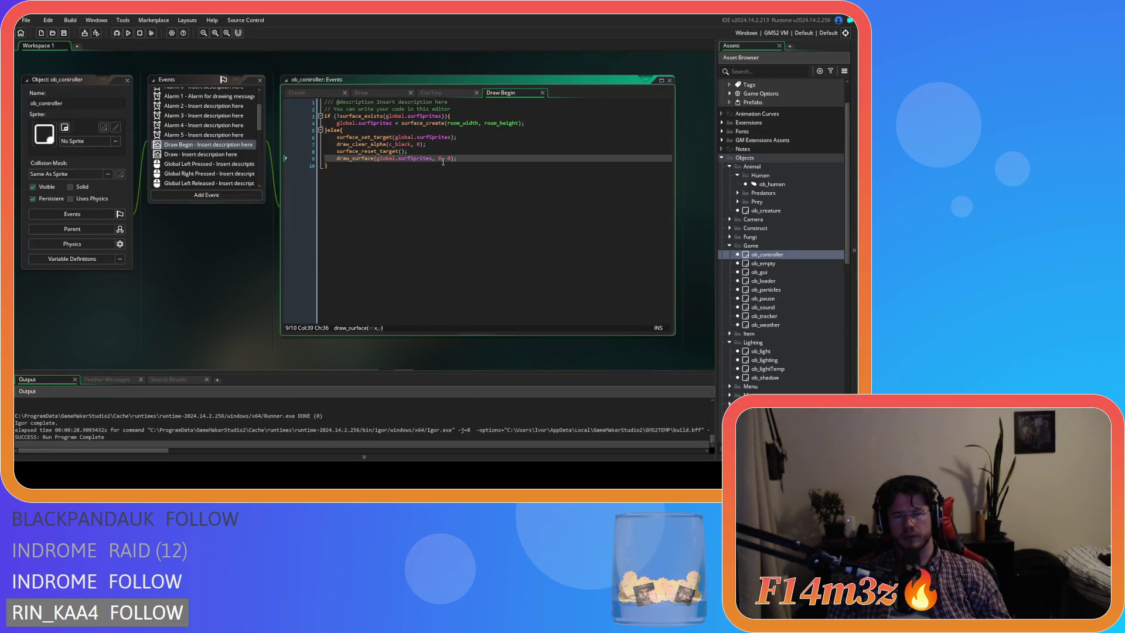
# Step: Scroll the workspace back up and bring ob_controller's Draw Begin surface code into view
pyautogui.click(475, 158)
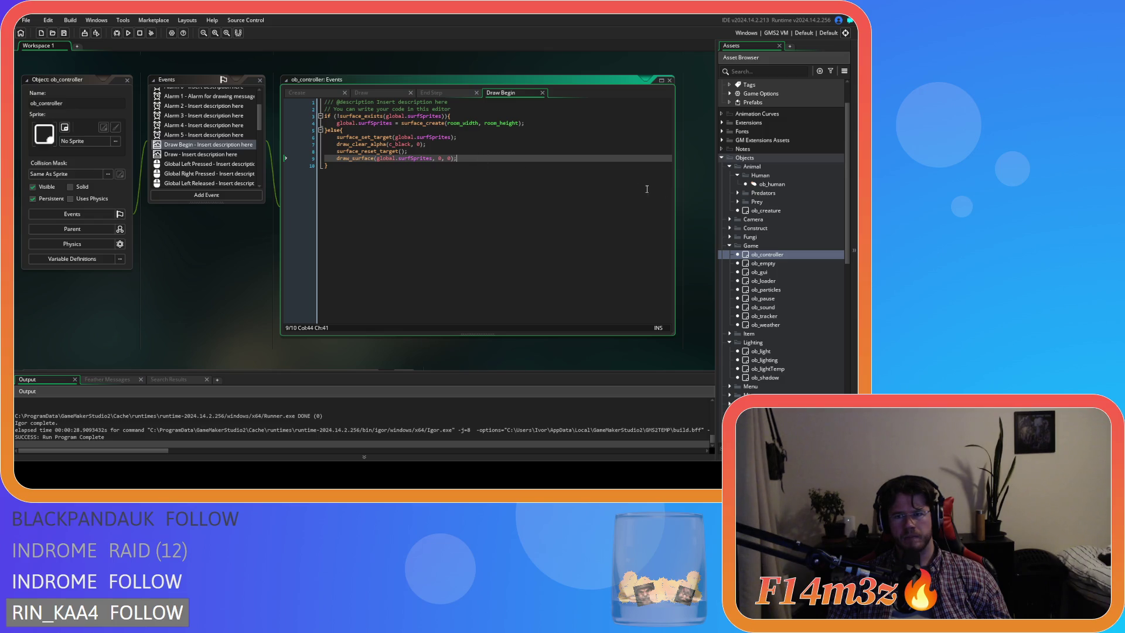
pyautogui.doubleClick(771, 185)
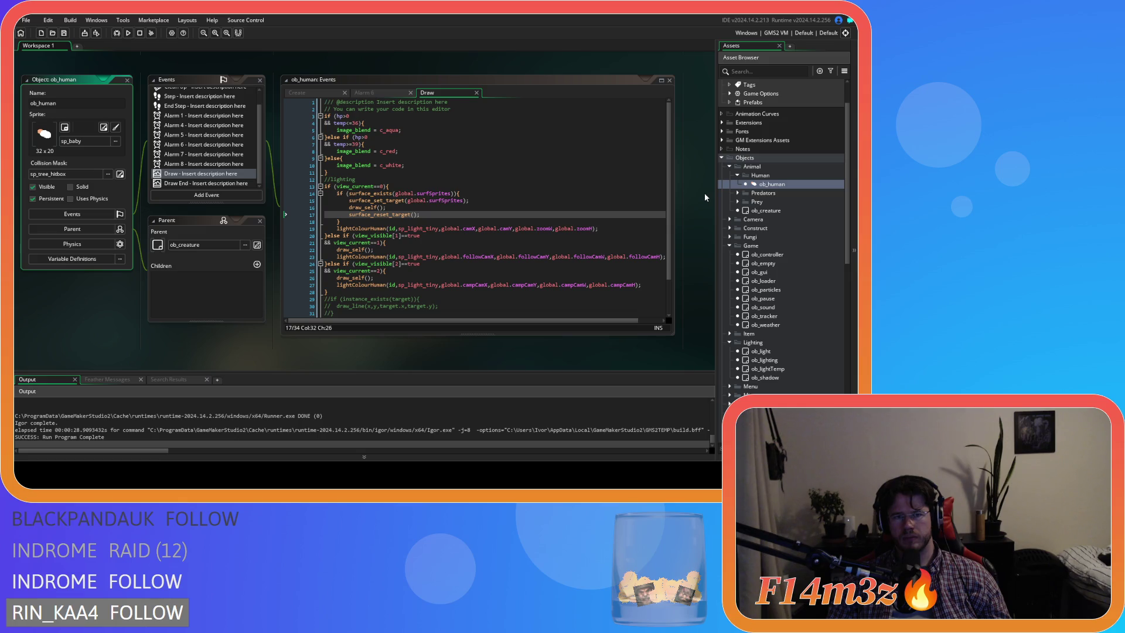
pyautogui.scroll(3, 271, 177)
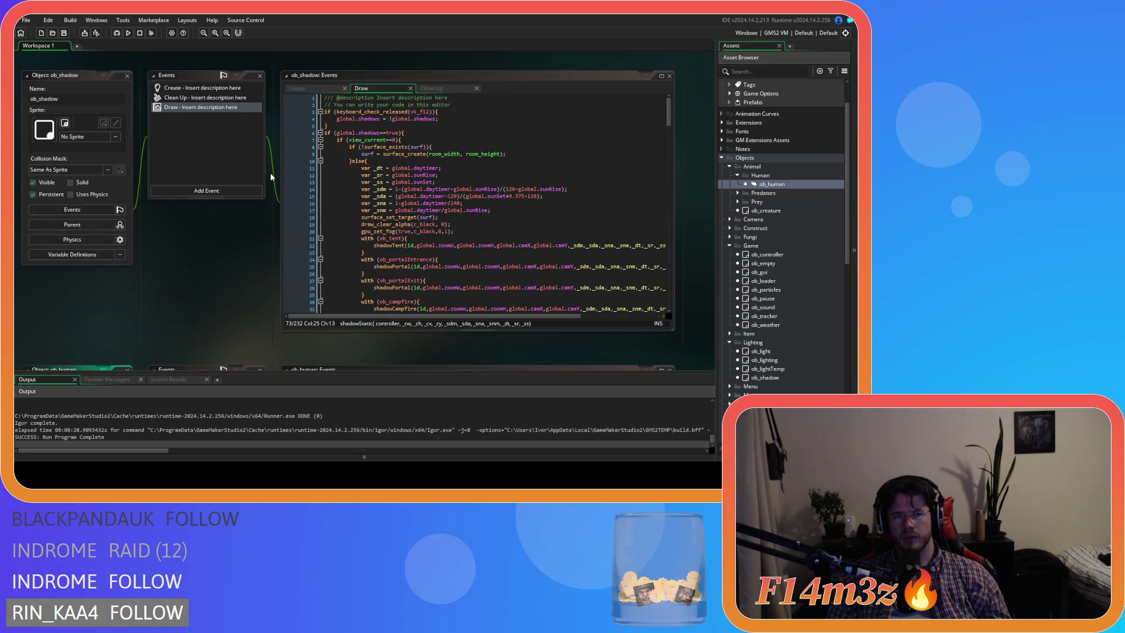
pyautogui.scroll(5, 270, 173)
pyautogui.scroll(5, 270, 172)
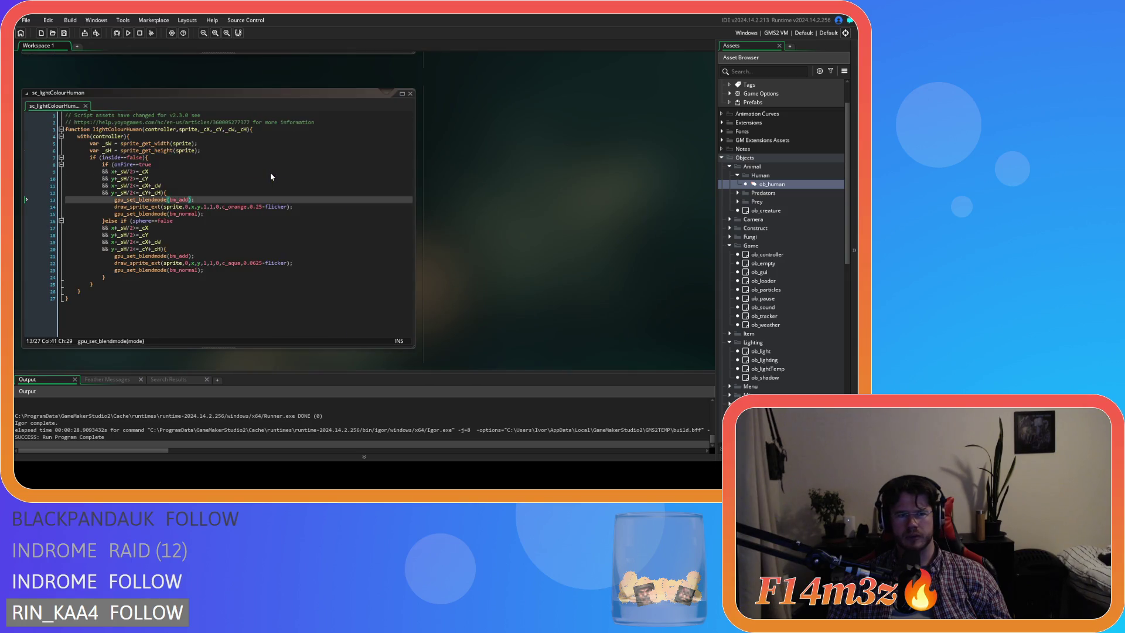
pyautogui.scroll(3, 584, 241)
pyautogui.scroll(3, 584, 241)
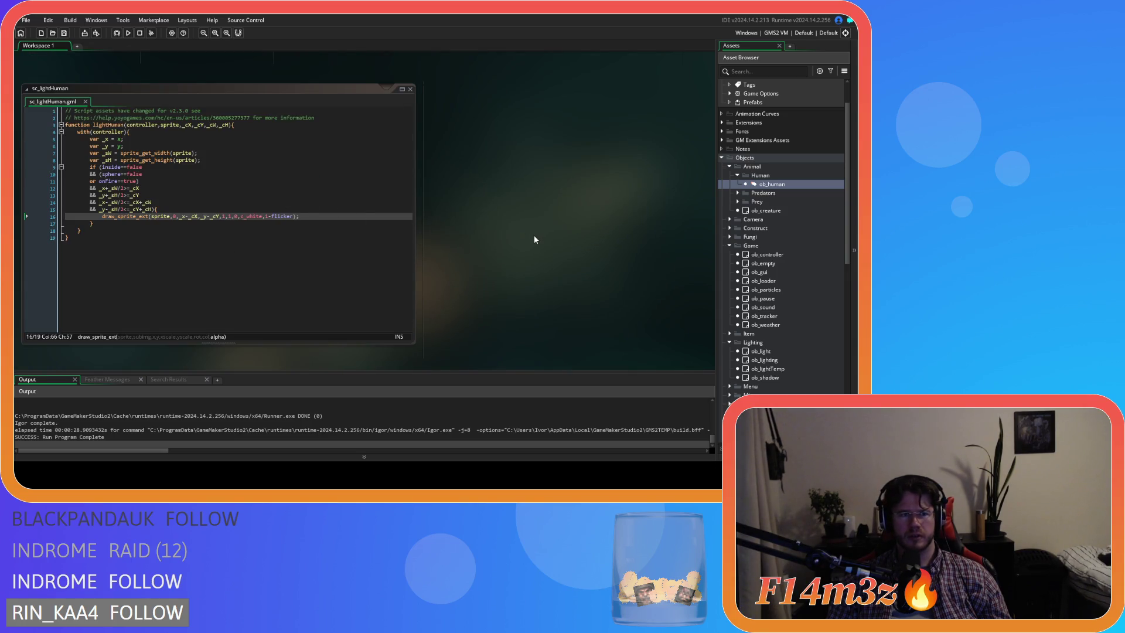
pyautogui.doubleClick(768, 255)
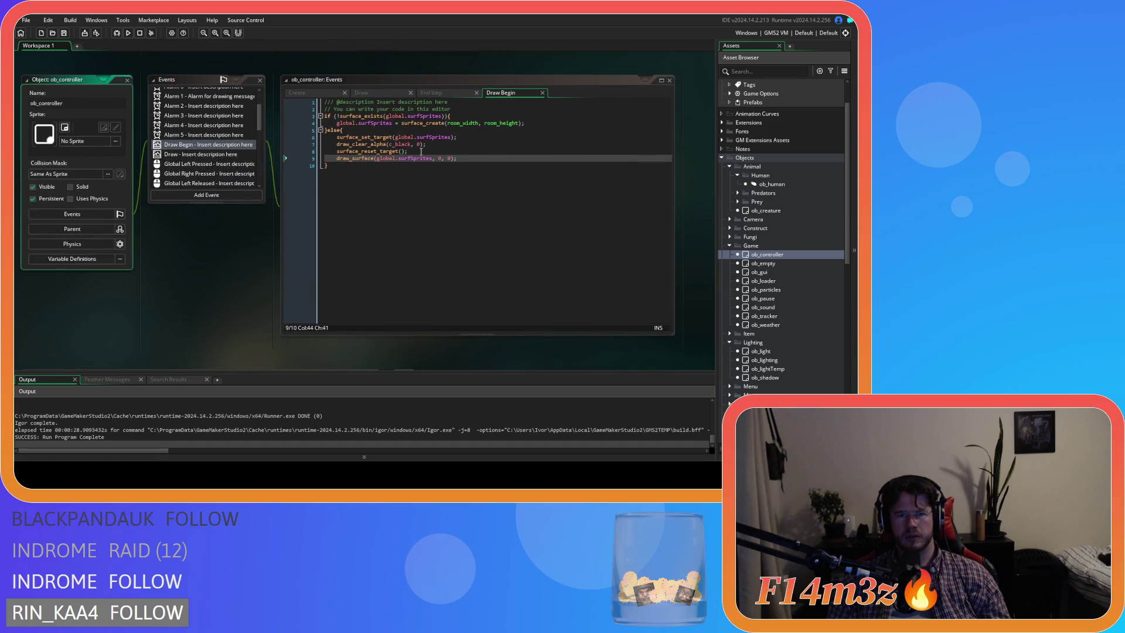
# Step: Remove the surface code from Draw Begin and delete the empty Draw Begin event
pyautogui.tripleClick(445, 141)
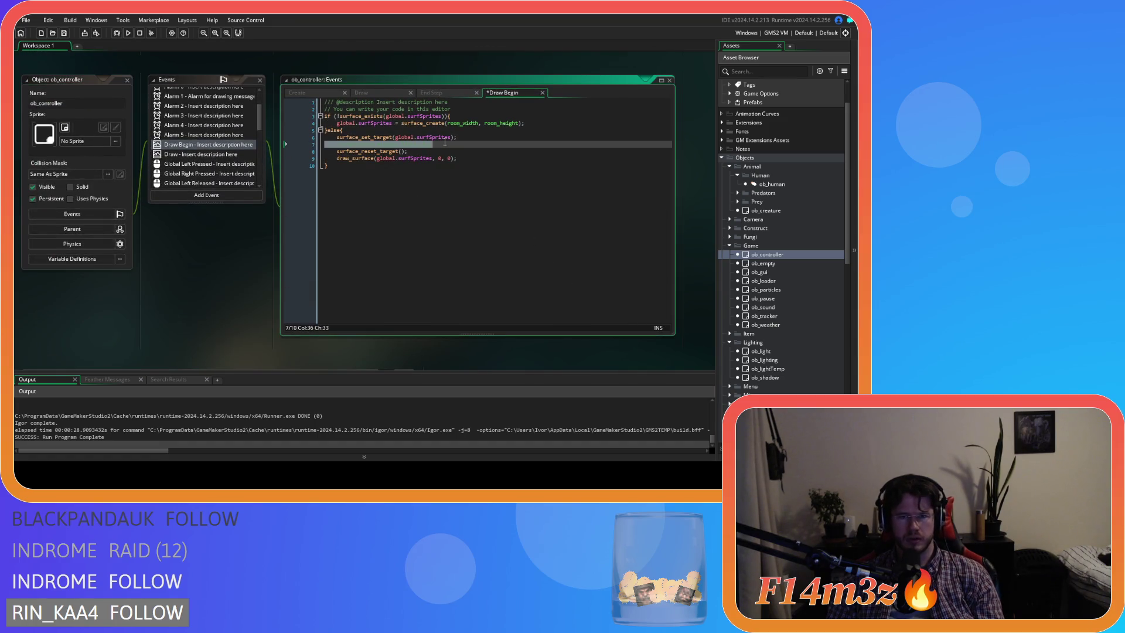
pyautogui.hotkey('ctrl', 'z')
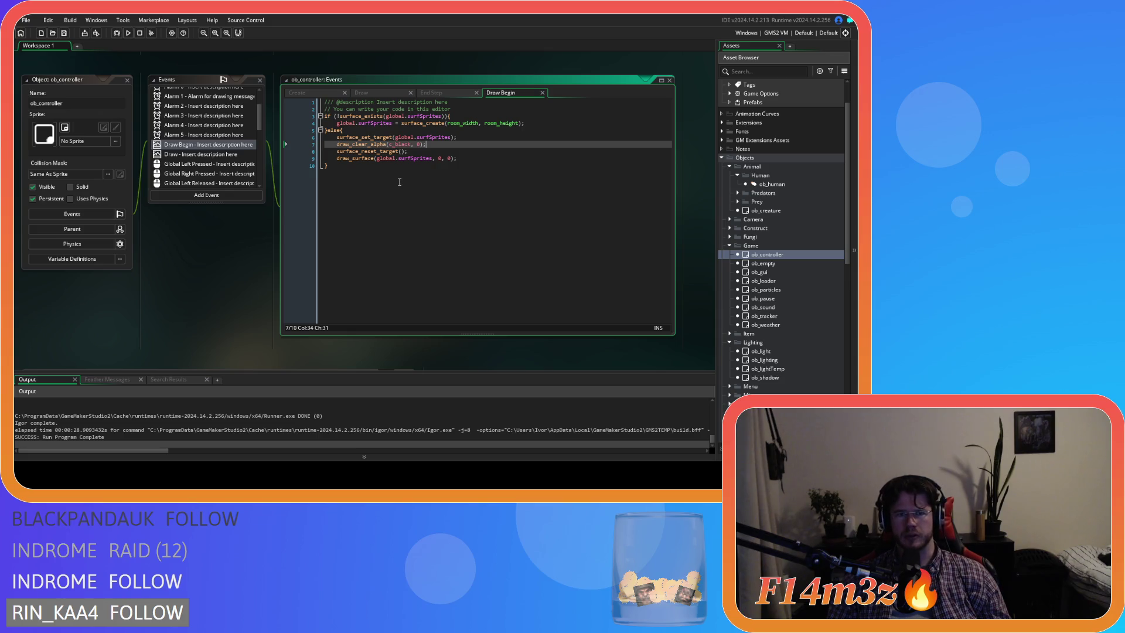
pyautogui.moveTo(386, 190); pyautogui.dragTo(275, 113)
pyautogui.hotkey('ctrl', 'c')
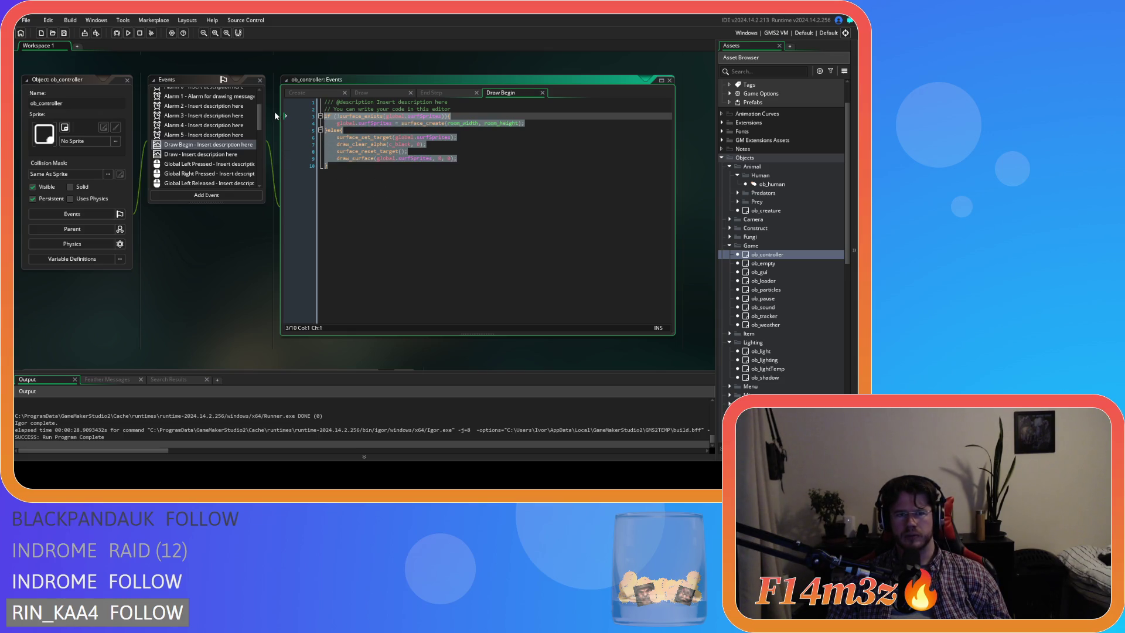
pyautogui.press('BackSpace')
pyautogui.press('BackSpace')
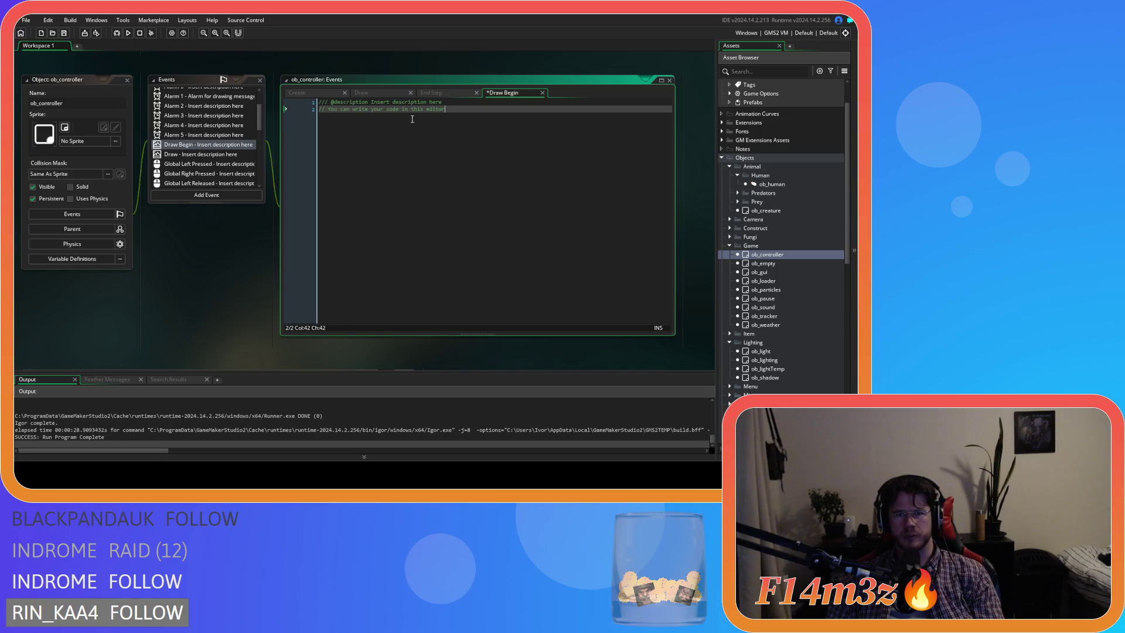
pyautogui.click(208, 145)
pyautogui.press('Delete')
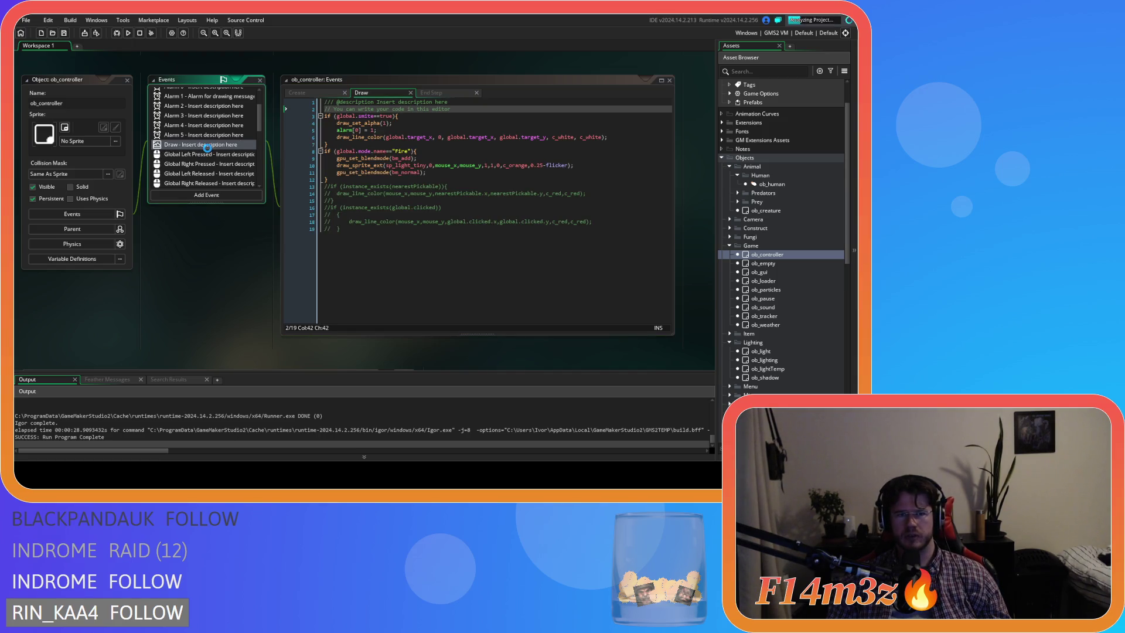
# Step: Paste the surface code at the top of Draw, comment out draw_clear_alpha, and run the game
pyautogui.click(453, 107)
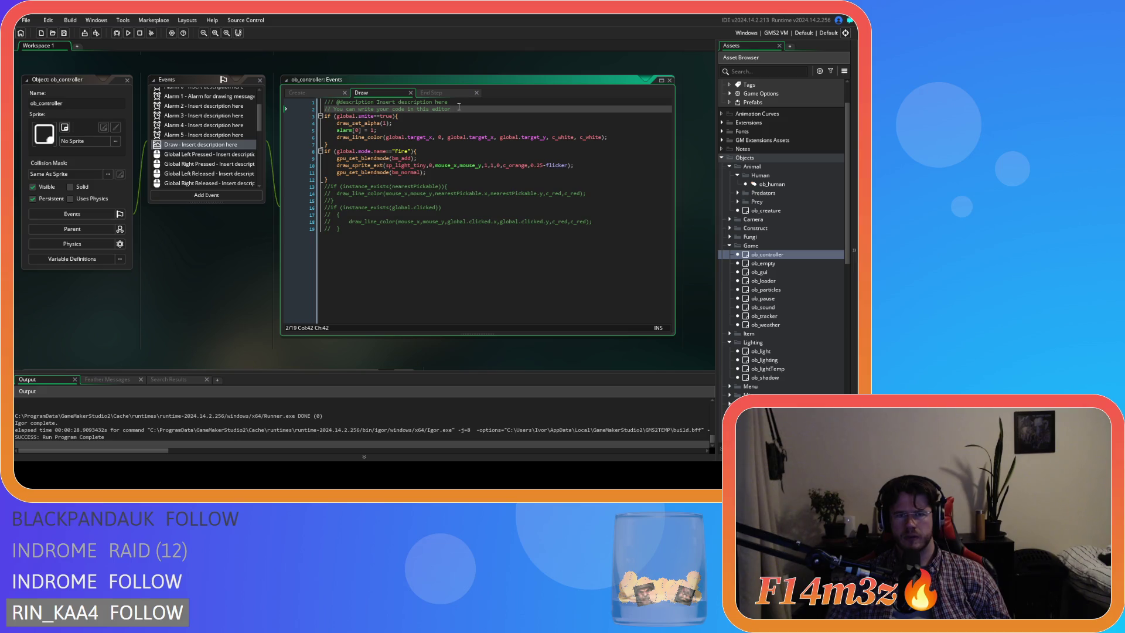
pyautogui.hotkey('ctrl', 'v')
pyautogui.click(440, 146)
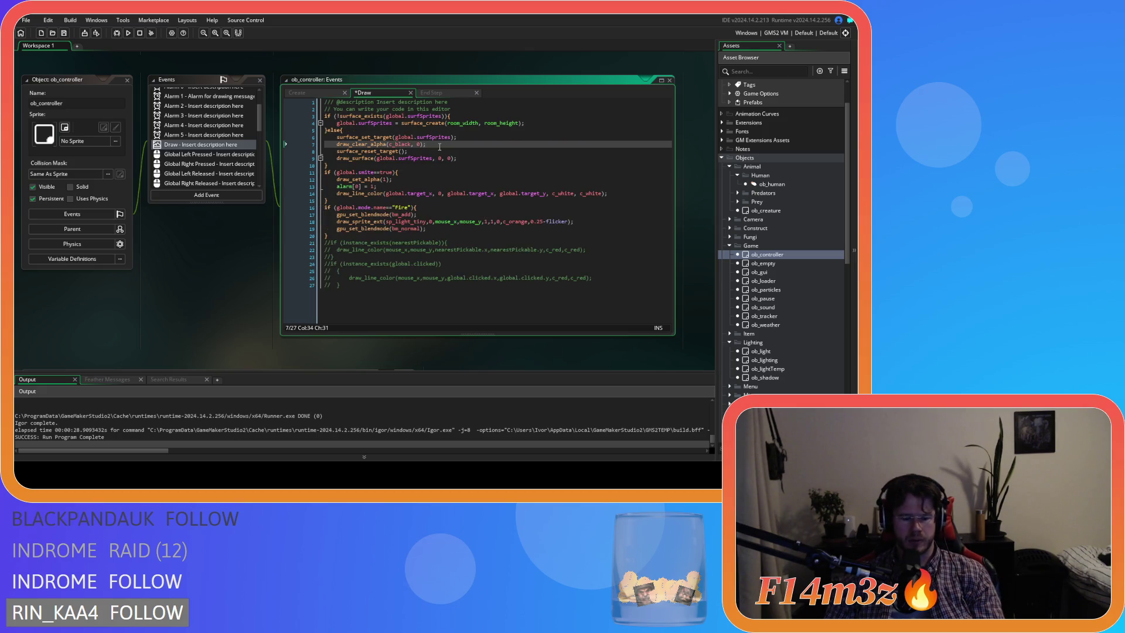
pyautogui.hotkey('ctrl', 'k')
pyautogui.press('F5')
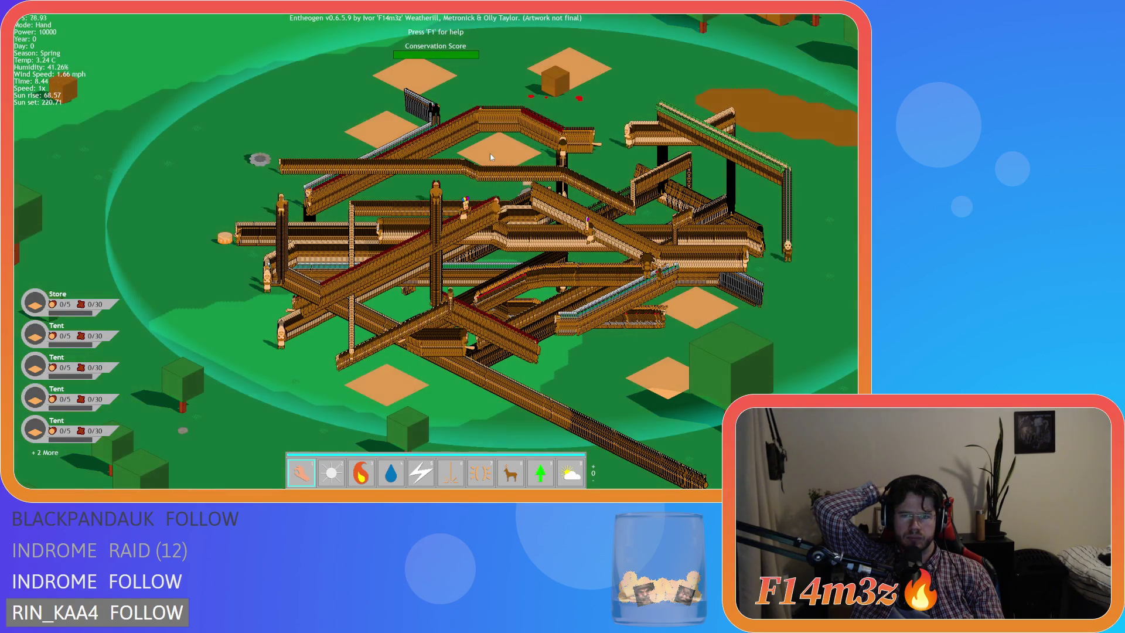
pyautogui.press('Right')
pyautogui.press('Right')
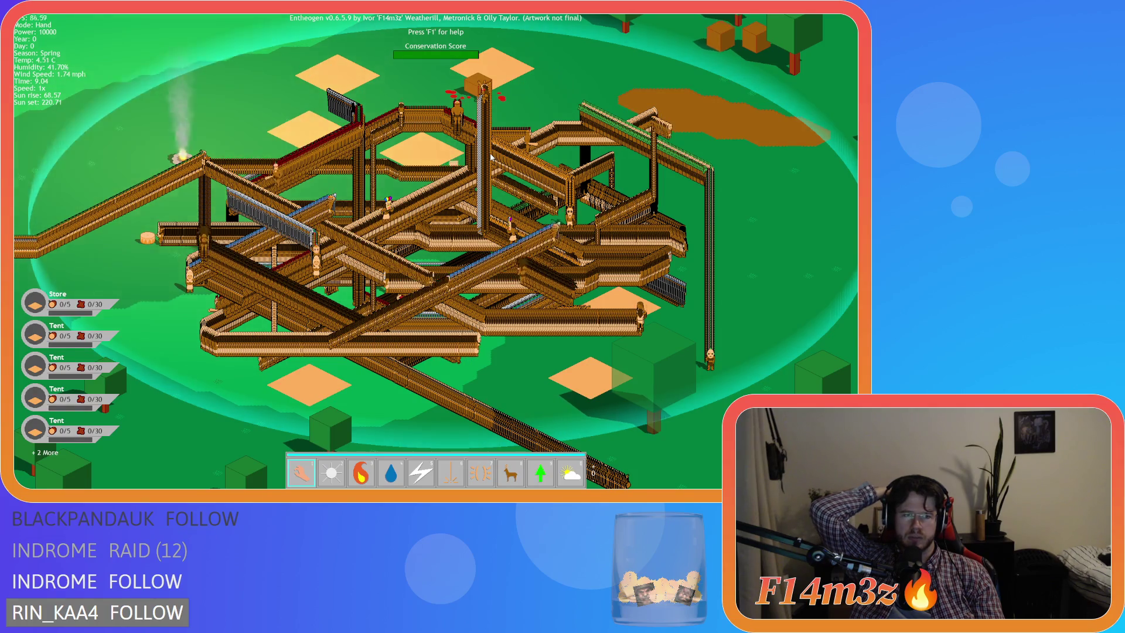
pyautogui.press('Left')
pyautogui.press('Down')
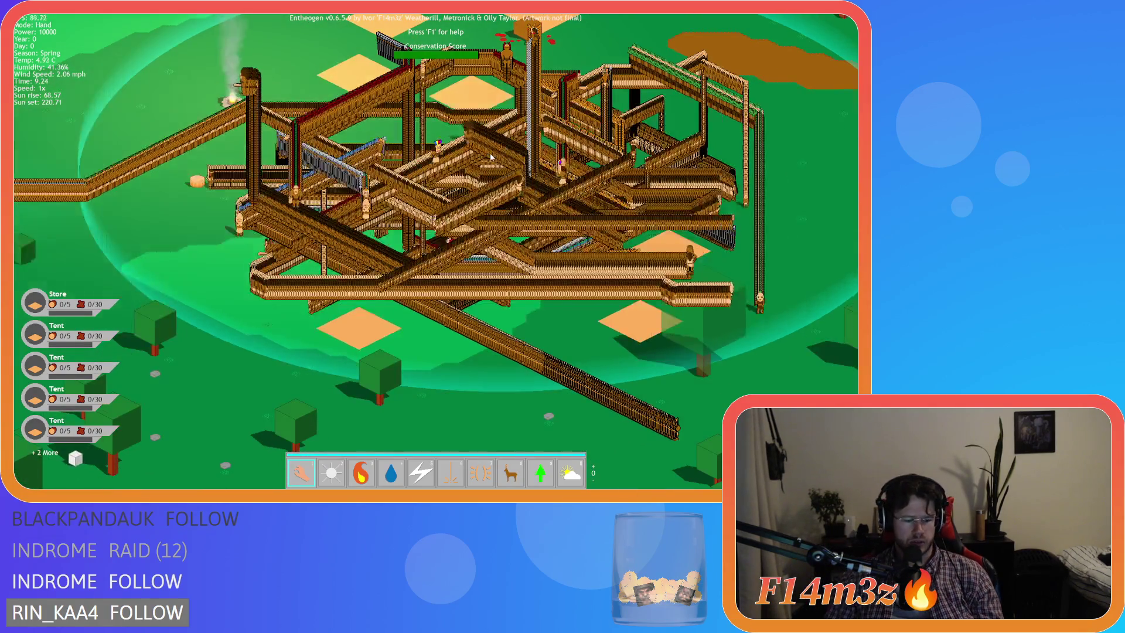
pyautogui.press('Escape')
pyautogui.press('y')
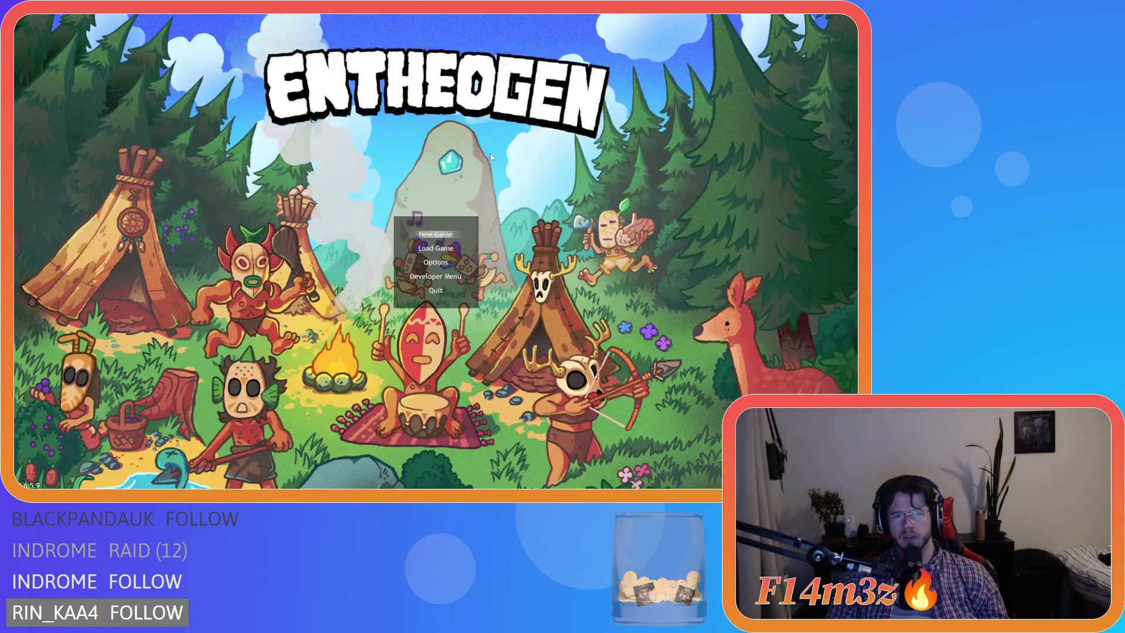
pyautogui.press('Up')
pyautogui.press('Up')
pyautogui.press('Up')
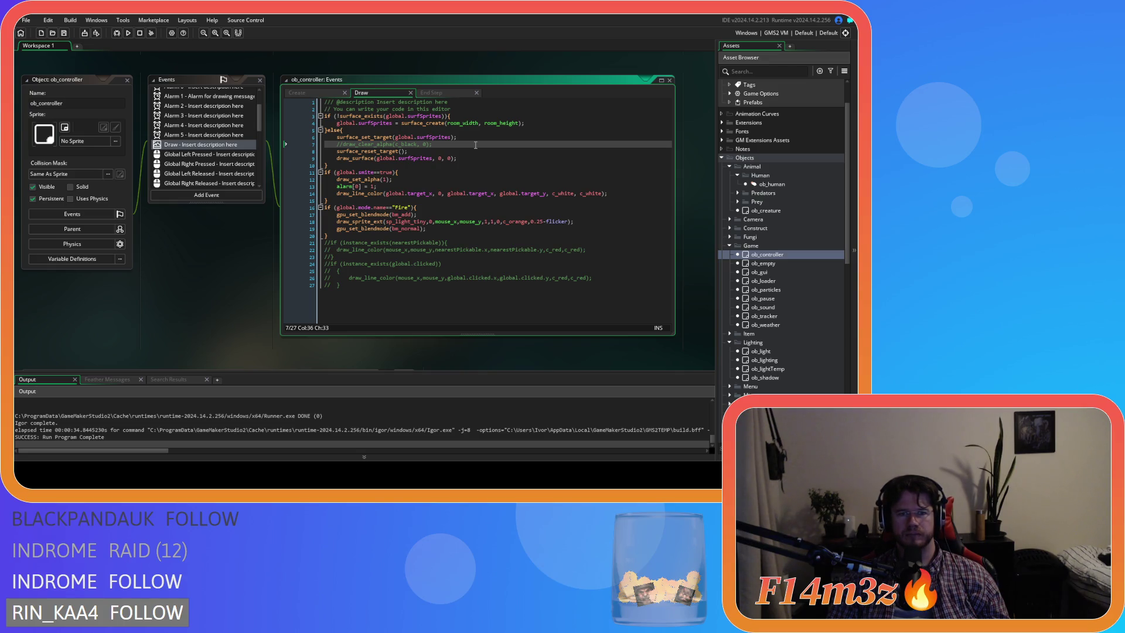
# Step: Uncomment draw_clear_alpha in ob_controller's Draw code and select the surface block on lines 3–9
pyautogui.click(427, 145)
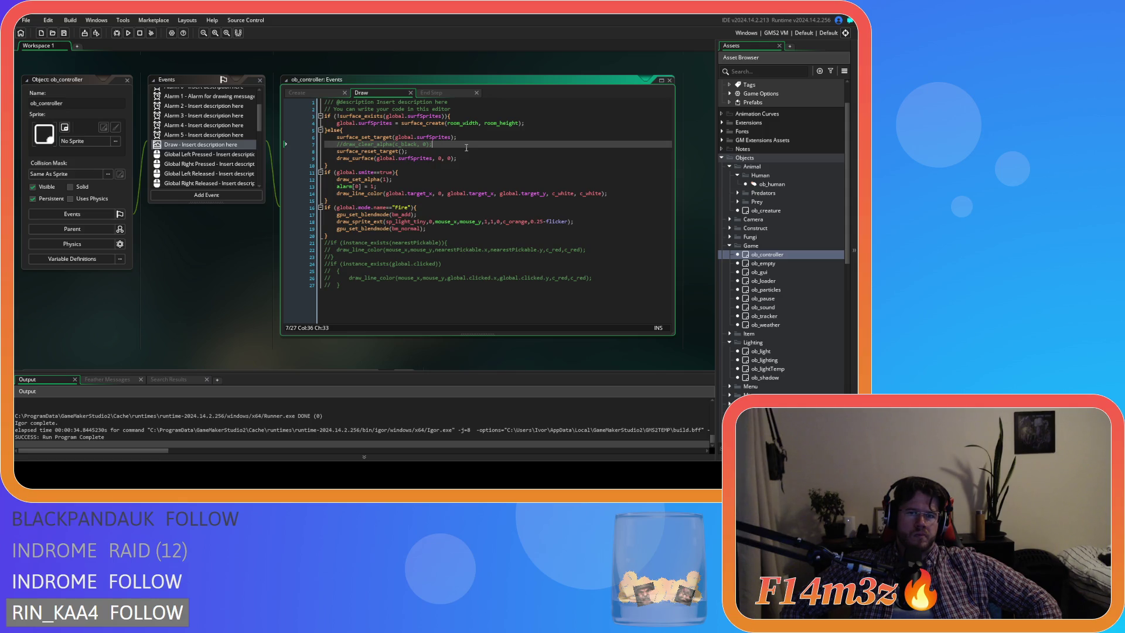
pyautogui.hotkey('ctrl', 'shift', 'k')
pyautogui.moveTo(460, 158)
pyautogui.mouseDown()
pyautogui.moveTo(410, 153)
pyautogui.moveTo(310, 115)
pyautogui.mouseUp()
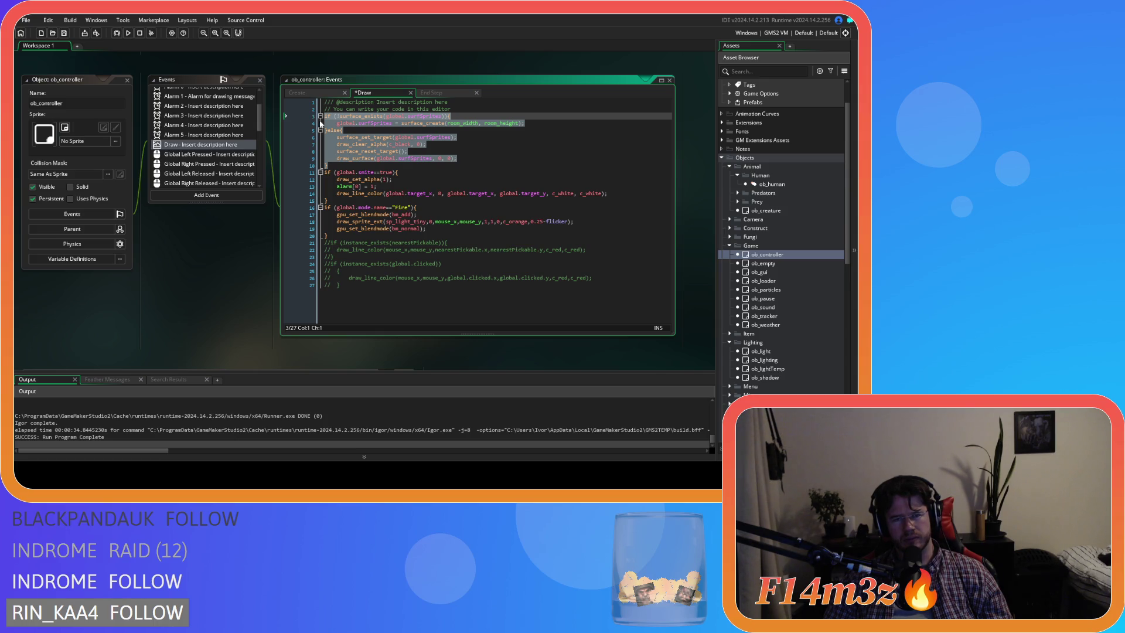
# Step: Move the draw_surface line above surface_set_target in ob_controller's Draw, then rebuild the game
pyautogui.click(452, 159)
pyautogui.click(436, 137)
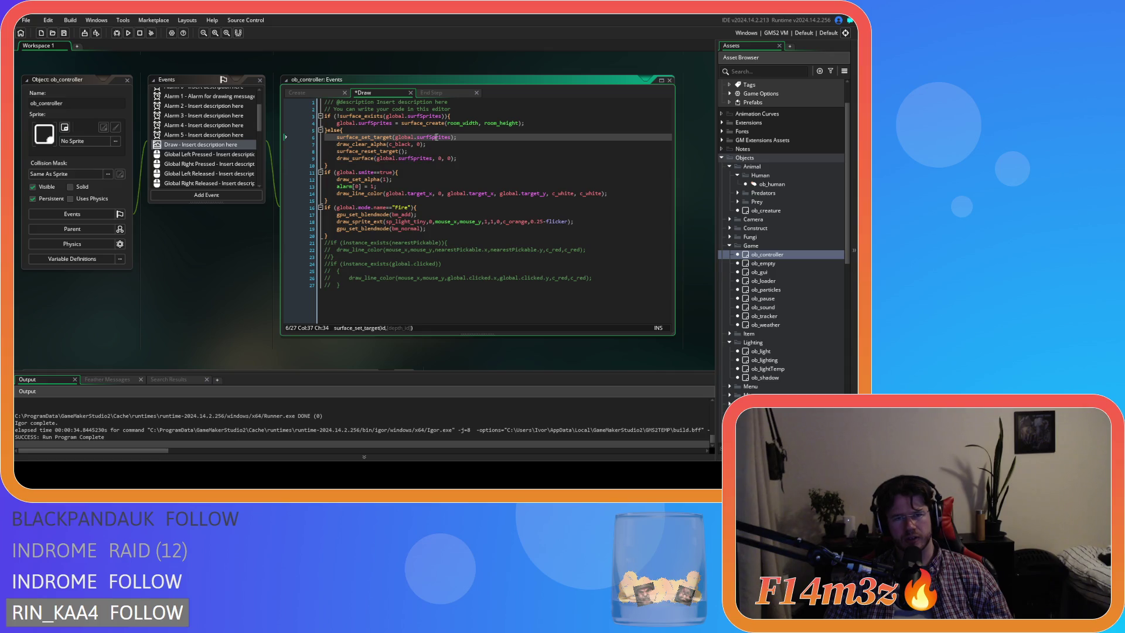
pyautogui.click(445, 159)
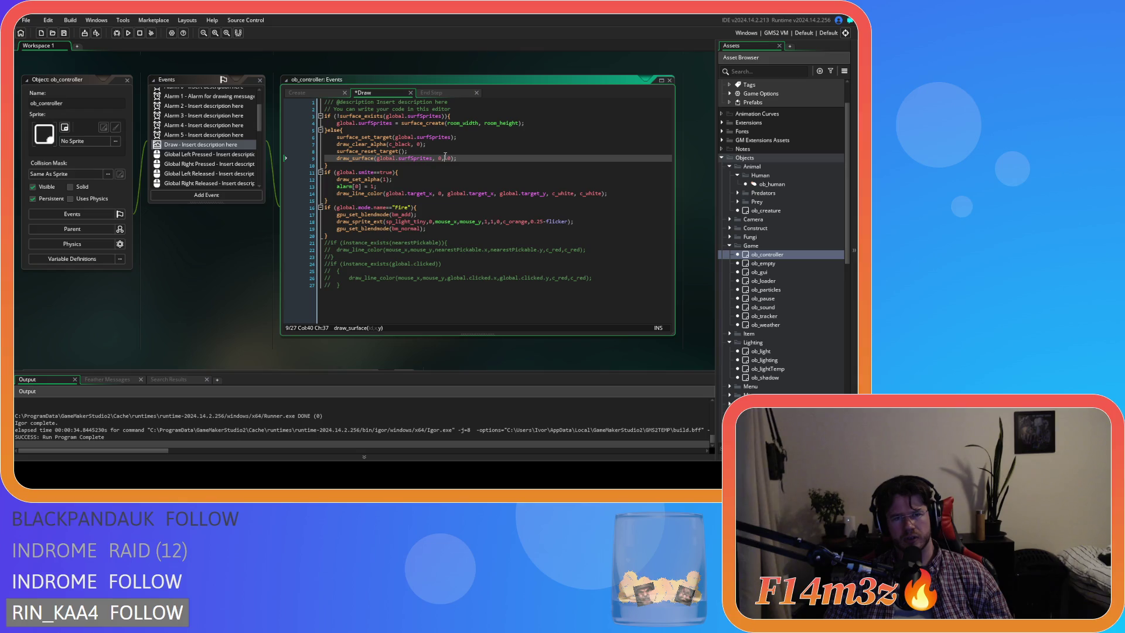
pyautogui.moveTo(493, 158); pyautogui.dragTo(337, 160)
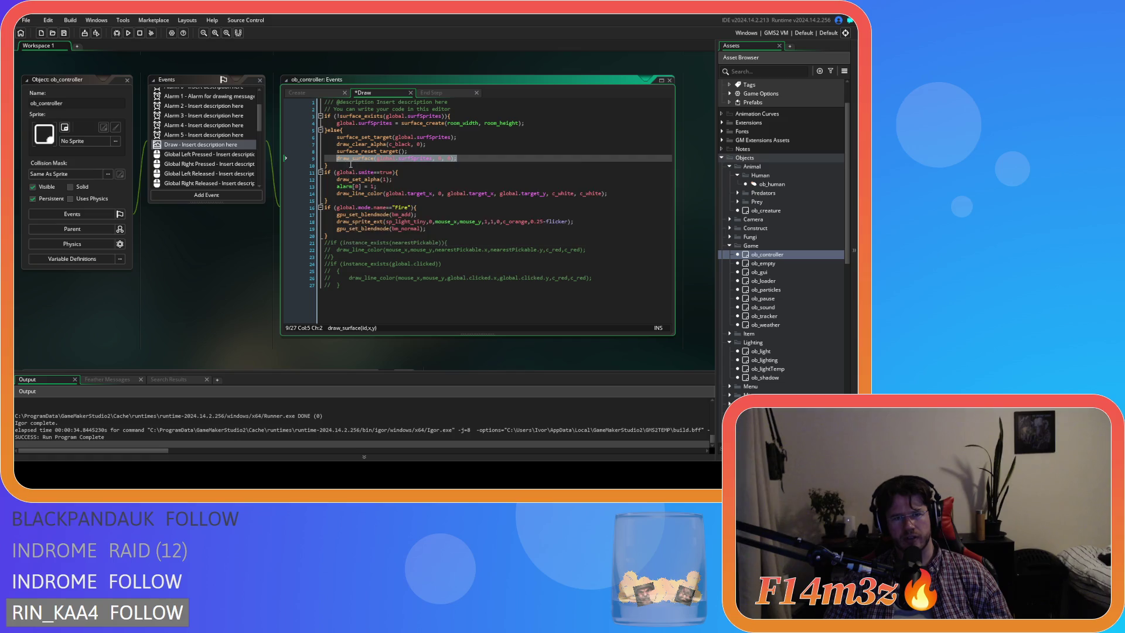
pyautogui.press('Up')
pyautogui.press('Up')
pyautogui.hotkey('ctrl', 'Home')
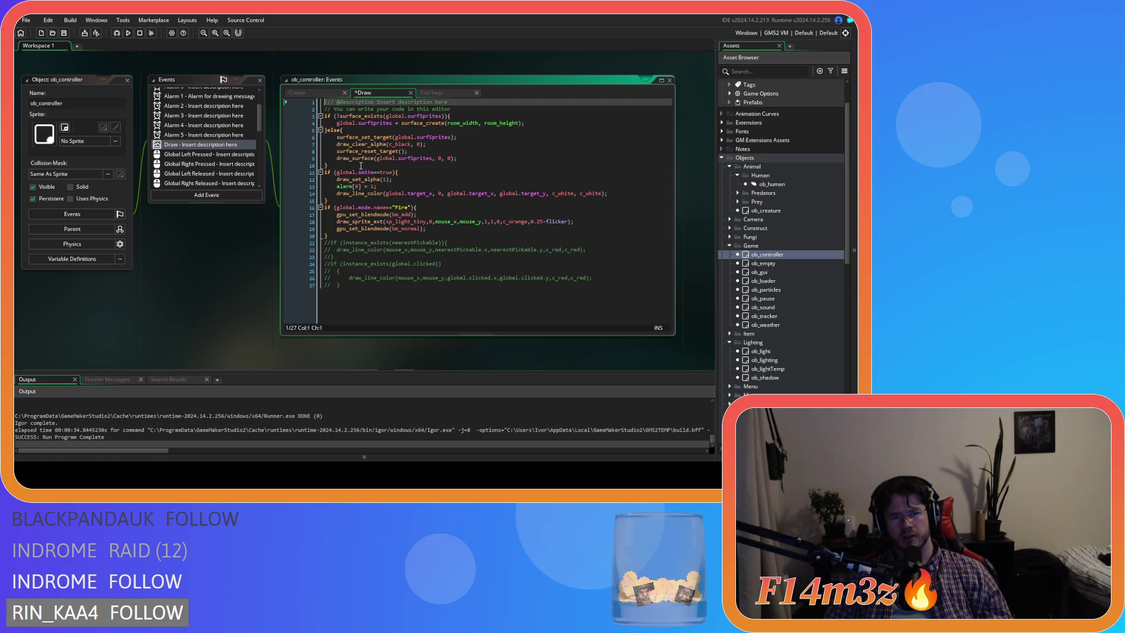
pyautogui.moveTo(472, 157); pyautogui.dragTo(337, 158)
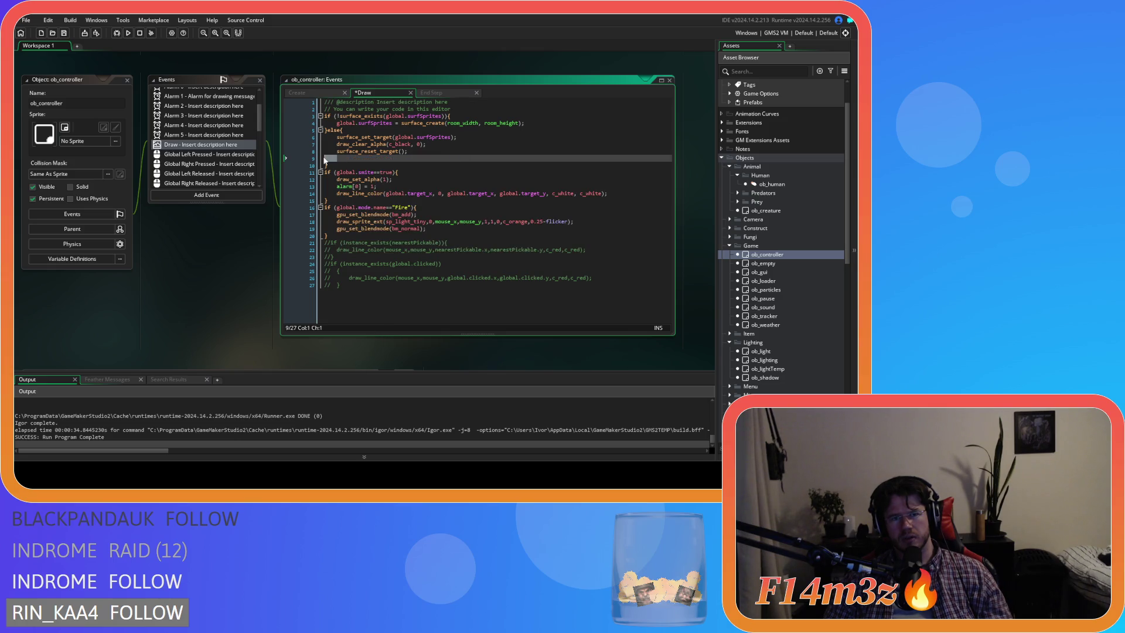
pyautogui.hotkey('ctrl', 'x')
pyautogui.press('Up')
pyautogui.press('Up')
pyautogui.press('Up')
pyautogui.hotkey('ctrl', 'v')
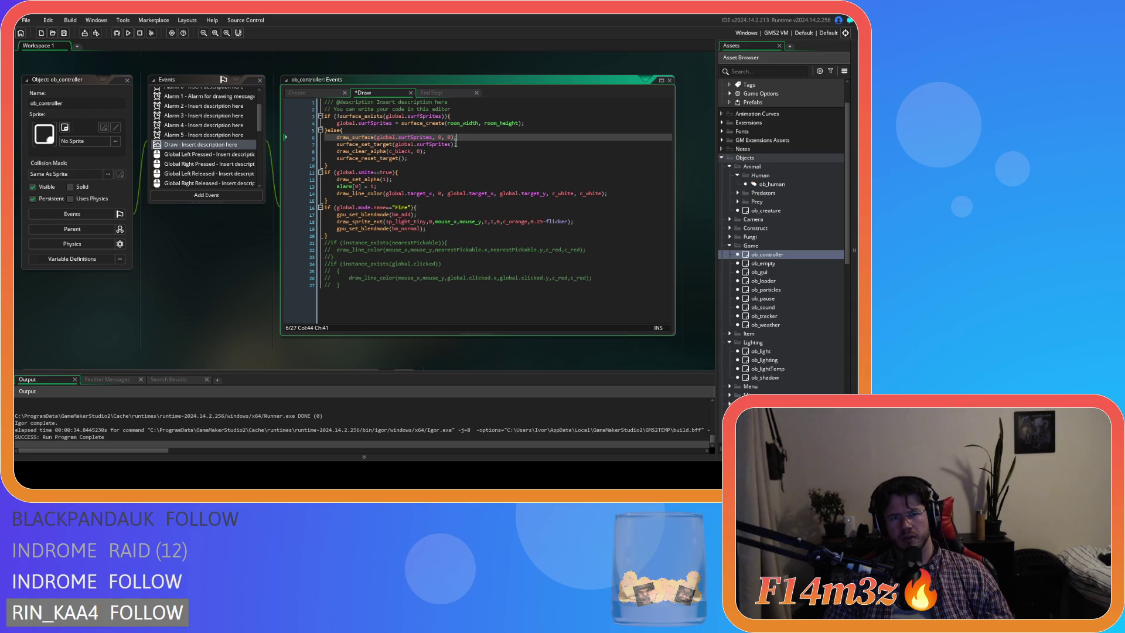
pyautogui.press('Down')
pyautogui.press('Down')
pyautogui.press('Down')
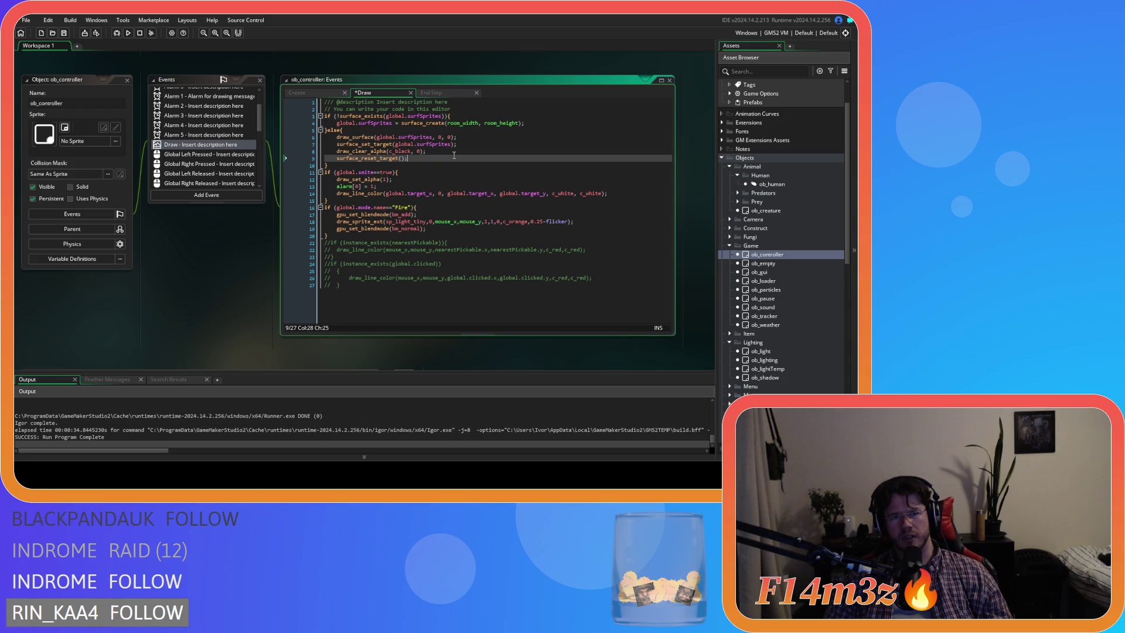
pyautogui.press('F5')
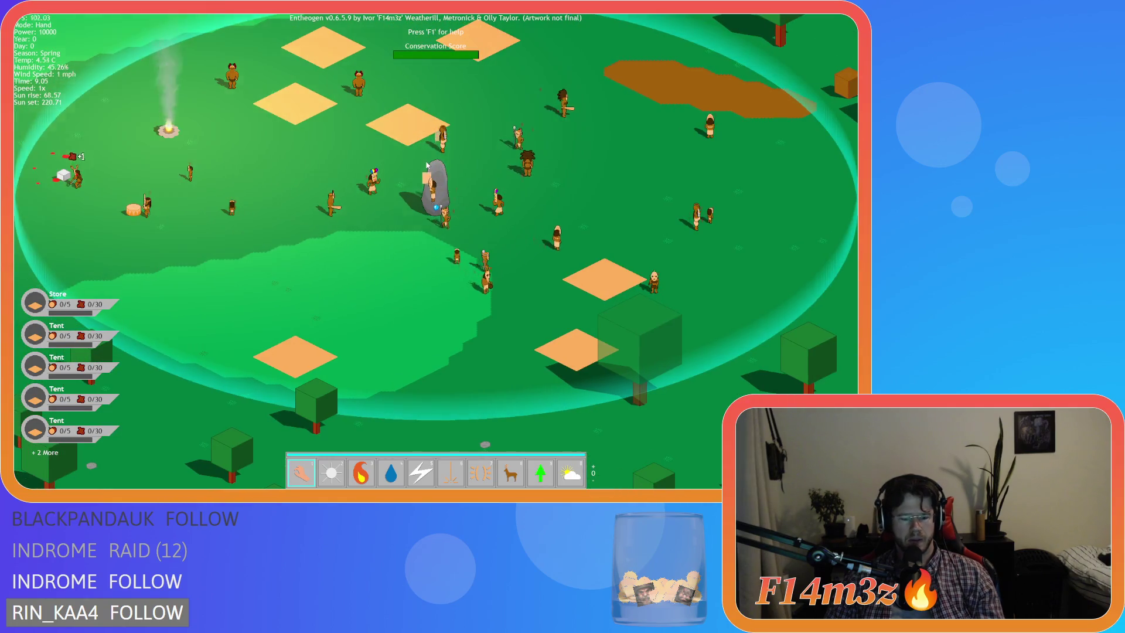
pyautogui.press('Escape')
pyautogui.press('Return')
pyautogui.press('Escape')
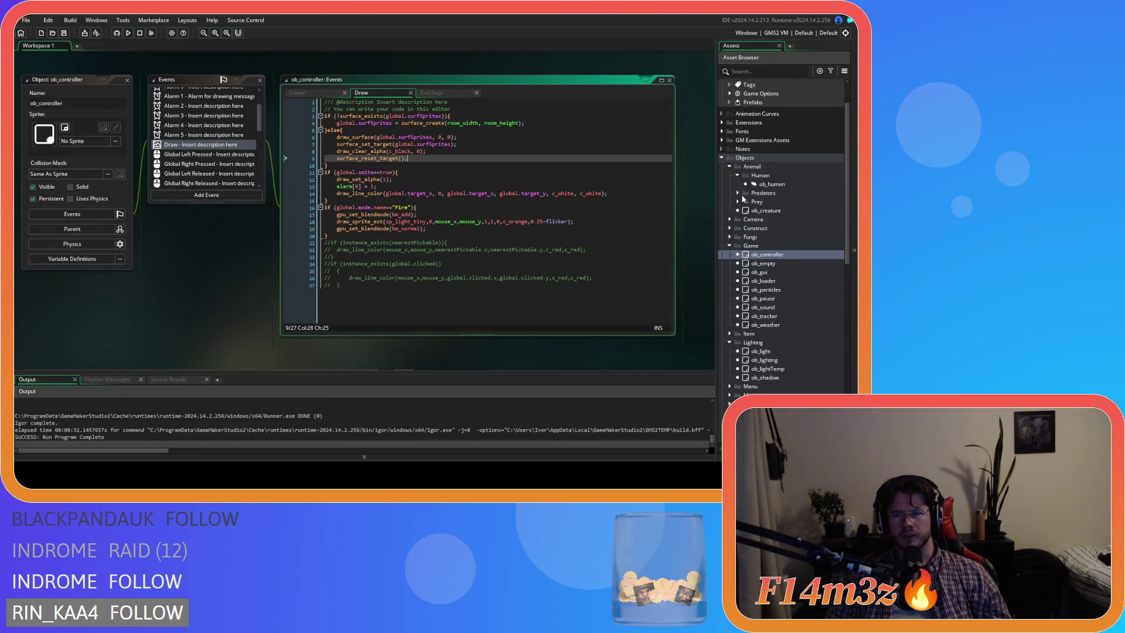
# Step: Open ob_human's Draw code and search the project for draw_self();, finding matches at lines 16, 22 and 26
pyautogui.doubleClick(772, 184)
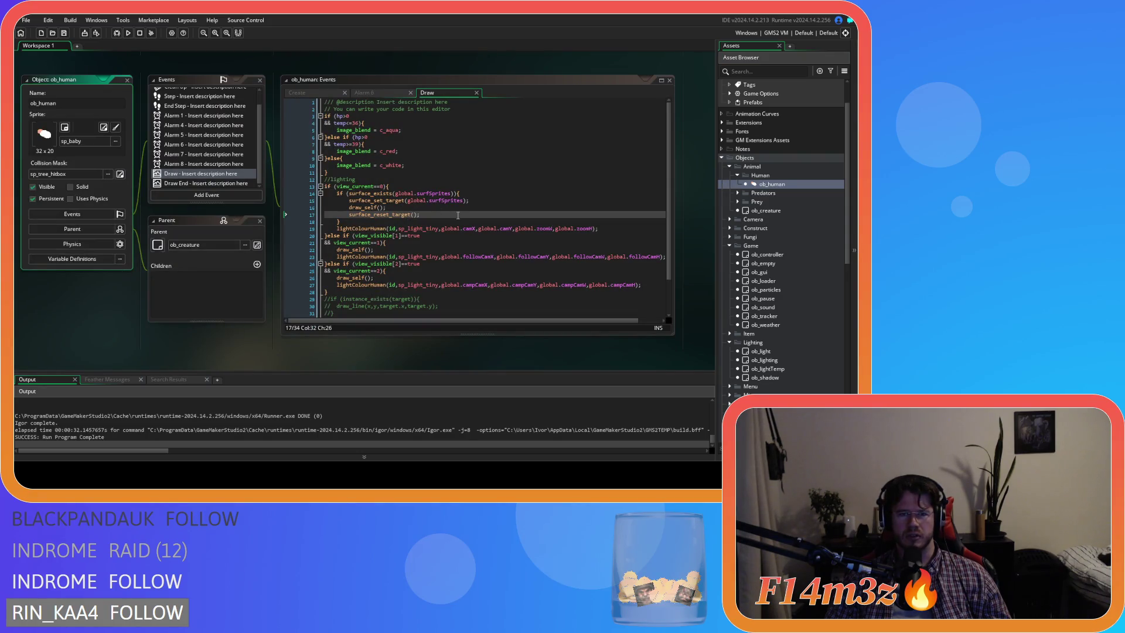
pyautogui.moveTo(359, 223); pyautogui.dragTo(331, 197)
pyautogui.hotkey('shift', 'Right')
pyautogui.hotkey('ctrl', 'c')
pyautogui.click(345, 208)
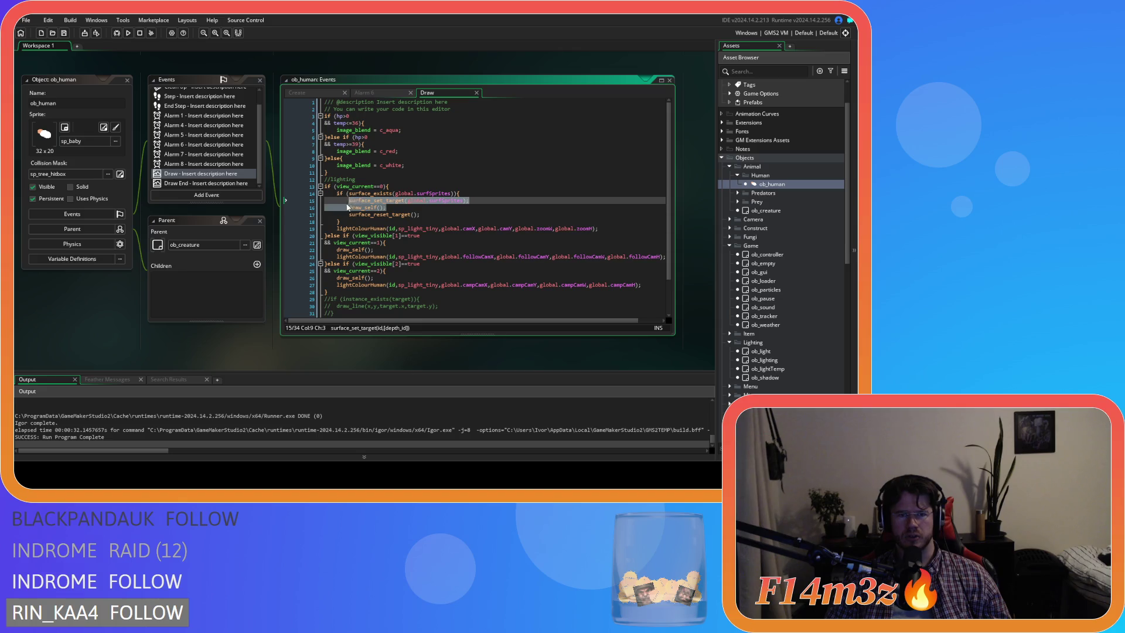
pyautogui.hotkey('ctrl', 'shift', 'f')
pyautogui.click(558, 139)
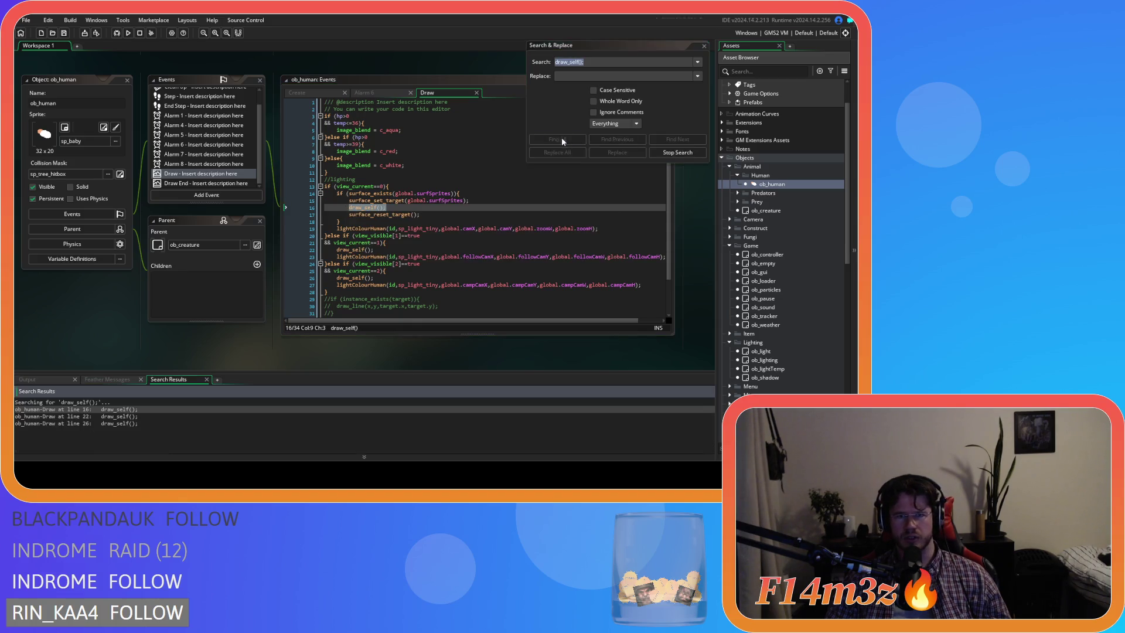
# Step: Check the draw_self matches in obj_gm_text's Draw event, then close its object windows
pyautogui.doubleClick(108, 416)
pyautogui.doubleClick(114, 423)
pyautogui.doubleClick(115, 430)
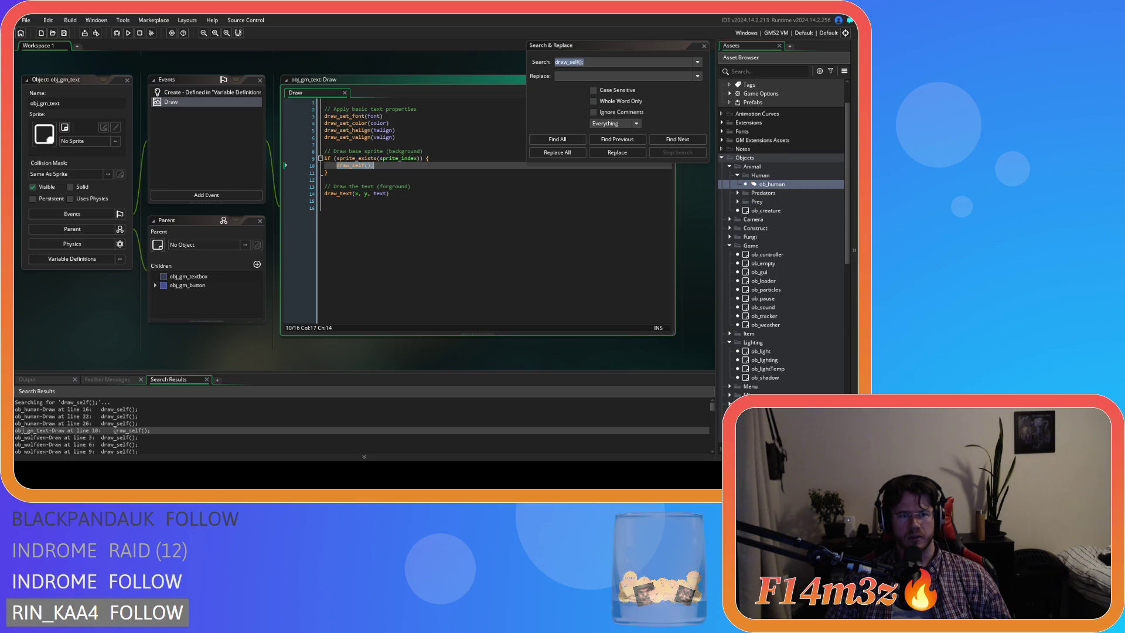
pyautogui.click(128, 81)
# Step: Replace draw_self() on line 3 of ob_wolfden's Draw with the global.surfSprites surface block
pyautogui.doubleClick(97, 438)
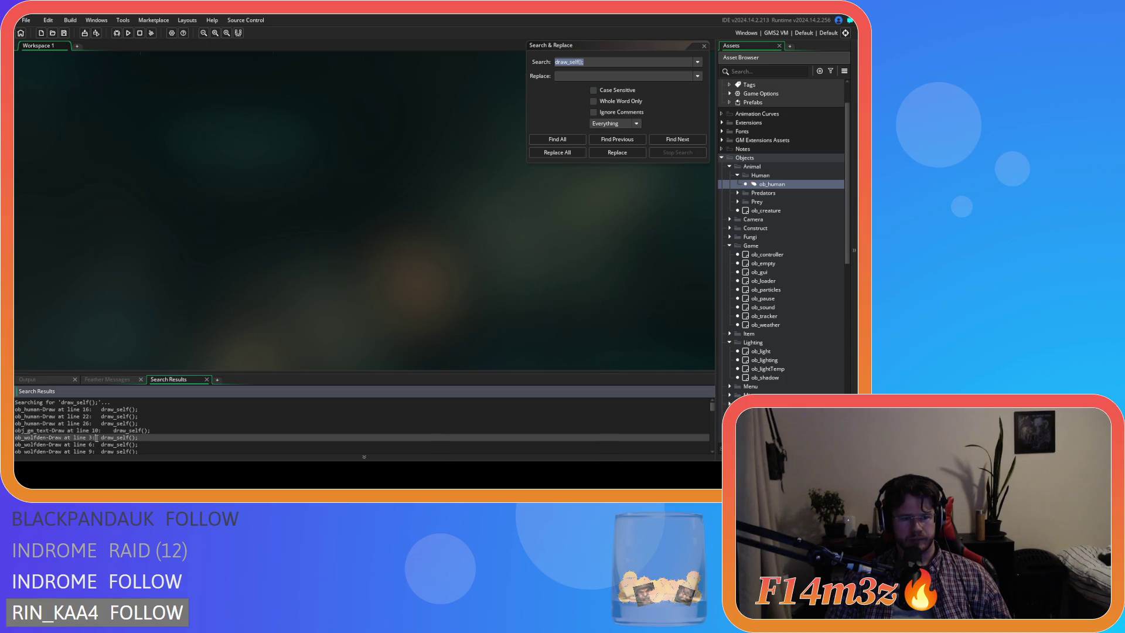
pyautogui.moveTo(391, 150); pyautogui.dragTo(356, 152)
pyautogui.hotkey('ctrl', 'v')
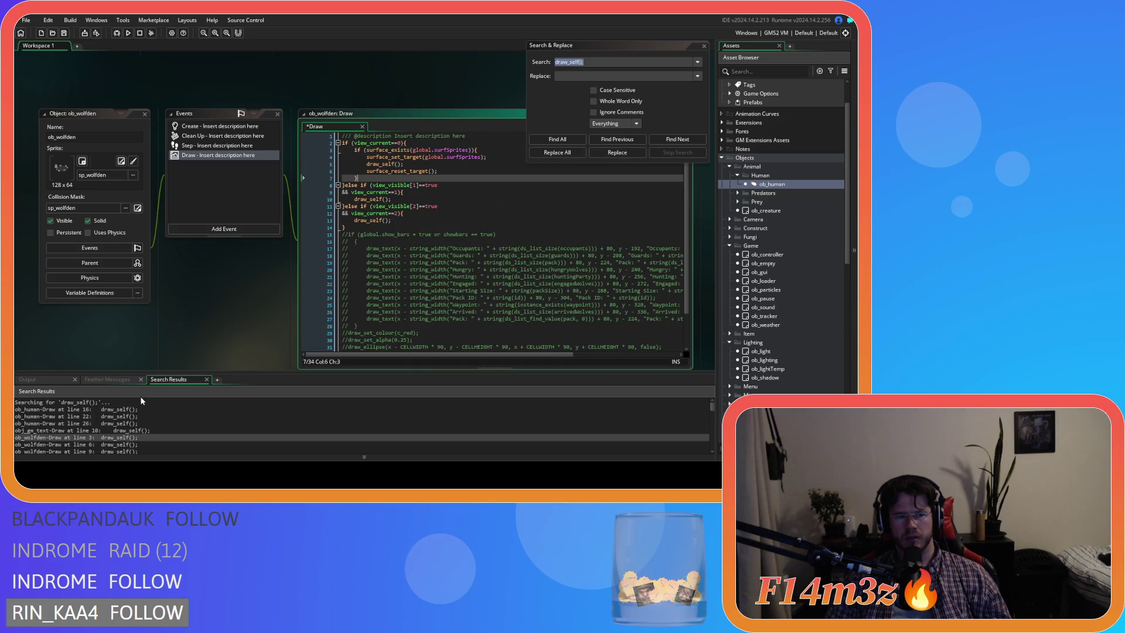
pyautogui.scroll(-1, 117, 430)
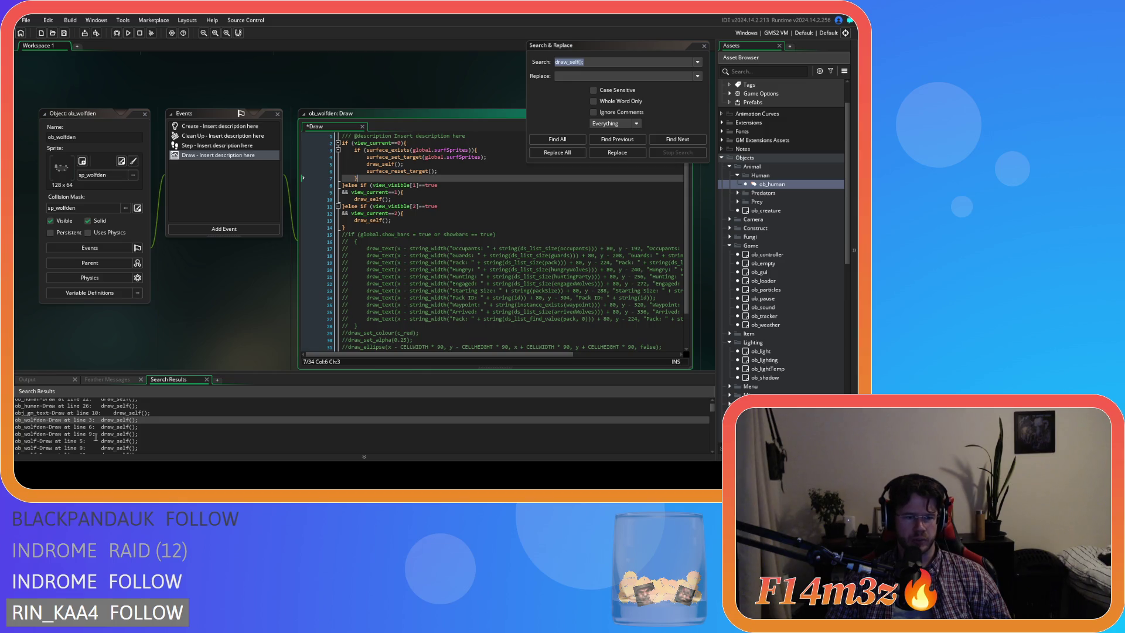
pyautogui.doubleClick(76, 442)
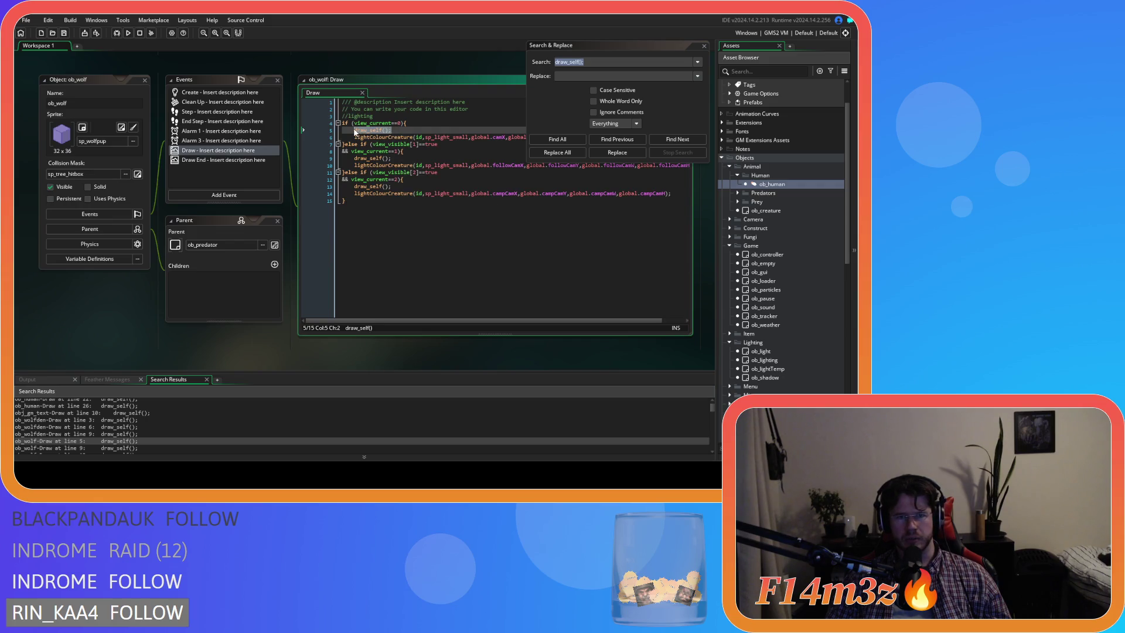
# Step: Paste the surface block over draw_self() in ob_wolf, ob_tree and ob_tree_stump's Draw events
pyautogui.hotkey('ctrl', 'v')
pyautogui.scroll(-1, 104, 418)
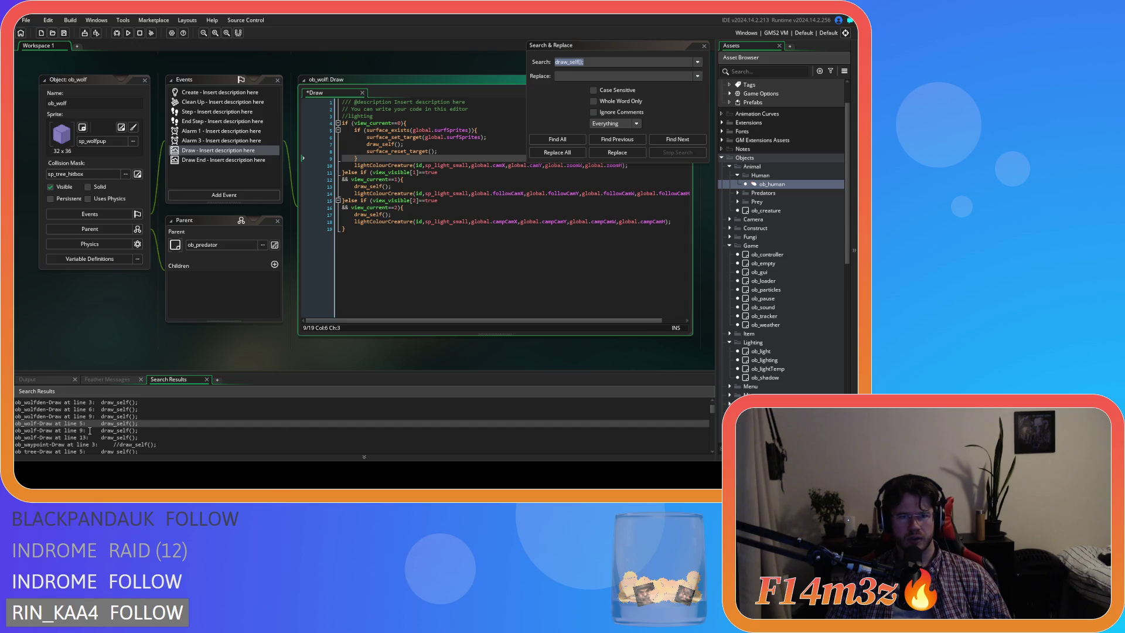
pyautogui.scroll(-1, 86, 433)
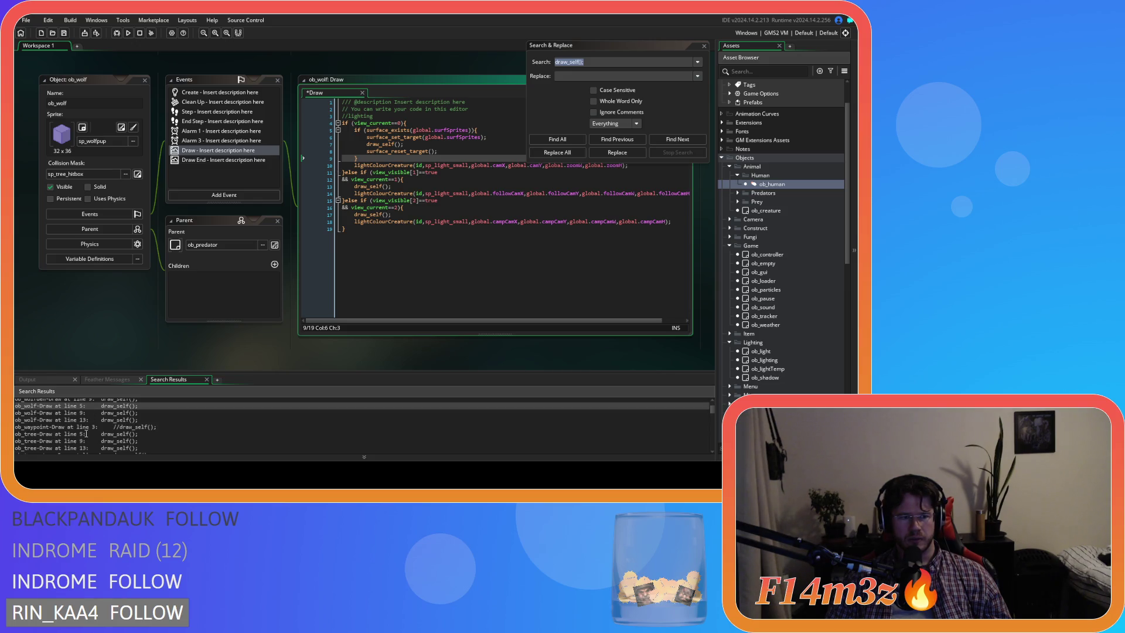
pyautogui.doubleClick(67, 434)
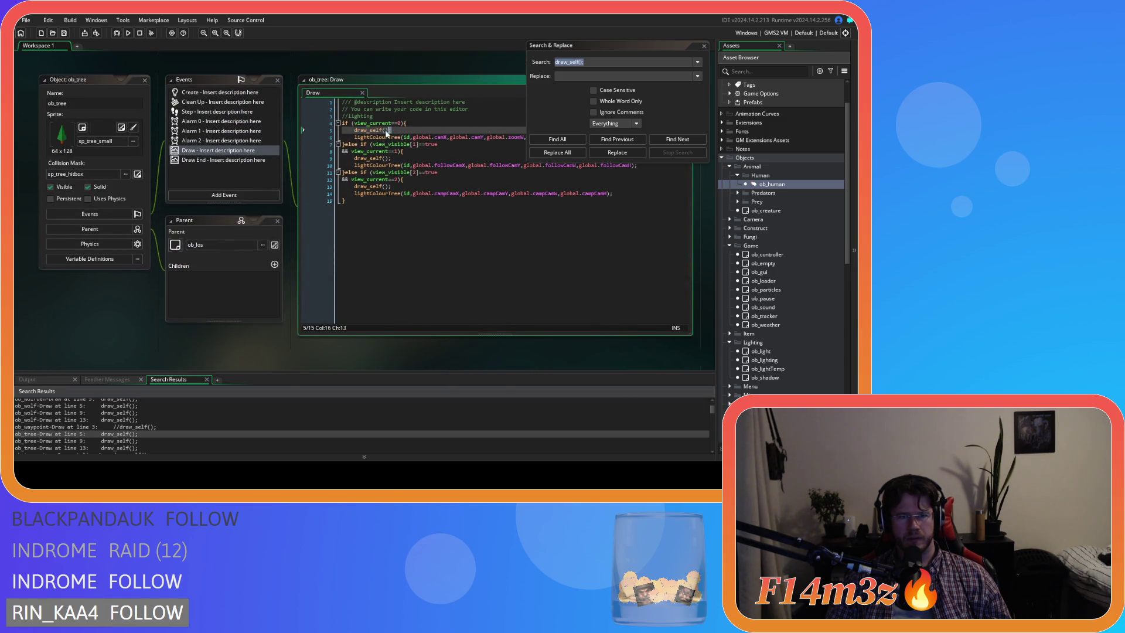
pyautogui.hotkey('ctrl', 'v')
pyautogui.scroll(-2, 87, 437)
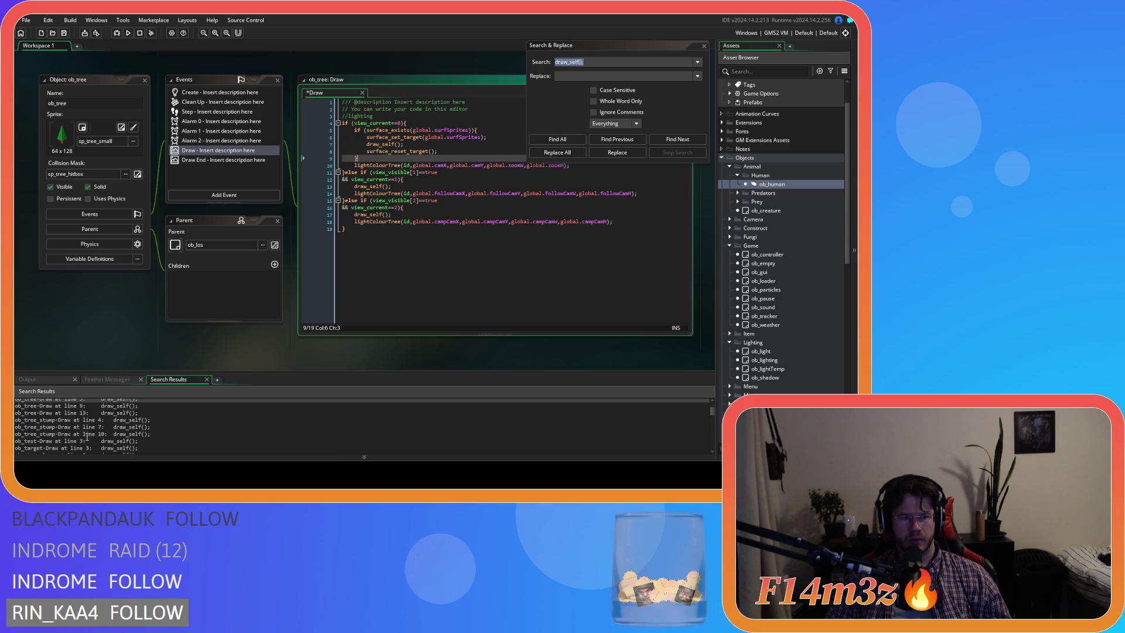
pyautogui.doubleClick(59, 421)
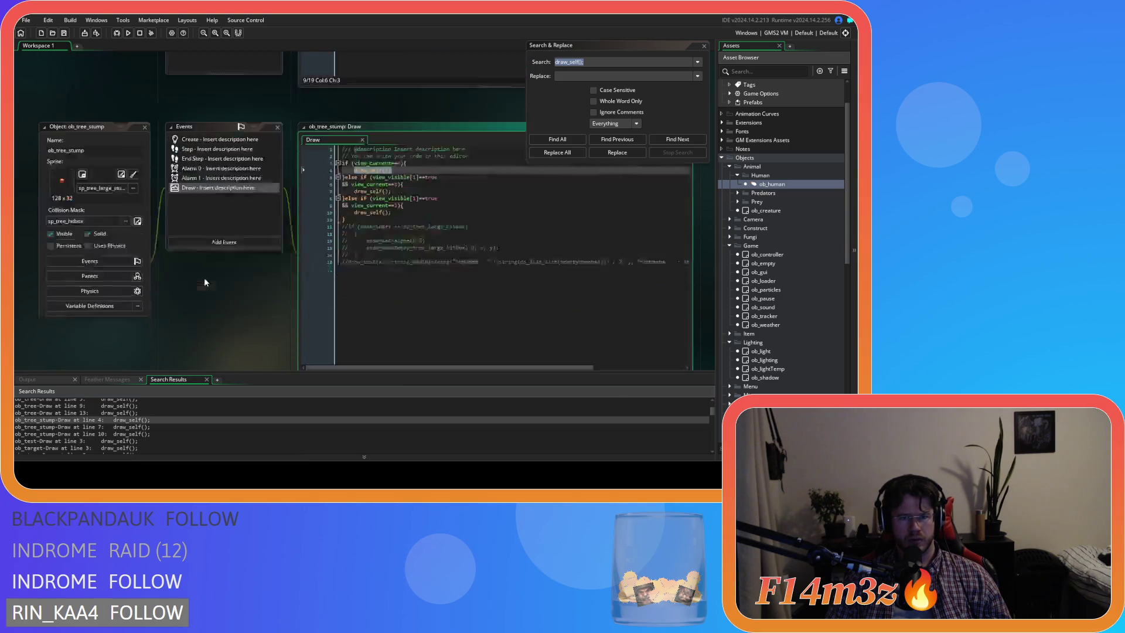
pyautogui.hotkey('ctrl', 'v')
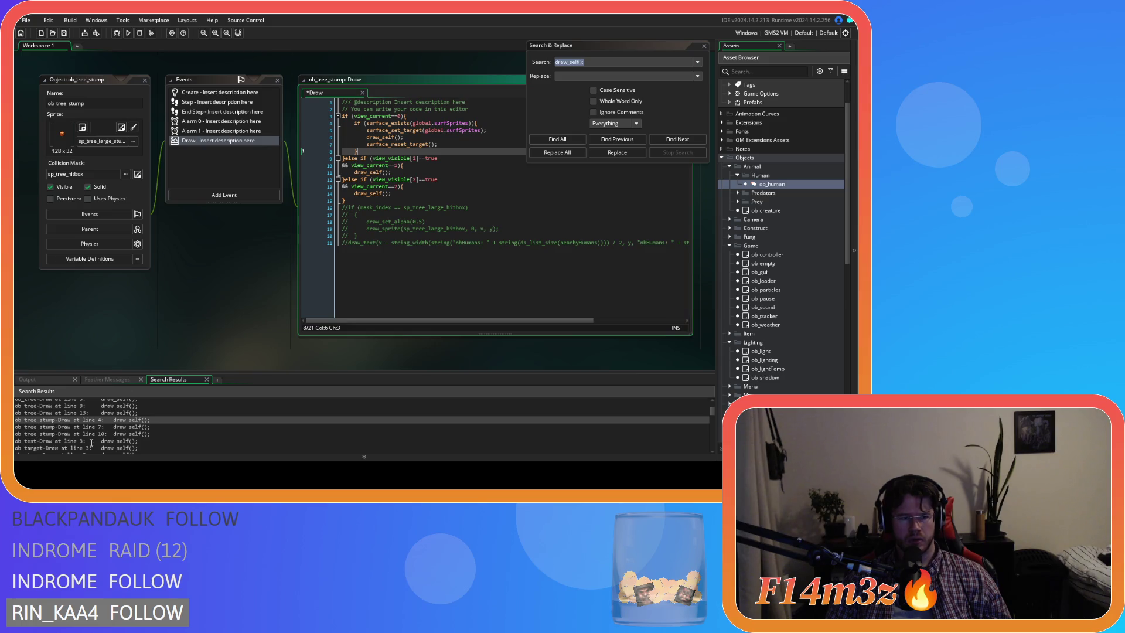
pyautogui.scroll(-1, 90, 431)
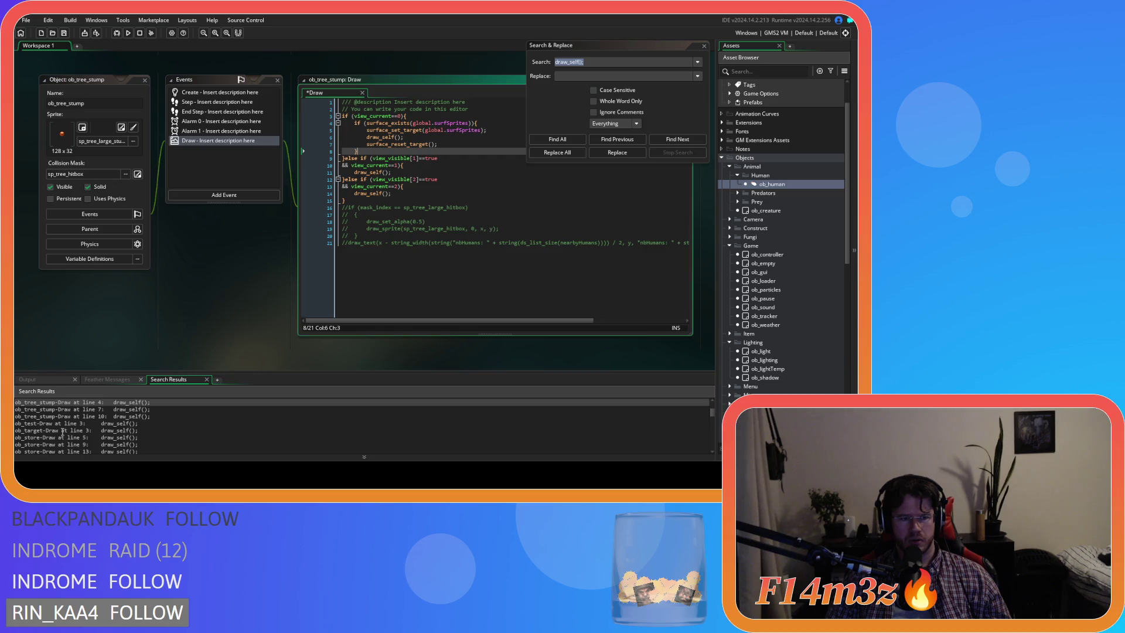
# Step: Leave ob_target unchanged and check the surface block at line 5 of ob_store's Draw
pyautogui.click(62, 431)
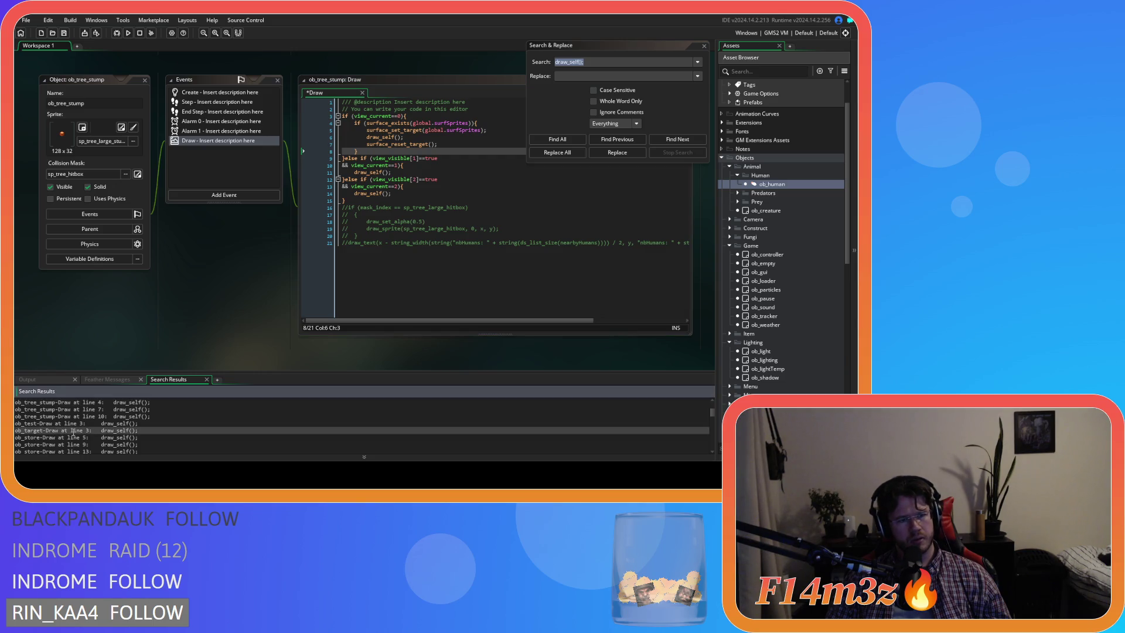
pyautogui.doubleClick(72, 433)
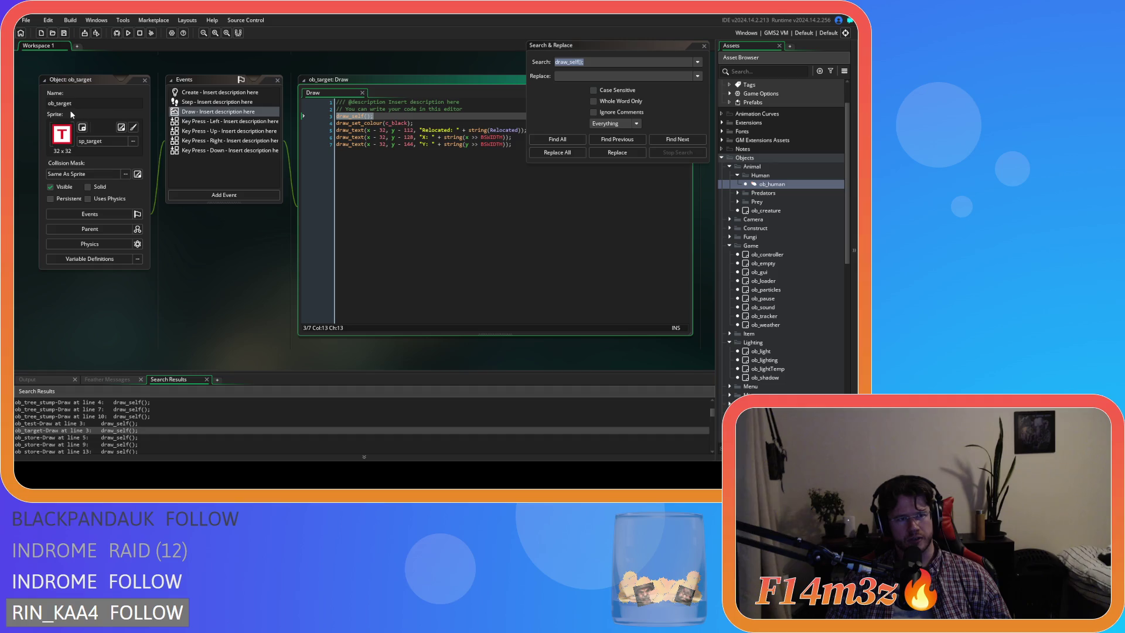
pyautogui.click(145, 80)
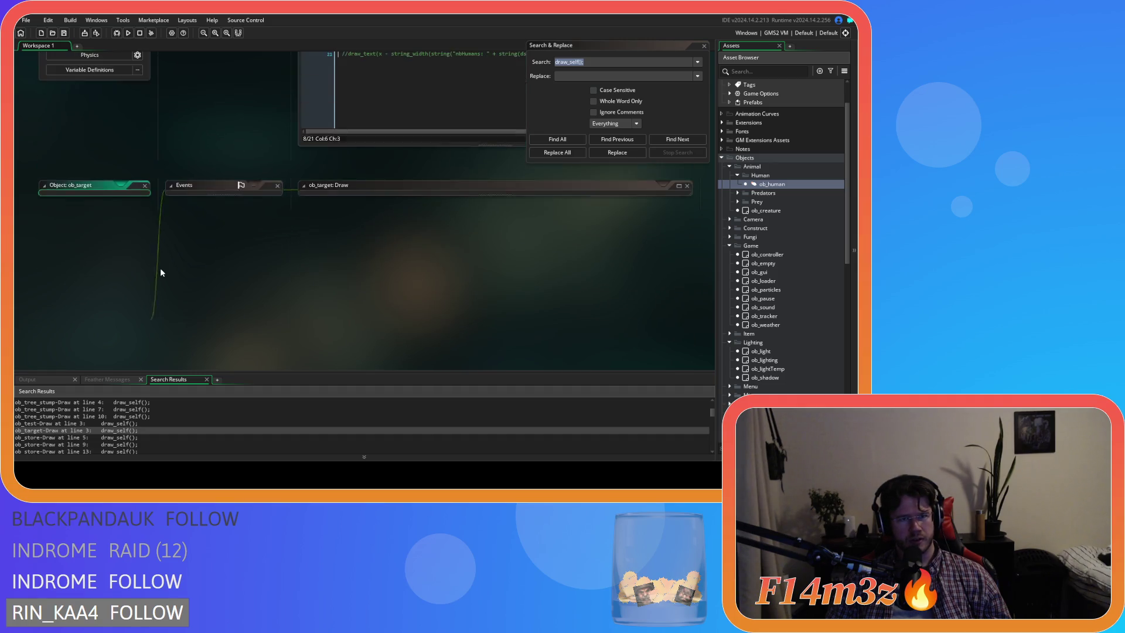
pyautogui.click(74, 437)
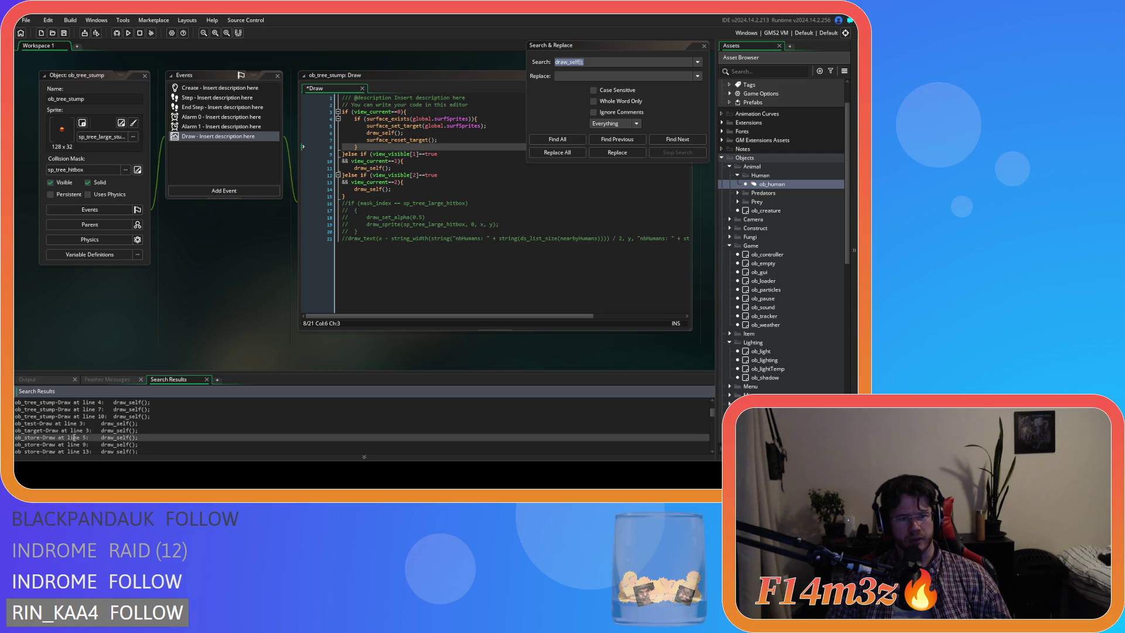
pyautogui.doubleClick(73, 437)
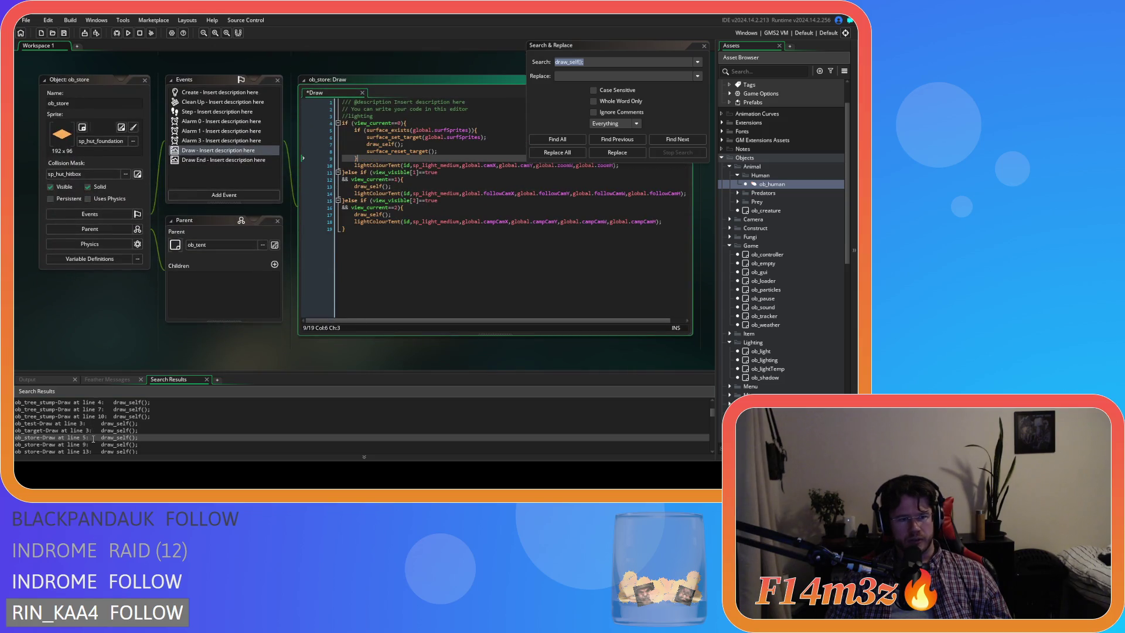
pyautogui.click(93, 444)
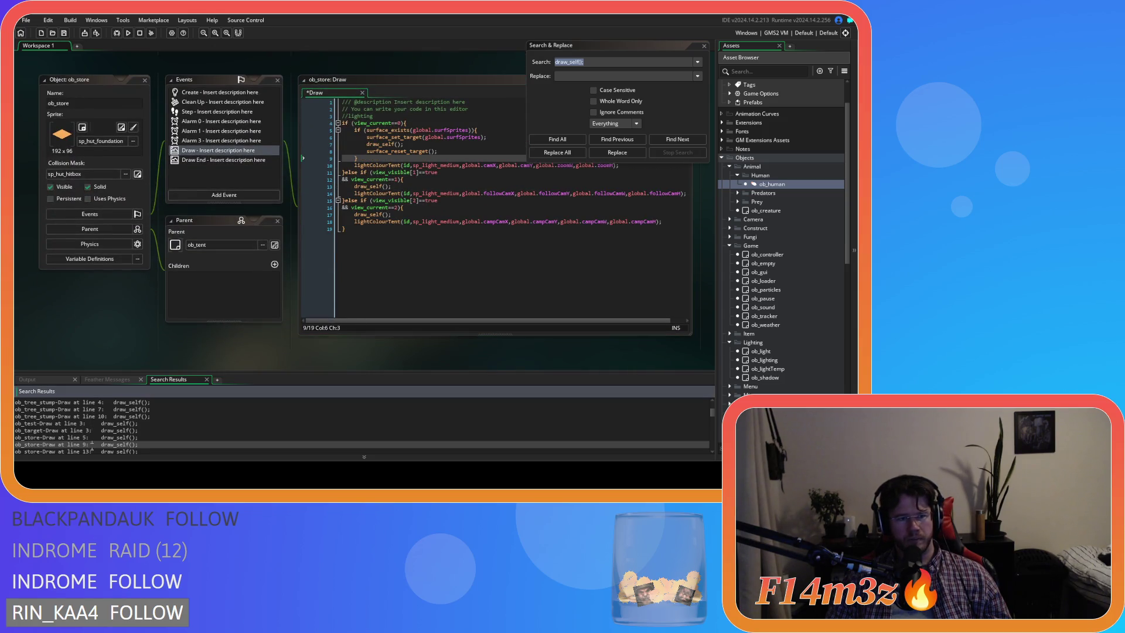
pyautogui.scroll(-1, 92, 447)
pyautogui.doubleClick(65, 420)
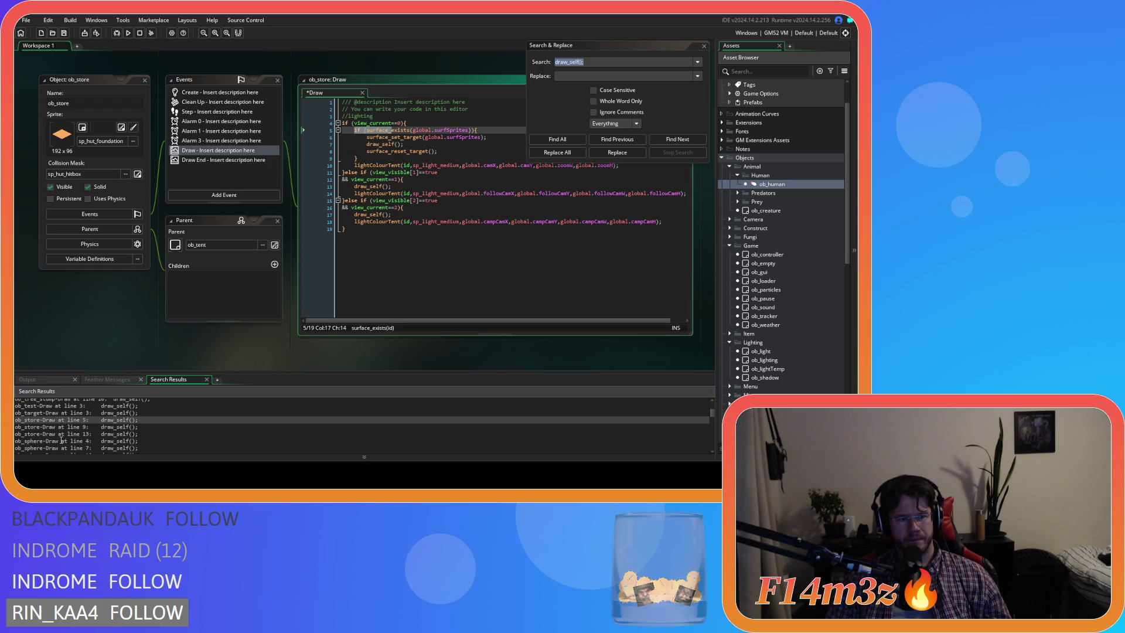
# Step: Wrap draw_self() in the surface block for ob_sphere, ob_shrine and ob_rabbitwarren's Draw events
pyautogui.doubleClick(61, 440)
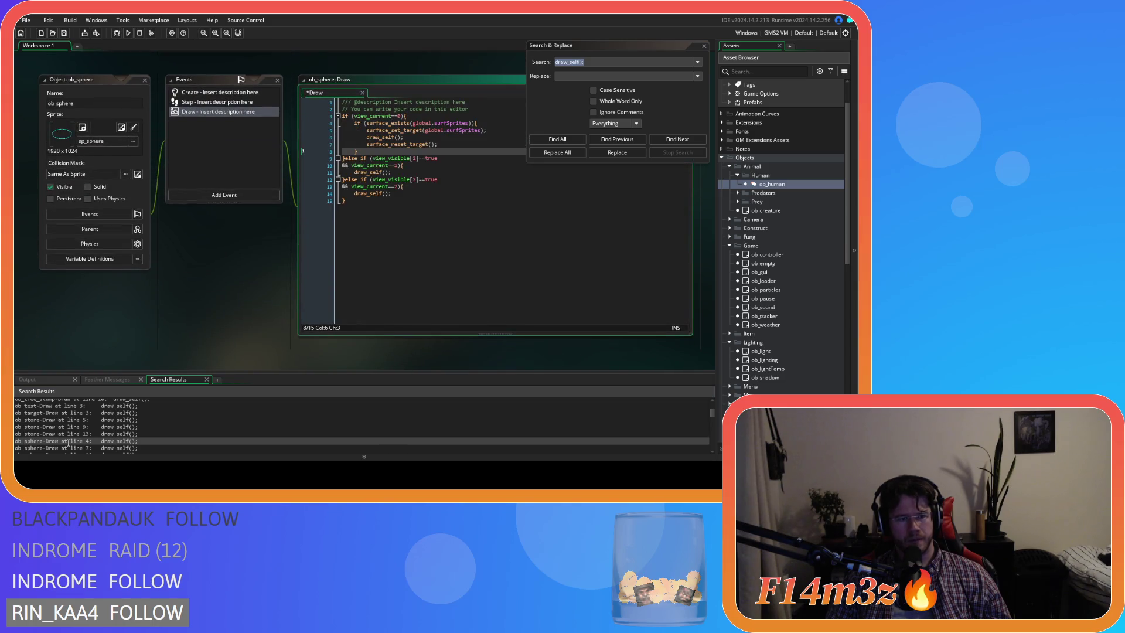
pyautogui.scroll(-1, 68, 444)
pyautogui.doubleClick(65, 445)
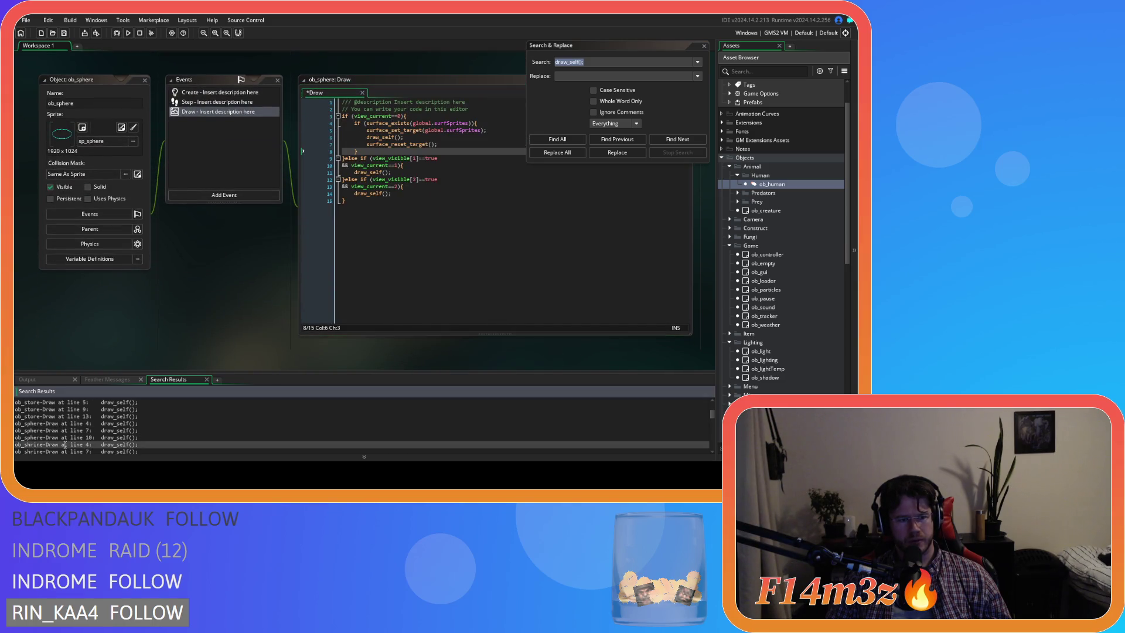
pyautogui.scroll(-1, 68, 437)
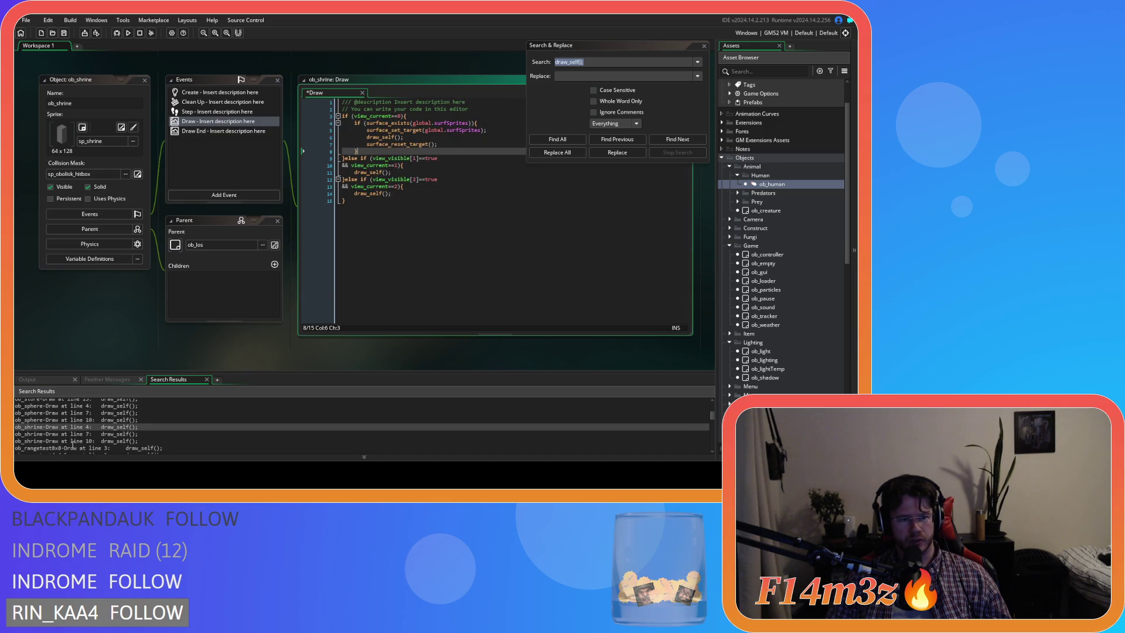
pyautogui.scroll(-1, 72, 444)
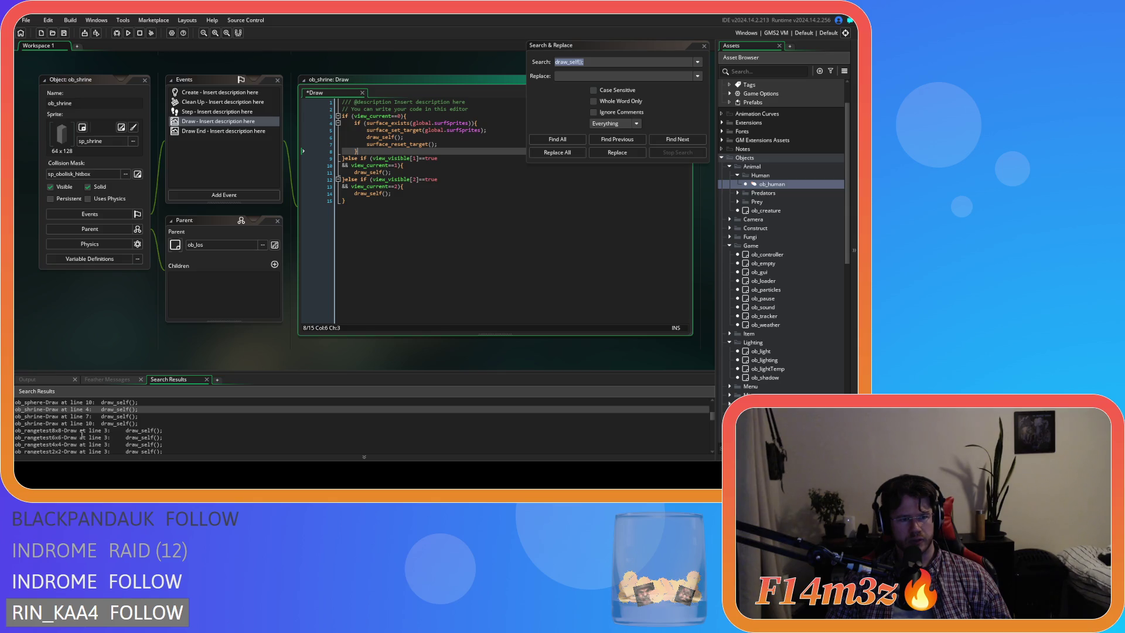
pyautogui.scroll(-2, 82, 434)
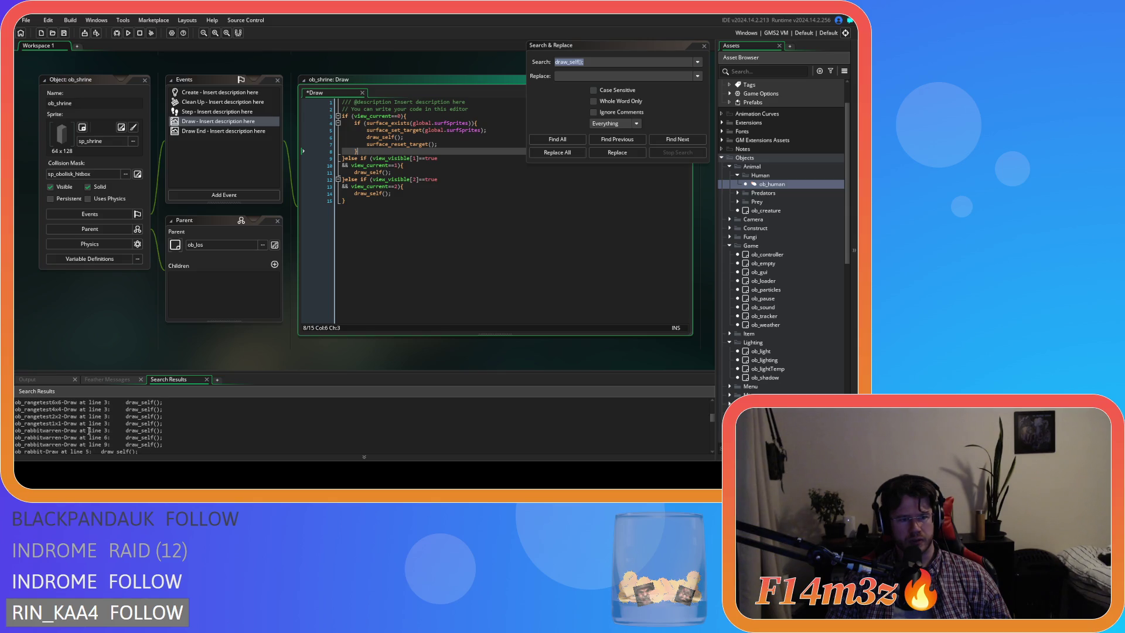
pyautogui.doubleClick(72, 431)
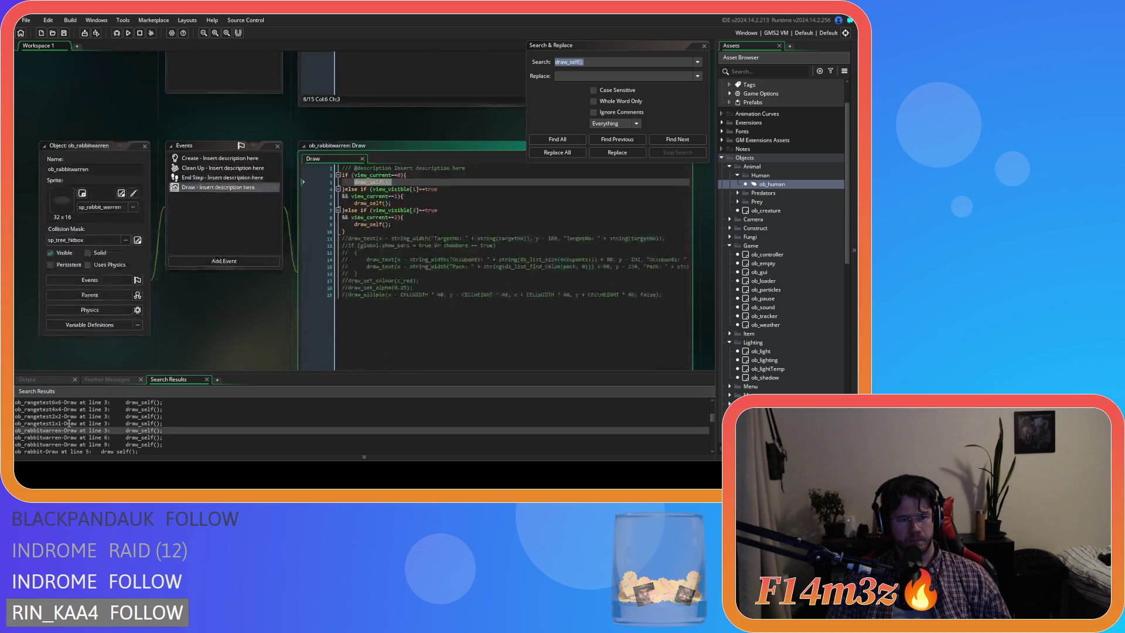
pyautogui.scroll(-1, 73, 439)
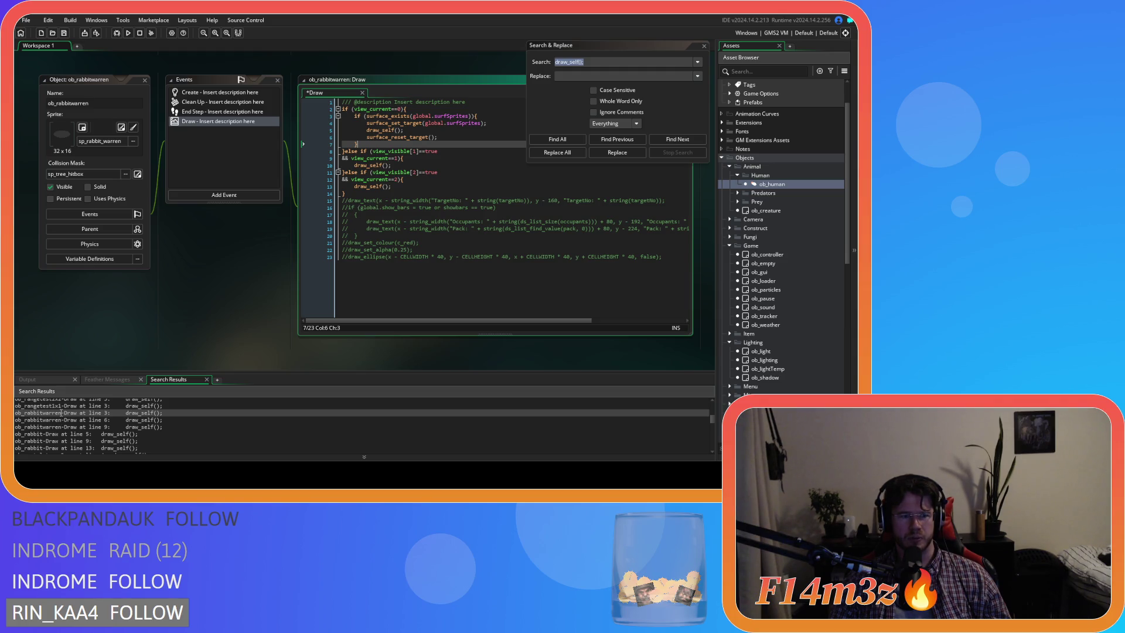
pyautogui.click(392, 116)
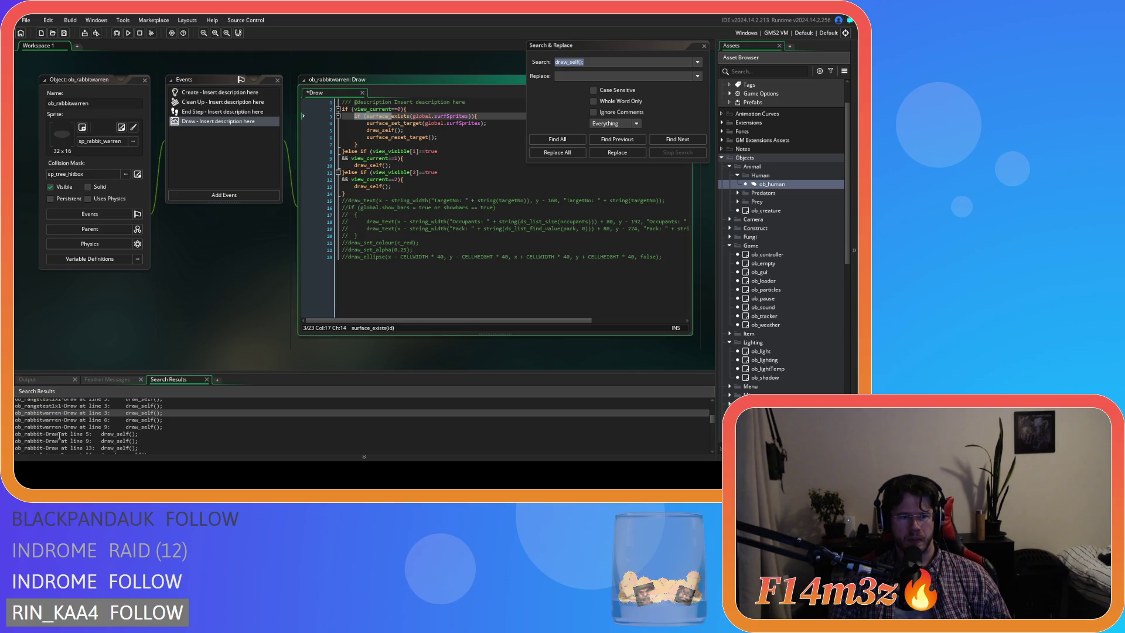
# Step: Paste the surface block over draw_self() in ob_rabbit and ob_portalExit, checking ob_portalstone
pyautogui.doubleClick(59, 435)
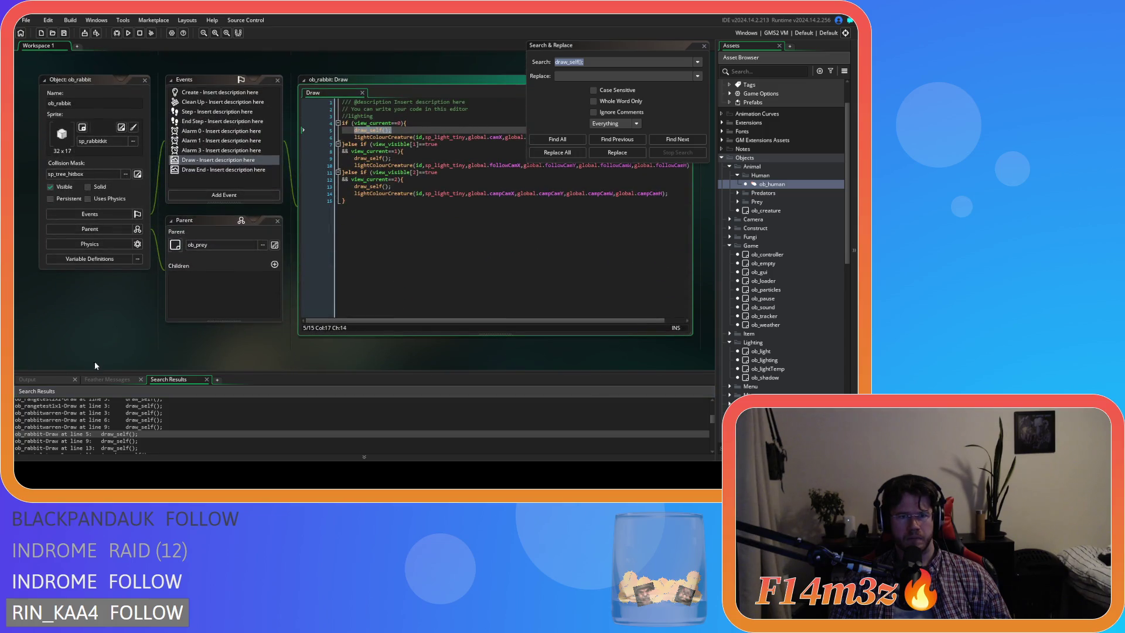
pyautogui.write('if (surface_exists(global.surfSprites)){ \t\tsurface_set_target(global.surfSprites); \t\tdraw_self(); \t\tsurface_reset_target(); \t}')
pyautogui.scroll(-1, 74, 423)
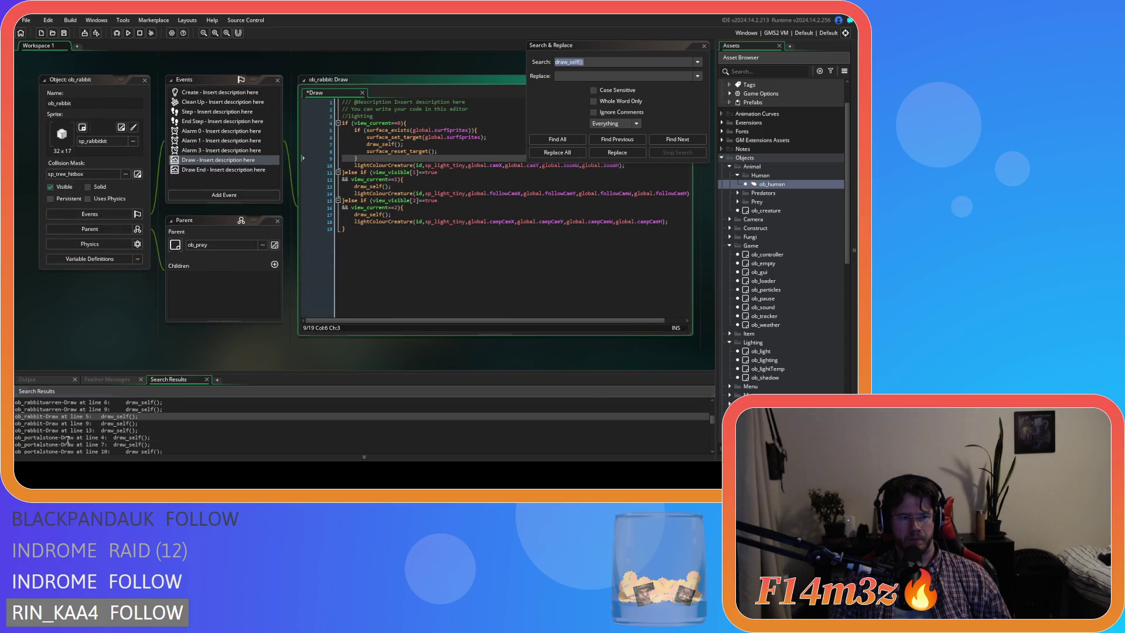
pyautogui.doubleClick(68, 437)
pyautogui.scroll(-1, 80, 437)
pyautogui.scroll(-2, 80, 437)
pyautogui.doubleClick(69, 423)
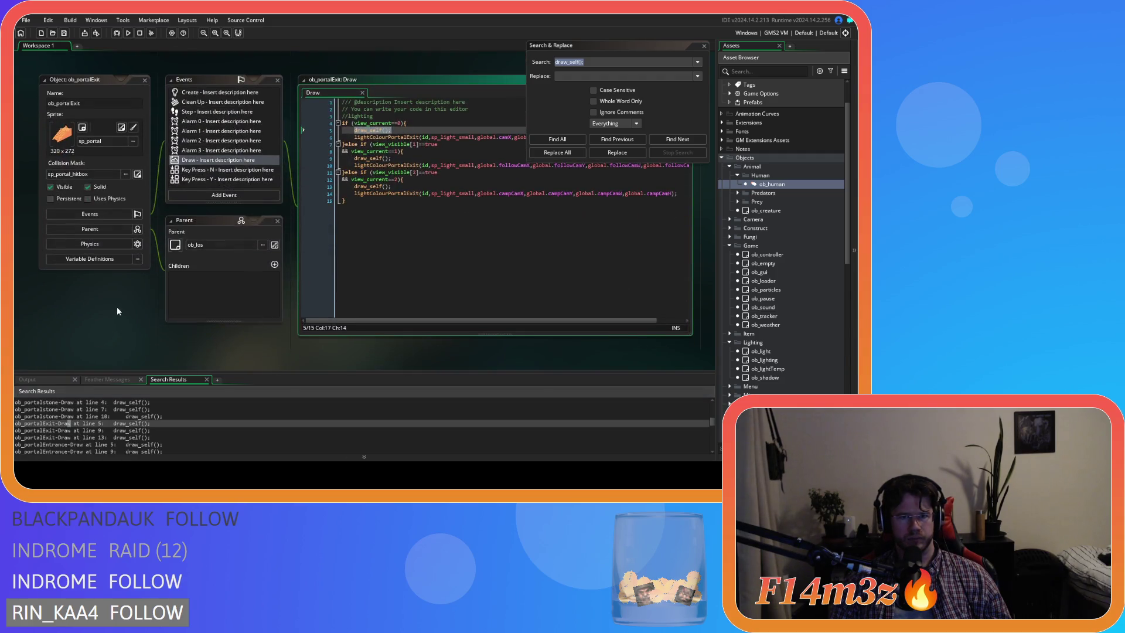
pyautogui.write('if (surface_exists(global.surfSprites)){ \t\tsurface_set_target(global.surfSprites); \t\tdraw_self(); \t\tsurface_reset_target(); \t}')
pyautogui.scroll(-1, 88, 428)
# Step: Wrap draw_self() in the surface block for ob_portalEntrance, ob_obolisk, ob_mushroom and ob_moose
pyautogui.doubleClick(70, 426)
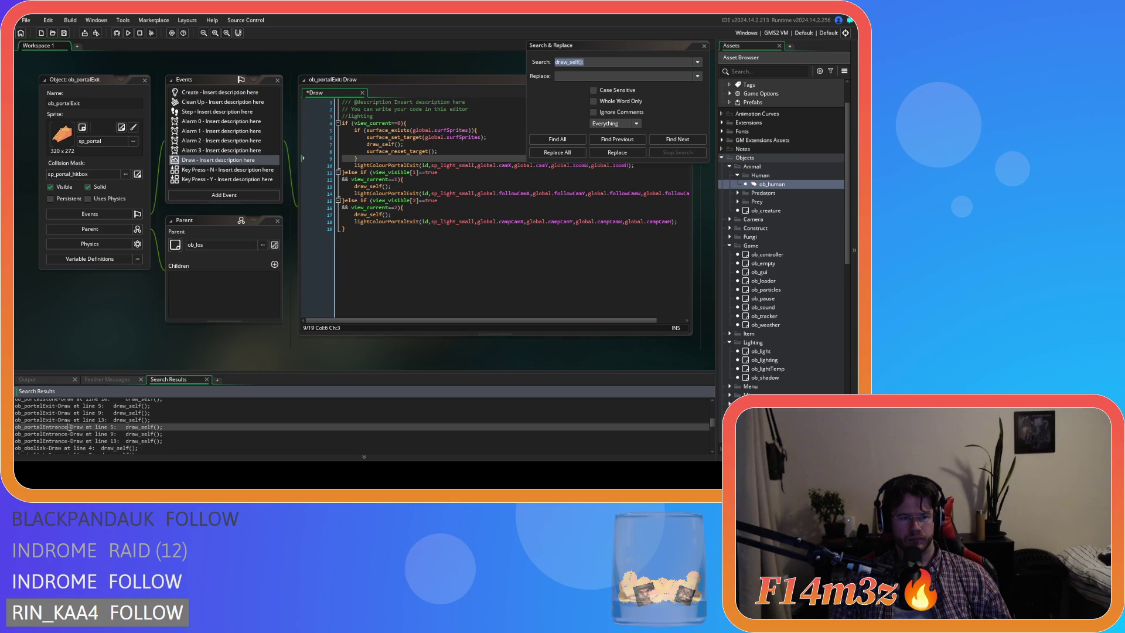
pyautogui.write('if (surface_exists(global.surfSprites)){         surface_set_target(global.surfSprites);         draw_self();         surface_reset_target();     }')
pyautogui.scroll(-1, 91, 431)
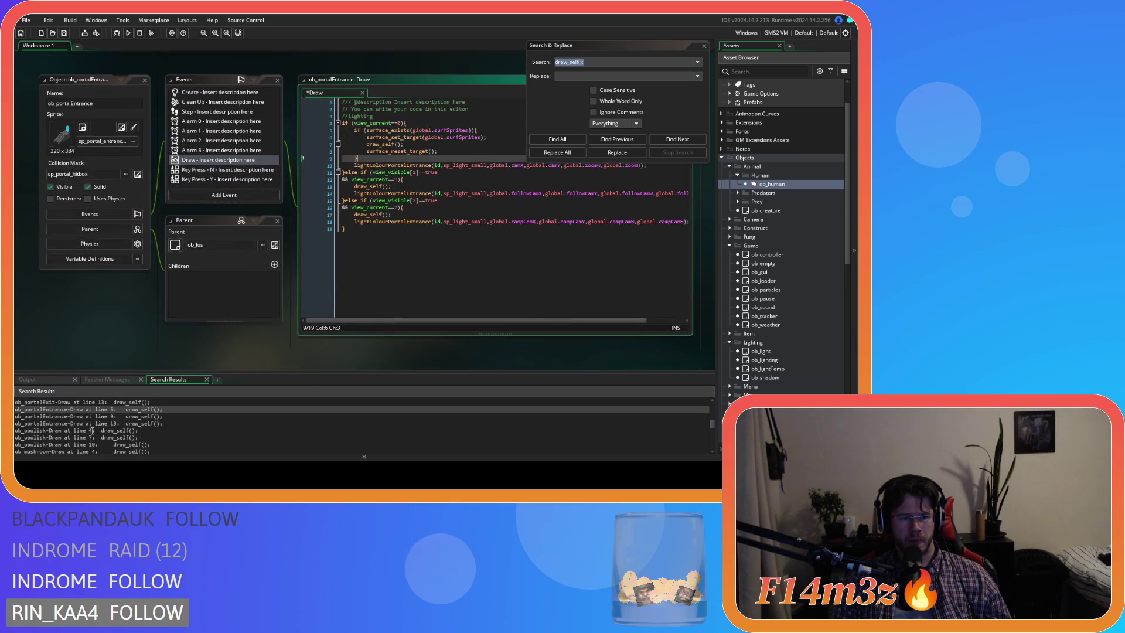
pyautogui.doubleClick(72, 431)
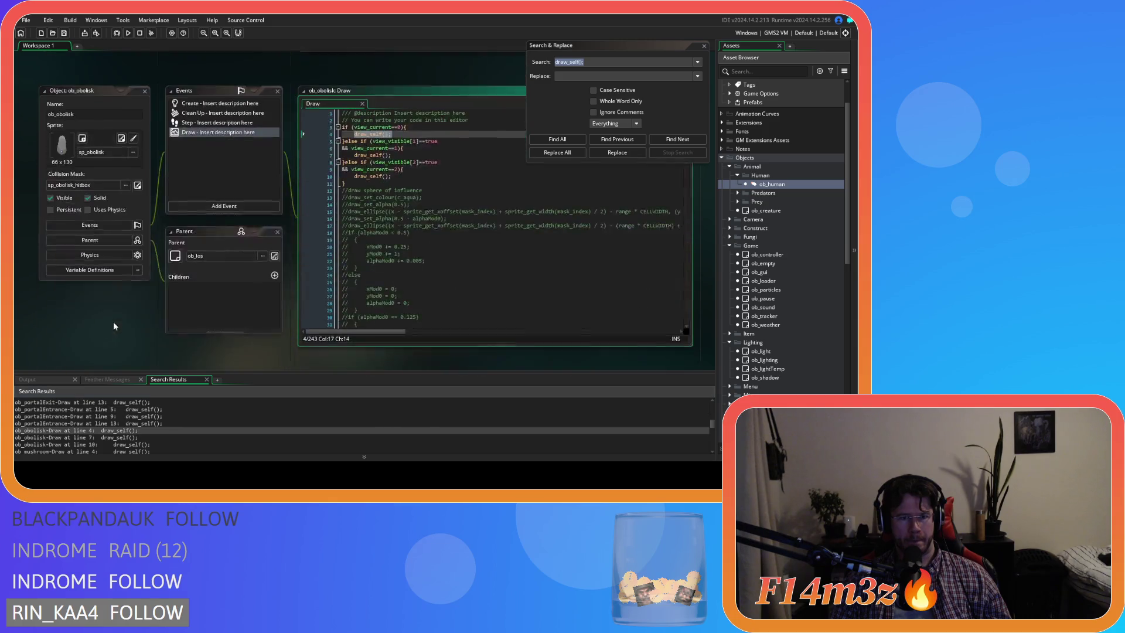
pyautogui.scroll(-1, 69, 434)
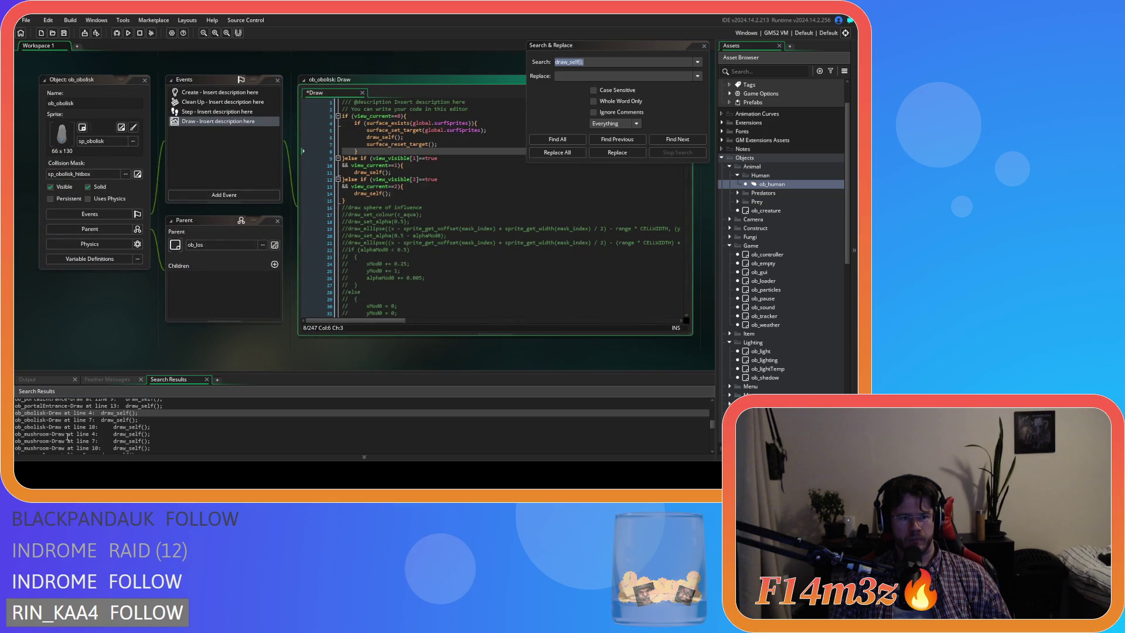
pyautogui.doubleClick(65, 434)
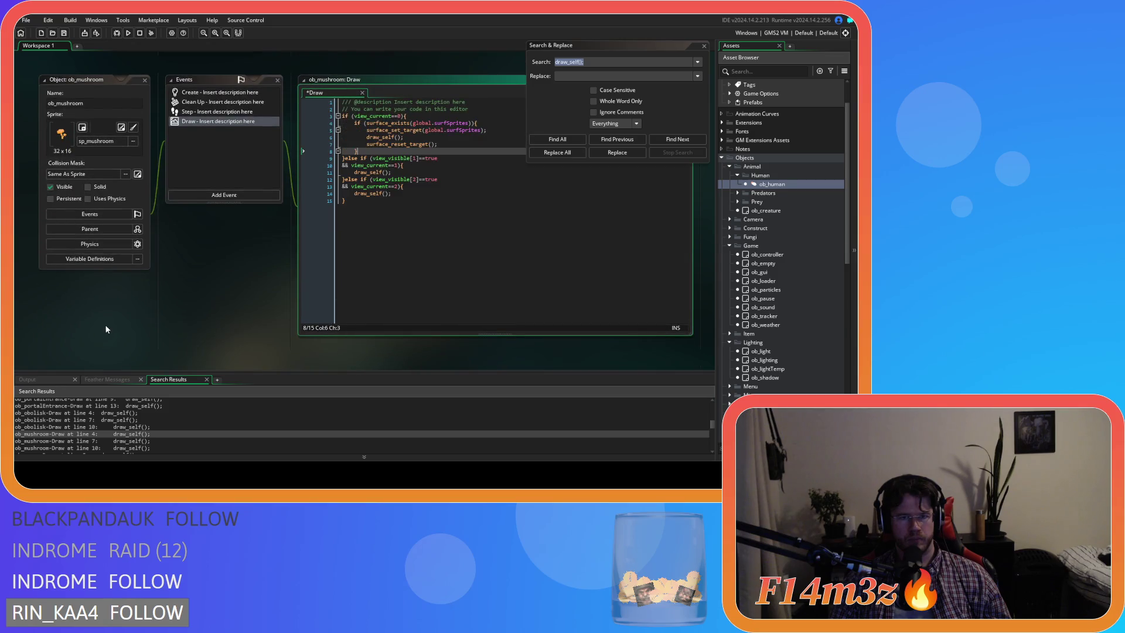
pyautogui.scroll(-1, 82, 422)
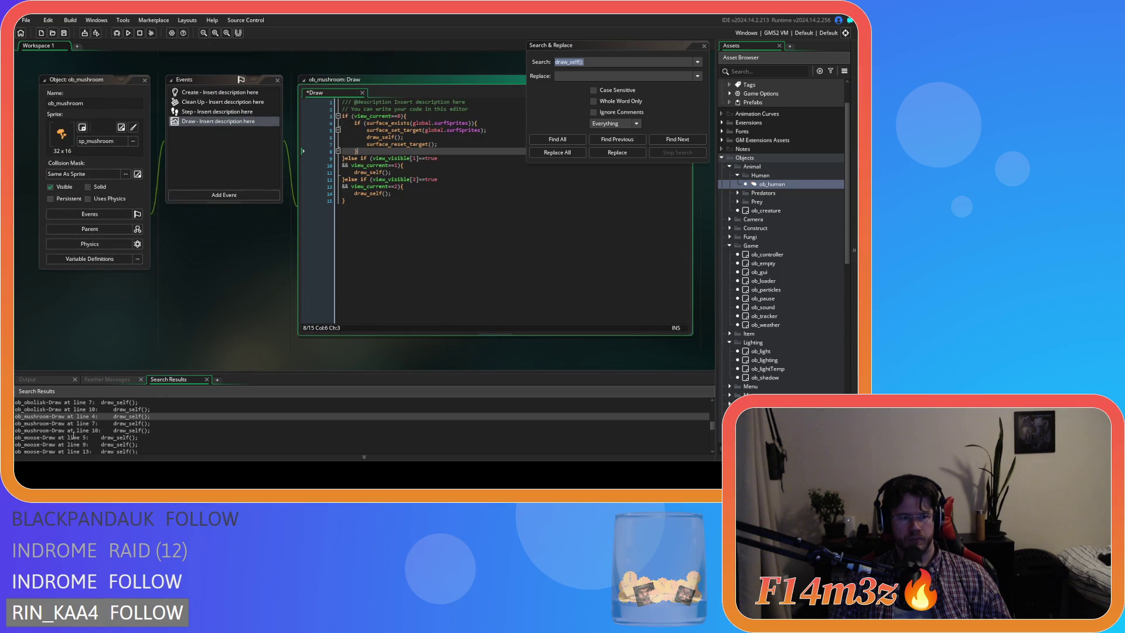
pyautogui.doubleClick(71, 438)
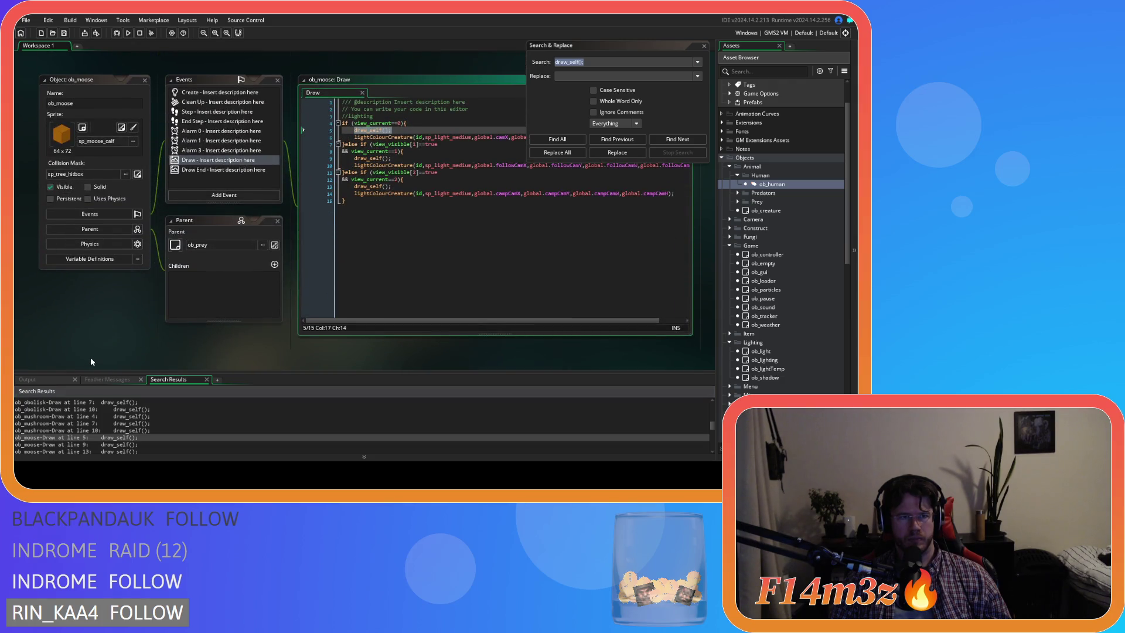
pyautogui.write('if (surface_exists(global.surfSprites)){         surface_set_target(global.surfSprites);         draw_self();         surface_reset_target();     }')
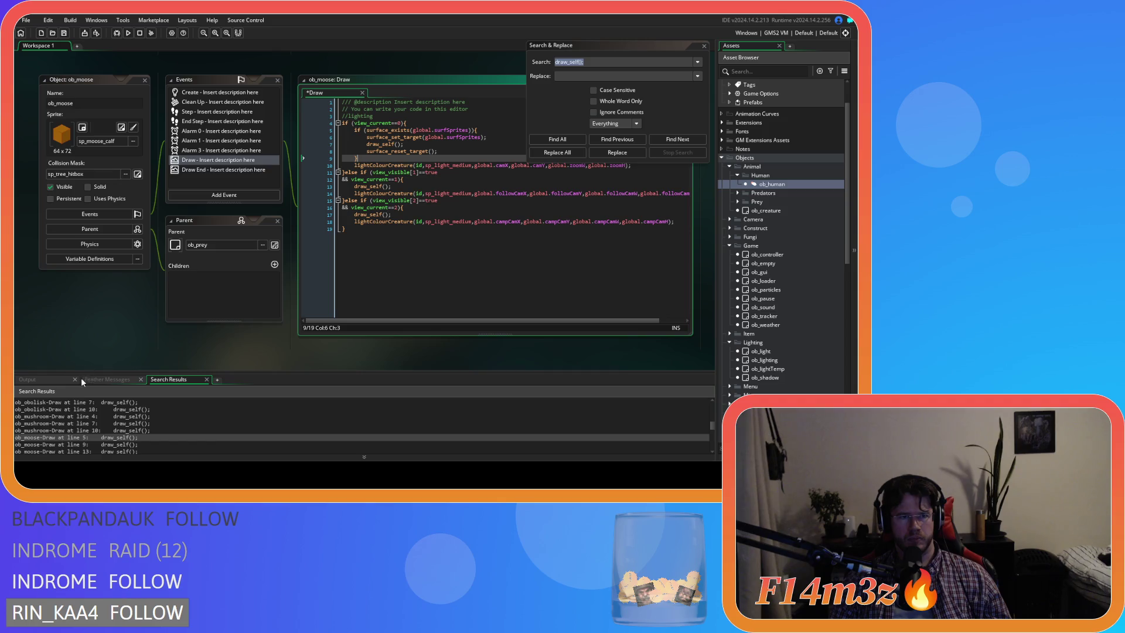
pyautogui.scroll(-1, 69, 428)
pyautogui.scroll(-1, 58, 446)
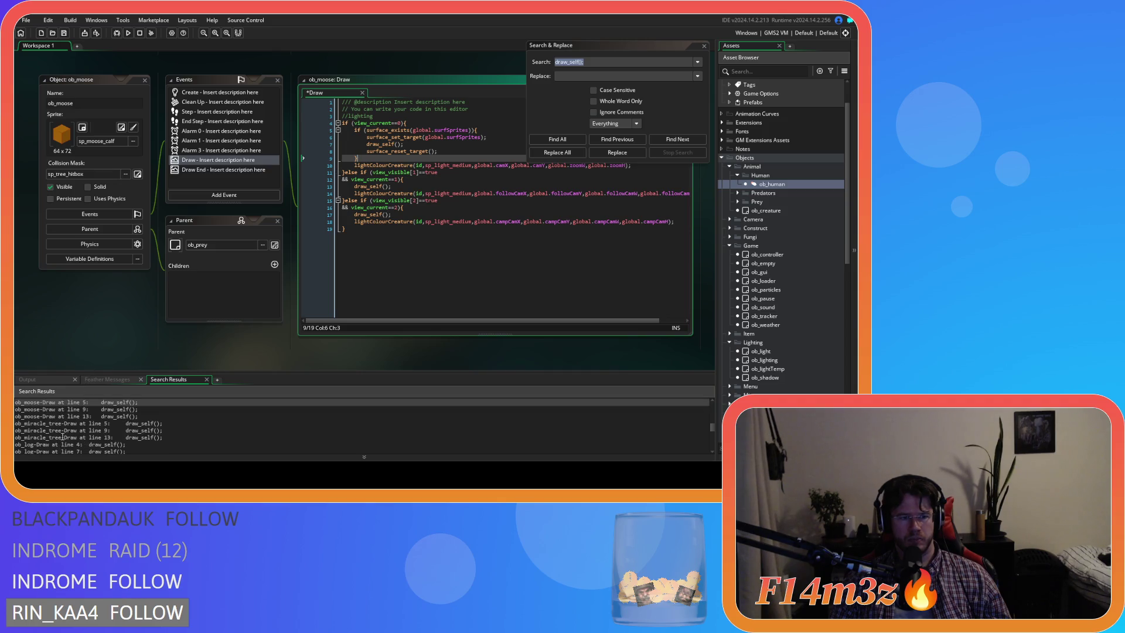
# Step: Go through the Draw code of ob_miracle_tree, ob_log and ob_hut for their surface blocks
pyautogui.doubleClick(74, 423)
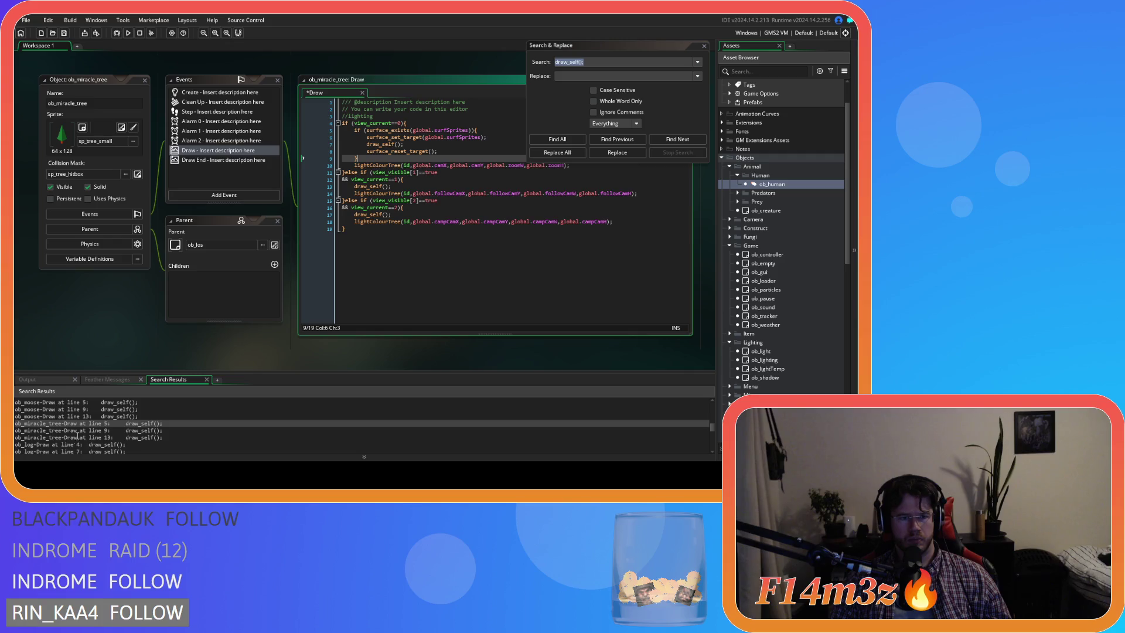
pyautogui.scroll(-1, 72, 444)
pyautogui.doubleClick(71, 428)
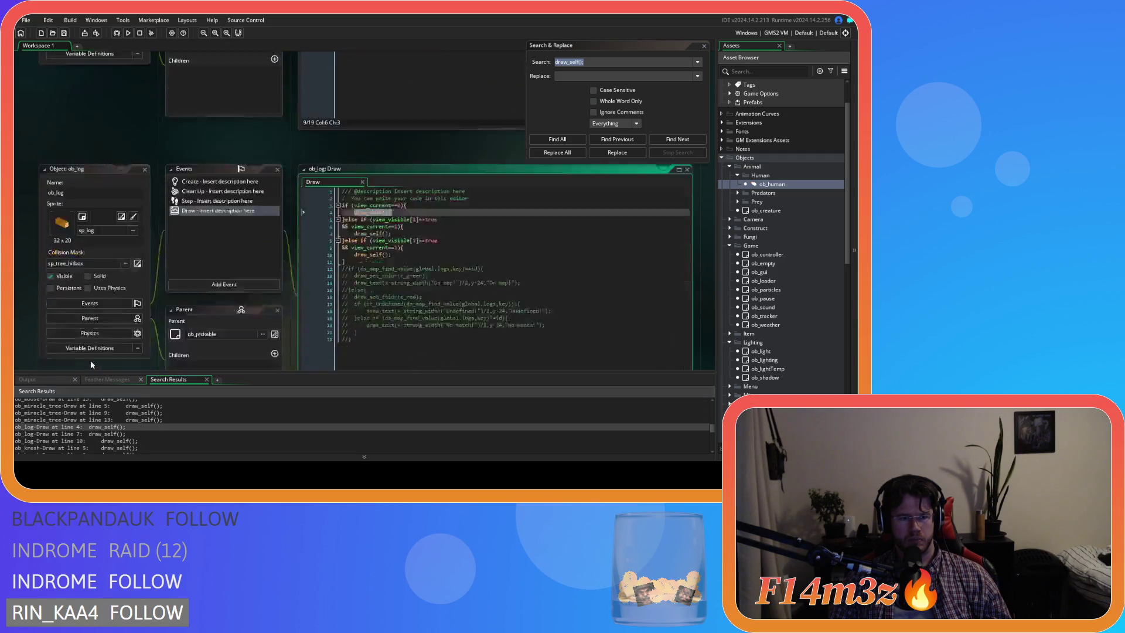
pyautogui.scroll(-2, 88, 436)
pyautogui.doubleClick(89, 442)
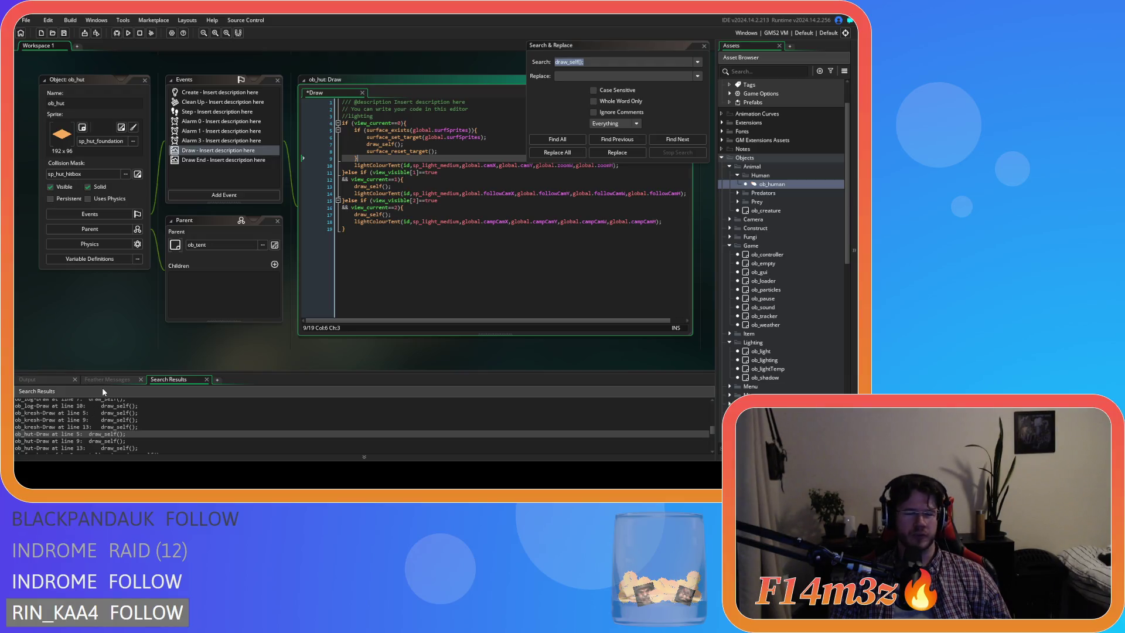
pyautogui.scroll(-1, 94, 422)
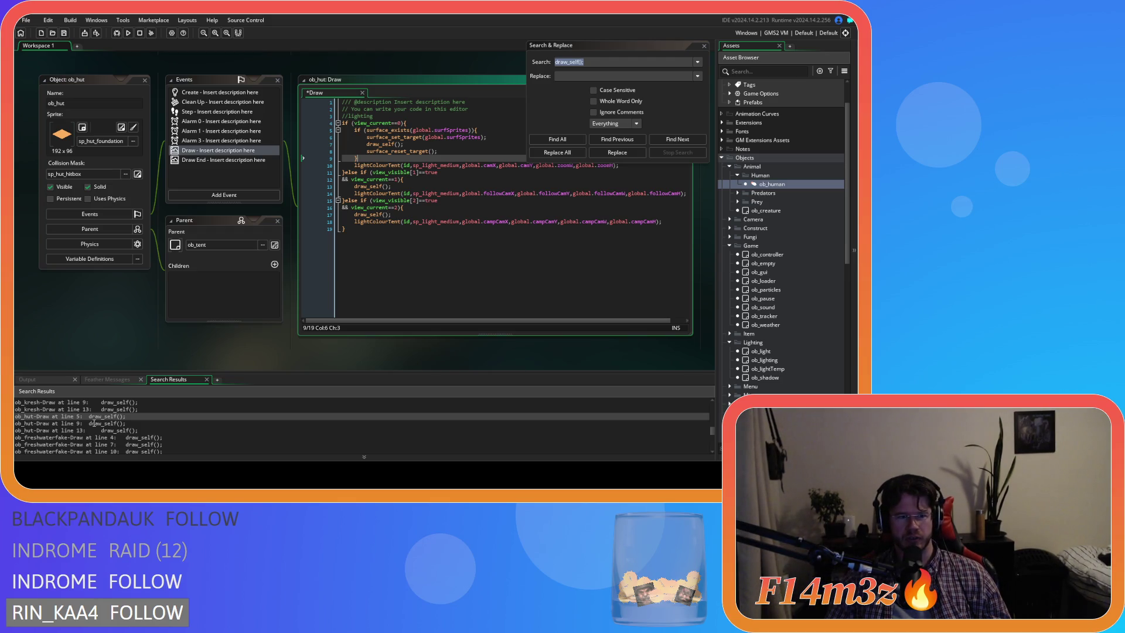
# Step: Check ob_hut and ob_freshwaterfake, then paste the surface block over ob_freshwater's draw_self()
pyautogui.doubleClick(75, 417)
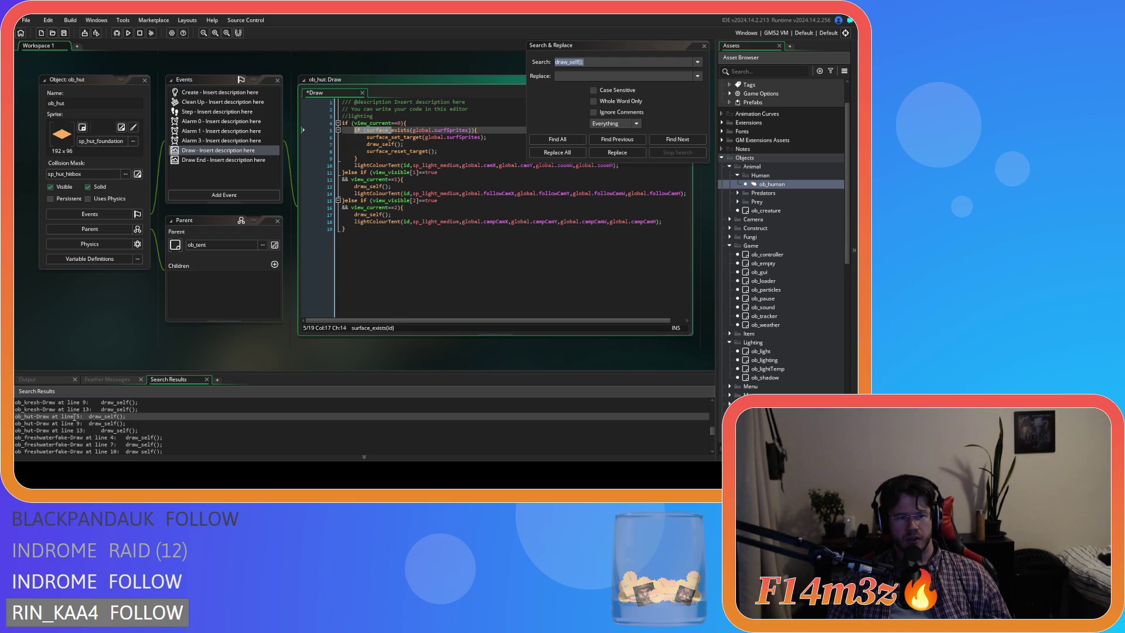
pyautogui.click(74, 437)
pyautogui.doubleClick(75, 437)
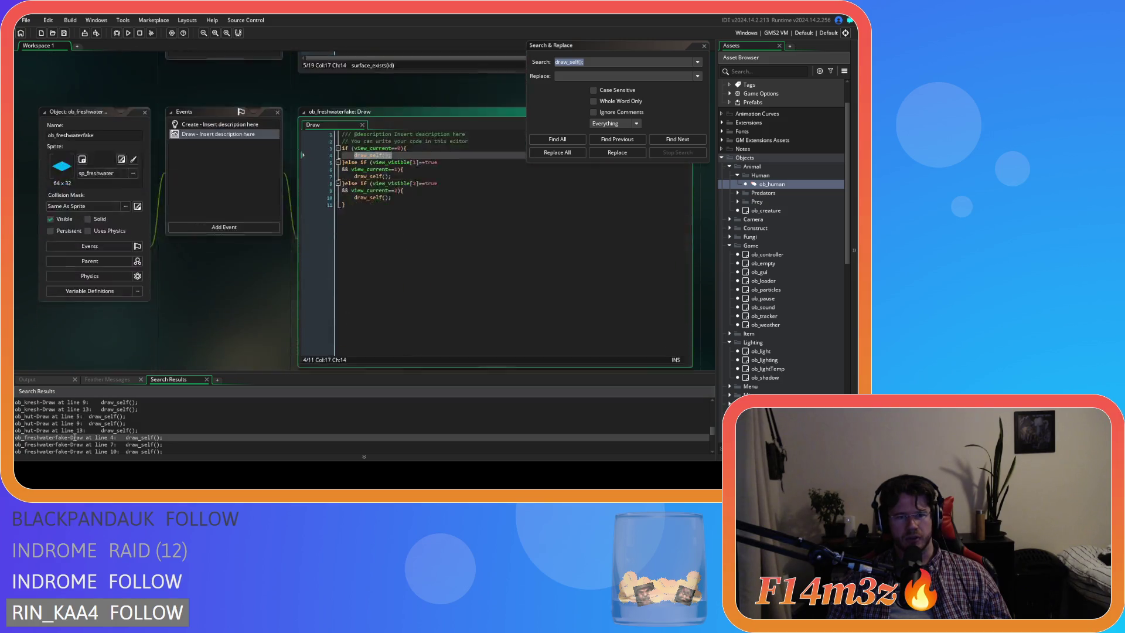
pyautogui.scroll(-1, 98, 421)
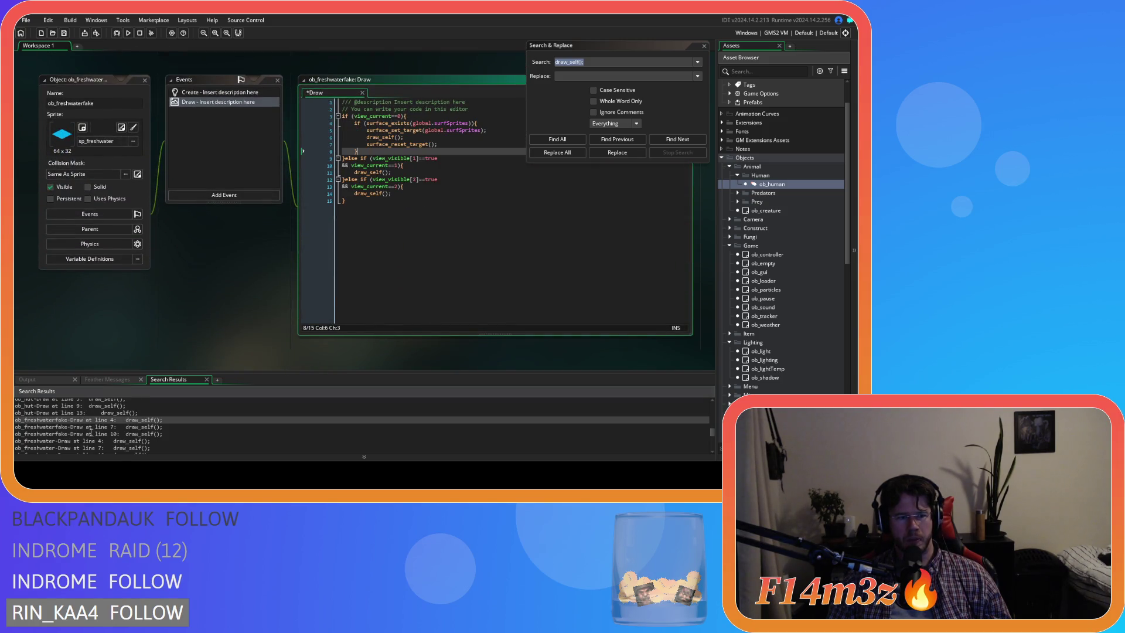
pyautogui.doubleClick(85, 442)
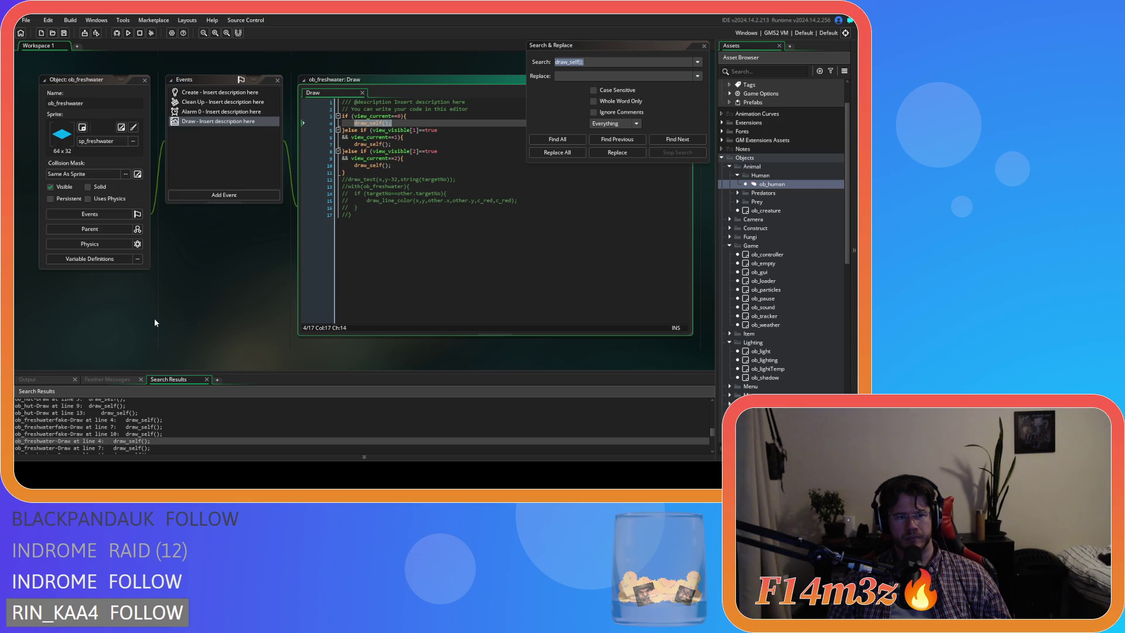
pyautogui.write('if (surface_exists(global.surfSprites)){ \t\tsurface_set_target(global.surfSprites); \t\tdraw_self(); \t\tsurface_reset_target(); \t}')
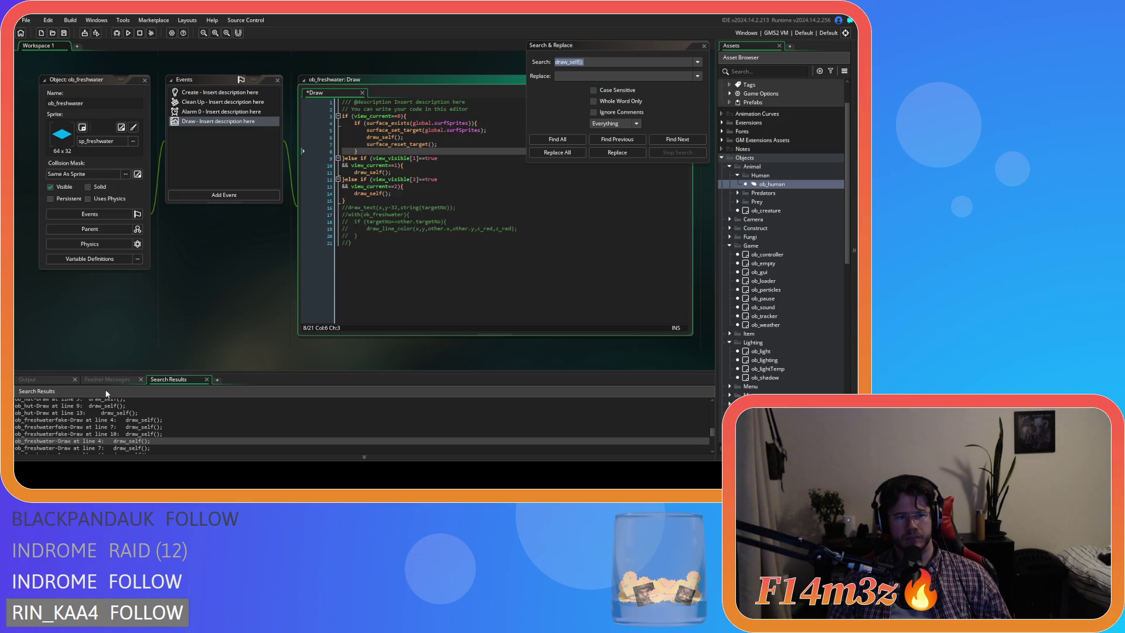
pyautogui.scroll(-1, 74, 449)
# Step: Paste the surface block into ob_fox's Draw, reviewing ob_foxden, ob_fountain, ob_expansionstone and ob_drum
pyautogui.doubleClick(76, 445)
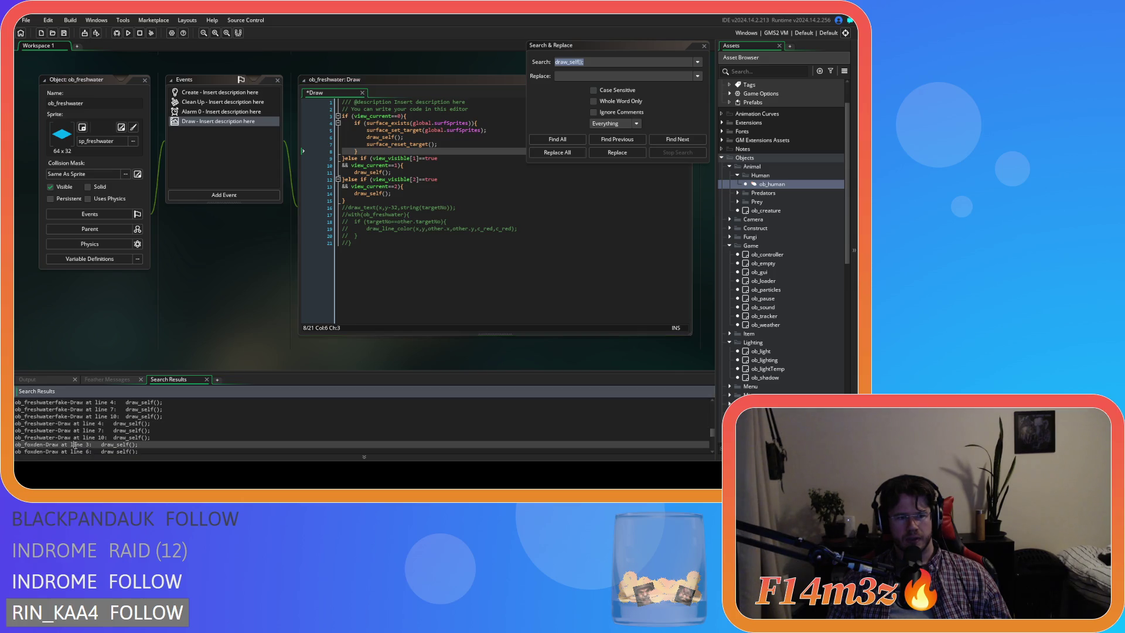
pyautogui.scroll(-2, 98, 413)
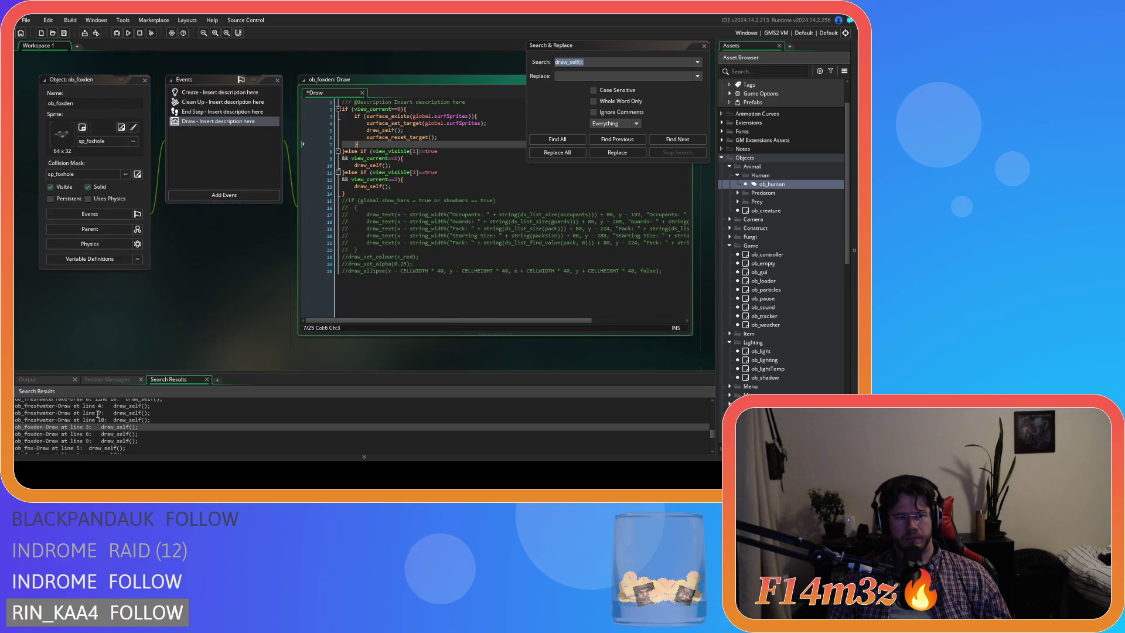
pyautogui.doubleClick(83, 431)
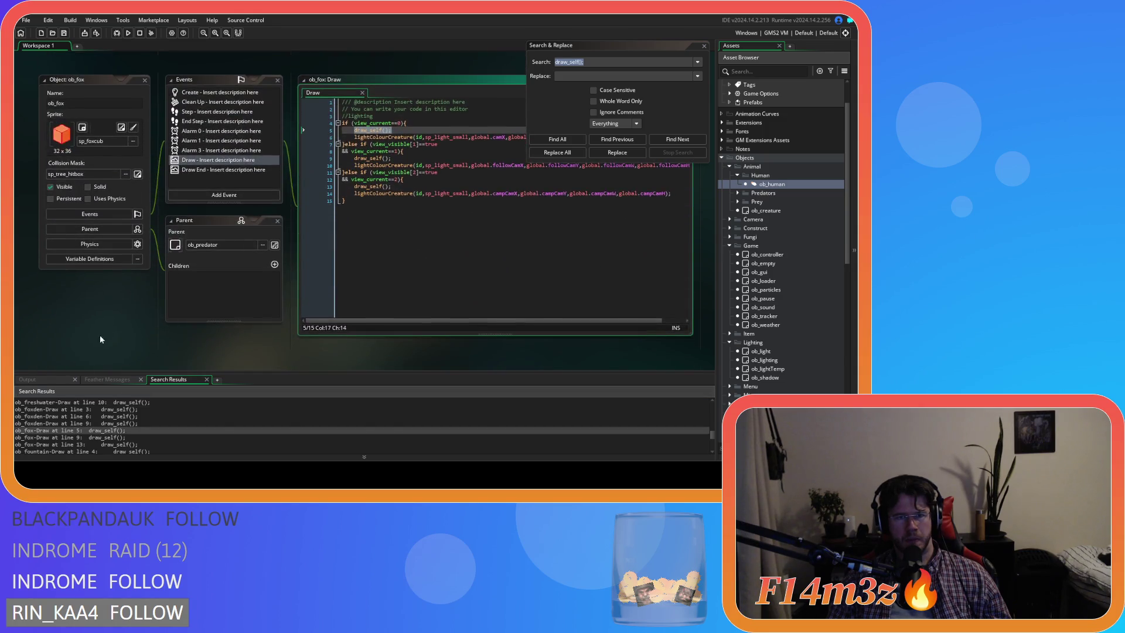
pyautogui.write('if (surface_exists(global.surfSprites)){ \t\tsurface_set_target(global.surfSprites); \t\tdraw_self(); \t\tsurface_reset_target(); \t}')
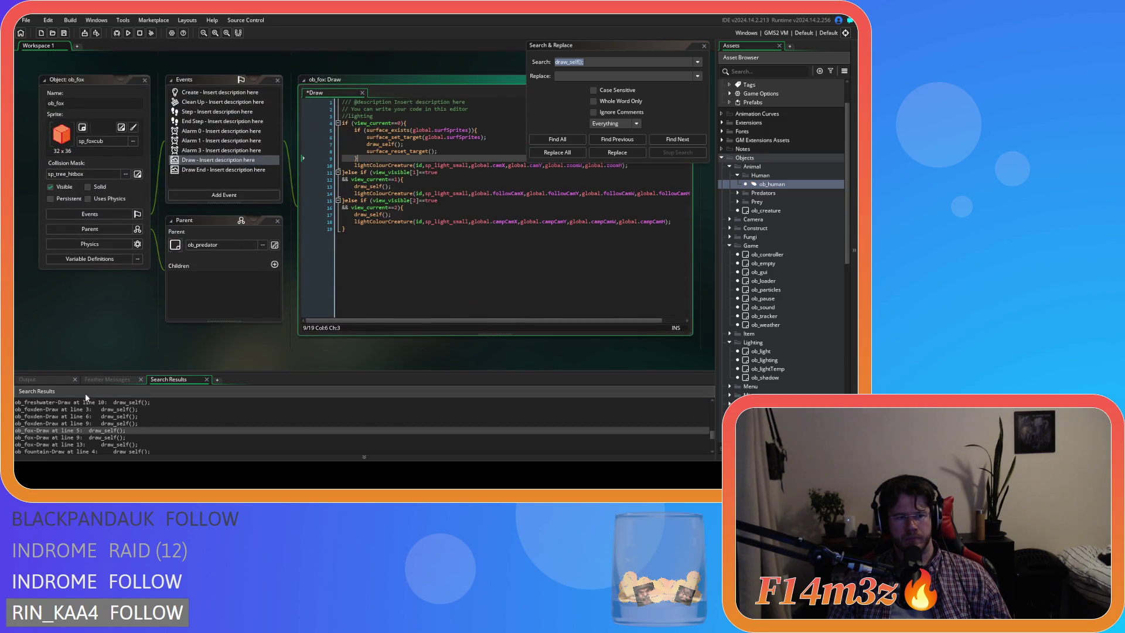
pyautogui.scroll(-1, 73, 432)
pyautogui.doubleClick(71, 435)
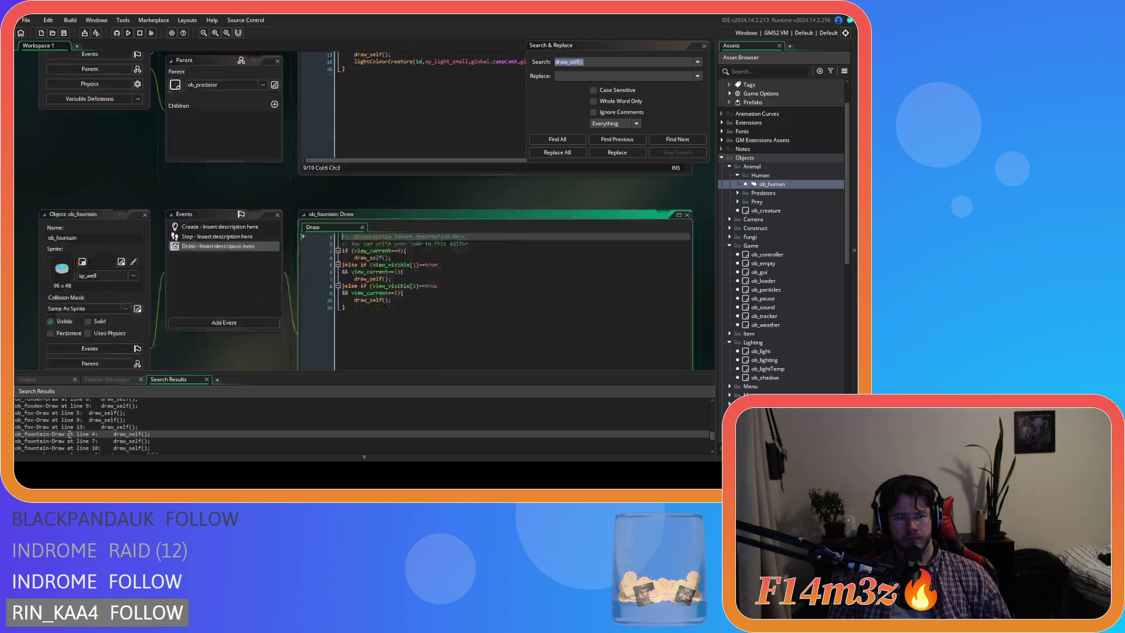
pyautogui.scroll(-2, 89, 417)
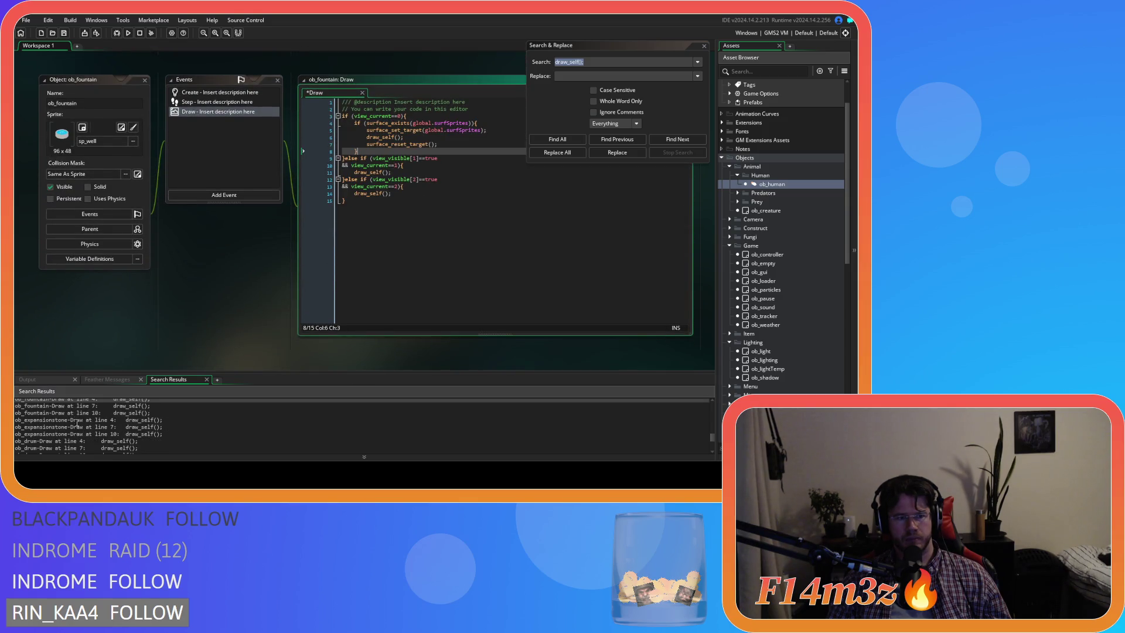
pyautogui.doubleClick(77, 419)
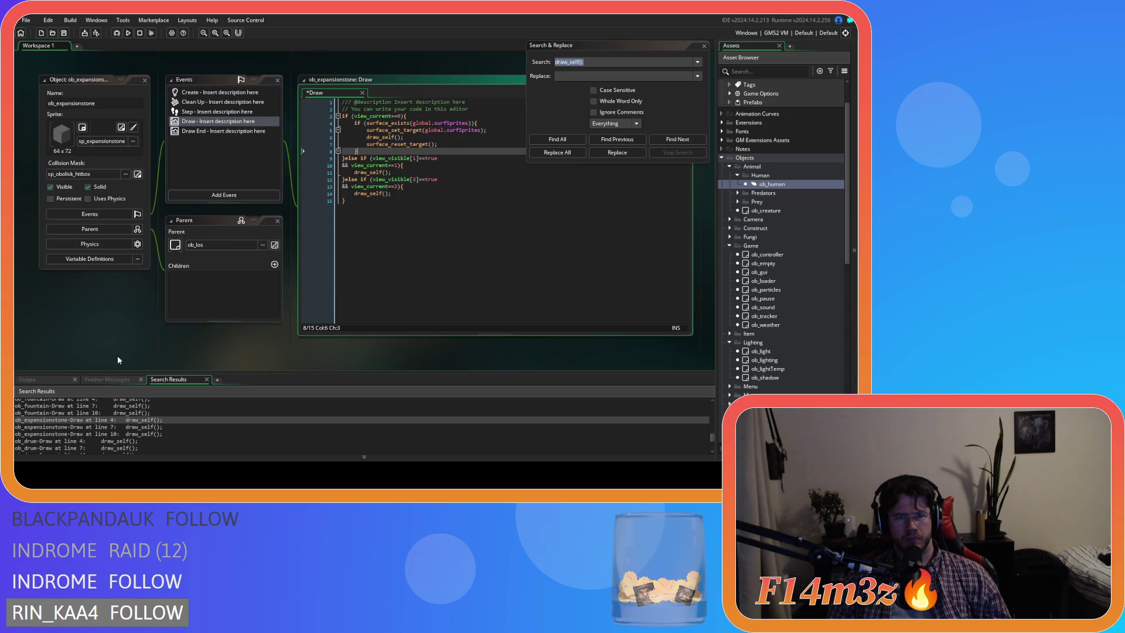
pyautogui.scroll(-1, 86, 419)
pyautogui.doubleClick(64, 424)
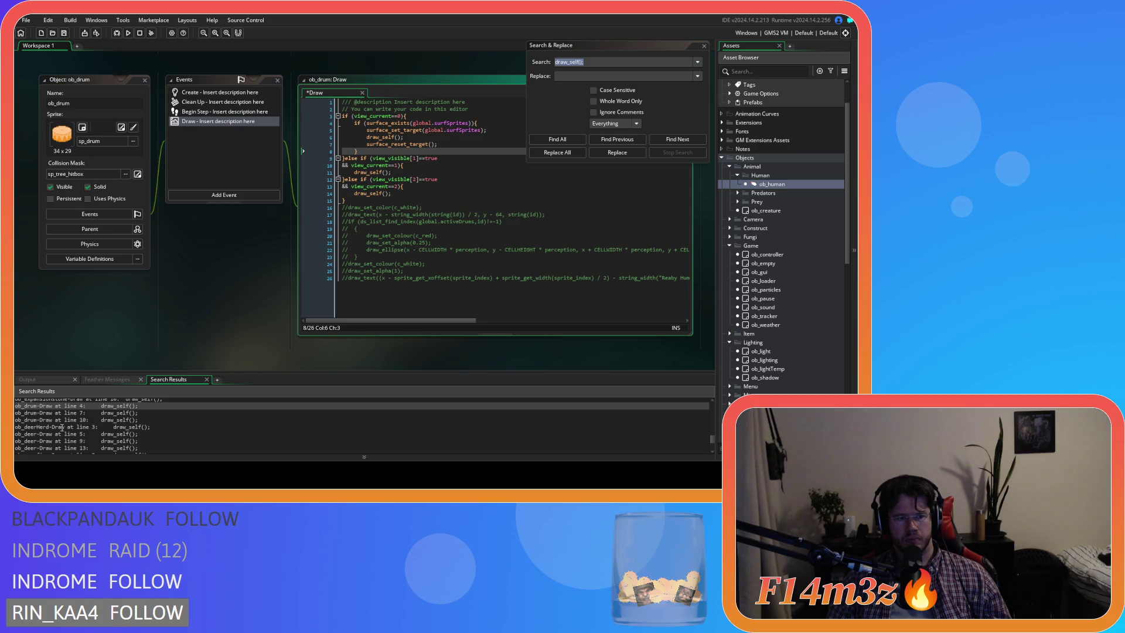
# Step: Comment out the draw_self and draw_set_colour lines 3–4 in ob_deerHerd's Draw event
pyautogui.click(61, 427)
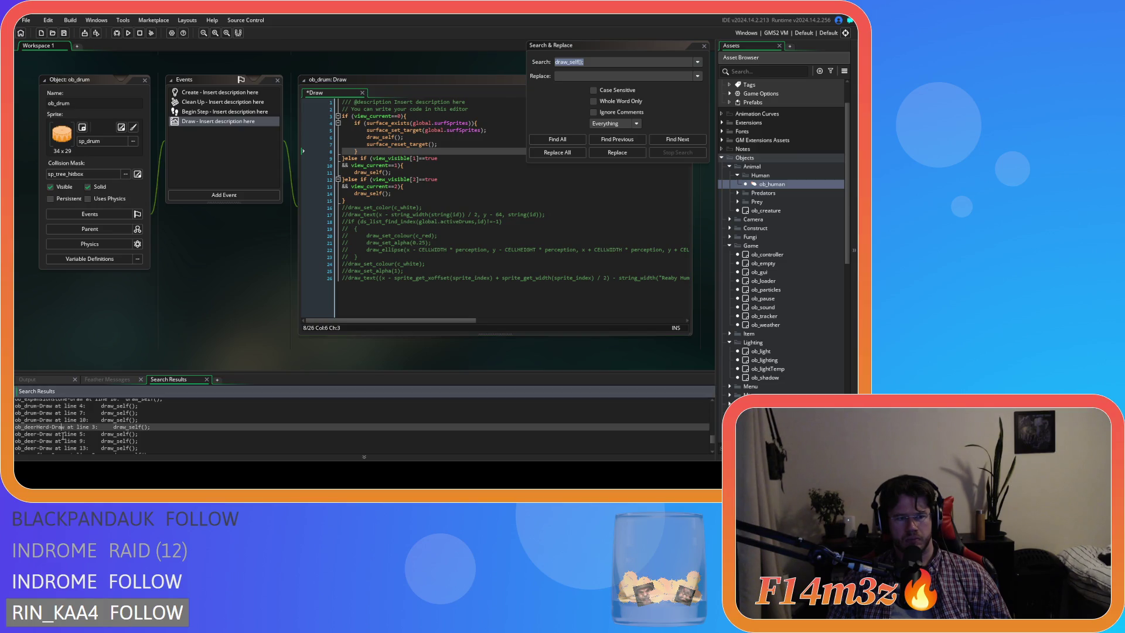
pyautogui.doubleClick(62, 427)
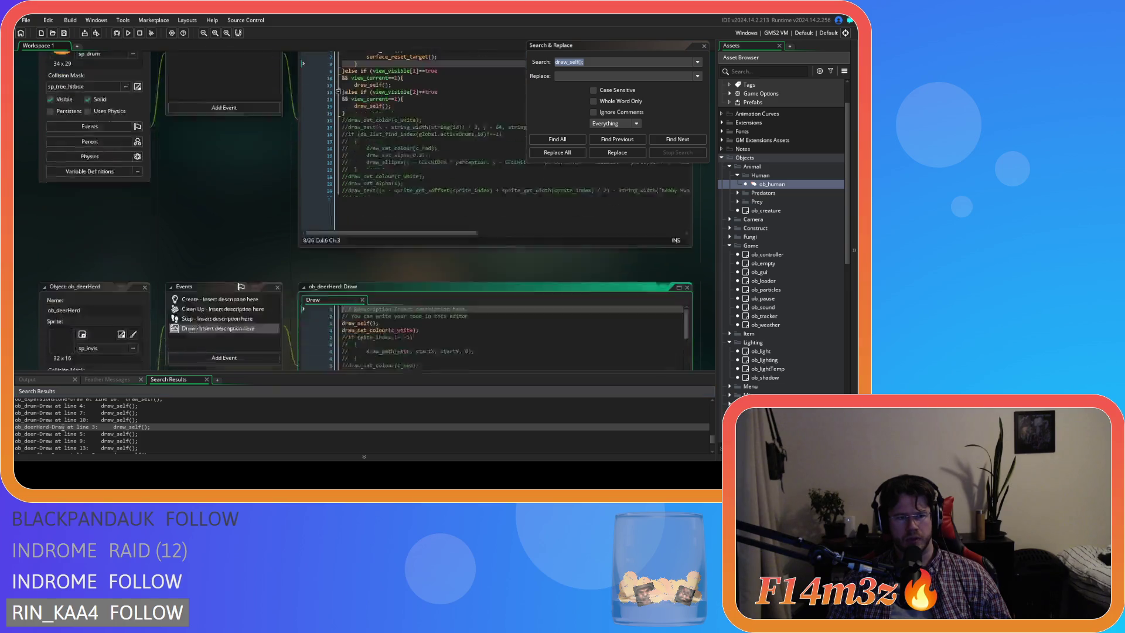
pyautogui.moveTo(307, 123); pyautogui.dragTo(307, 115)
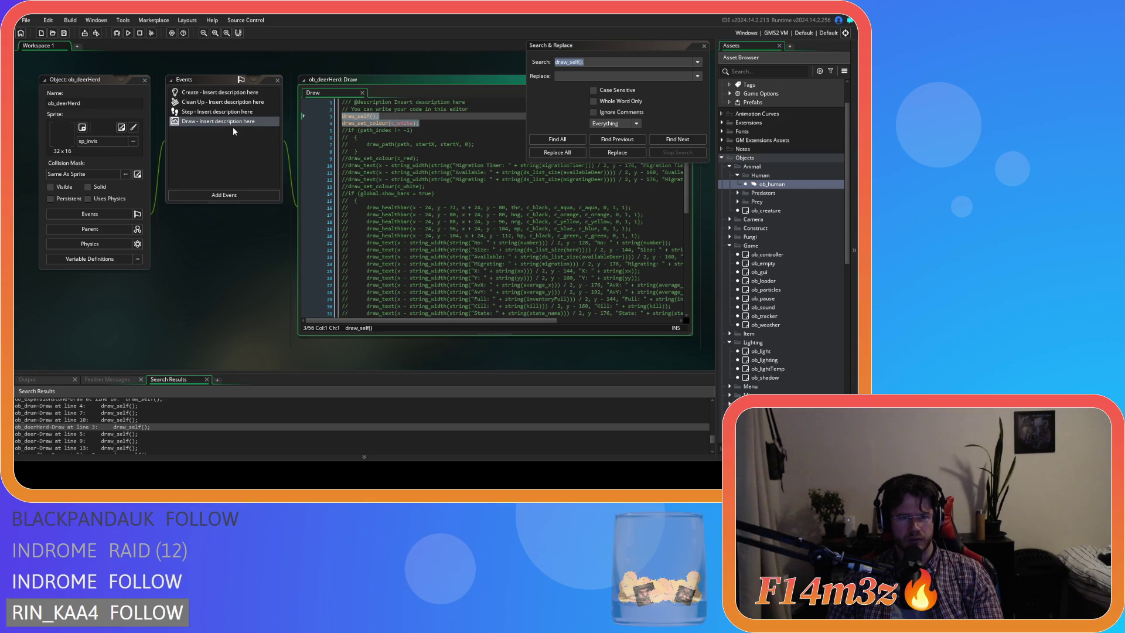
pyautogui.hotkey('ctrl', 'k')
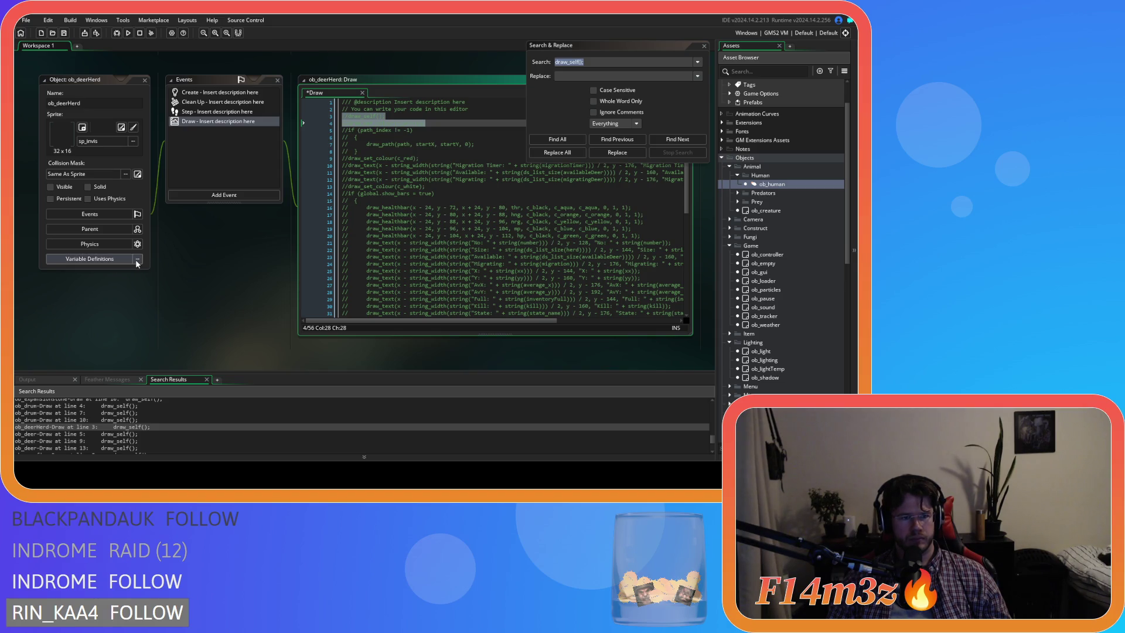
# Step: Review the Draw event matches in ob_deer, ob_campfire, ob_bush and ob_bear
pyautogui.doubleClick(75, 434)
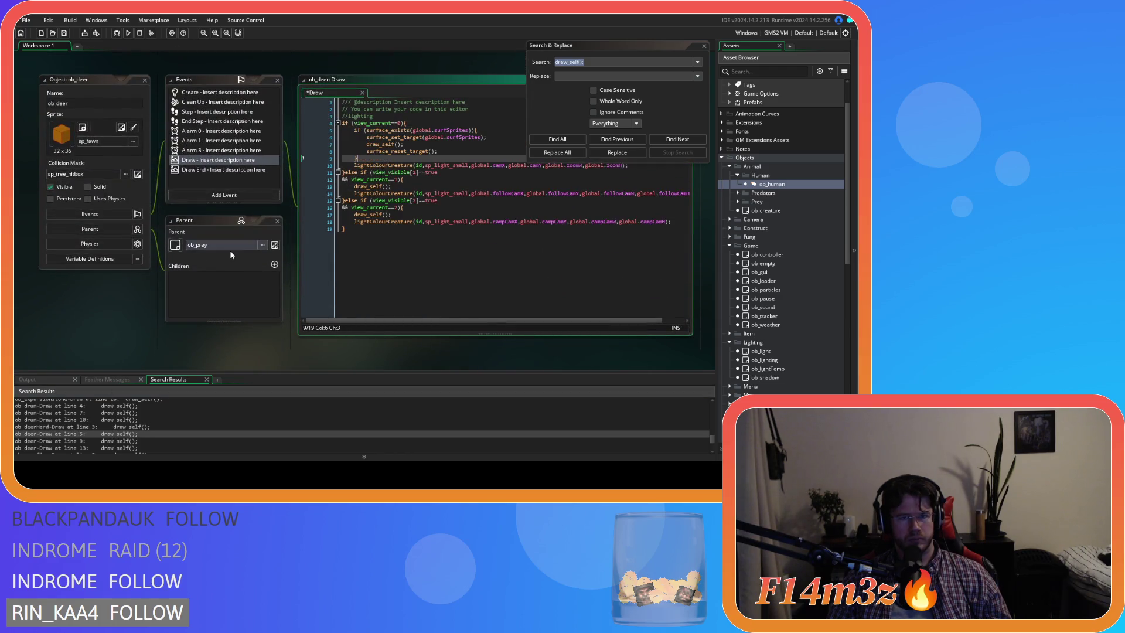
pyautogui.scroll(-1, 88, 440)
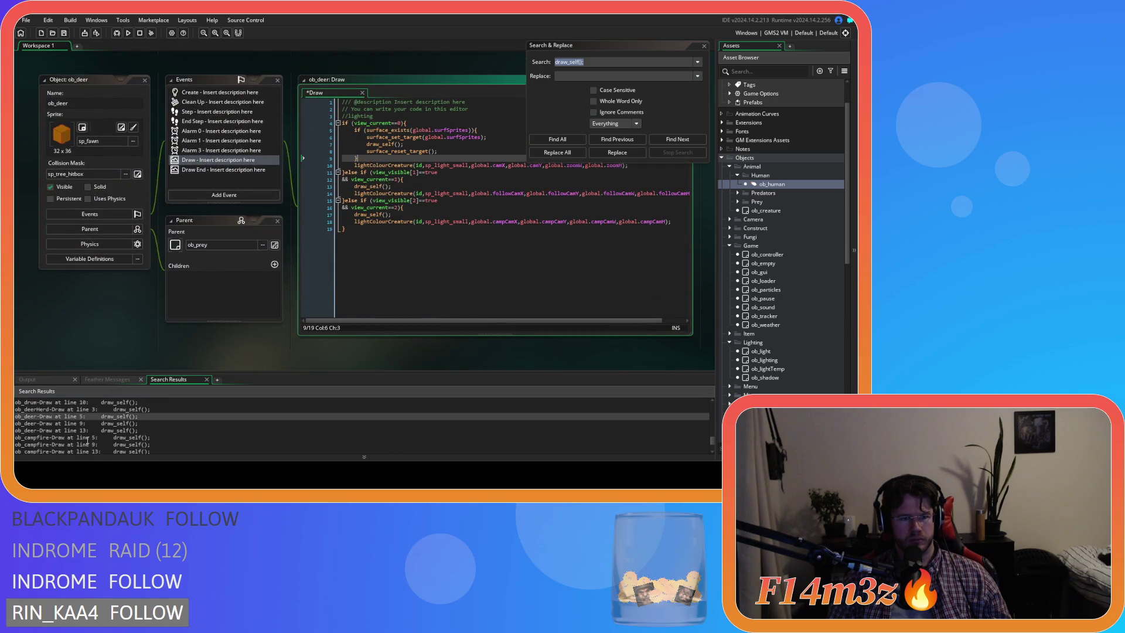
pyautogui.doubleClick(81, 437)
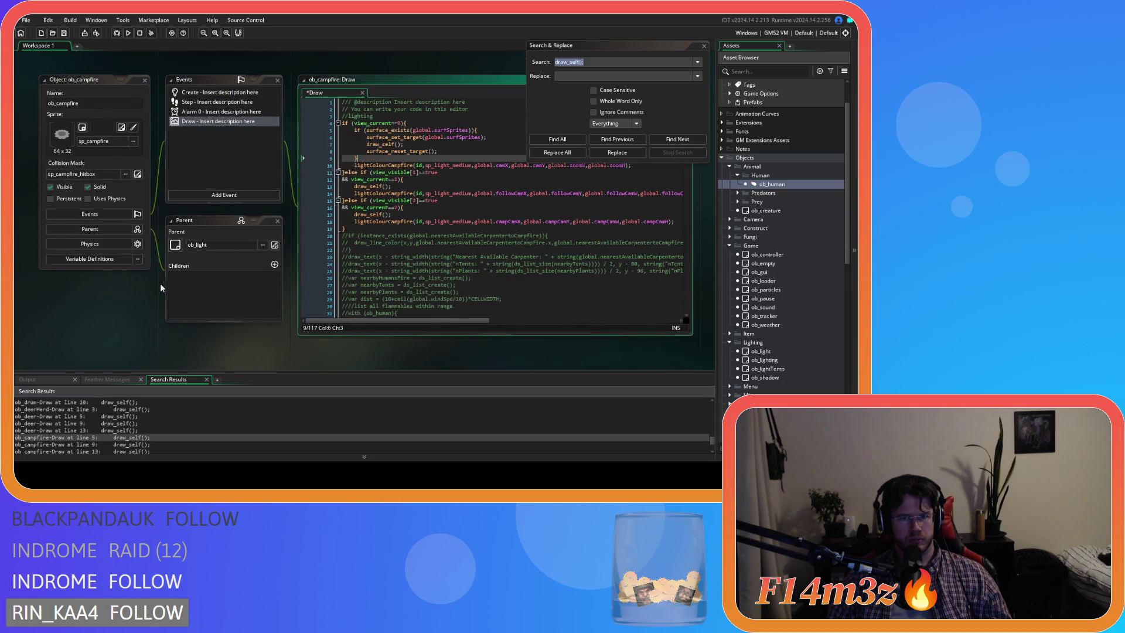
pyautogui.scroll(-2, 84, 424)
pyautogui.doubleClick(75, 423)
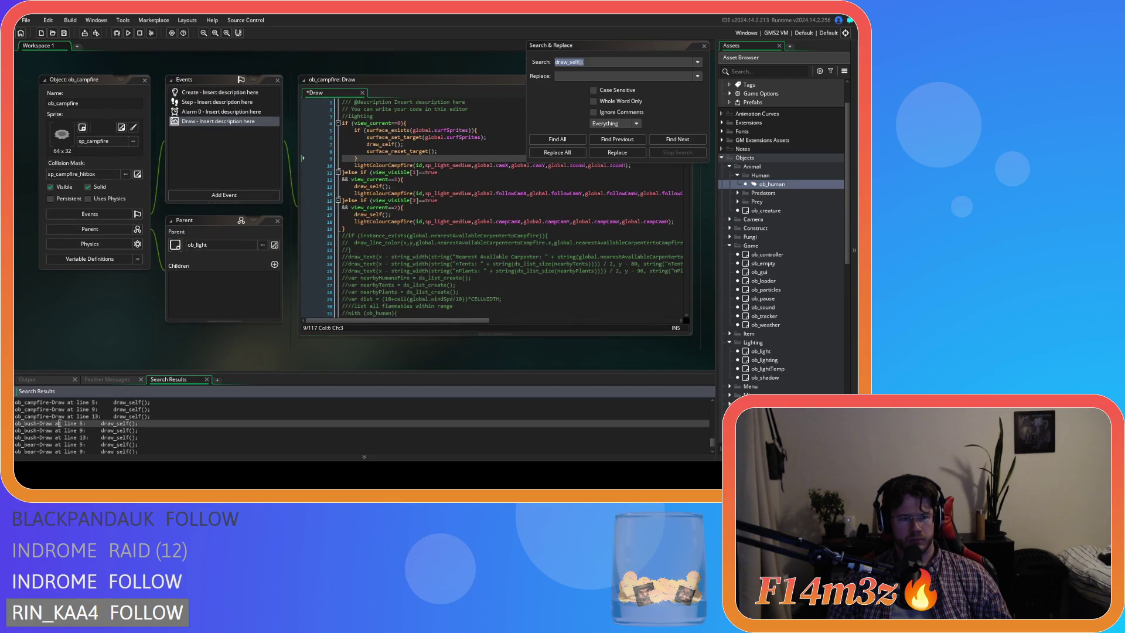
pyautogui.scroll(-1, 69, 432)
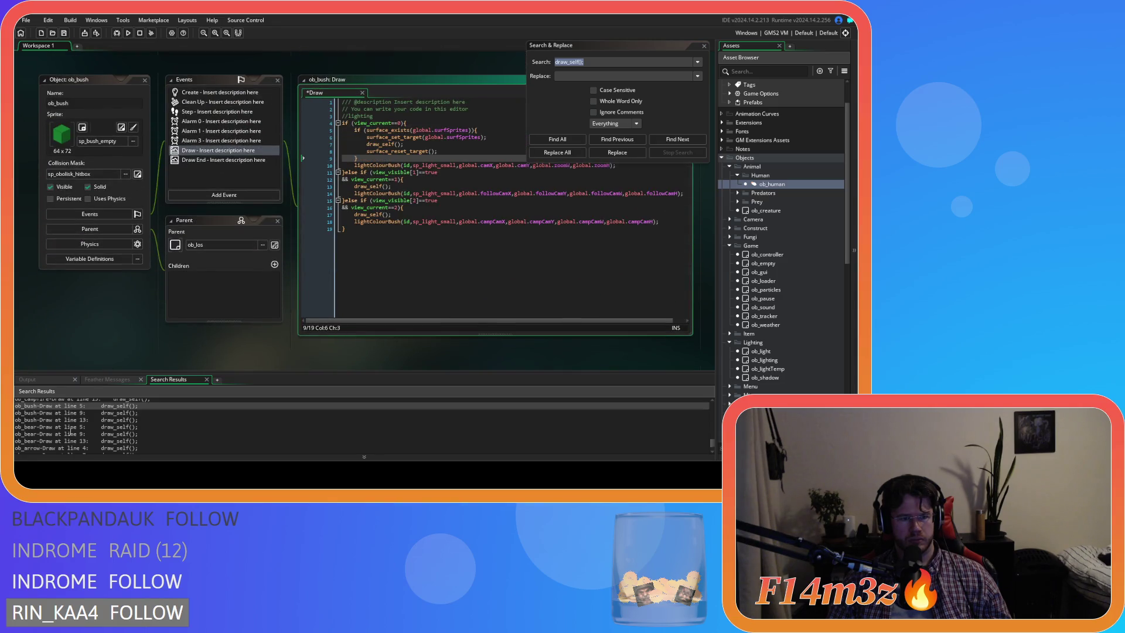
pyautogui.doubleClick(55, 426)
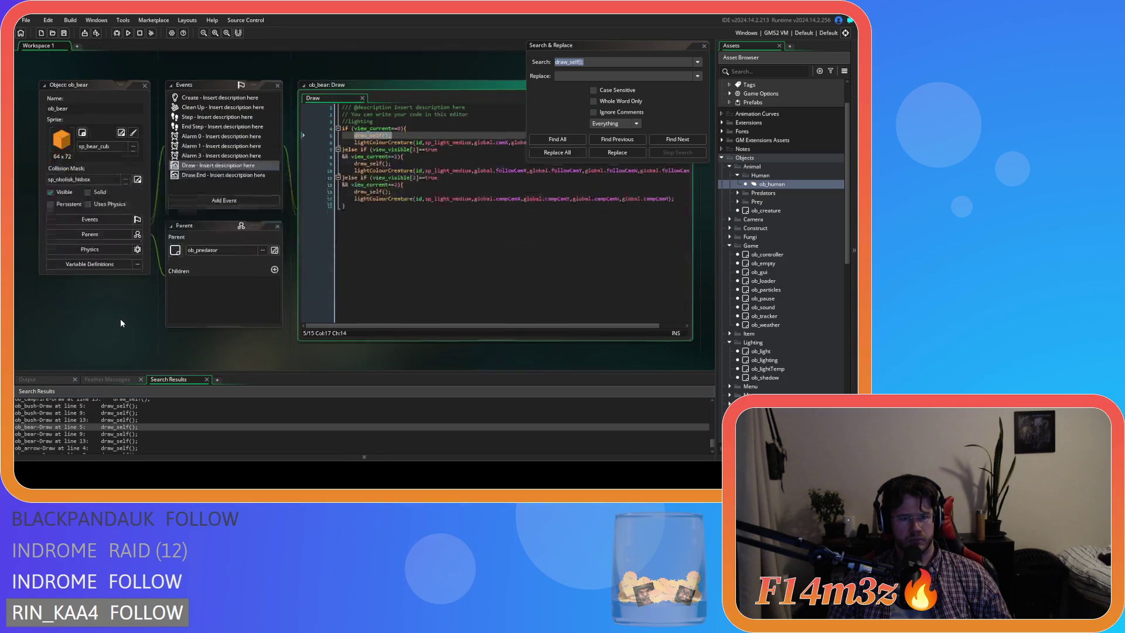
pyautogui.scroll(-1, 63, 438)
# Step: Replace ob_arrow's draw_self() with the surface block and close the Search & Replace window
pyautogui.doubleClick(56, 431)
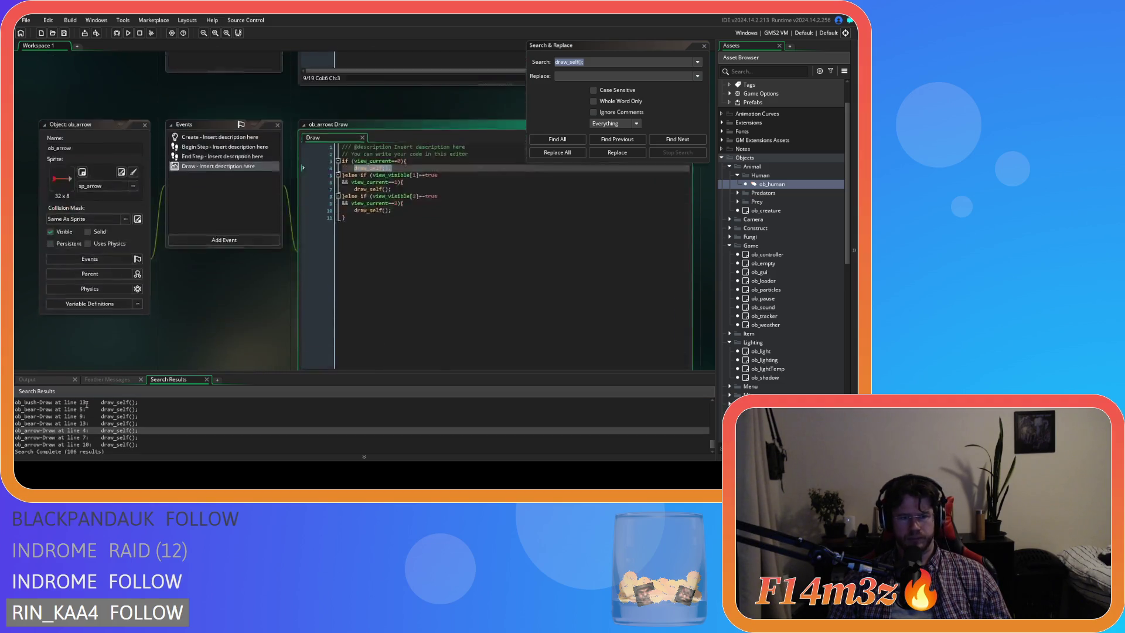
pyautogui.write('if (surface_exists(global.surfSprites)){         surface_set_target(global.surfSprites);         draw_self();         surface_reset_target();     }')
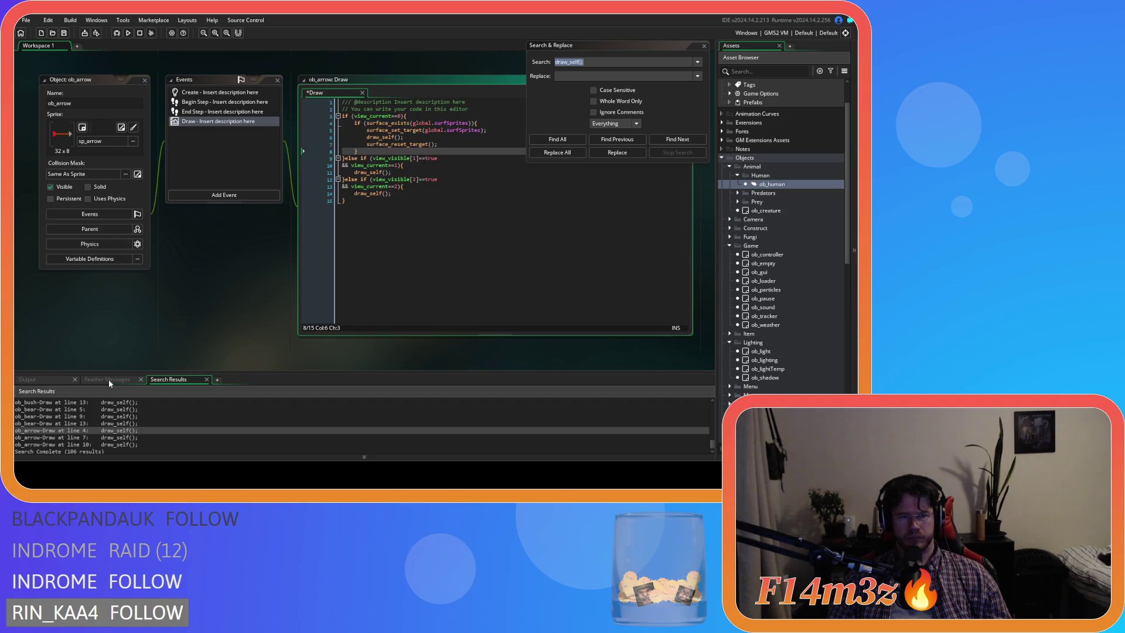
pyautogui.scroll(-1, 74, 438)
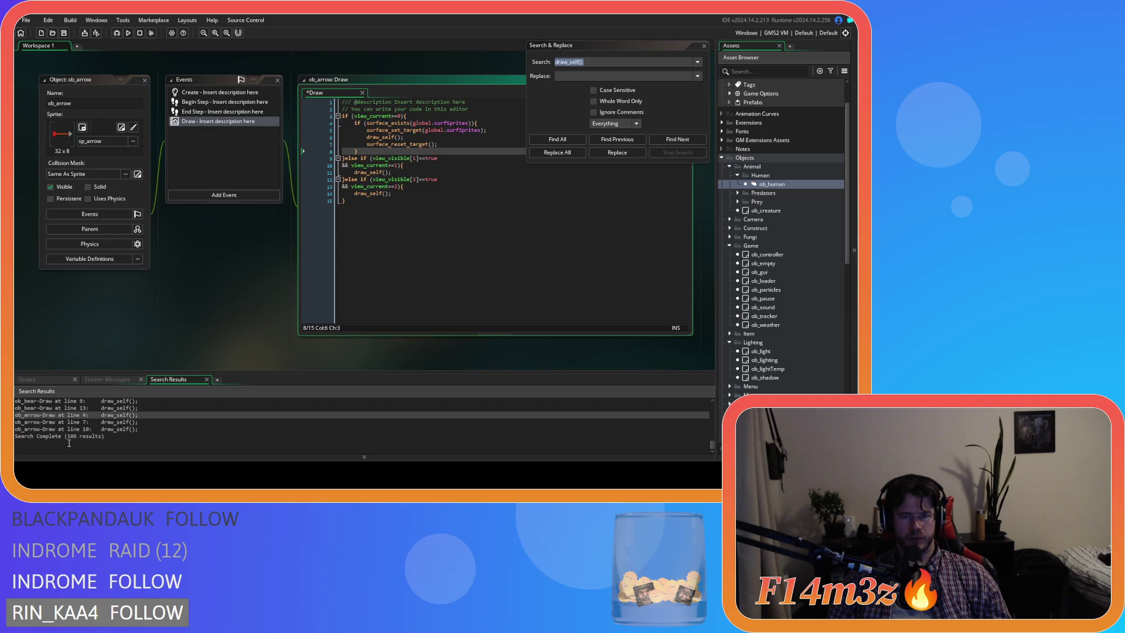
pyautogui.scroll(1, 69, 444)
pyautogui.scroll(-1, 69, 443)
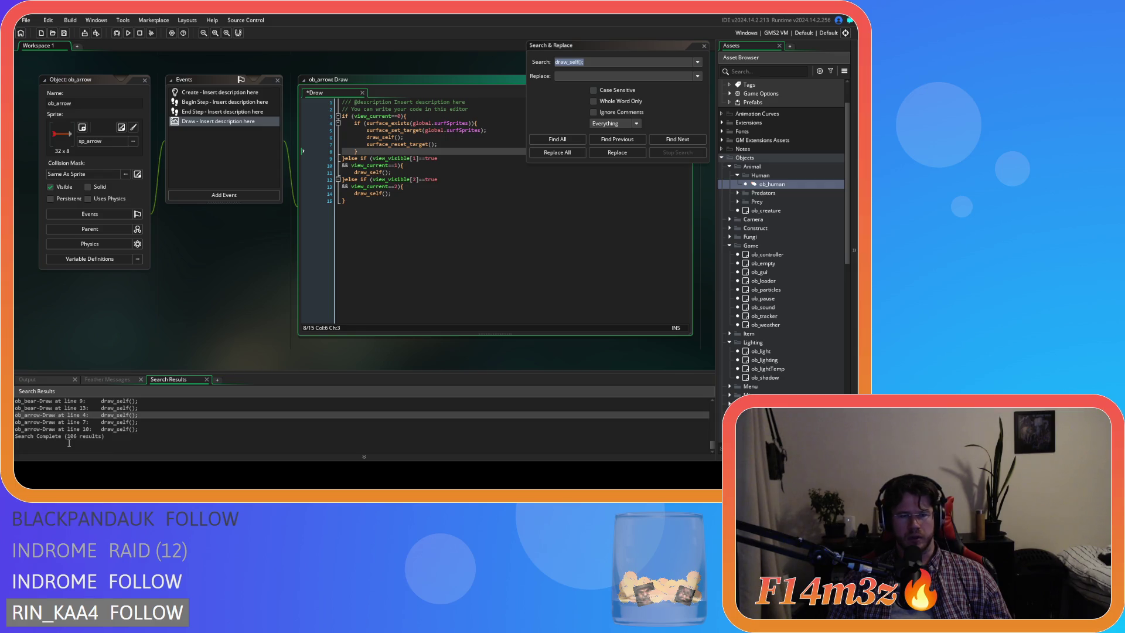
pyautogui.scroll(1, 69, 443)
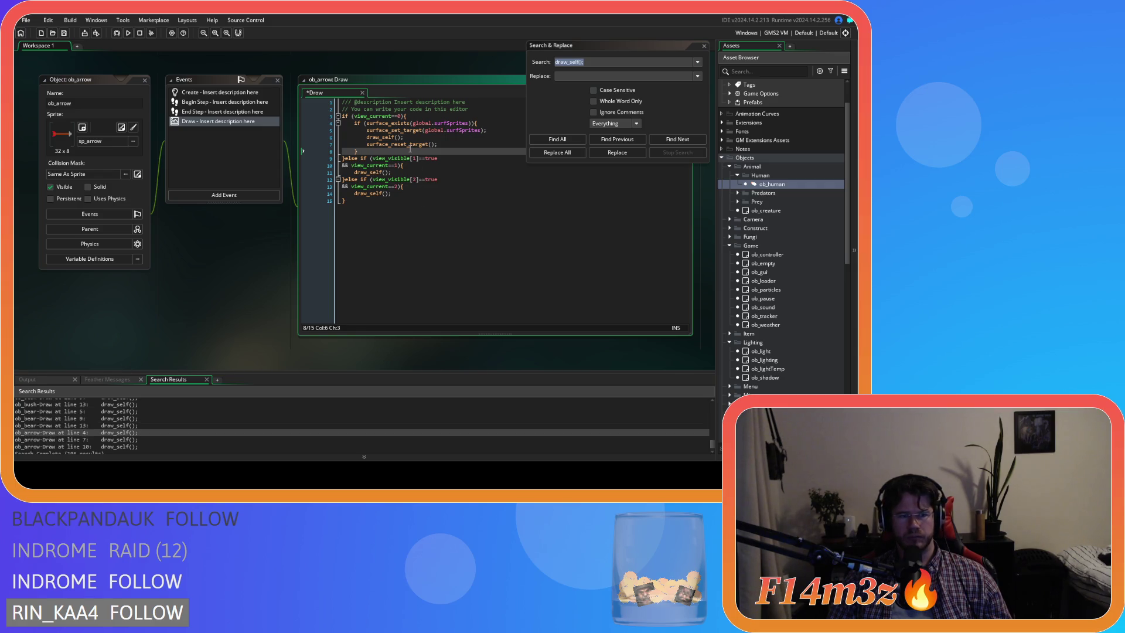
pyautogui.click(704, 45)
# Step: Build and run the game with F5, panning and zooming around the village to inspect rendering
pyautogui.press('F5')
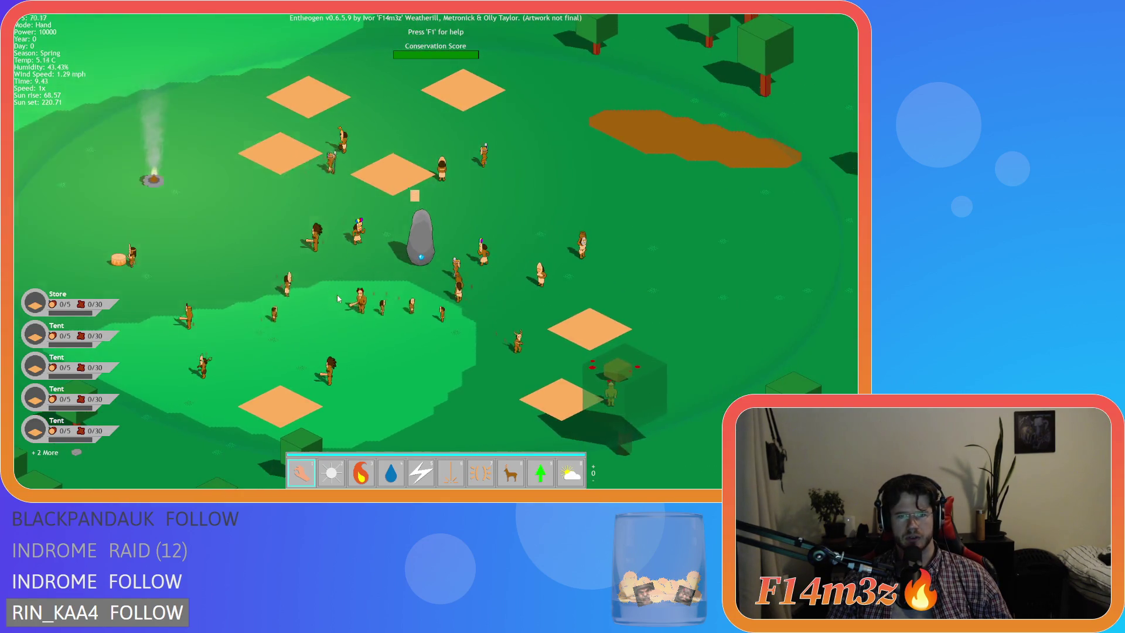
pyautogui.scroll(5, 245, 297)
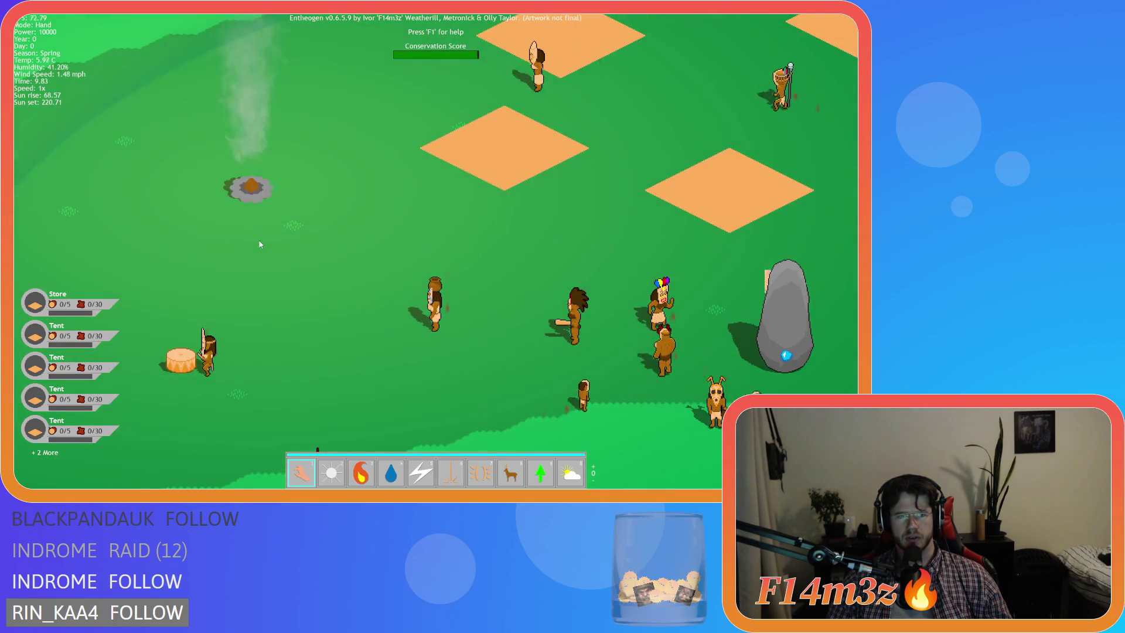
pyautogui.scroll(-5, 304, 247)
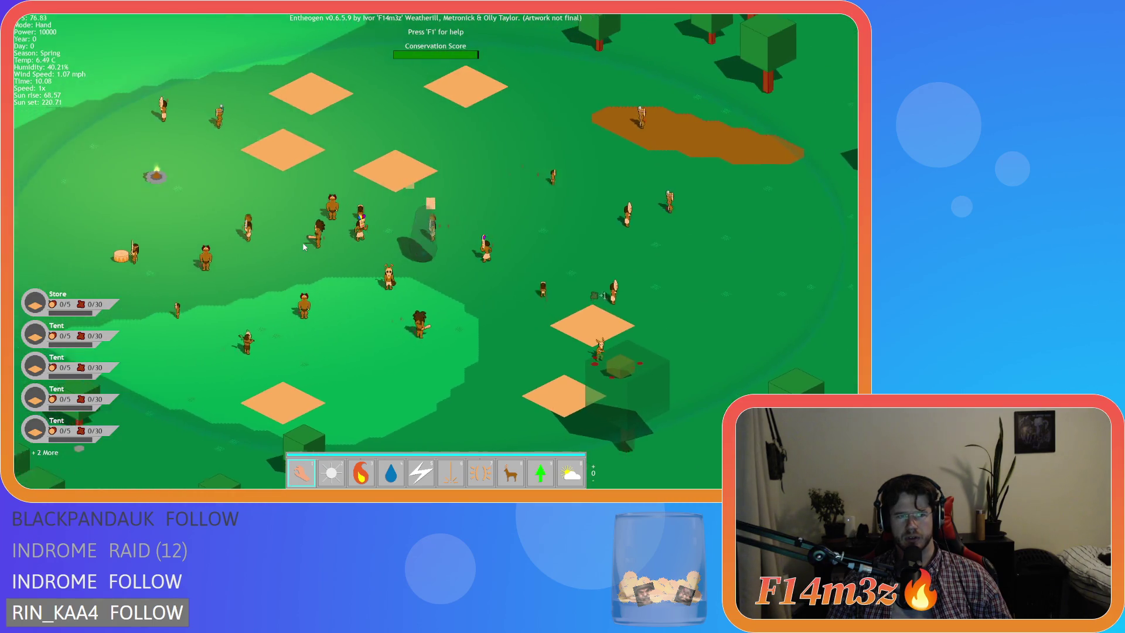
pyautogui.press('a')
pyautogui.press('a')
pyautogui.press('s')
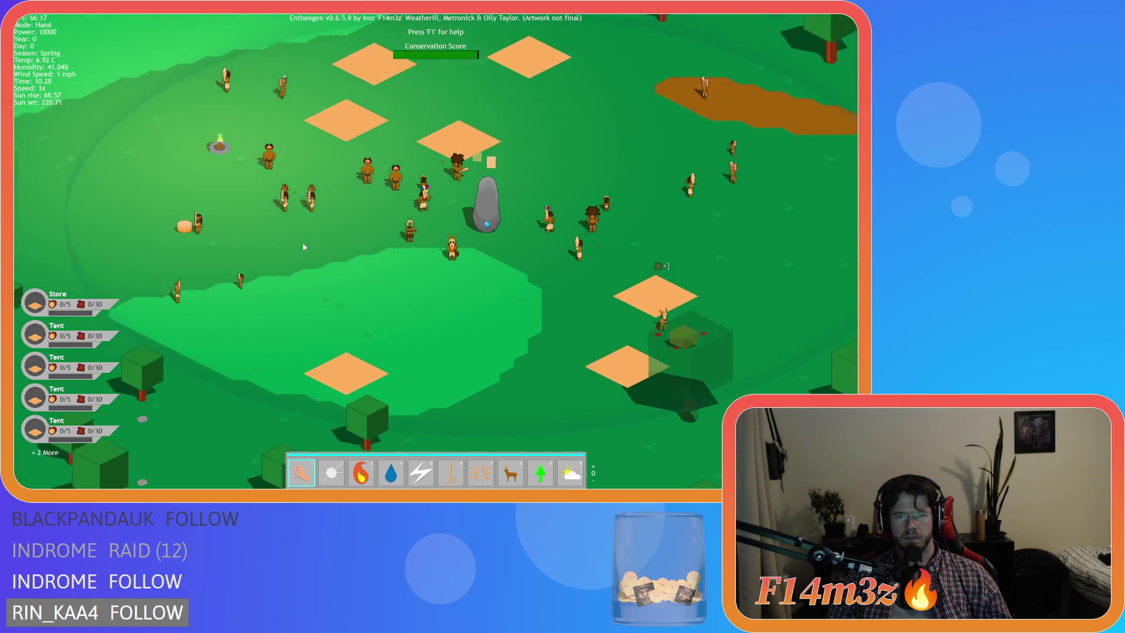
pyautogui.press('w')
pyautogui.press('d')
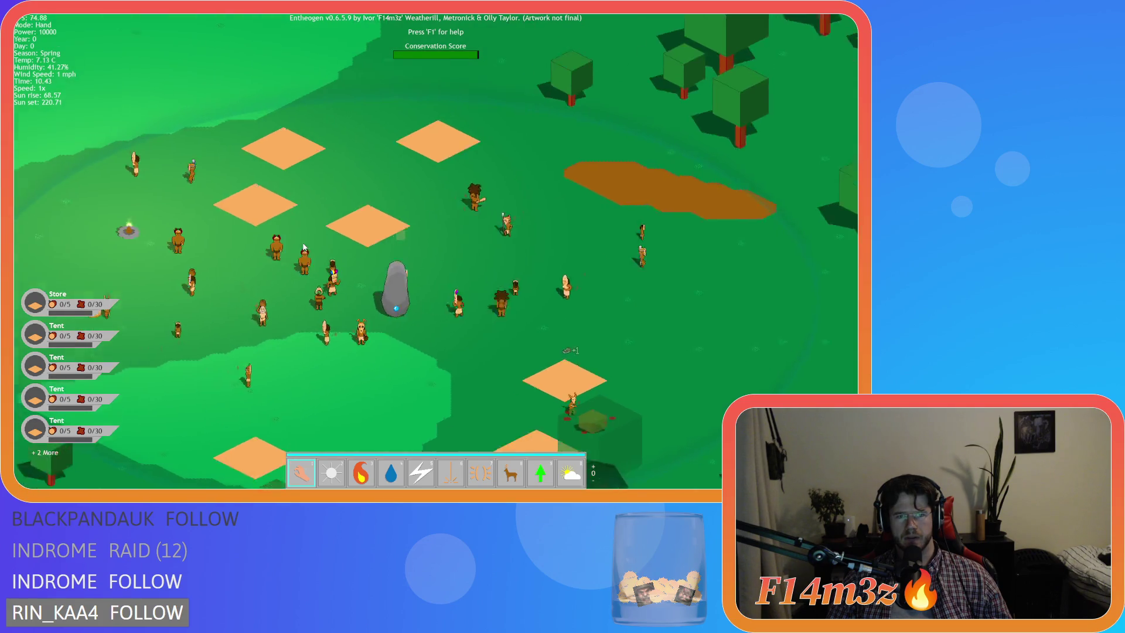
pyautogui.press('s')
pyautogui.press('a')
pyautogui.scroll(-2, 305, 247)
pyautogui.press('a')
pyautogui.scroll(2, 304, 247)
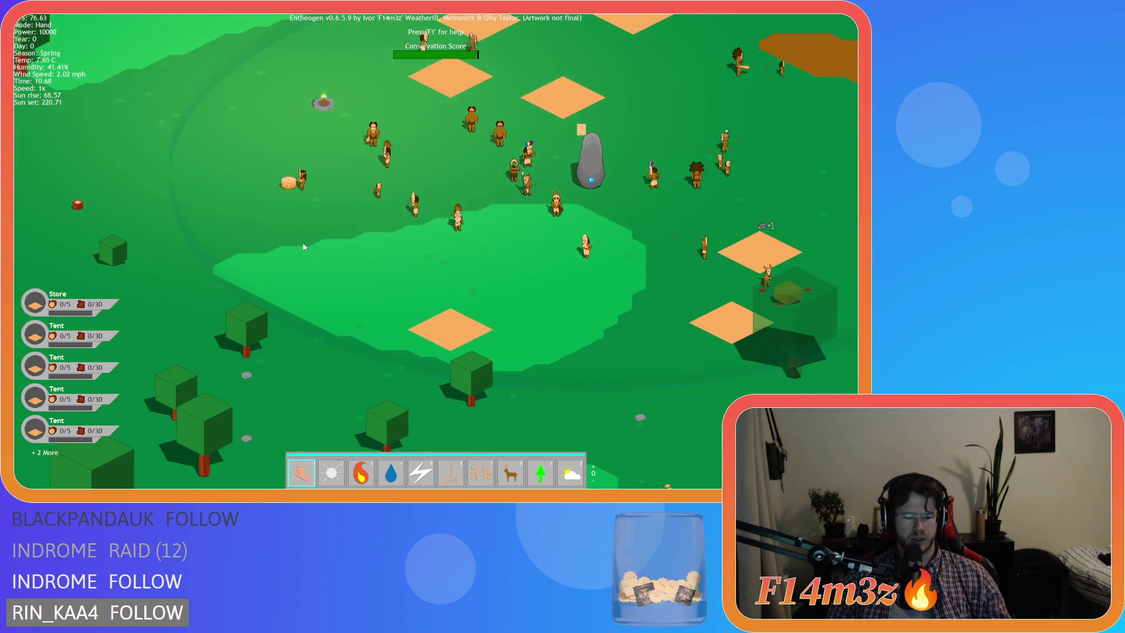
# Step: Quit the game and undo the surface block in ob_arrow's Draw event
pyautogui.press('Escape')
pyautogui.press('y')
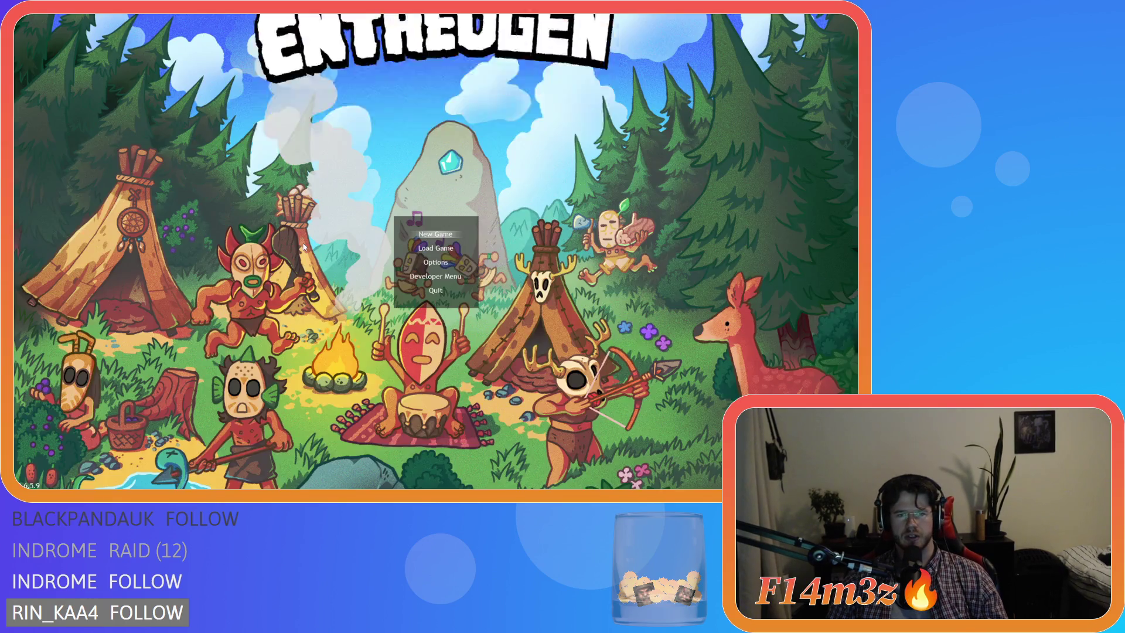
pyautogui.hotkey('ctrl', 'z')
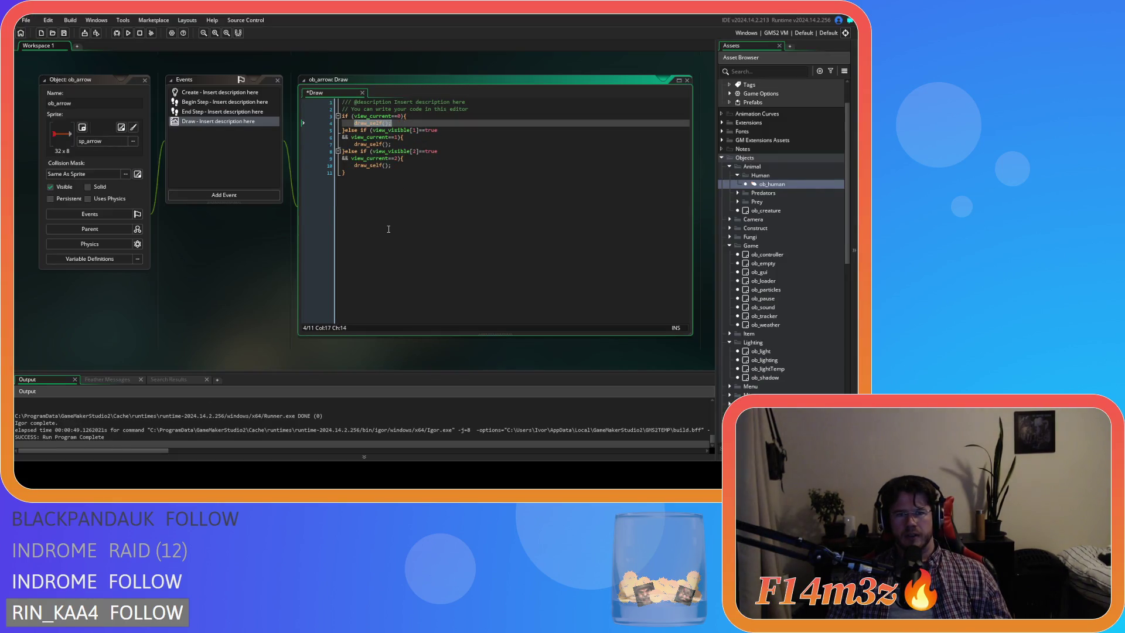
# Step: Undo the surface block in ob_foxden's Draw event
pyautogui.scroll(10, 238, 283)
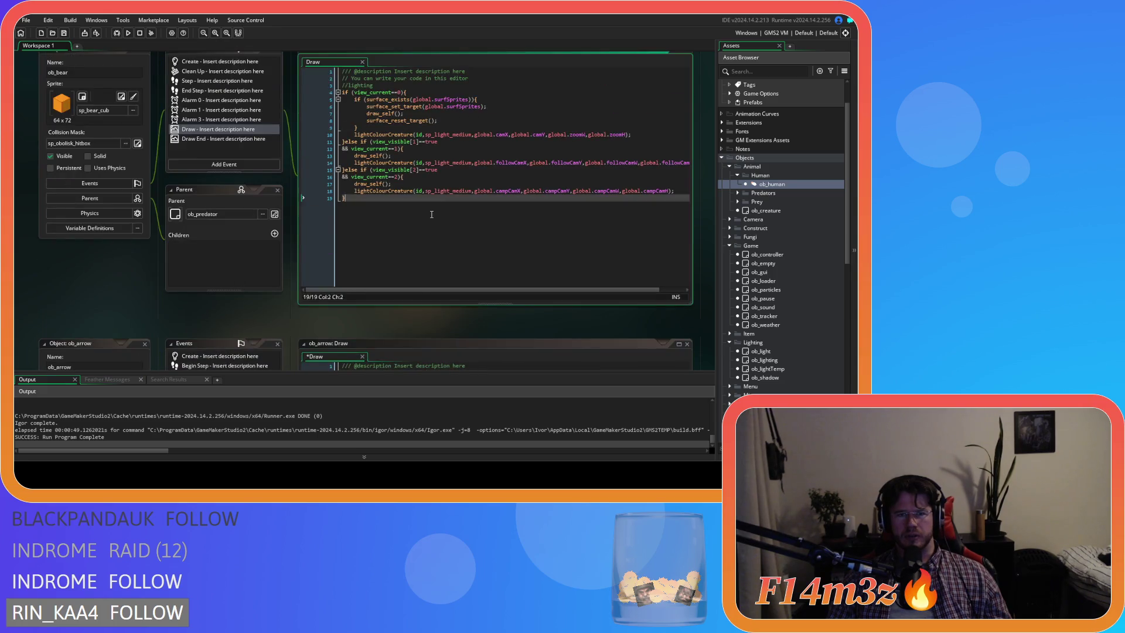
pyautogui.scroll(5, 239, 298)
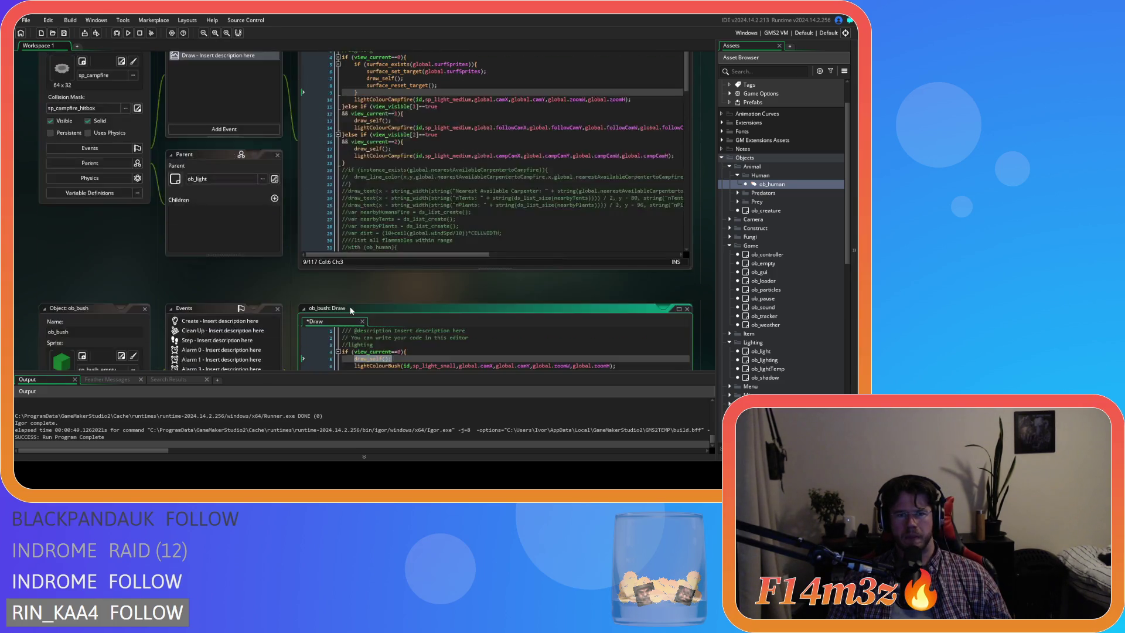
pyautogui.scroll(-5, 361, 300)
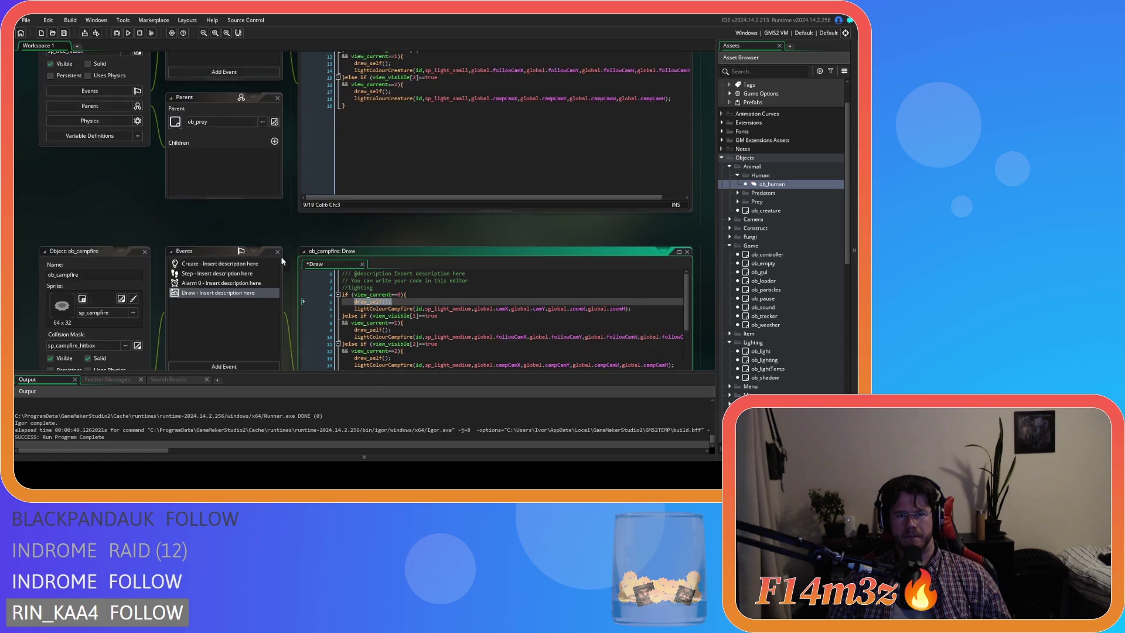
pyautogui.scroll(3, 287, 294)
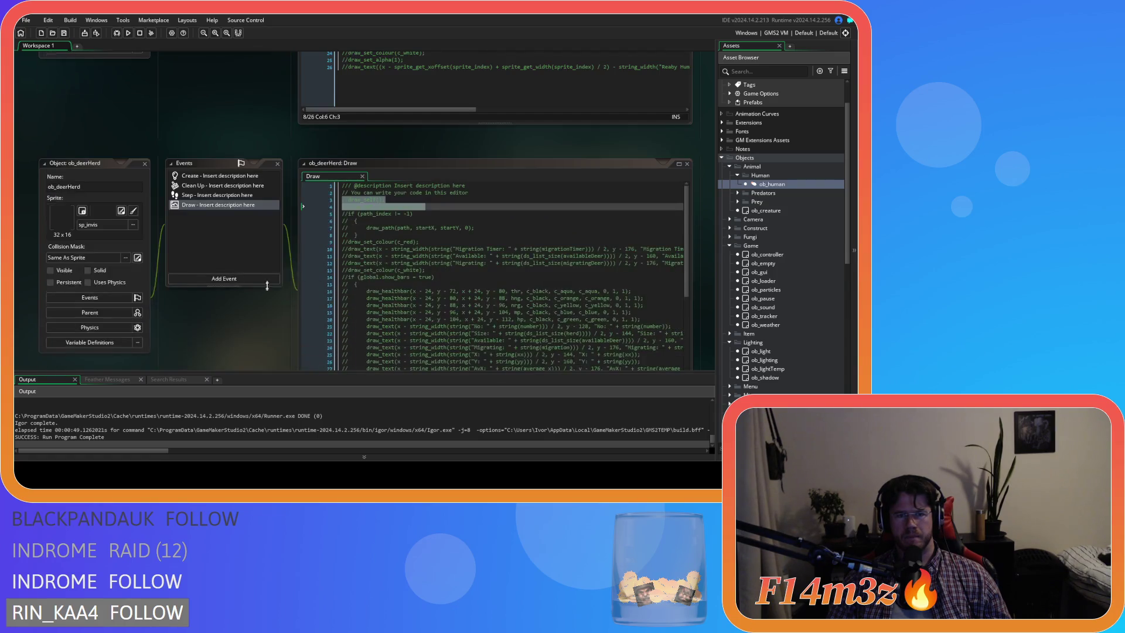
pyautogui.scroll(-3, 264, 297)
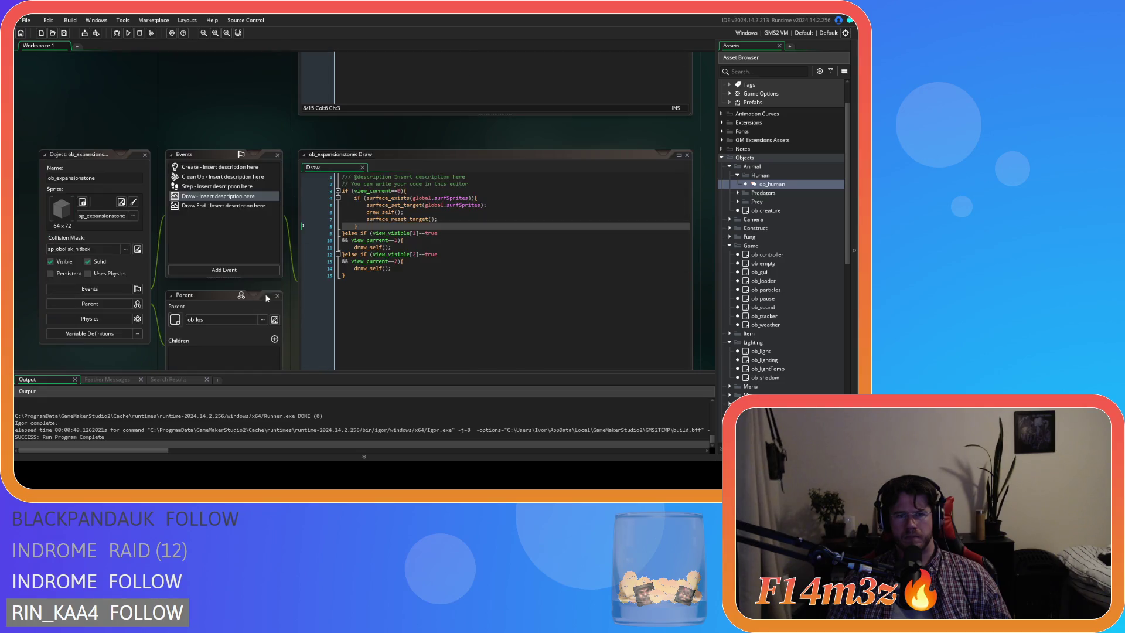
pyautogui.scroll(-3, 283, 293)
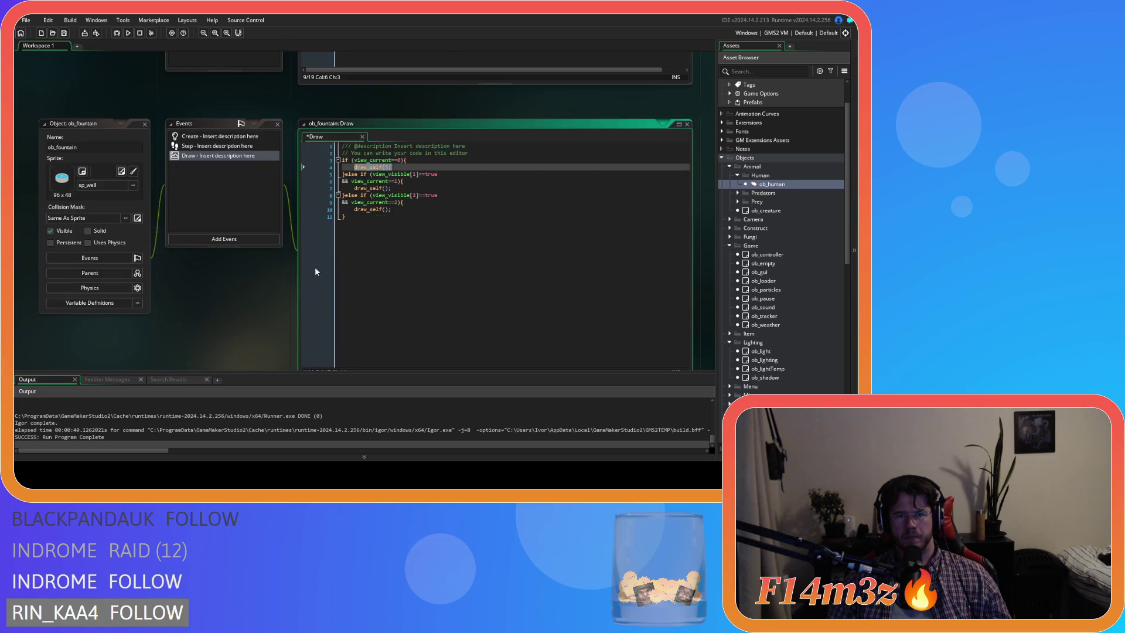
pyautogui.scroll(-5, 367, 253)
pyautogui.scroll(-5, 269, 292)
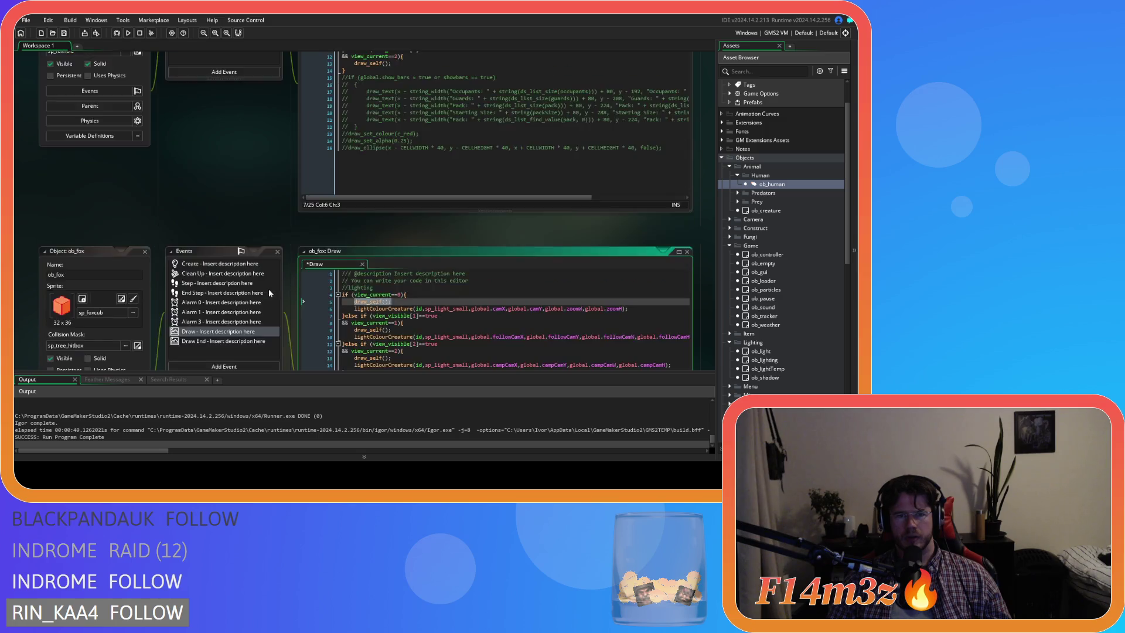
pyautogui.hotkey('ctrl', 'z')
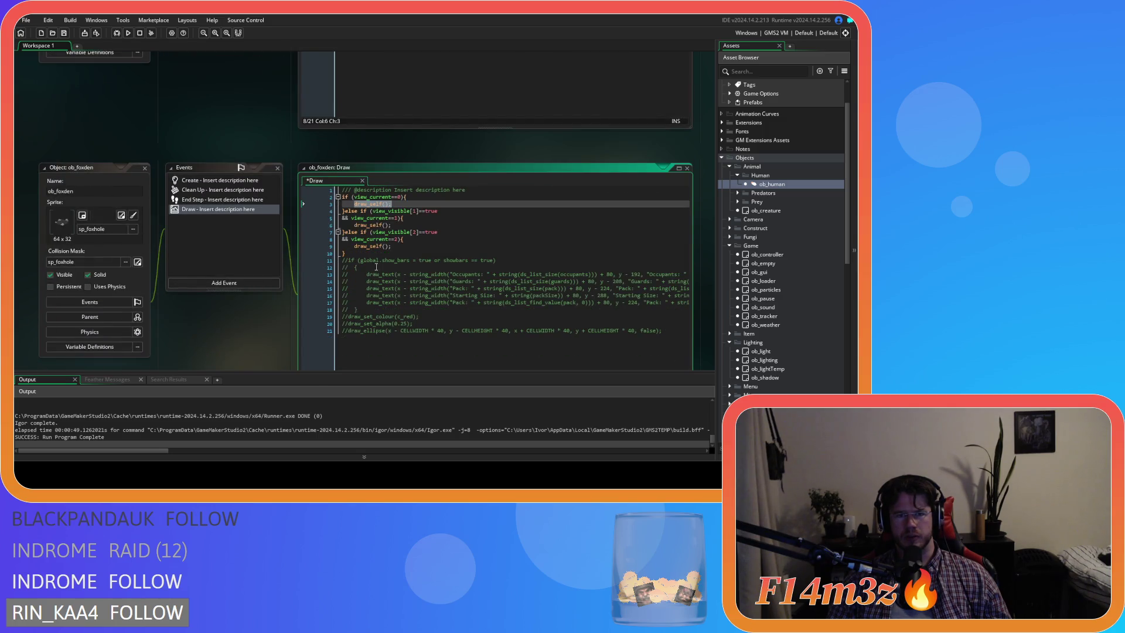
# Step: Undo the surface block in ob_kresh's Draw event
pyautogui.scroll(-5, 255, 298)
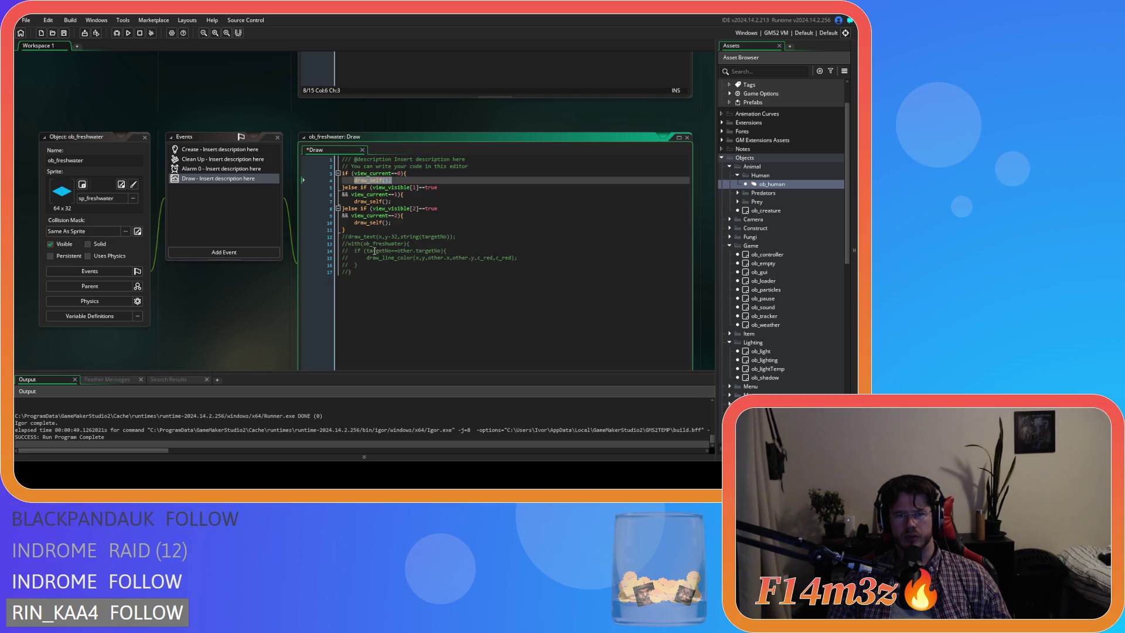
pyautogui.scroll(2, 348, 272)
pyautogui.scroll(-8, 348, 272)
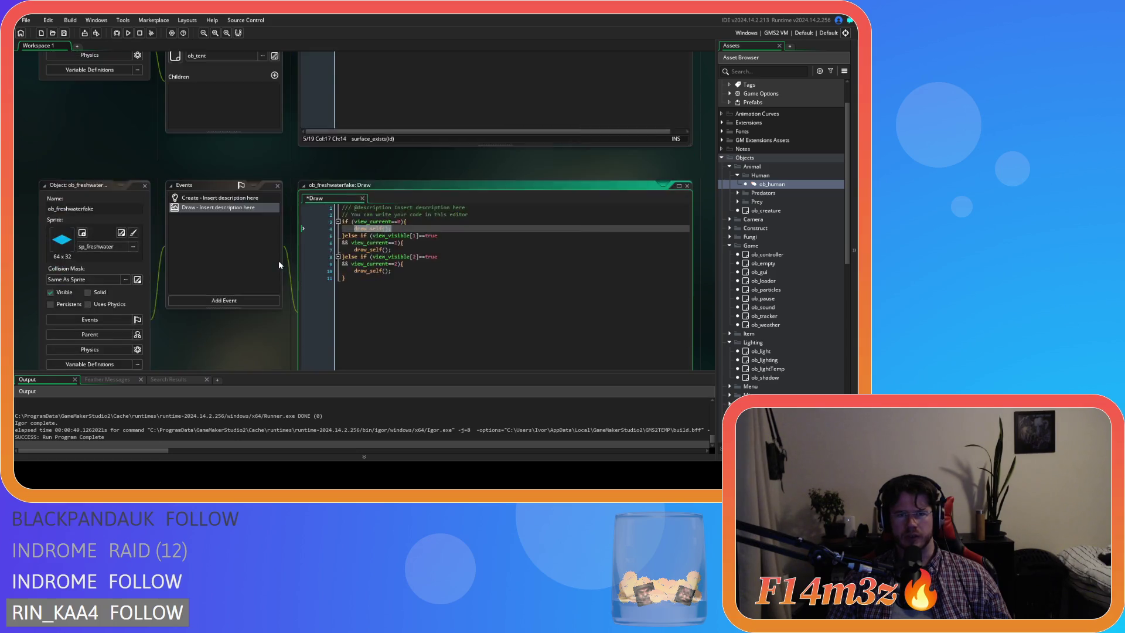
pyautogui.scroll(-5, 422, 217)
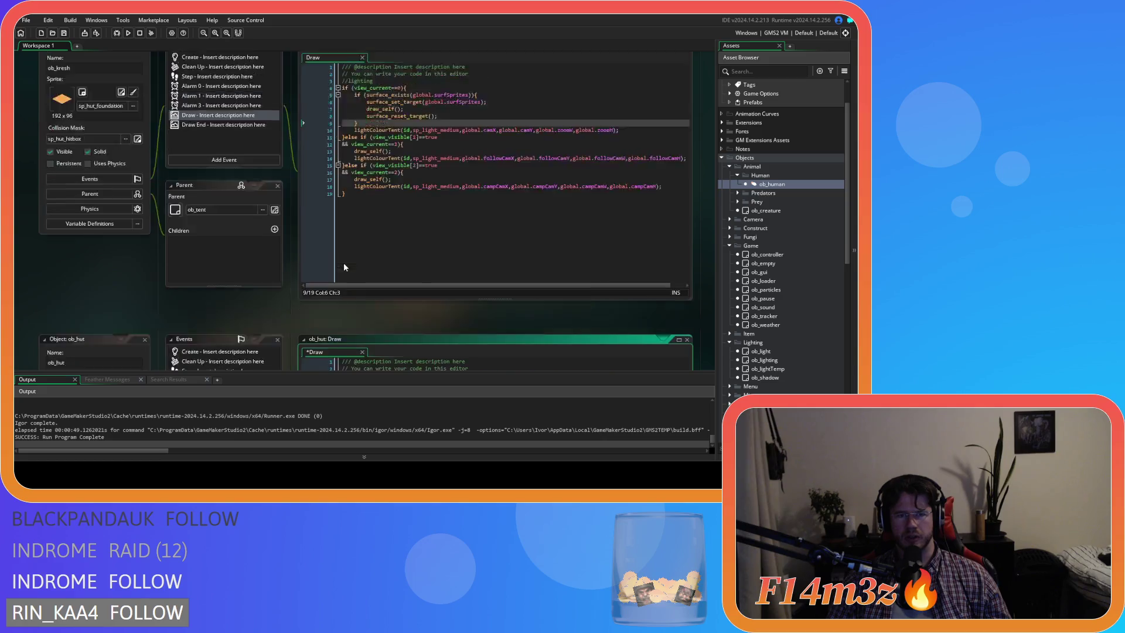
pyautogui.hotkey('ctrl', 'z')
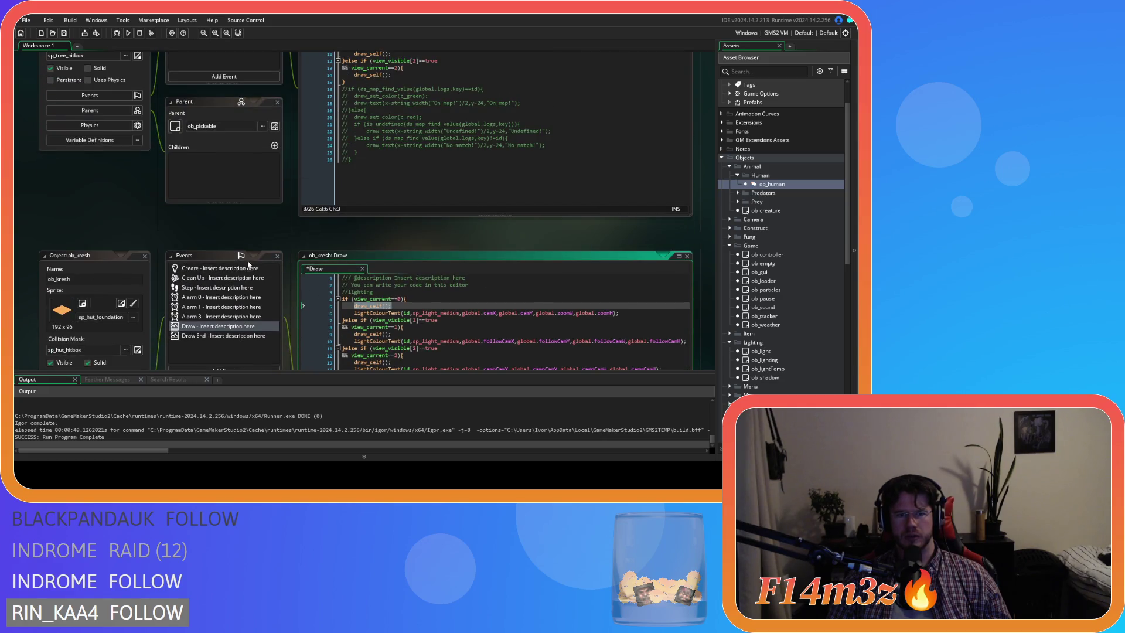
# Step: Restore plain draw_self in the ob_miracle_tree and ob_moose Draw code
pyautogui.scroll(3, 252, 259)
pyautogui.scroll(10, 303, 277)
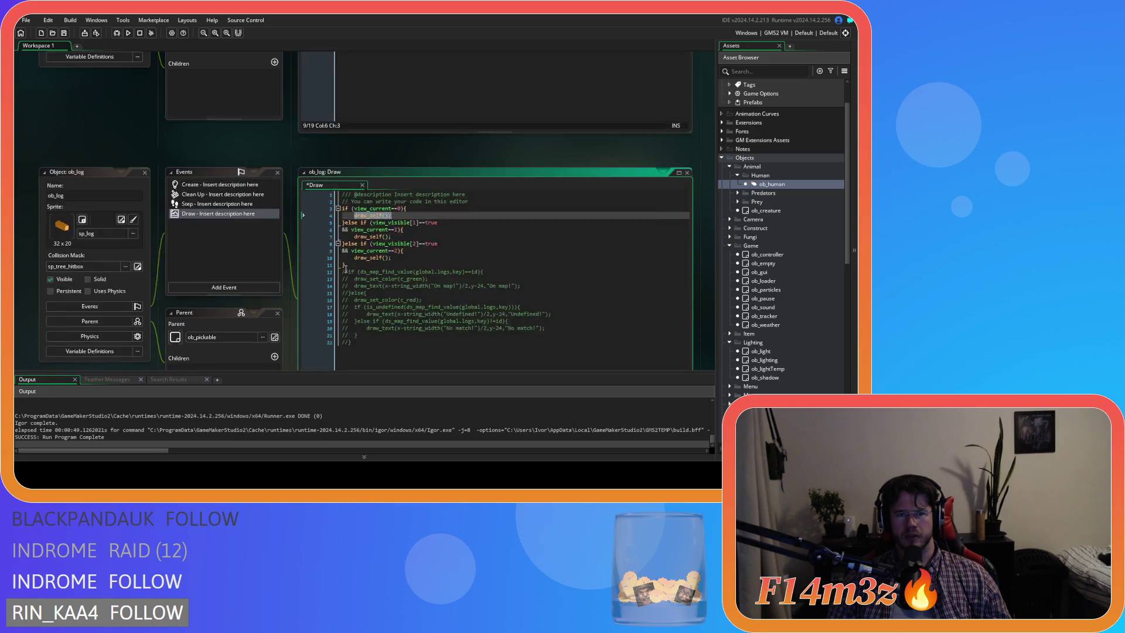
pyautogui.write('draw_self();')
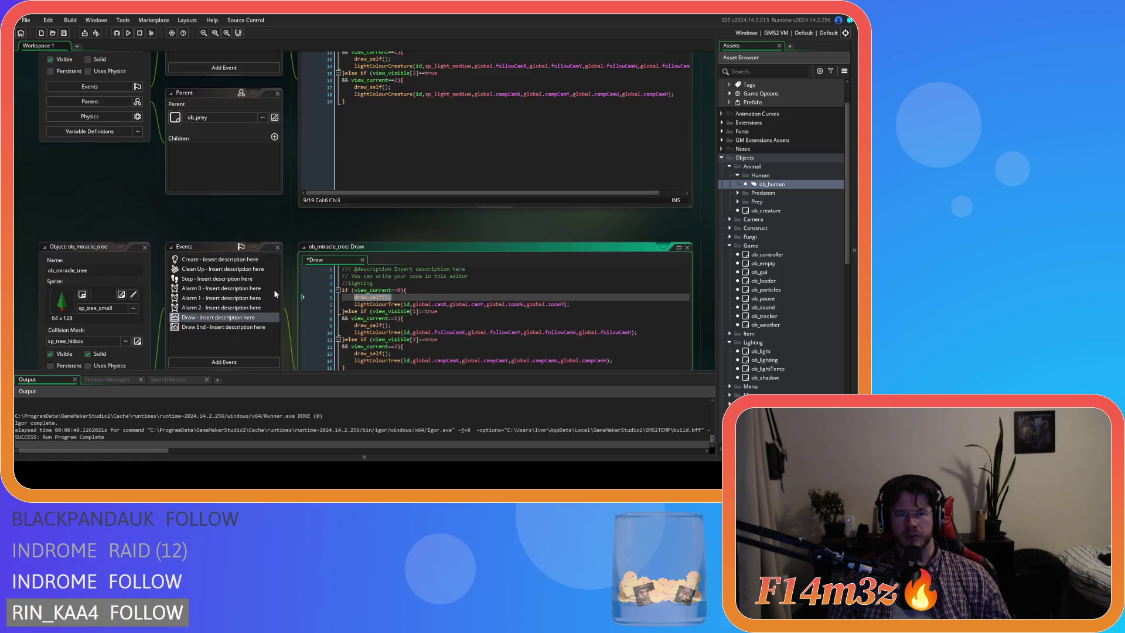
pyautogui.scroll(7, 419, 188)
pyautogui.hotkey('ctrl', 'z')
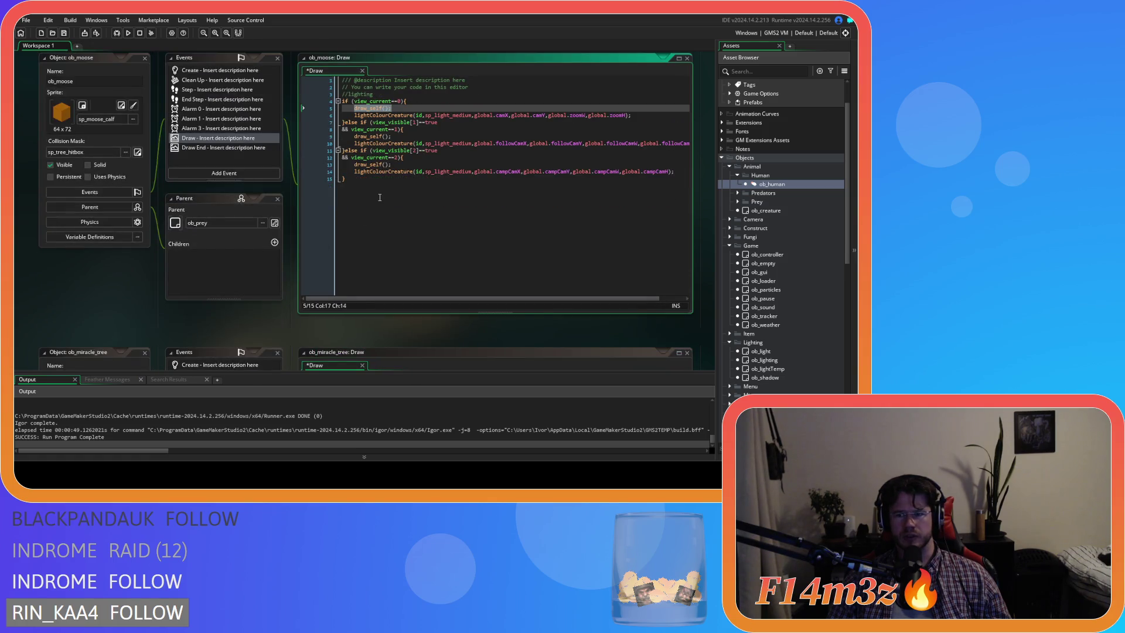
# Step: Check the ob_mushroom and ob_shrine Draw code for leftover surface blocks
pyautogui.scroll(10, 387, 193)
pyautogui.click(408, 184)
pyautogui.scroll(5, 232, 298)
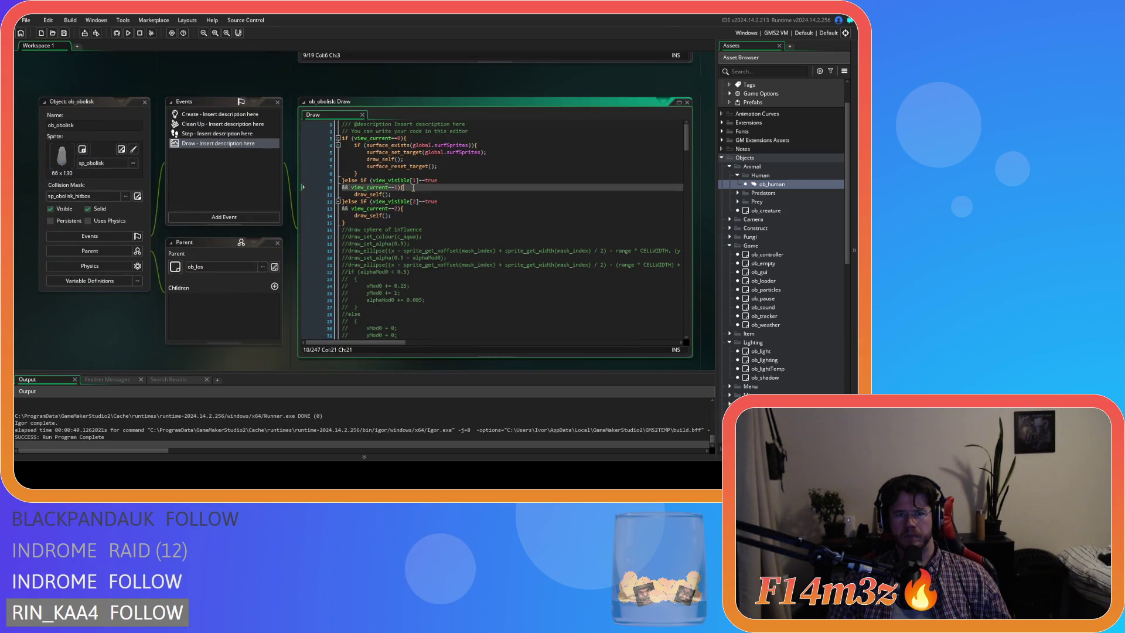
pyautogui.scroll(5, 240, 287)
pyautogui.scroll(3, 241, 287)
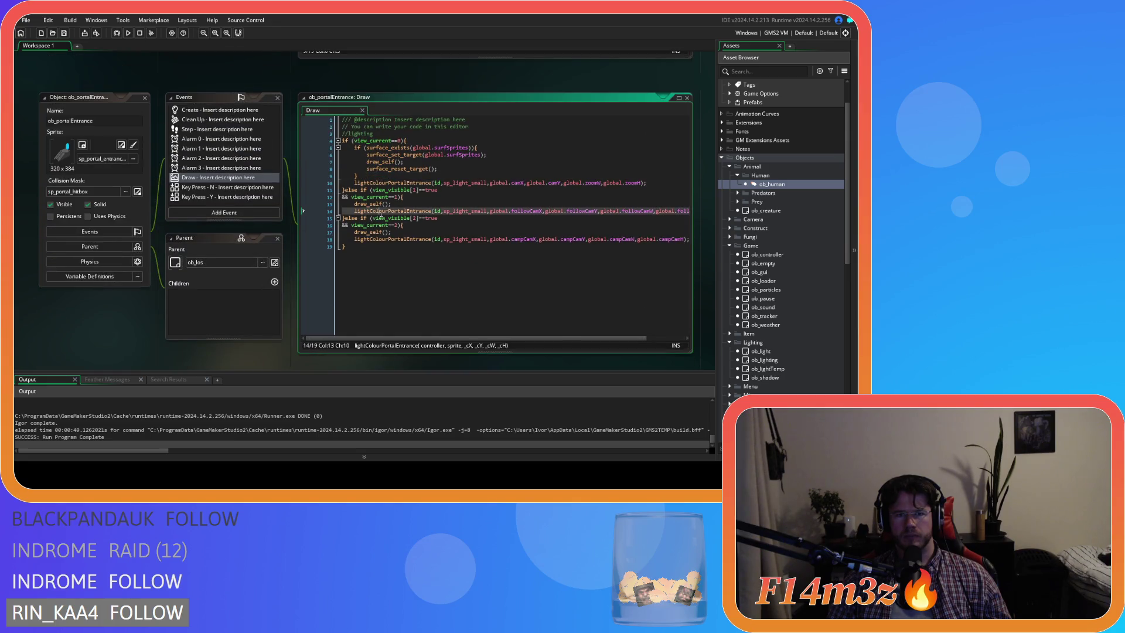
pyautogui.scroll(2, 290, 256)
pyautogui.scroll(2, 290, 257)
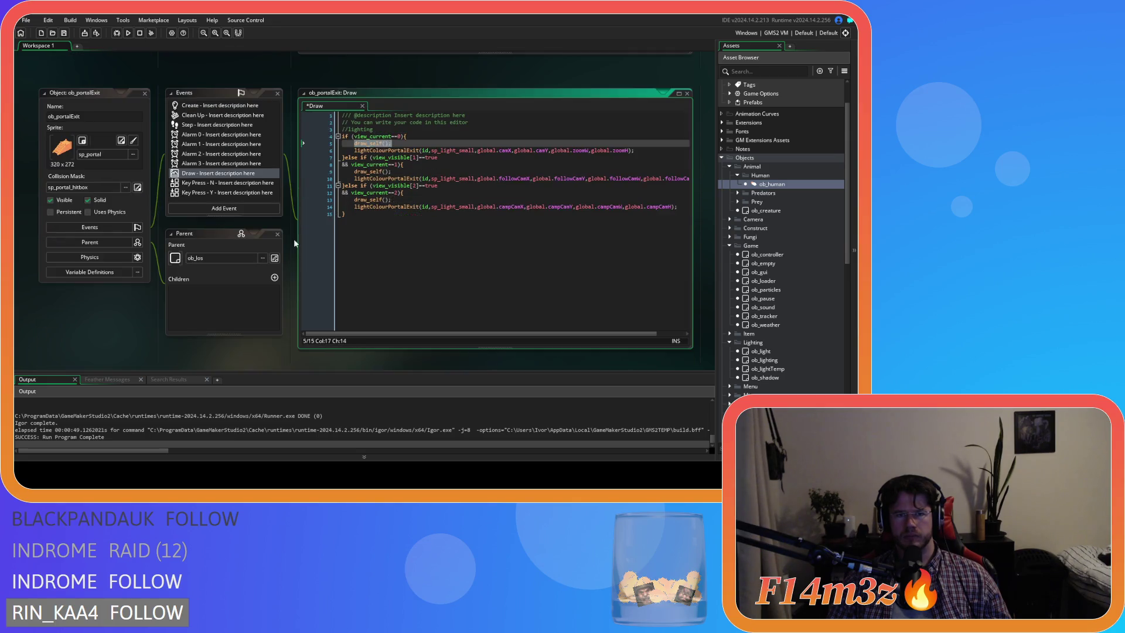
pyautogui.scroll(-5, 329, 229)
pyautogui.scroll(4, 381, 252)
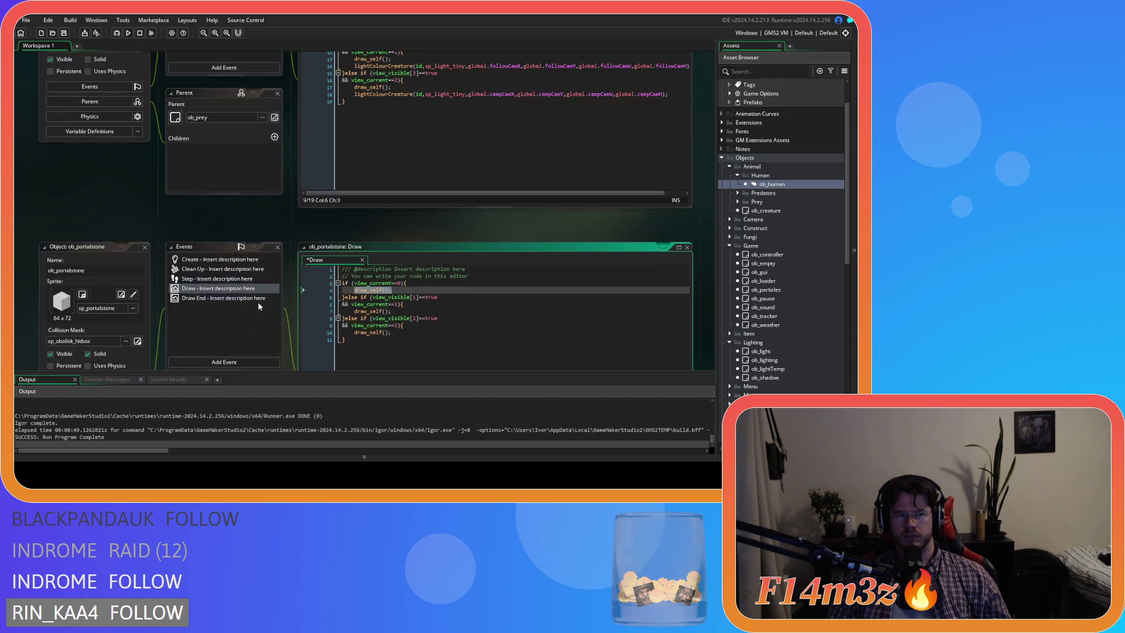
pyautogui.scroll(-4, 382, 252)
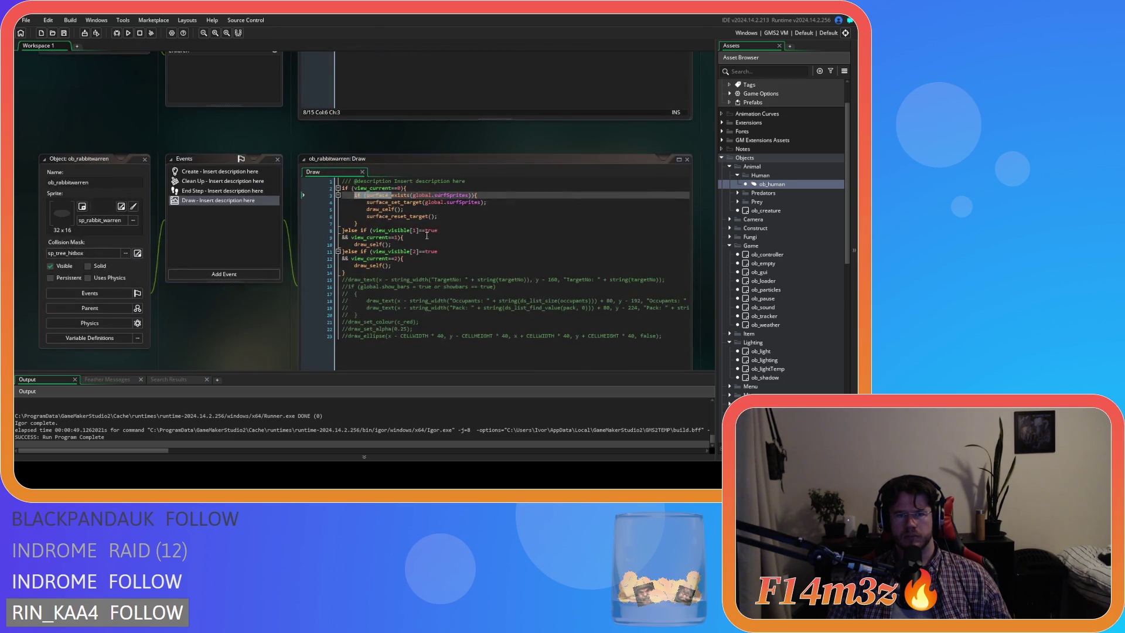
pyautogui.scroll(2, 251, 293)
pyautogui.scroll(2, 251, 293)
pyautogui.click(425, 240)
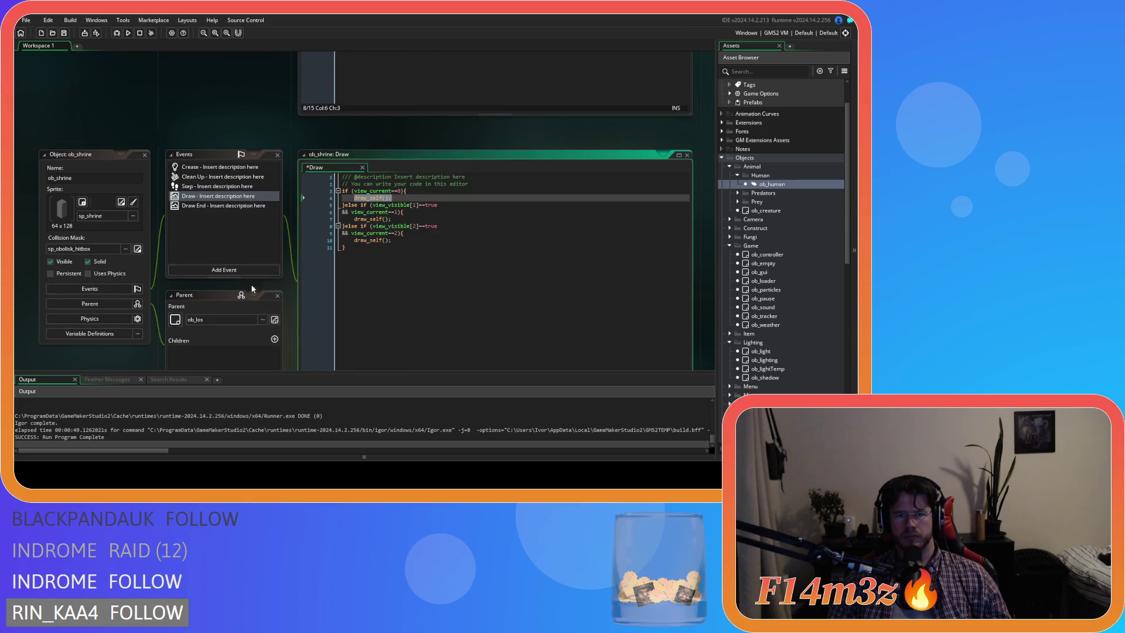
pyautogui.scroll(4, 375, 231)
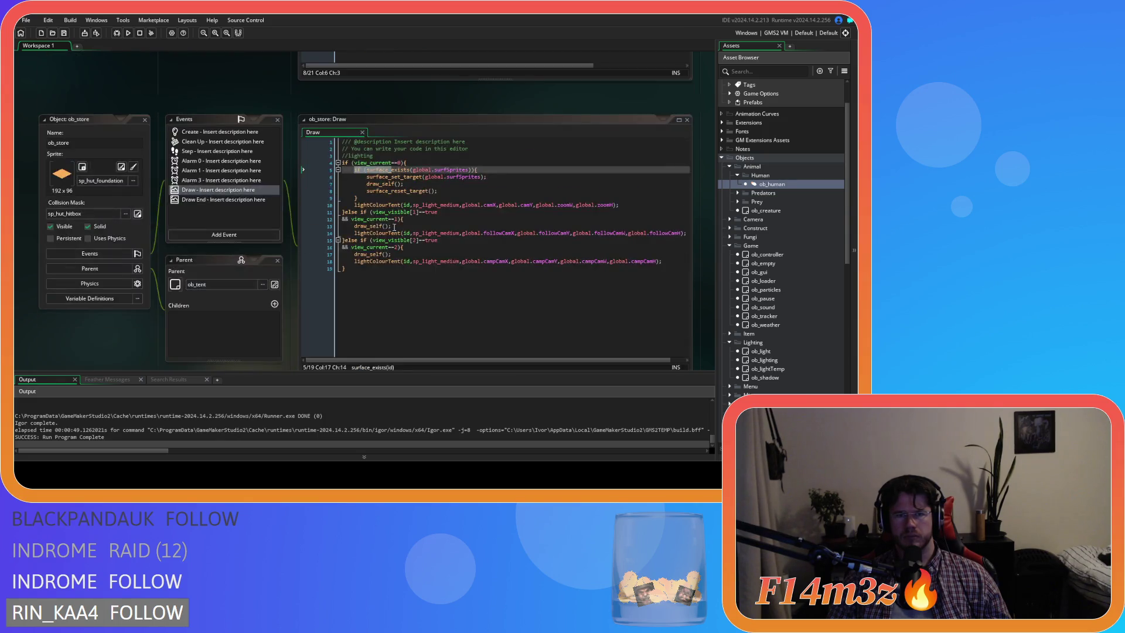
pyautogui.scroll(4, 273, 301)
pyautogui.scroll(5, 273, 300)
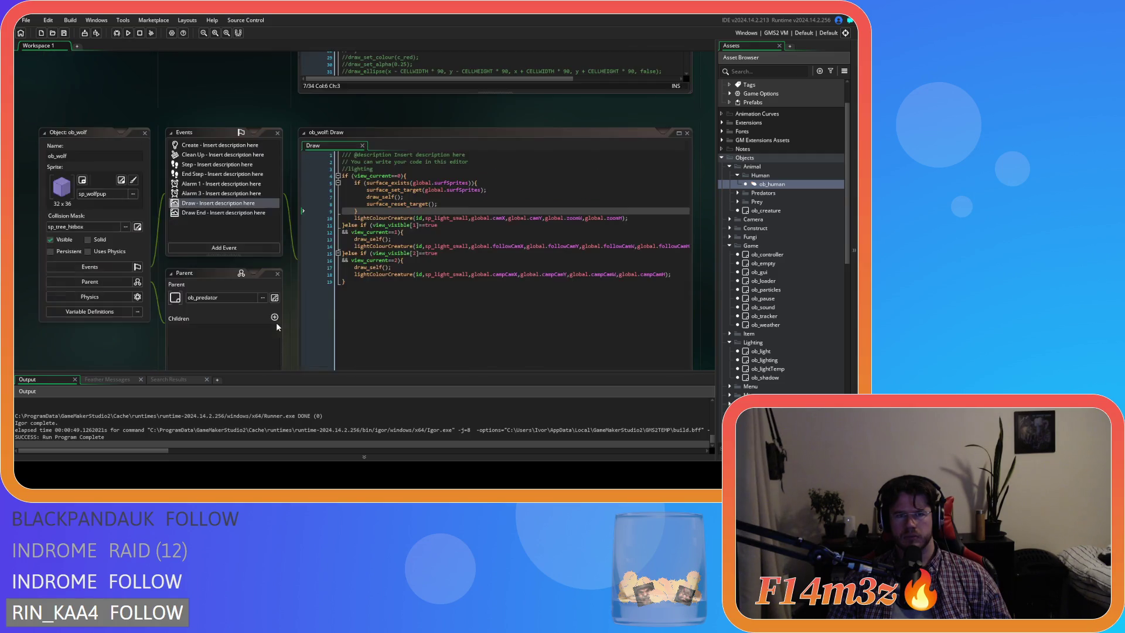
pyautogui.scroll(4, 277, 316)
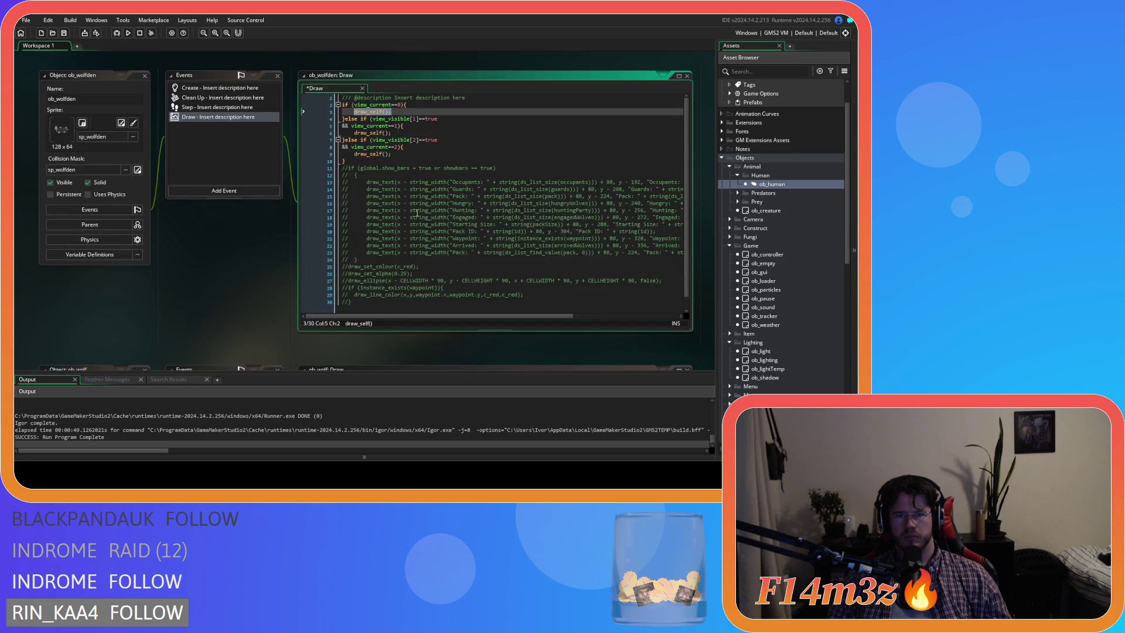
pyautogui.scroll(5, 424, 208)
# Step: Strip the surface_exists, surface_set_target and surface_reset_target lines from ob_human's Draw, leaving draw_self, and save
pyautogui.click(419, 189)
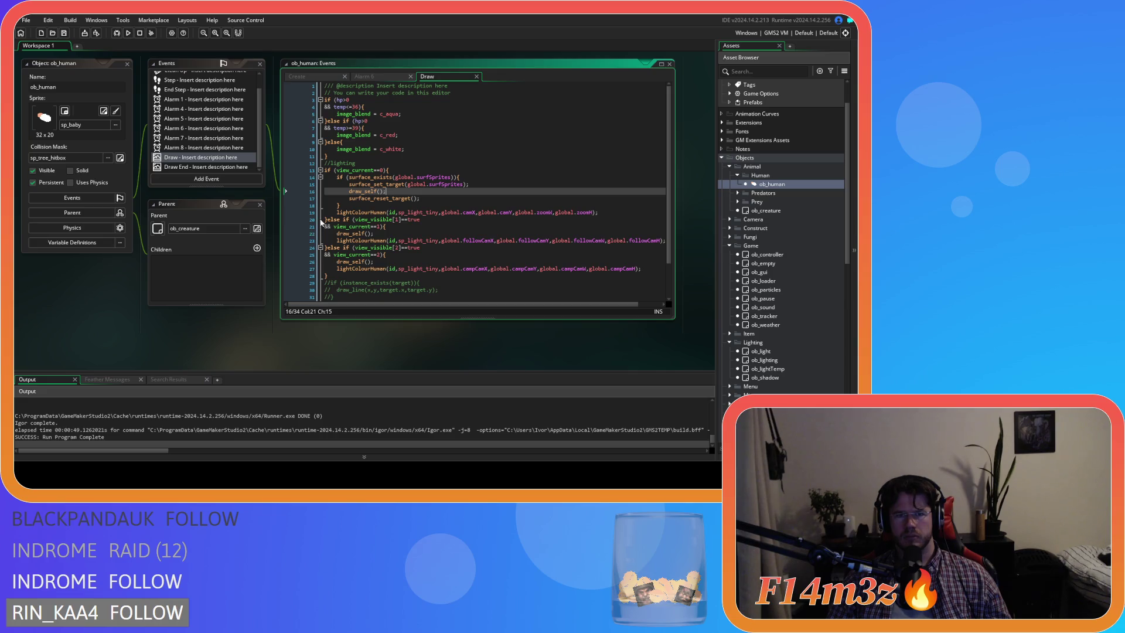
pyautogui.click(355, 206)
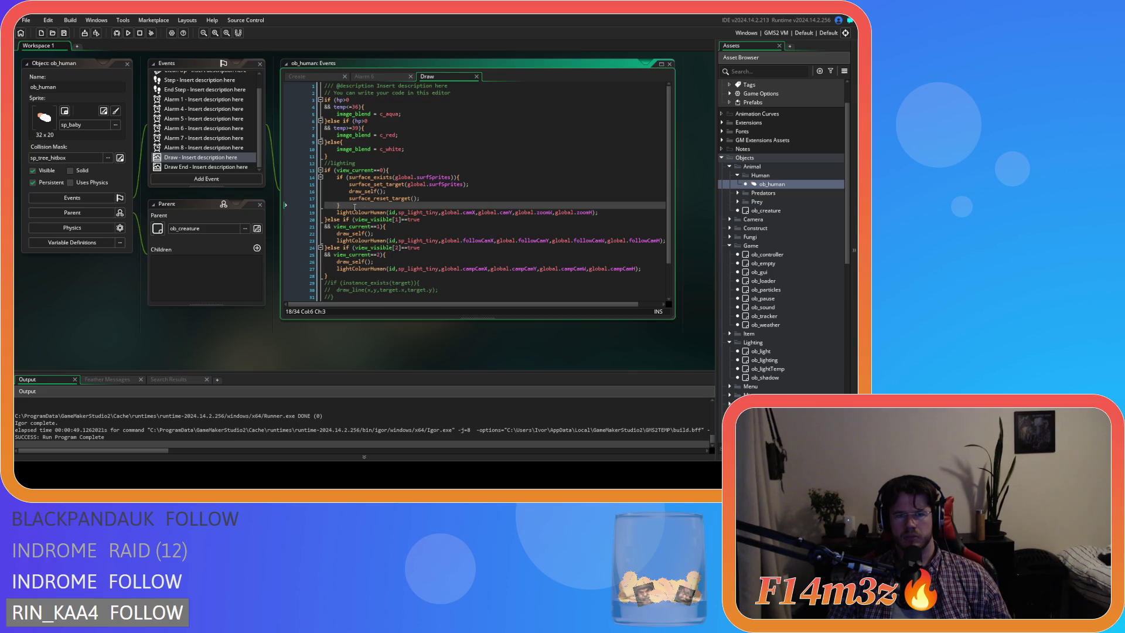
pyautogui.press('BackSpace')
pyautogui.press('BackSpace')
pyautogui.press('BackSpace')
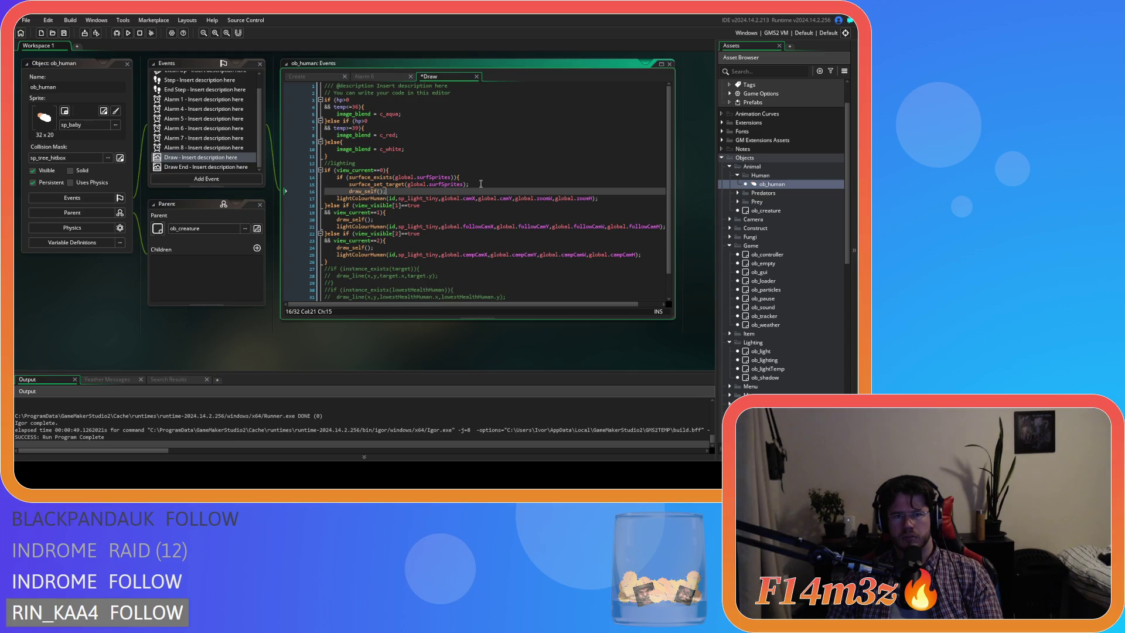
pyautogui.moveTo(326, 191); pyautogui.dragTo(316, 177)
pyautogui.press('BackSpace')
pyautogui.hotkey('shift', 'Tab')
pyautogui.click(388, 176)
pyautogui.hotkey('ctrl', 's')
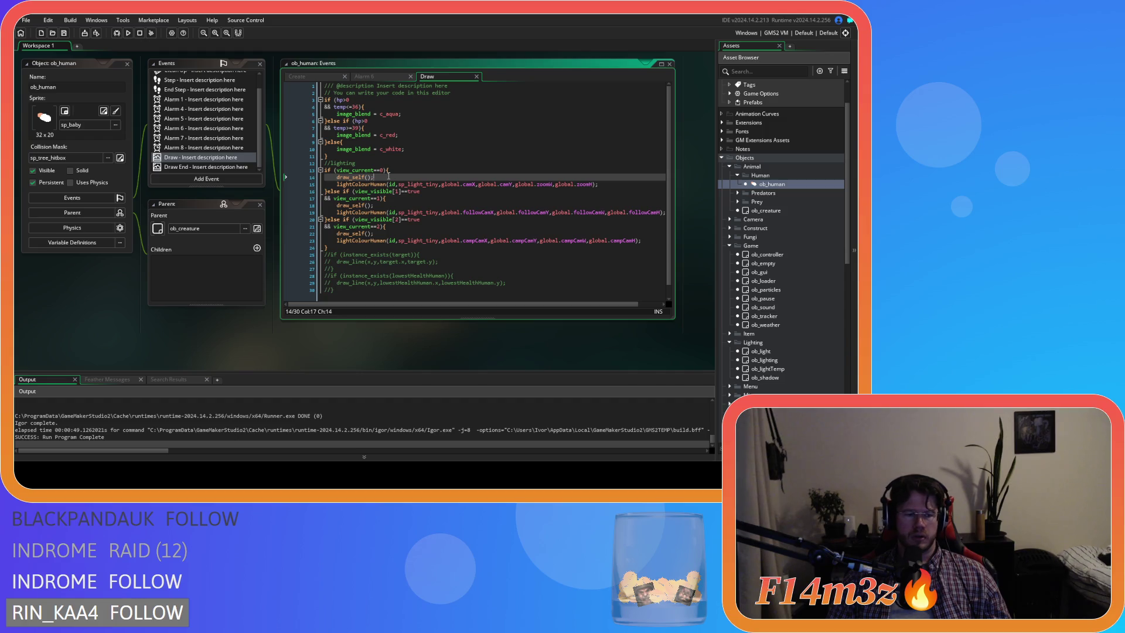
# Step: Look over the lightColourHuman script, then open the ob_controller object
pyautogui.scroll(-10, 228, 261)
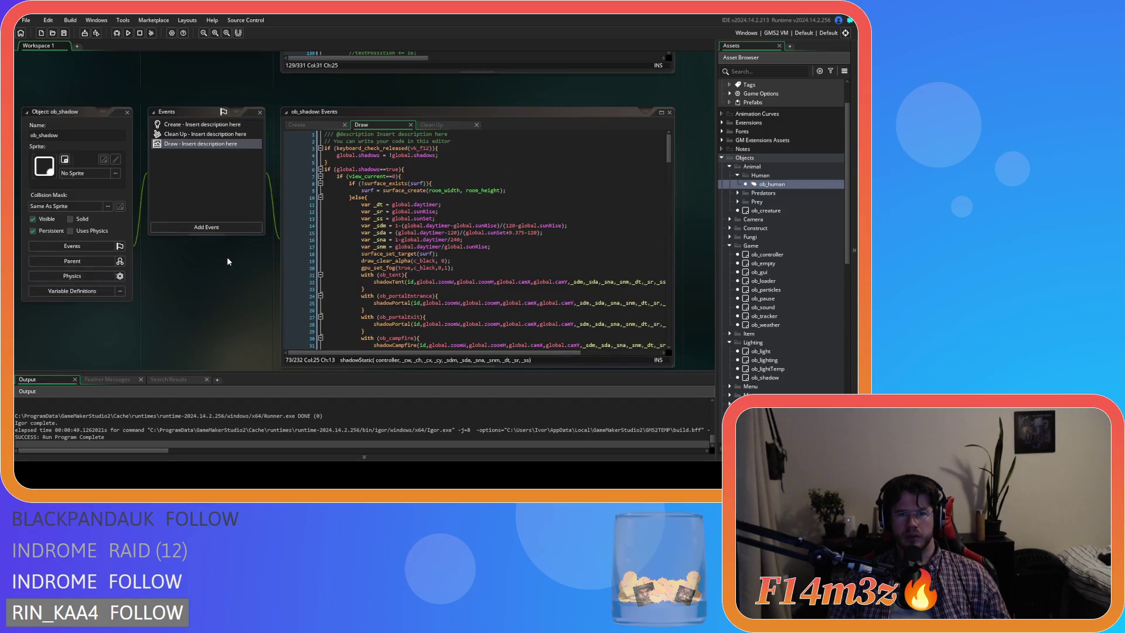
pyautogui.scroll(10, 228, 262)
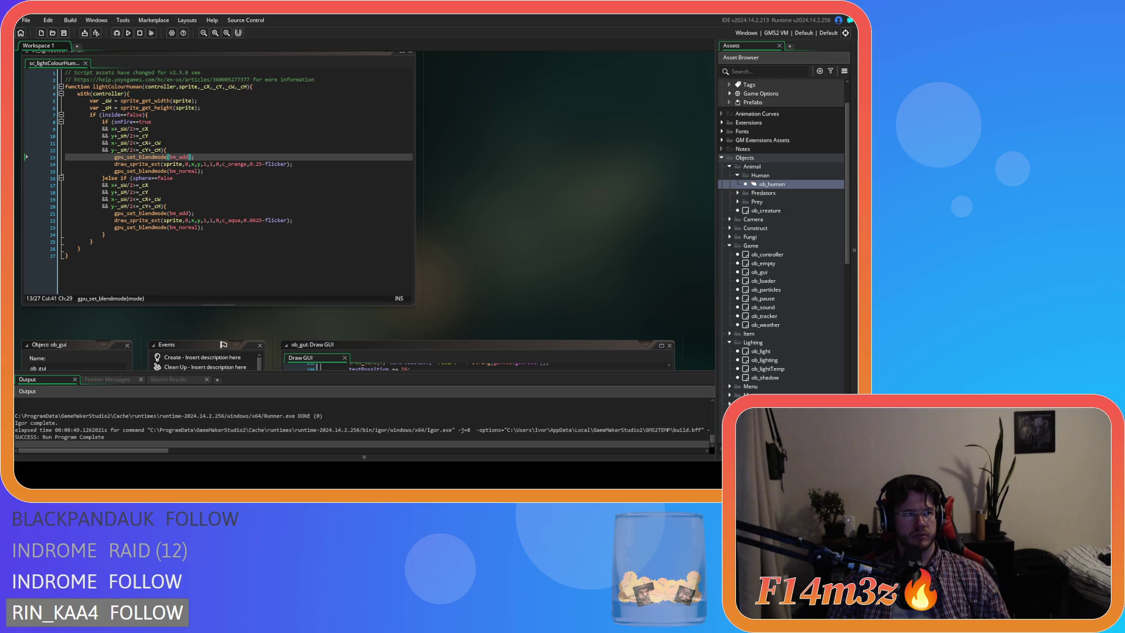
pyautogui.click(262, 184)
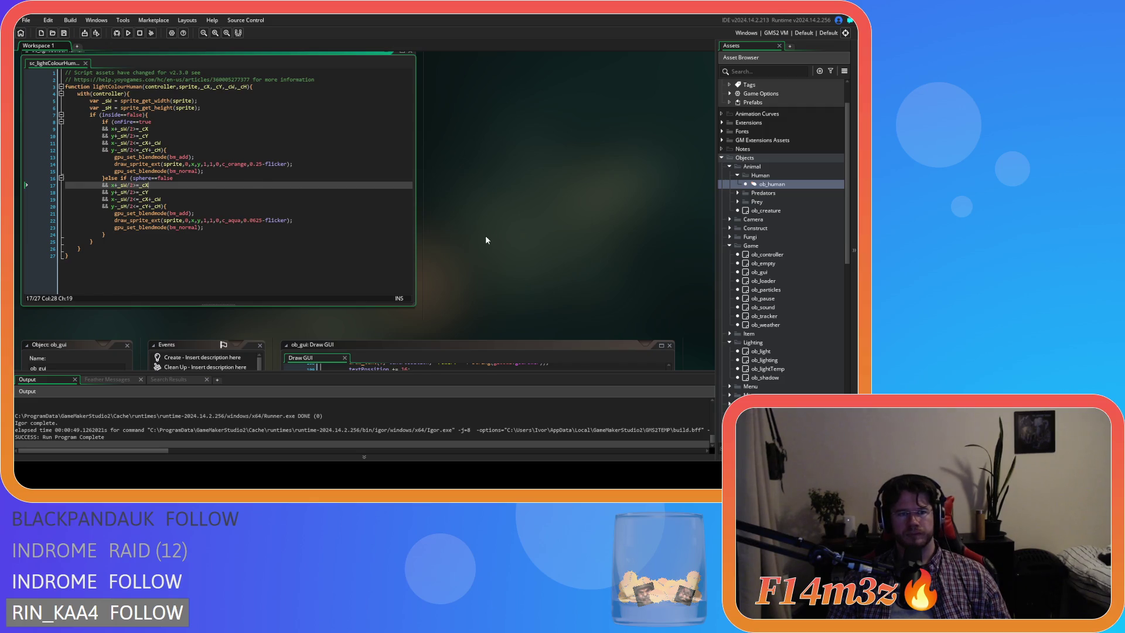
pyautogui.scroll(-5, 480, 233)
pyautogui.scroll(-5, 178, 276)
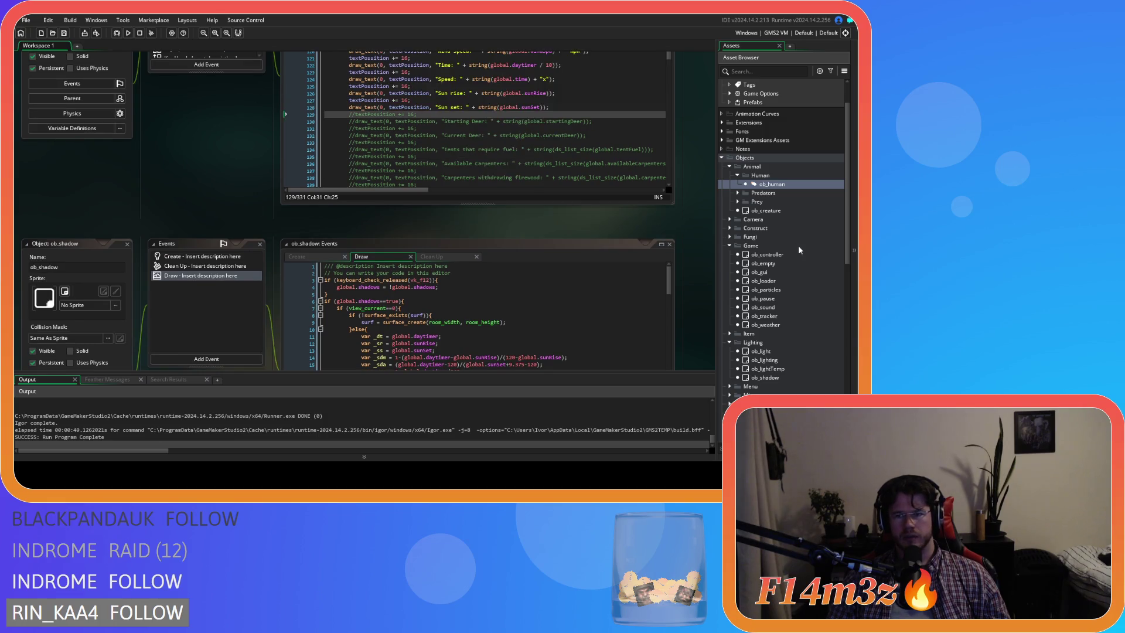
pyautogui.doubleClick(797, 252)
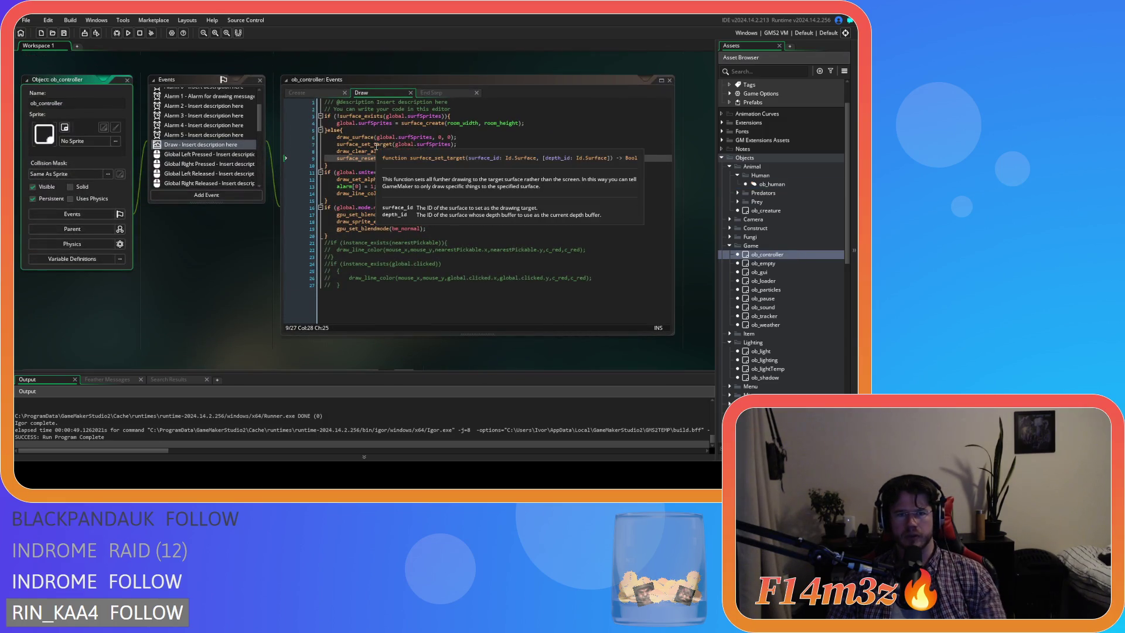
# Step: Delete the surfSprites surface block from ob_controller's Draw code
pyautogui.moveTo(408, 158); pyautogui.dragTo(263, 120)
pyautogui.press('BackSpace')
pyautogui.press('BackSpace')
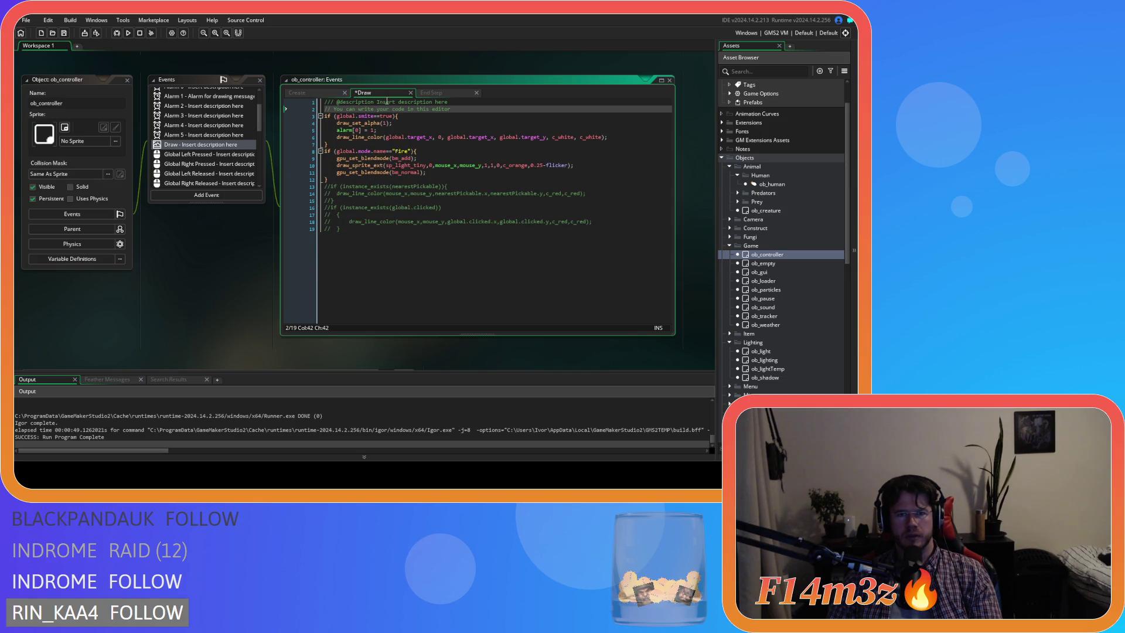
pyautogui.scroll(3, 206, 167)
# Step: Remove the empty line from ob_controller's Create code, save, and open ob_lighting
pyautogui.click(202, 92)
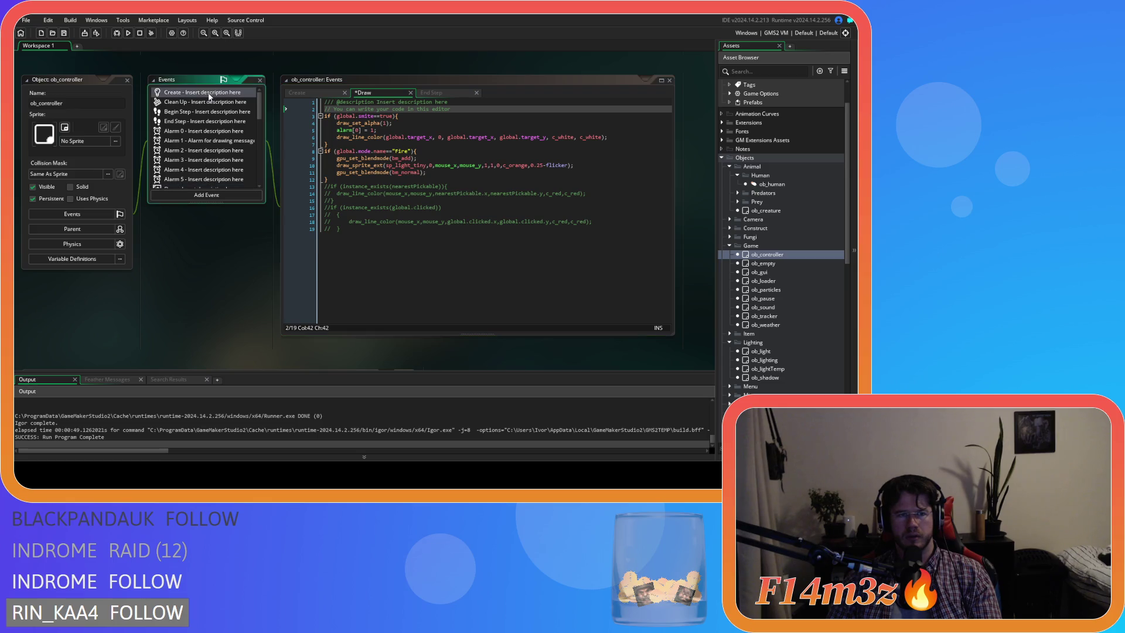
pyautogui.press('BackSpace')
pyautogui.hotkey('ctrl', 's')
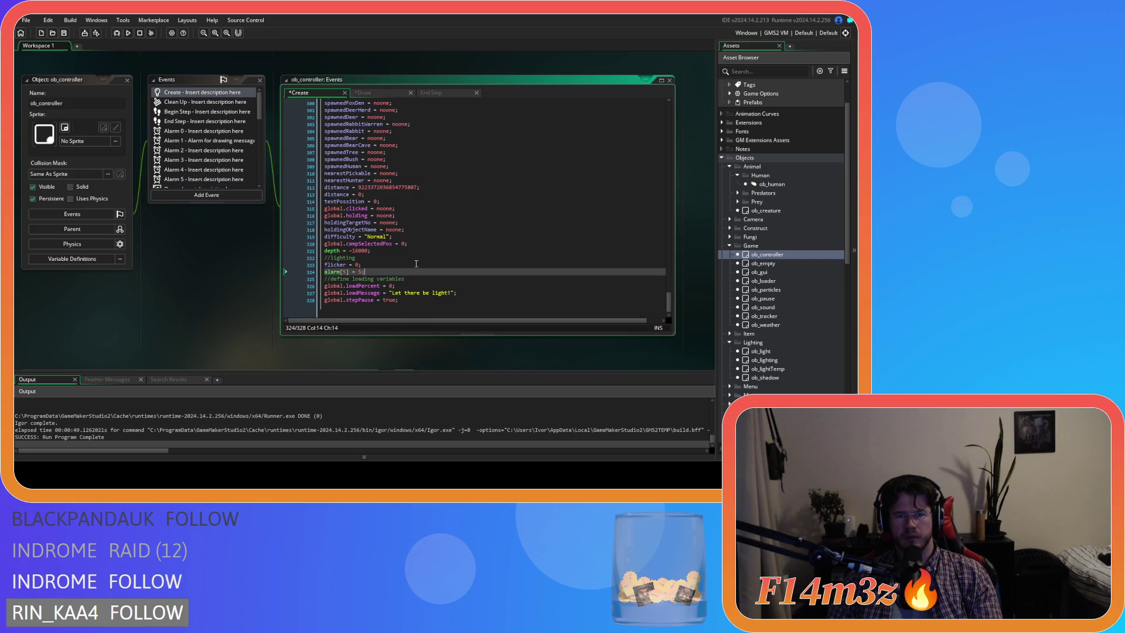
pyautogui.press('Up')
pyautogui.press('Up')
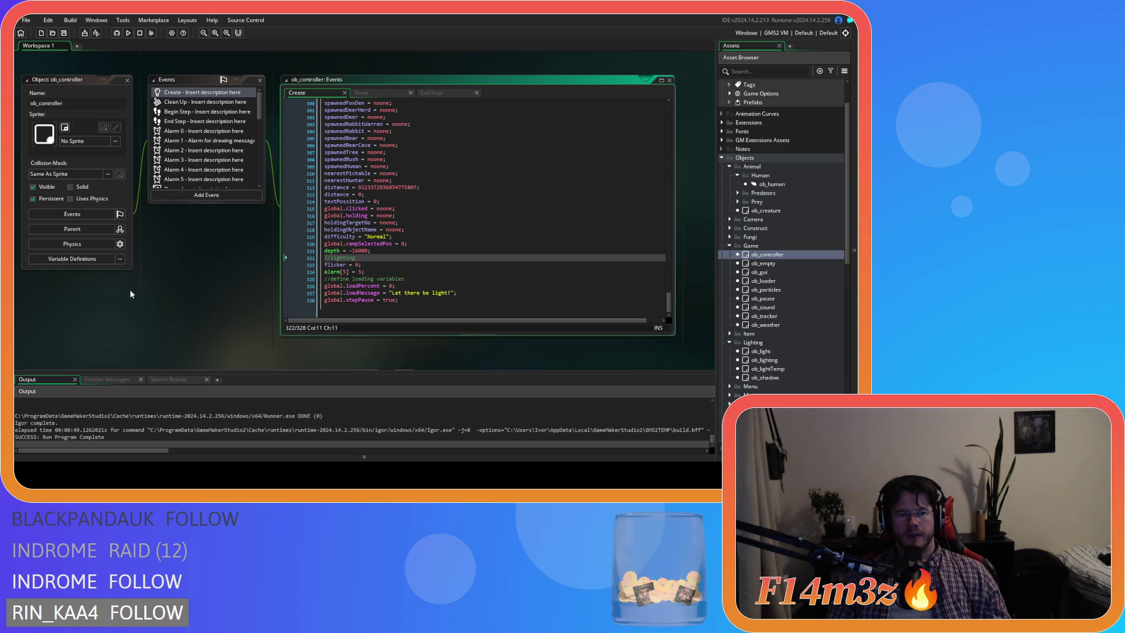
pyautogui.click(729, 246)
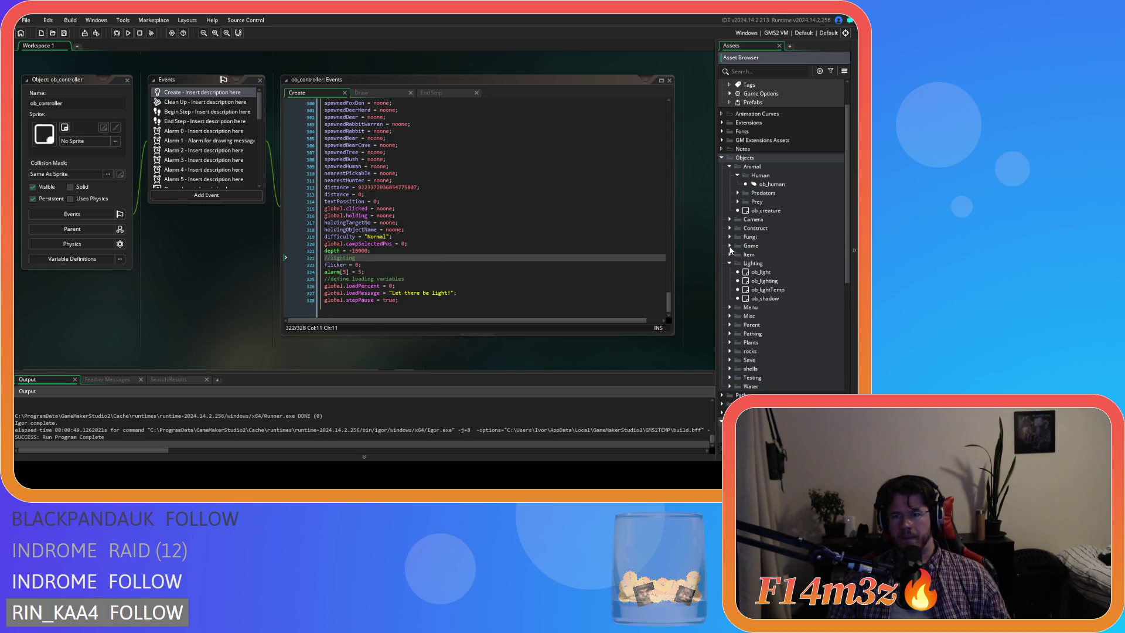
pyautogui.doubleClick(756, 282)
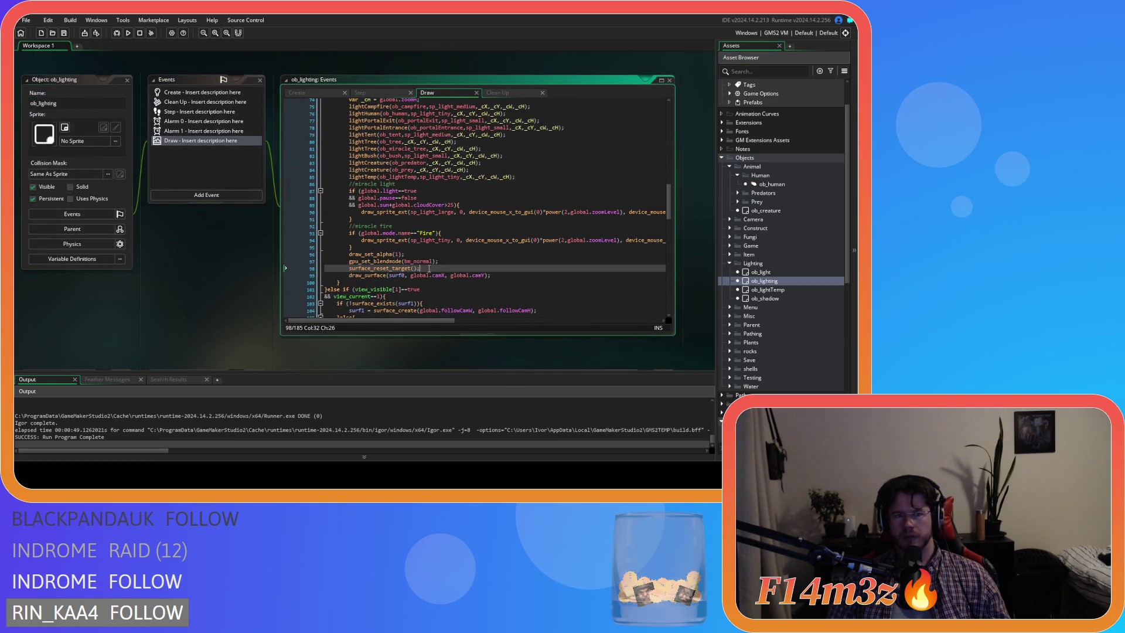
# Step: Delete the surfGold surface block from ob_lighting's Draw code
pyautogui.moveTo(671, 212); pyautogui.dragTo(667, 159)
pyautogui.moveTo(445, 316)
pyautogui.mouseDown()
pyautogui.moveTo(306, 245)
pyautogui.moveTo(296, 174)
pyautogui.mouseUp()
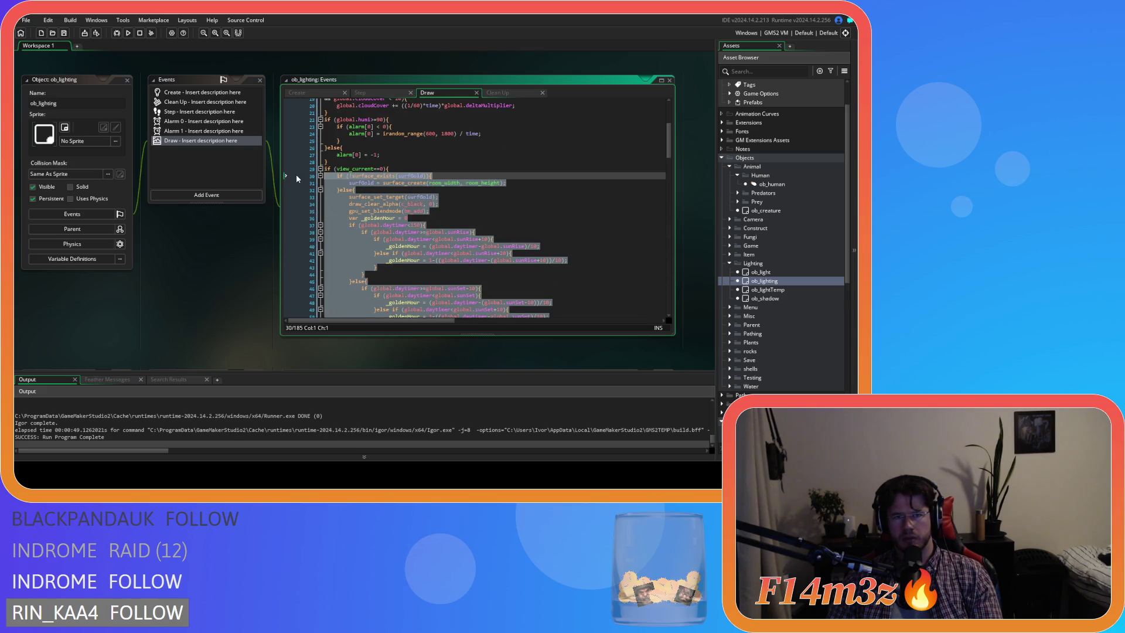
pyautogui.press('Delete')
pyautogui.press('BackSpace')
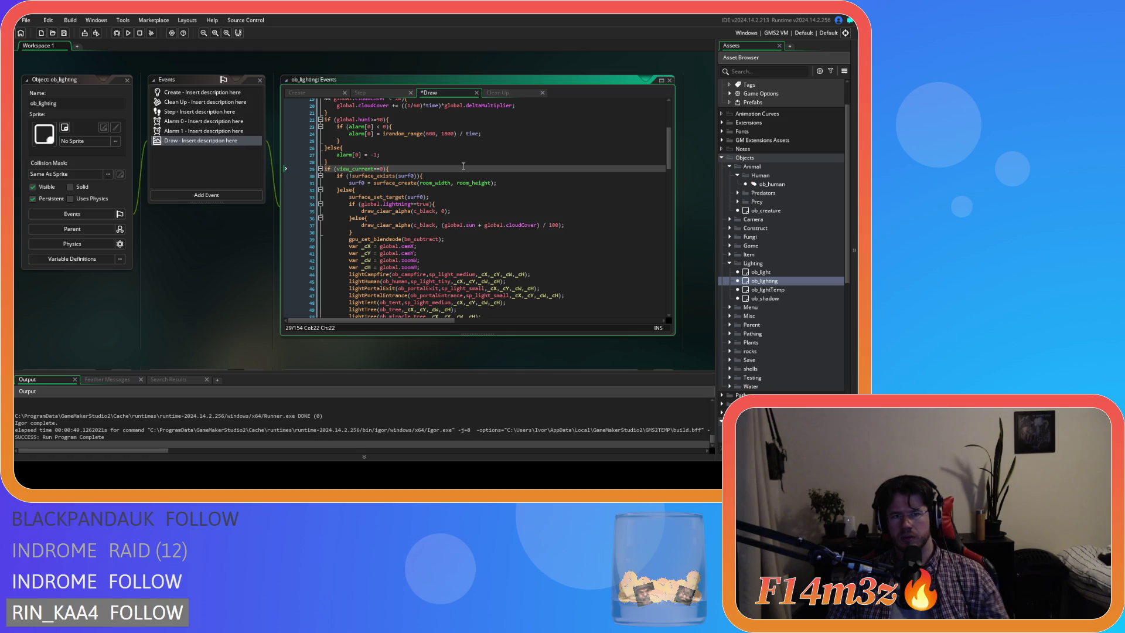
# Step: Undo the deletion to restore the golden-hour surfGold block and review the sunset condition
pyautogui.hotkey('ctrl', 'z')
pyautogui.hotkey('ctrl', 'z')
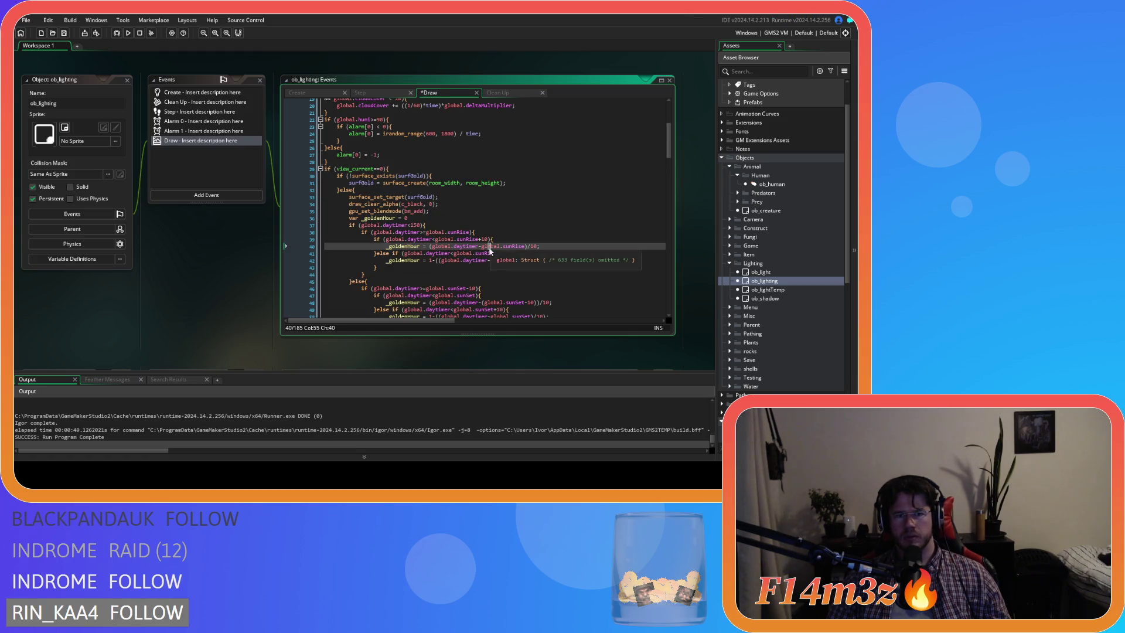
pyautogui.click(490, 176)
pyautogui.scroll(-3, 439, 282)
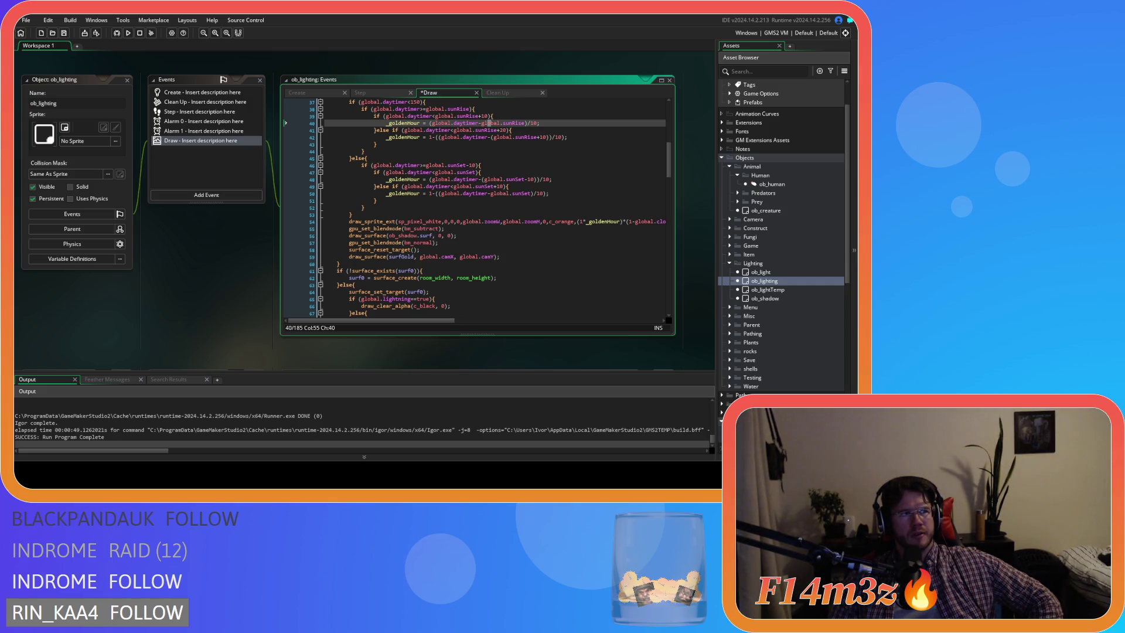
pyautogui.click(412, 165)
pyautogui.scroll(4, 364, 148)
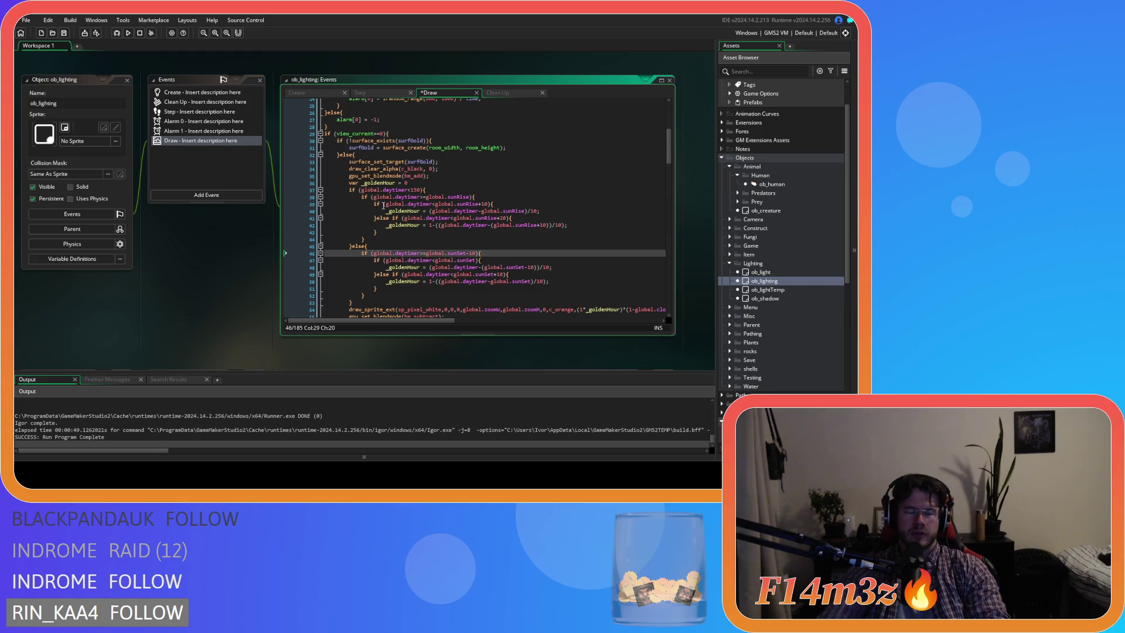
# Step: Save ob_lighting's Draw code and check the lines around the else branch
pyautogui.press('End')
pyautogui.hotkey('ctrl', 's')
pyautogui.click(505, 233)
pyautogui.press('Down')
pyautogui.press('Down')
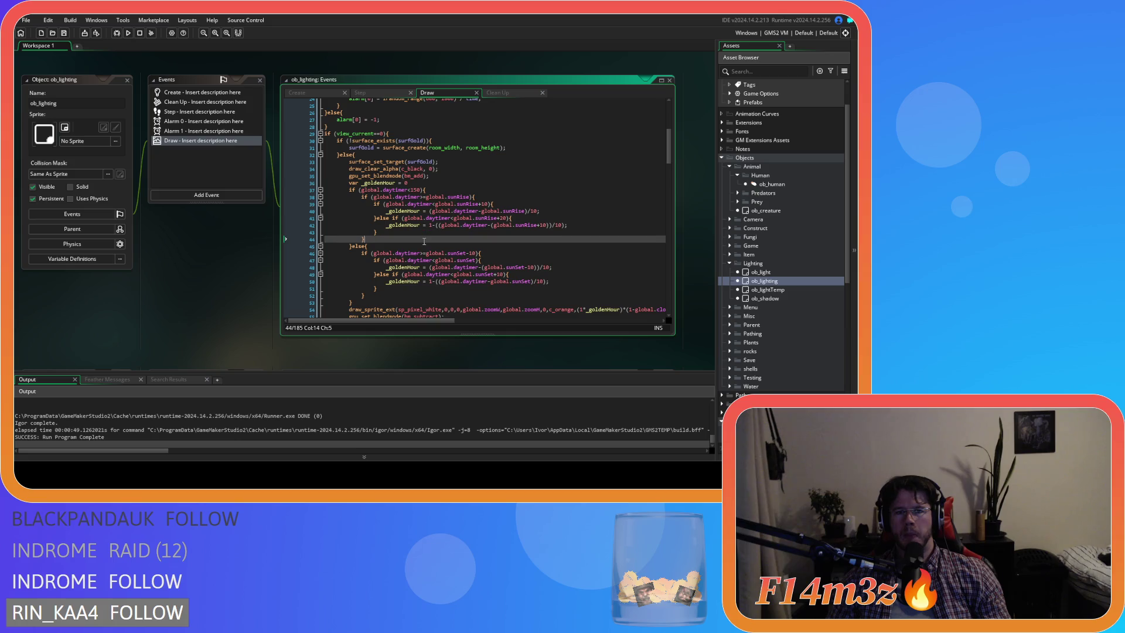
pyautogui.scroll(-2, 428, 247)
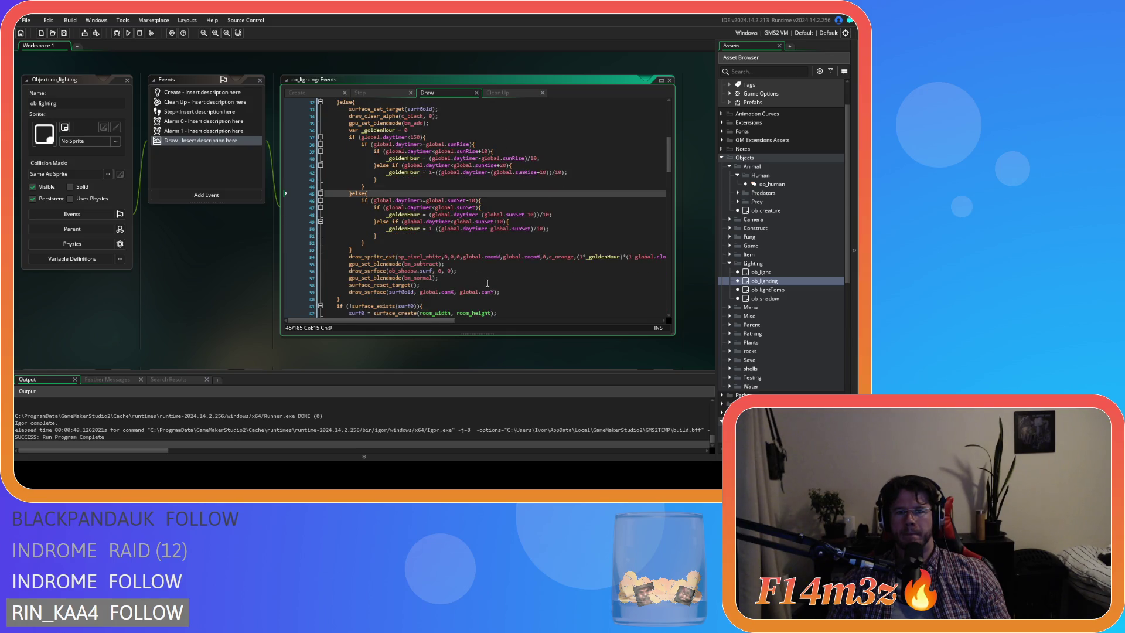
pyautogui.scroll(4, 497, 282)
# Step: Review the surfGold creation, existence check, drawing, surface reset and blend mode reset lines
pyautogui.click(509, 178)
pyautogui.click(522, 184)
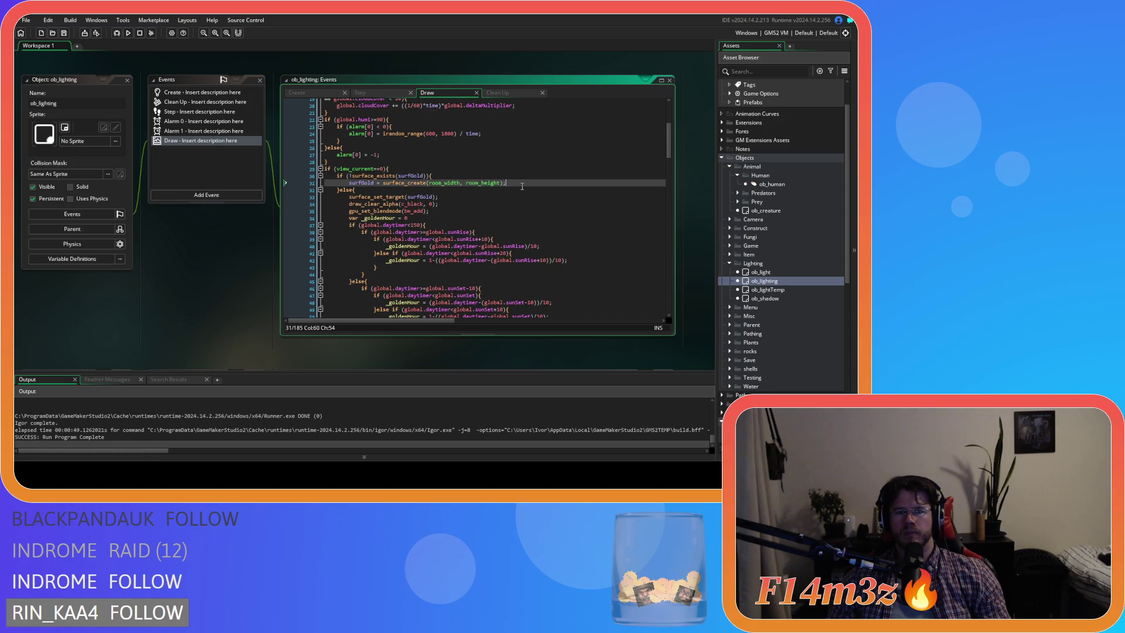
pyautogui.click(472, 176)
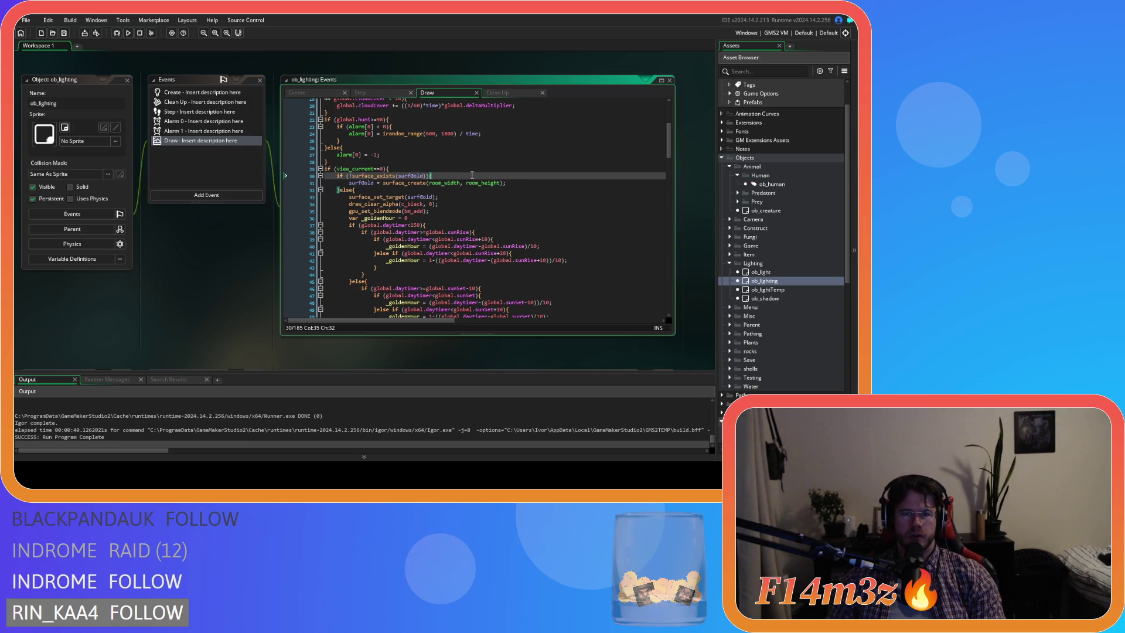
pyautogui.scroll(-8, 472, 176)
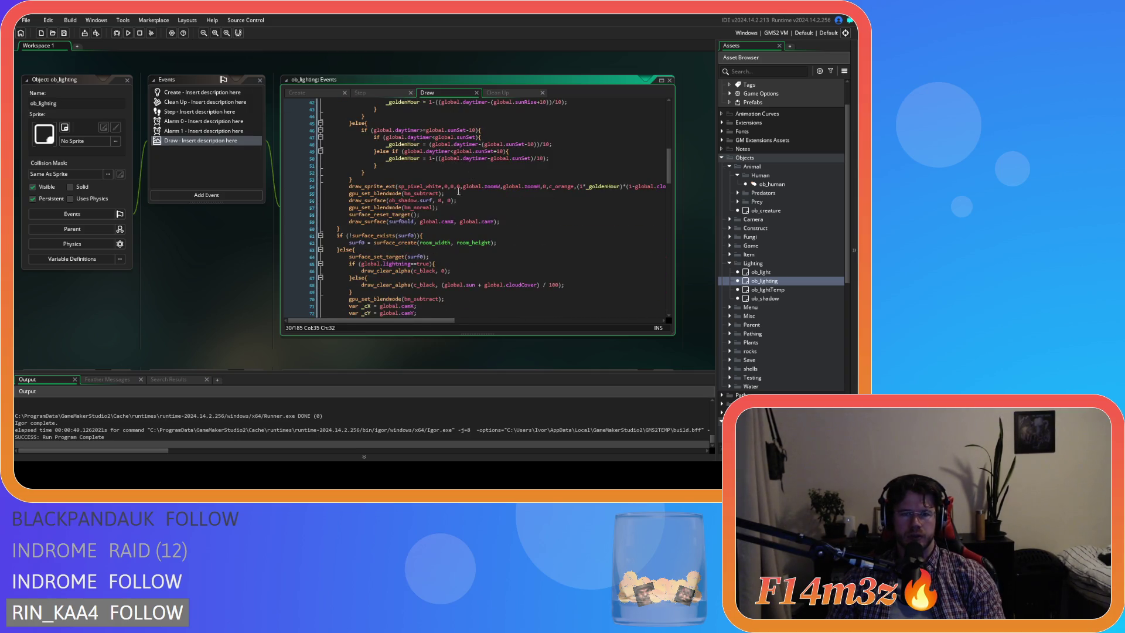
pyautogui.click(336, 228)
pyautogui.scroll(9, 486, 247)
pyautogui.scroll(-7, 485, 246)
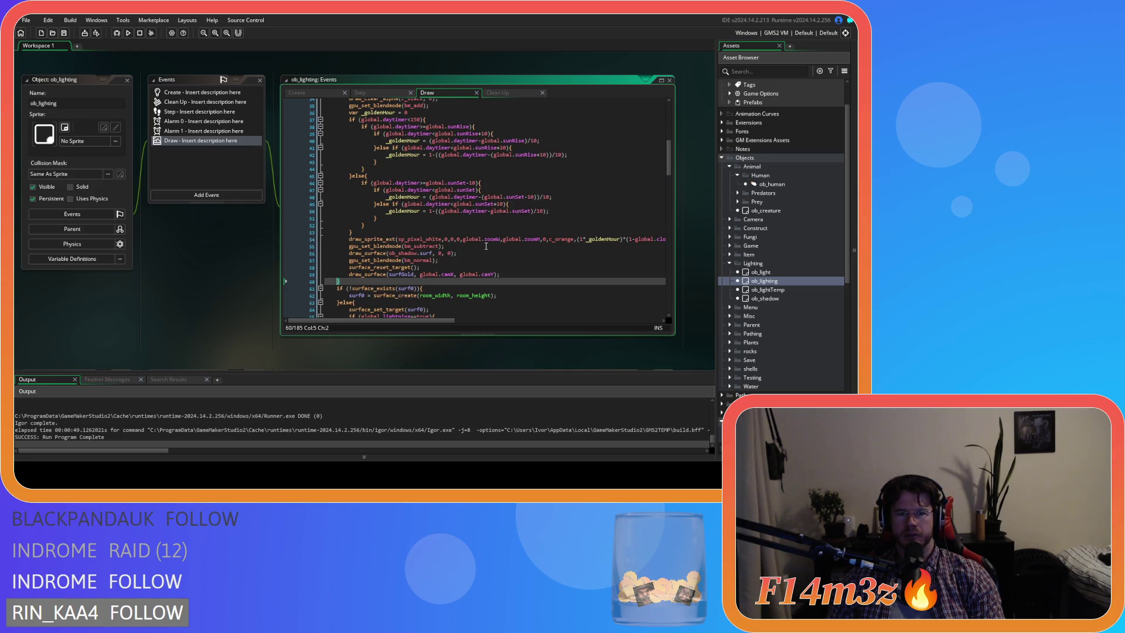
pyautogui.scroll(2, 486, 246)
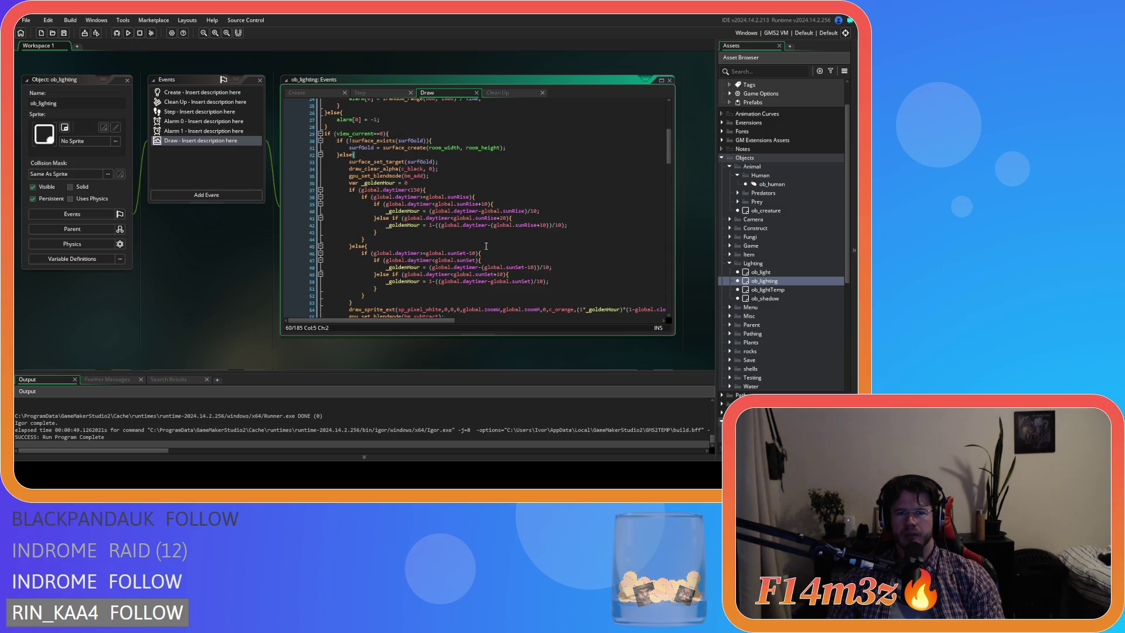
pyautogui.scroll(-4, 486, 246)
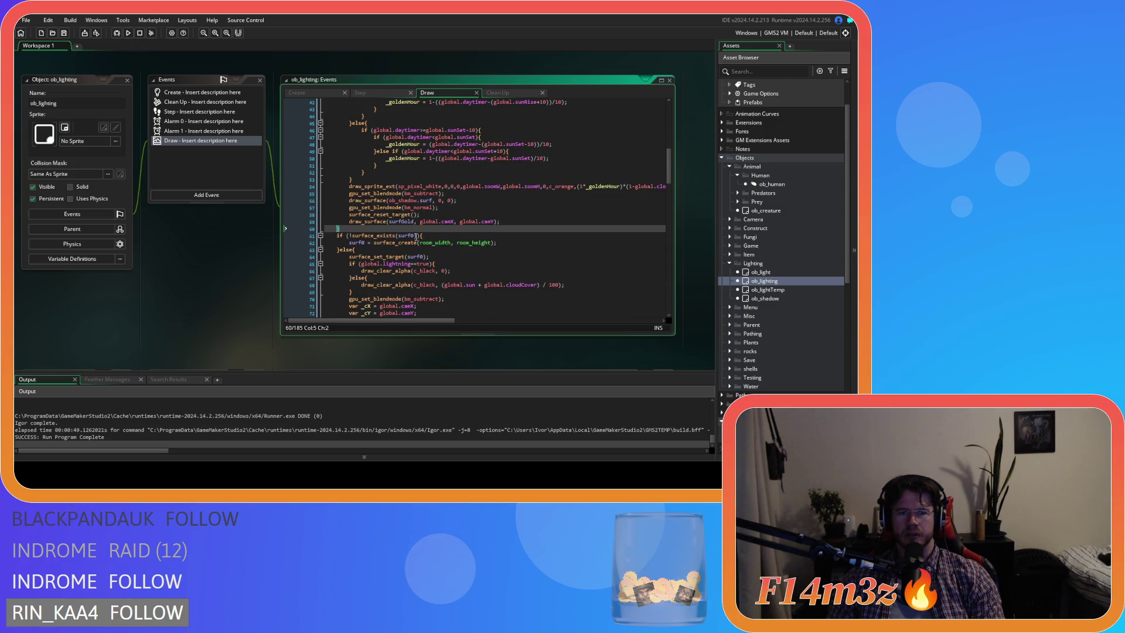
pyautogui.scroll(3, 416, 232)
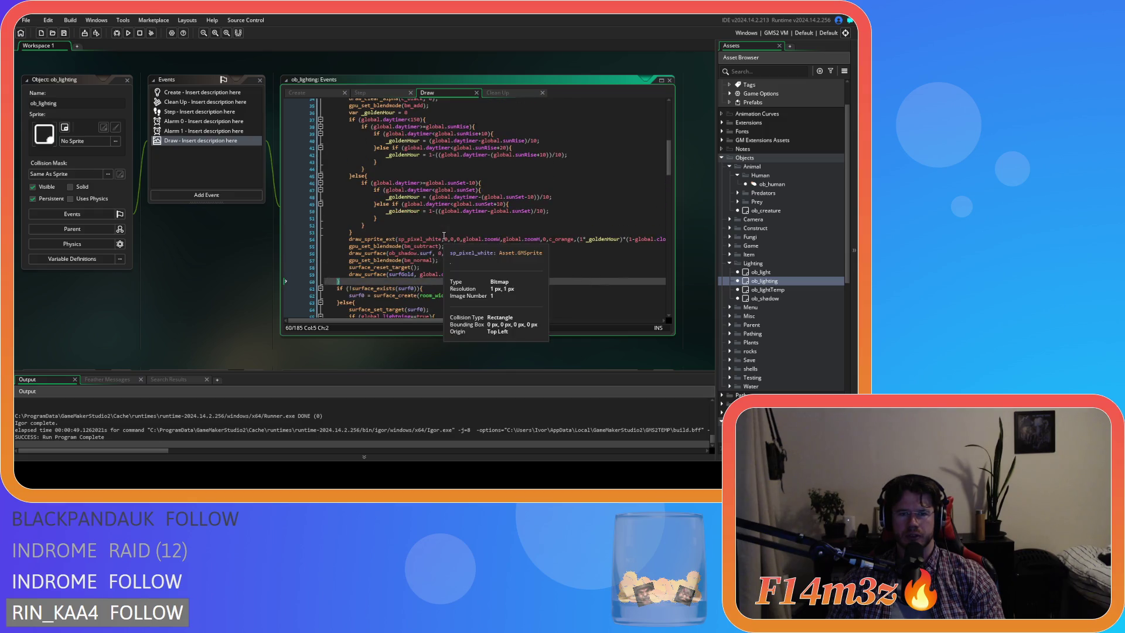
pyautogui.click(542, 267)
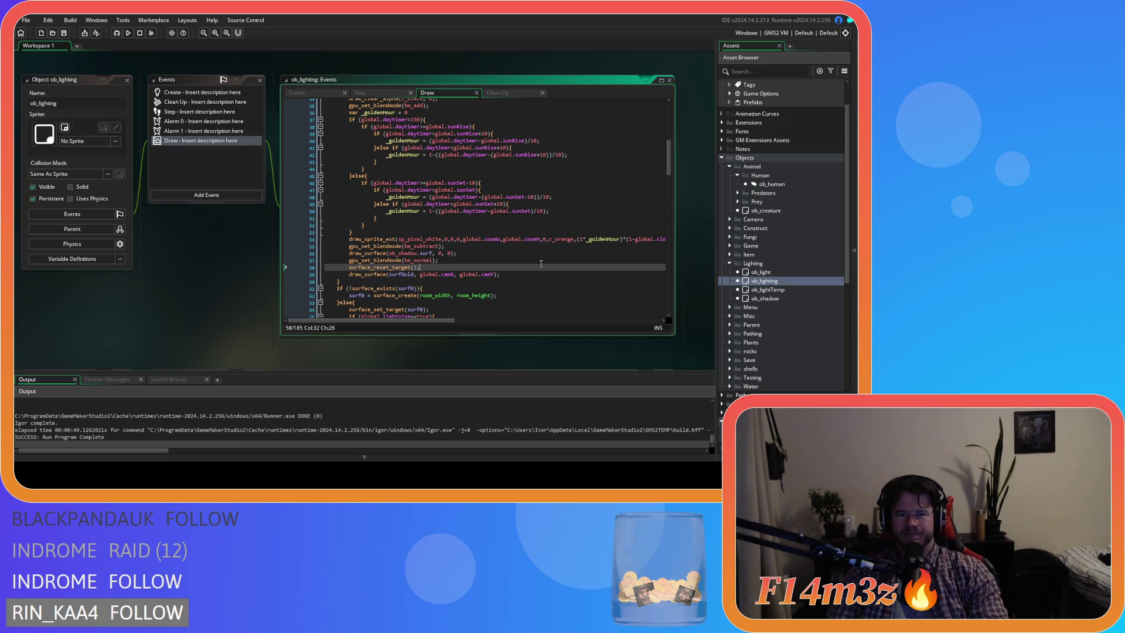
pyautogui.click(500, 260)
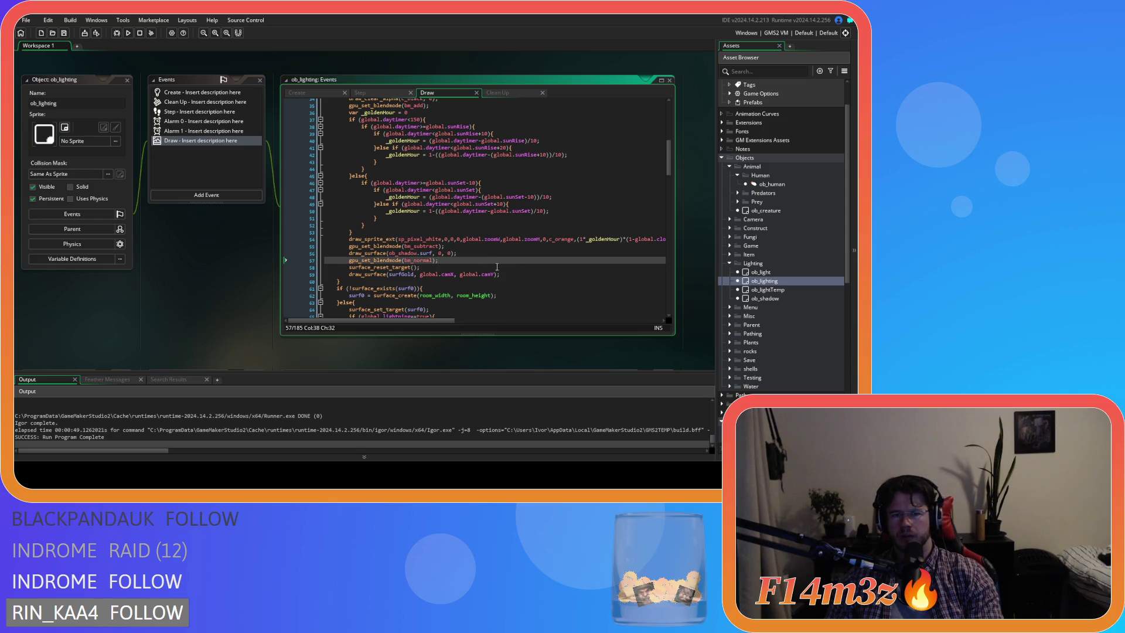
pyautogui.scroll(3, 373, 281)
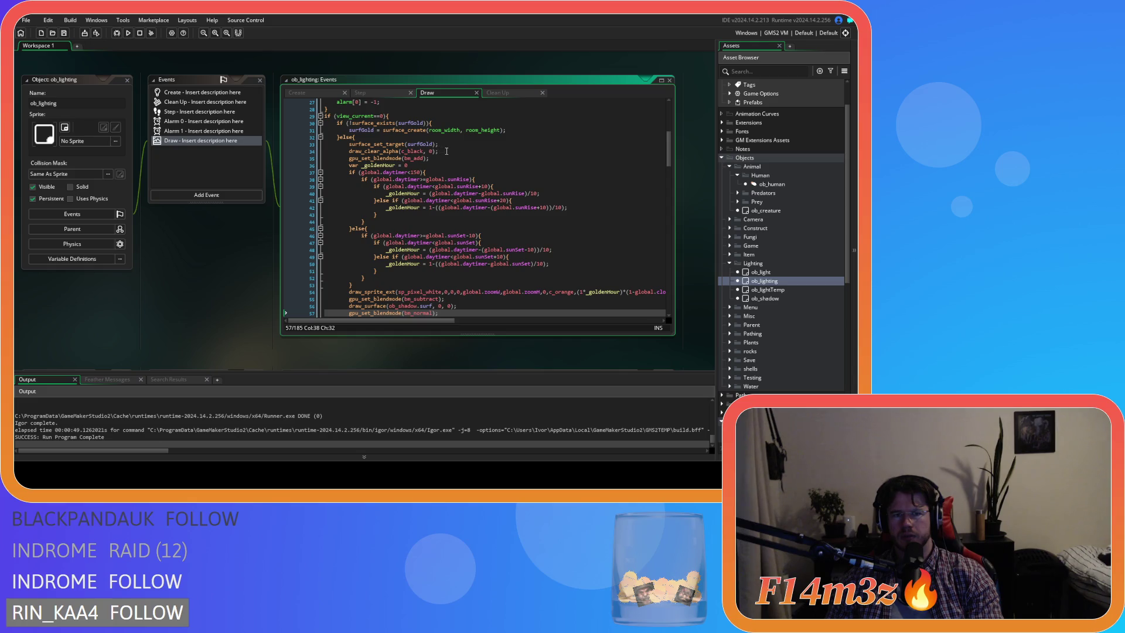
# Step: Delete the surfGold setup lines 30–34 and its reset and draw lines
pyautogui.moveTo(443, 154); pyautogui.dragTo(290, 121)
pyautogui.press('Delete')
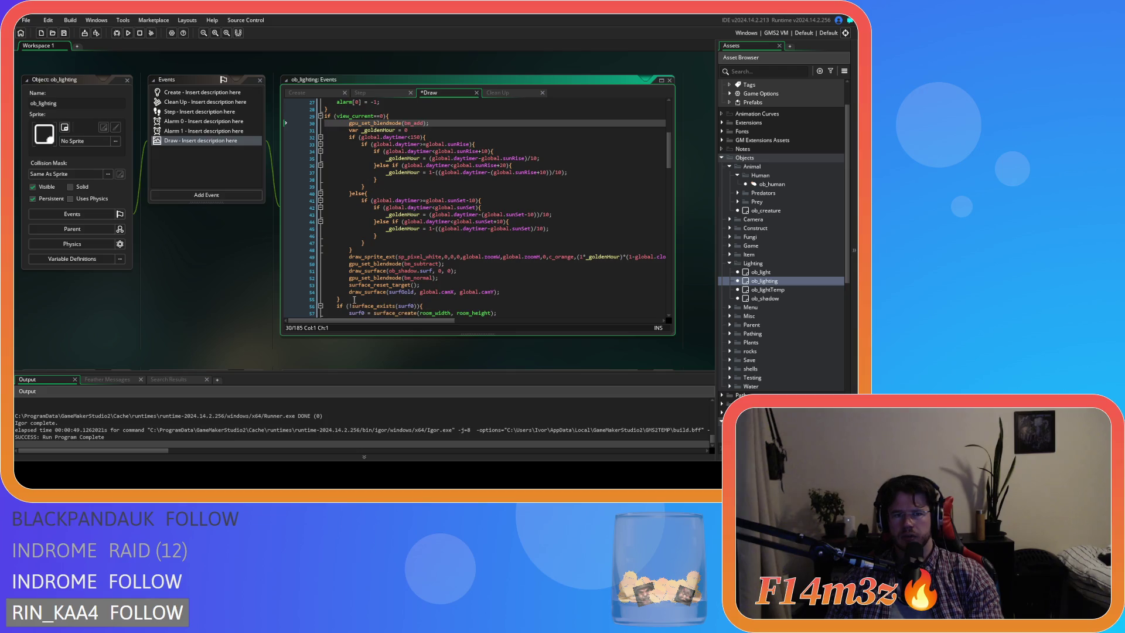
pyautogui.click(292, 300)
pyautogui.moveTo(290, 299); pyautogui.dragTo(287, 284)
pyautogui.press('Delete')
pyautogui.press('BackSpace')
# Step: Remove the ob_shadow surface draw line and the bm_subtract blend mode line
pyautogui.click(472, 270)
pyautogui.hotkey('shift', 'Up')
pyautogui.press('Delete')
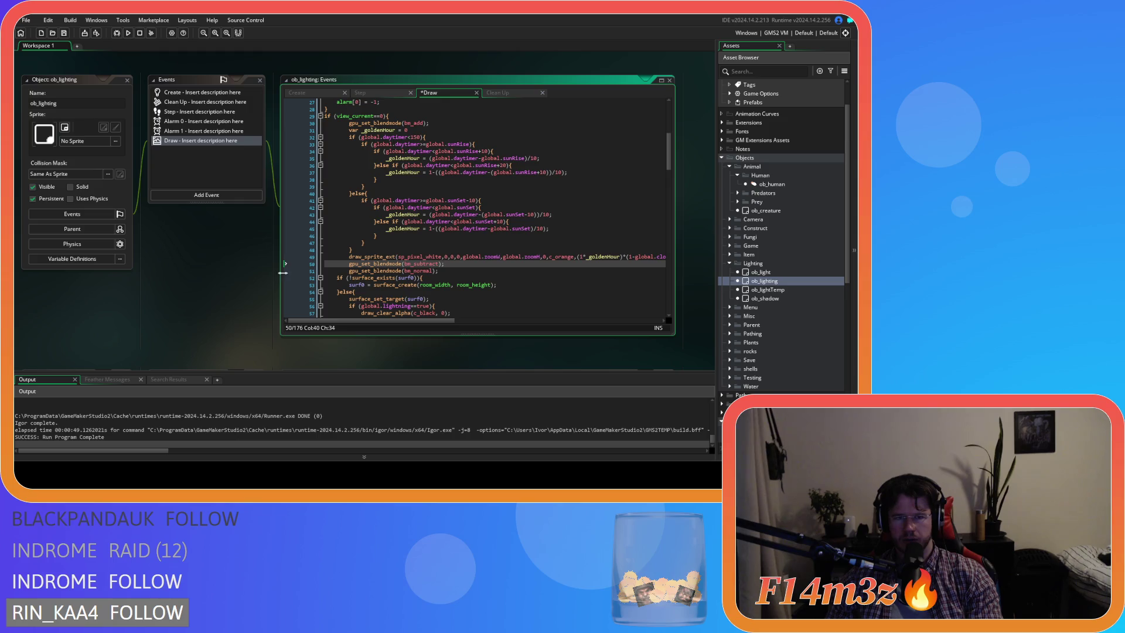
pyautogui.moveTo(465, 263); pyautogui.dragTo(299, 263)
pyautogui.press('Delete')
pyautogui.press('BackSpace')
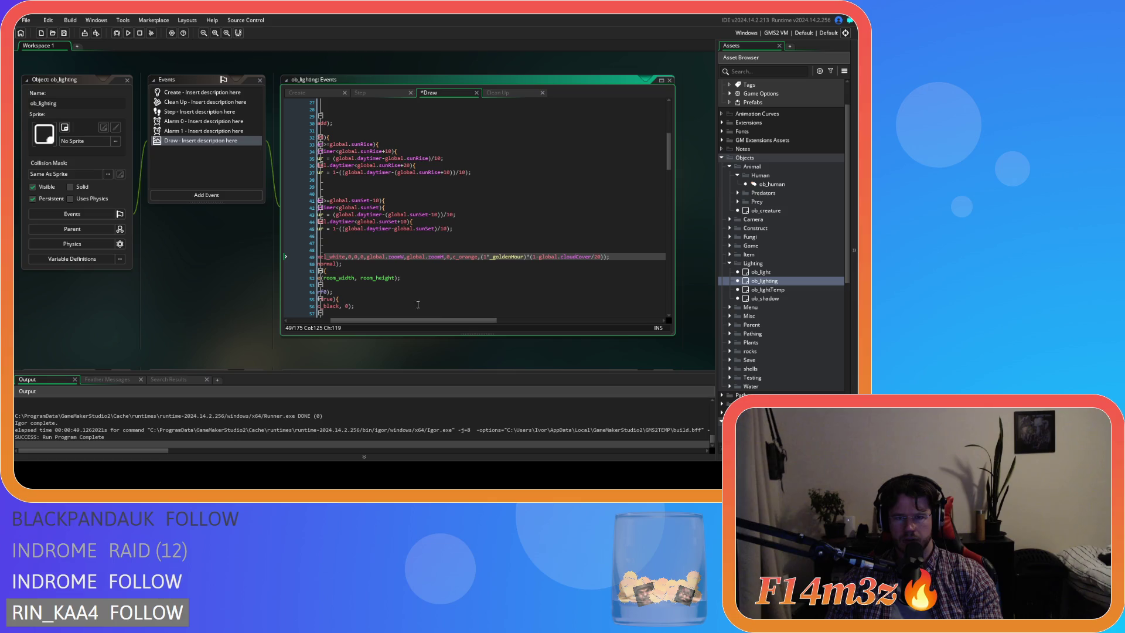
# Step: Tidy the golden-hour block lines 31–50, save, and open ob_shadow's Clean Up code
pyautogui.moveTo(287, 264); pyautogui.dragTo(288, 130)
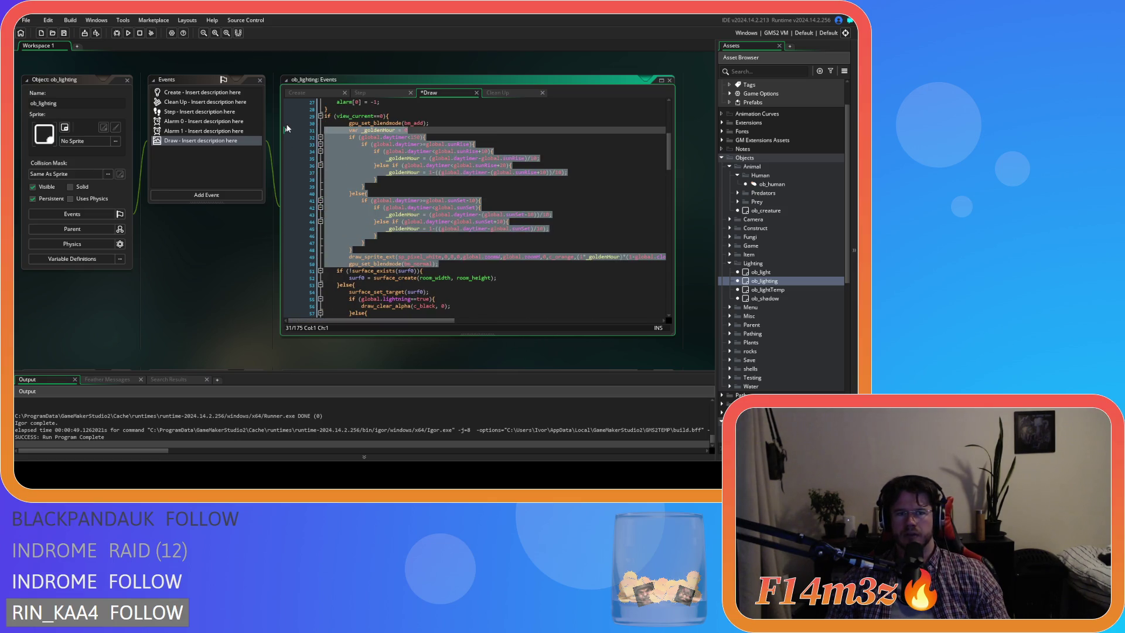
pyautogui.hotkey('ctrl', 'z')
pyautogui.click(436, 193)
pyautogui.click(435, 236)
pyautogui.click(451, 265)
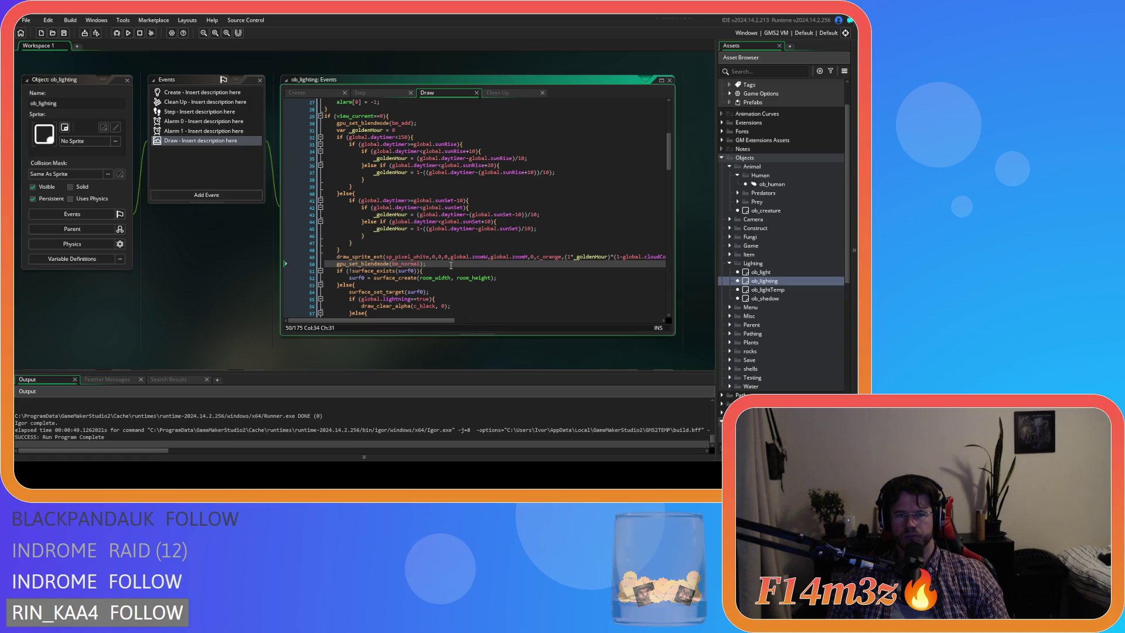
pyautogui.click(463, 242)
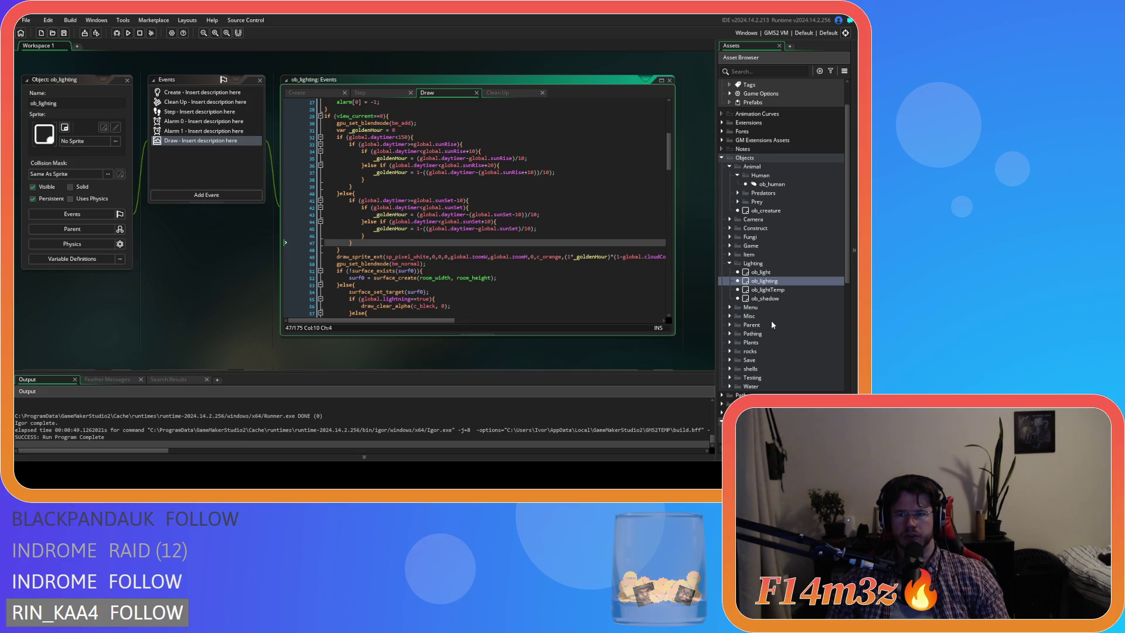
pyautogui.doubleClick(765, 299)
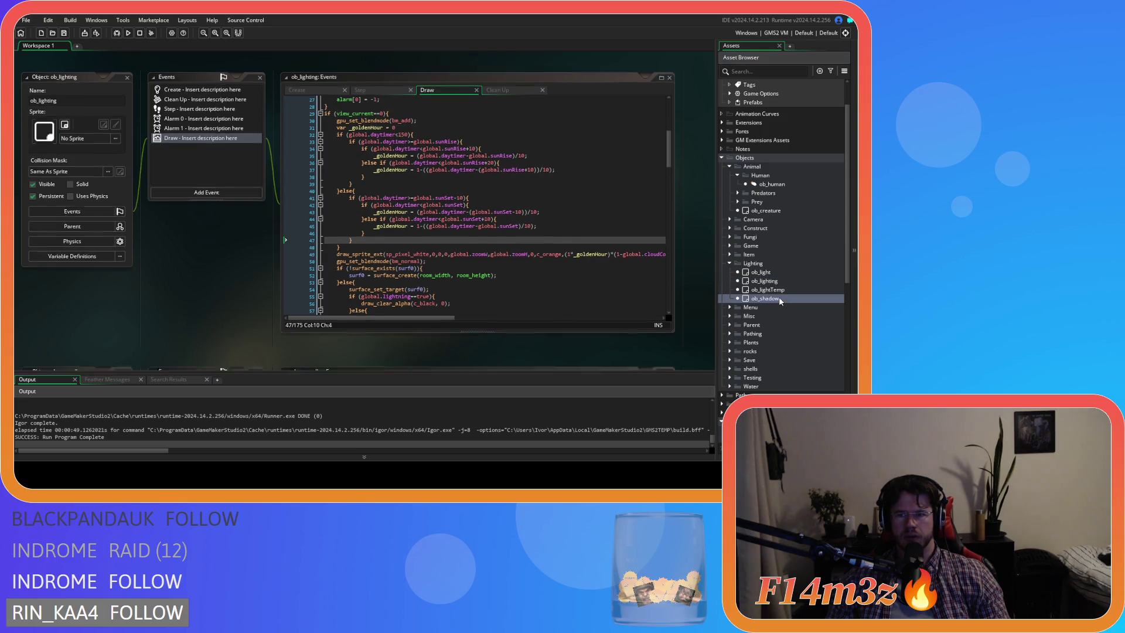
pyautogui.click(433, 93)
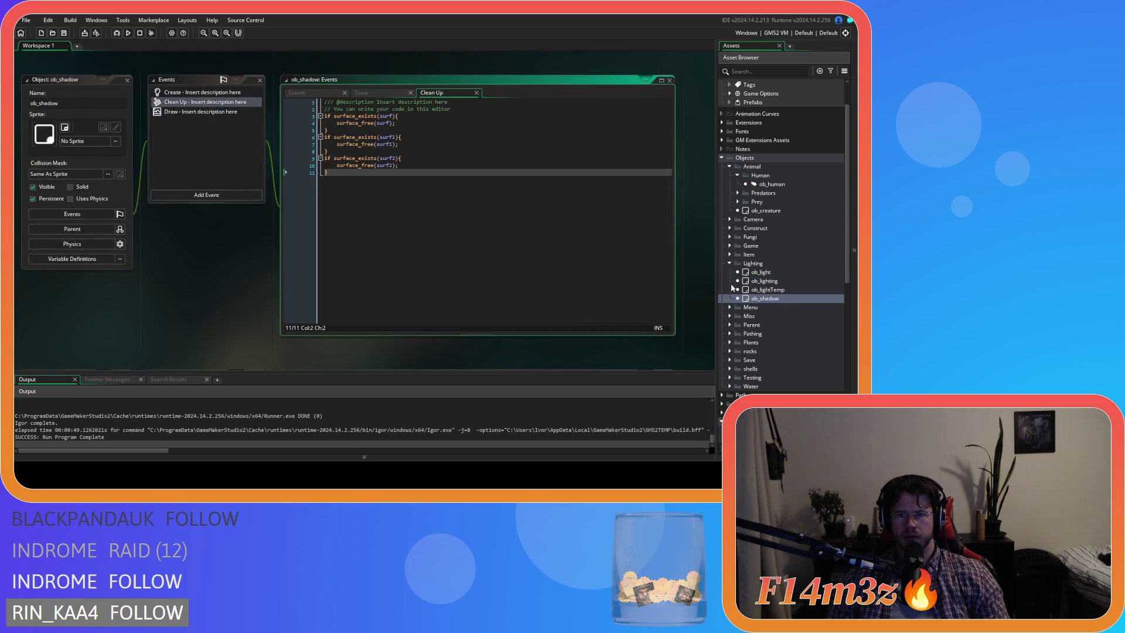
# Step: Reopen ob_lighting and delete trailing blank lines from its Clean Up and Create code
pyautogui.doubleClick(765, 281)
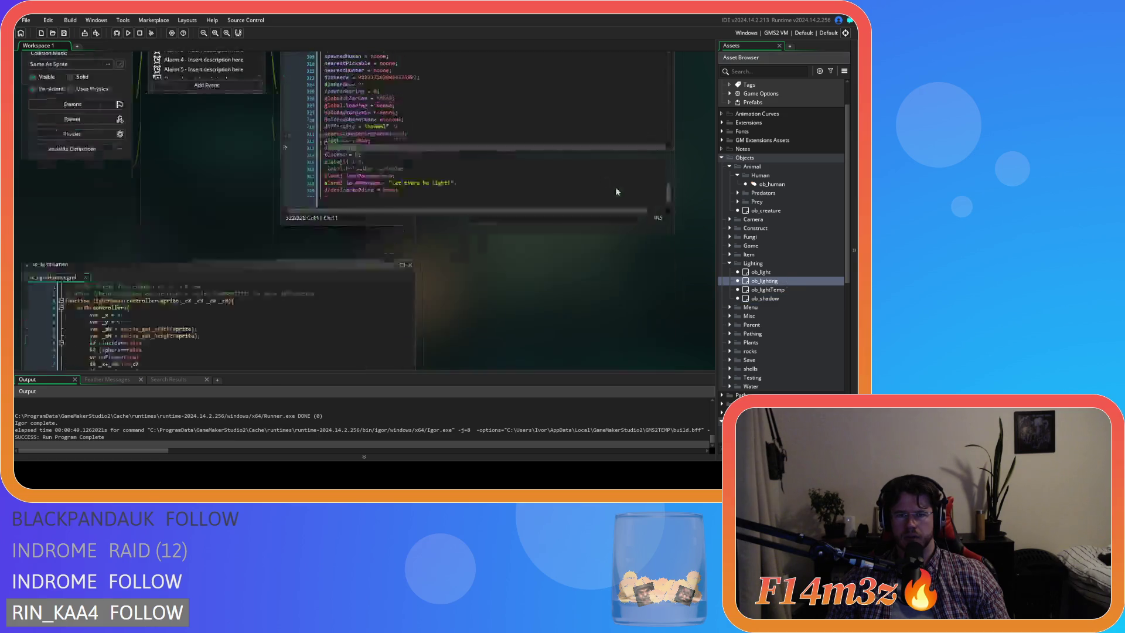
pyautogui.click(512, 101)
pyautogui.click(511, 93)
pyautogui.click(369, 213)
pyautogui.press('BackSpace')
pyautogui.press('BackSpace')
pyautogui.click(297, 93)
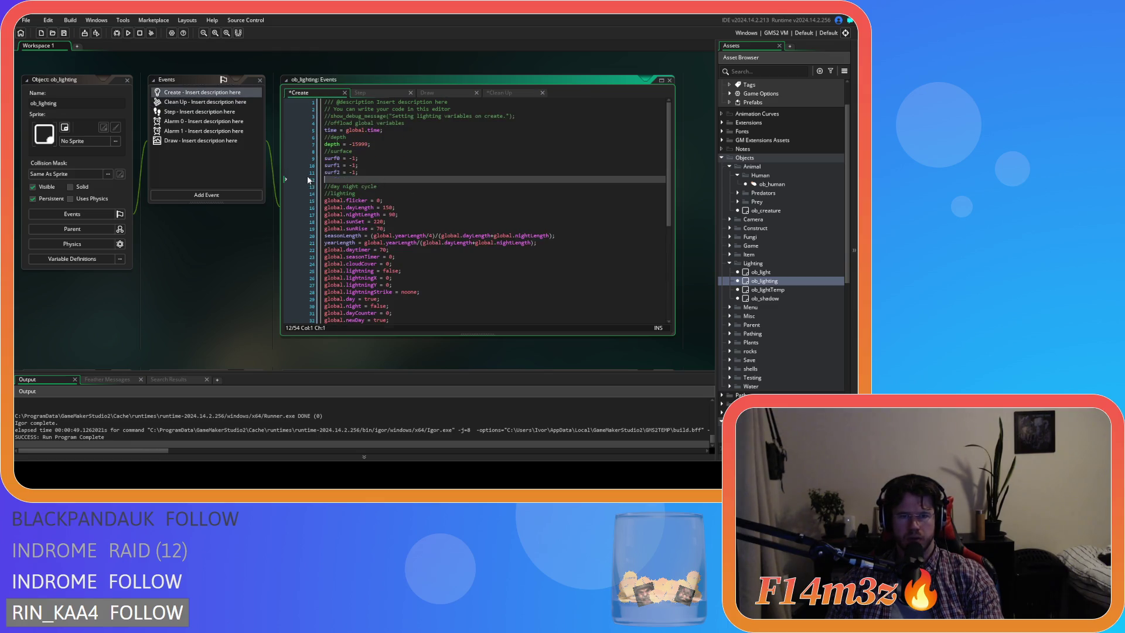
pyautogui.press('BackSpace')
# Step: Return to ob_lighting's Draw code and build and run the game with F5
pyautogui.click(404, 93)
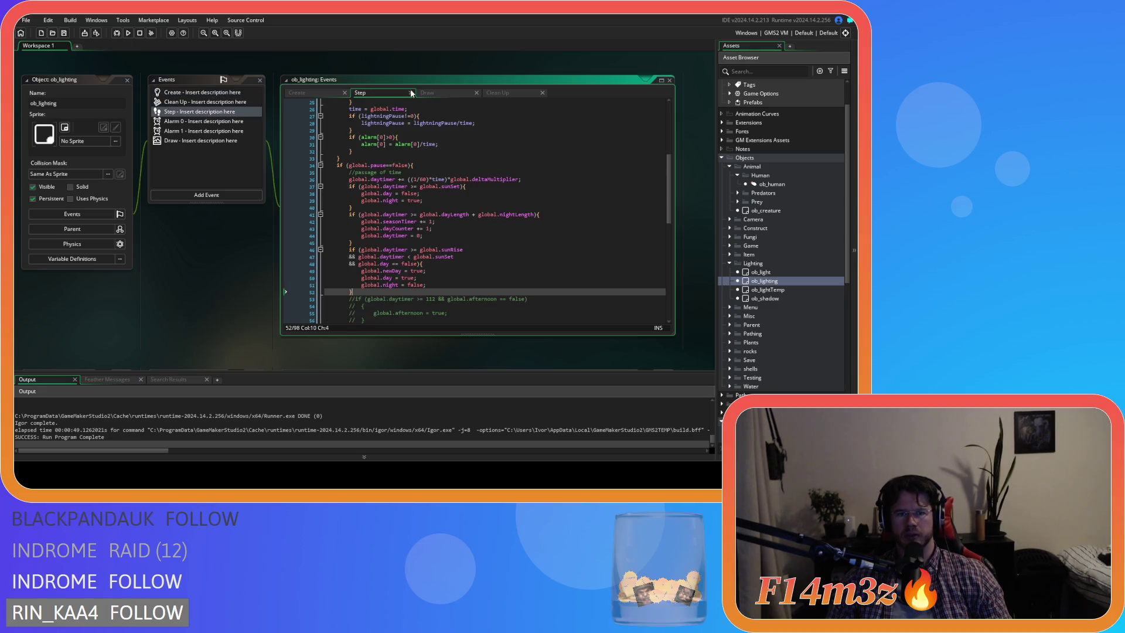
pyautogui.click(442, 93)
pyautogui.click(484, 186)
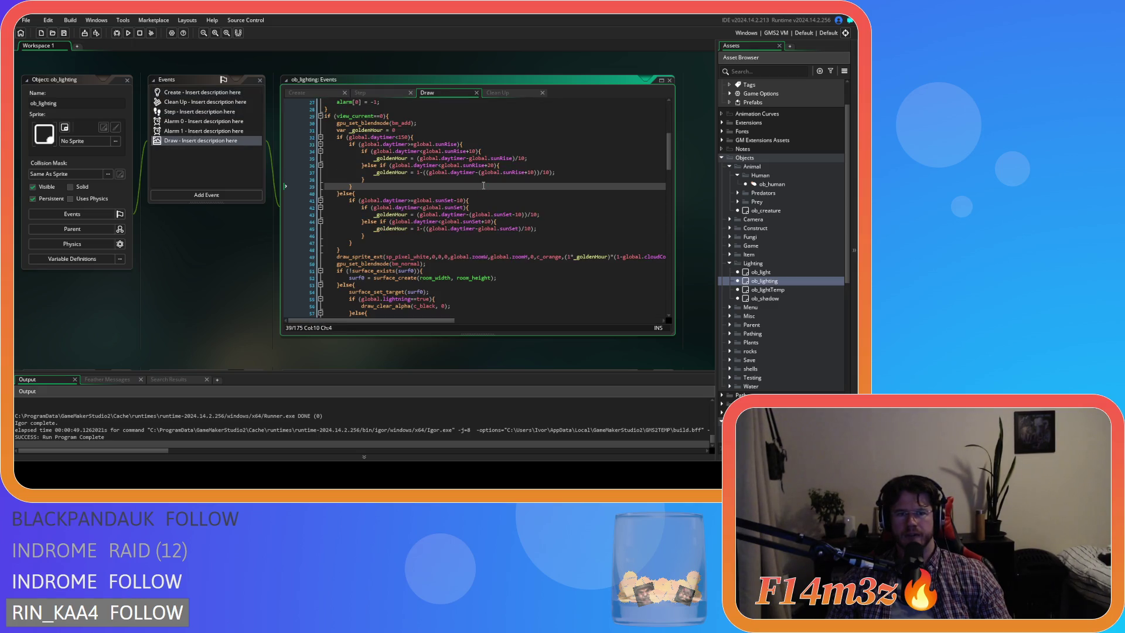
pyautogui.press('F5')
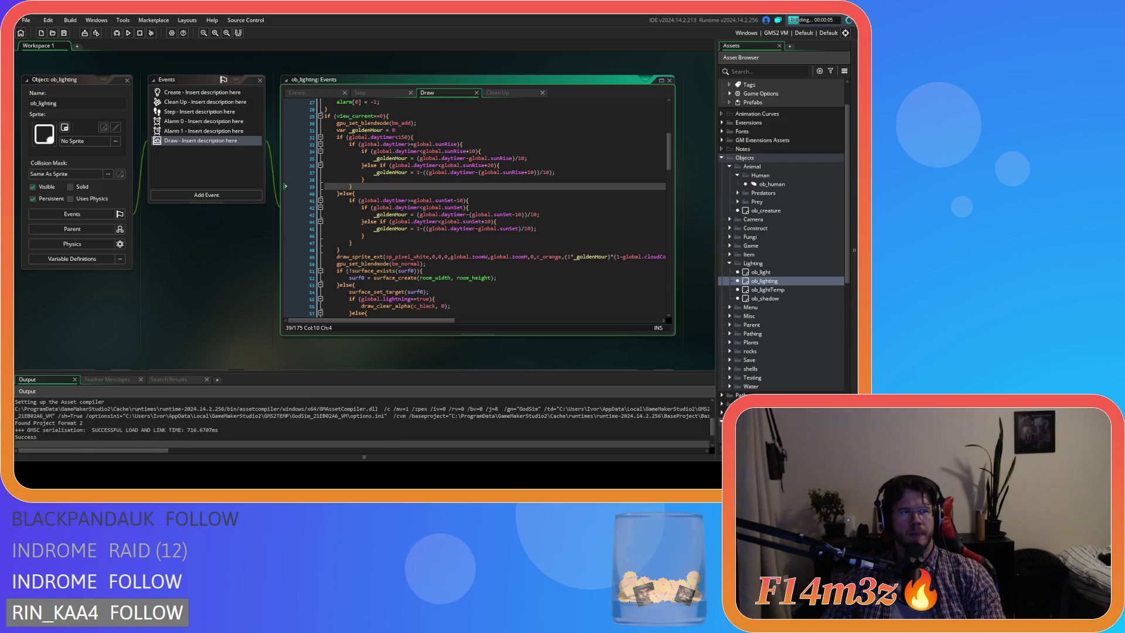
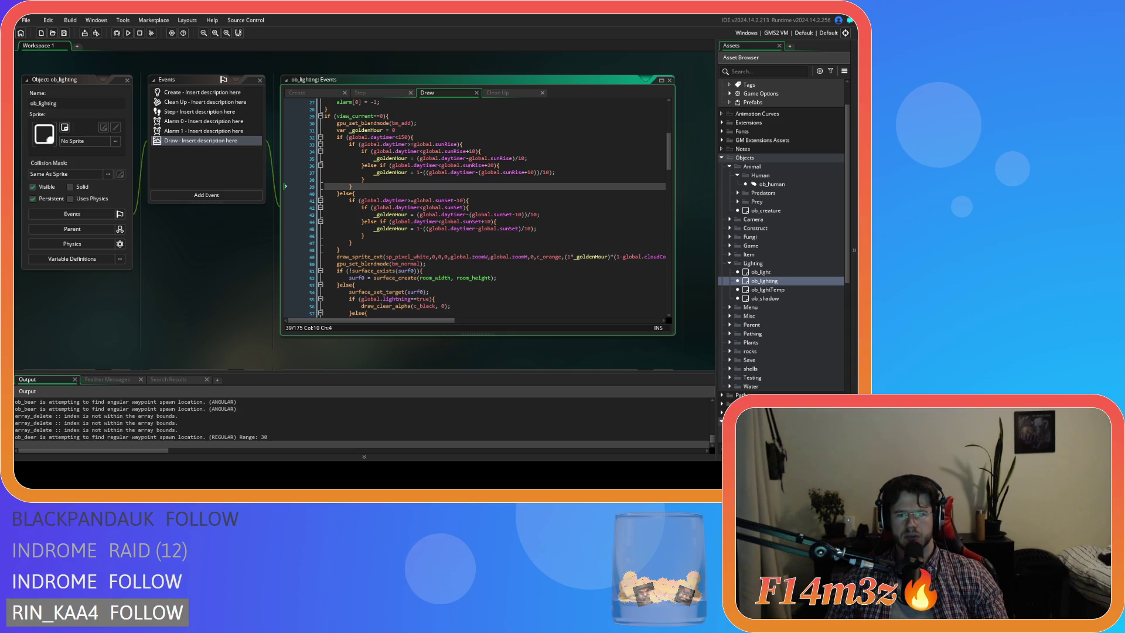
# Step: Start the Entheogen test run and pan across the settlement toward the campfire
pyautogui.hotkey('alt', 'Tab')
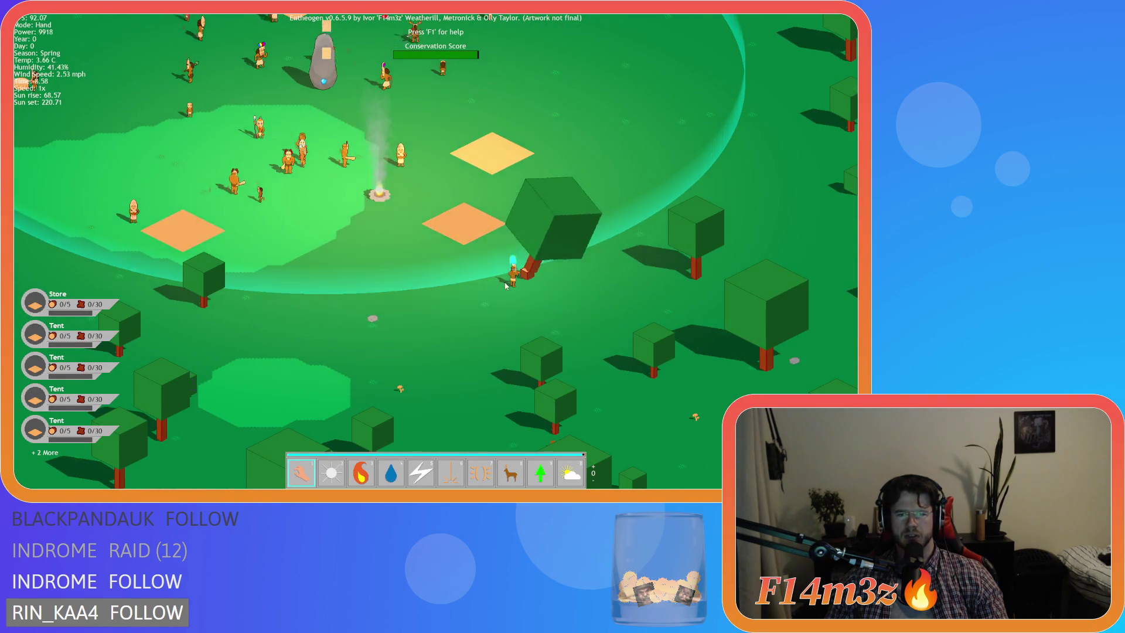
pyautogui.press('w')
pyautogui.press('a')
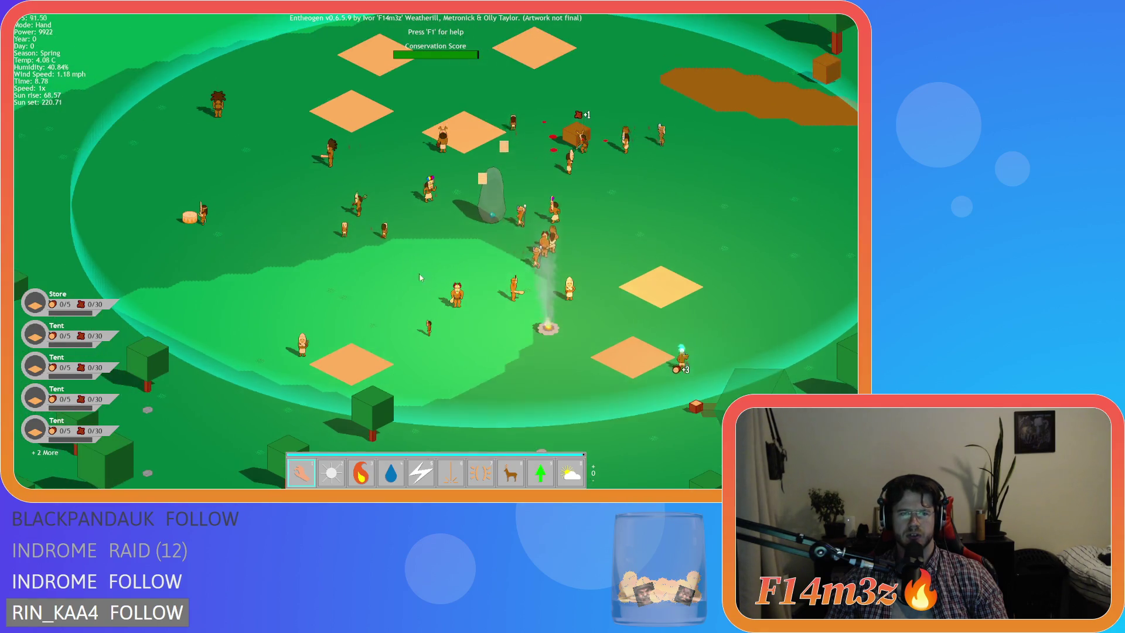
pyautogui.press('w')
pyautogui.press('d')
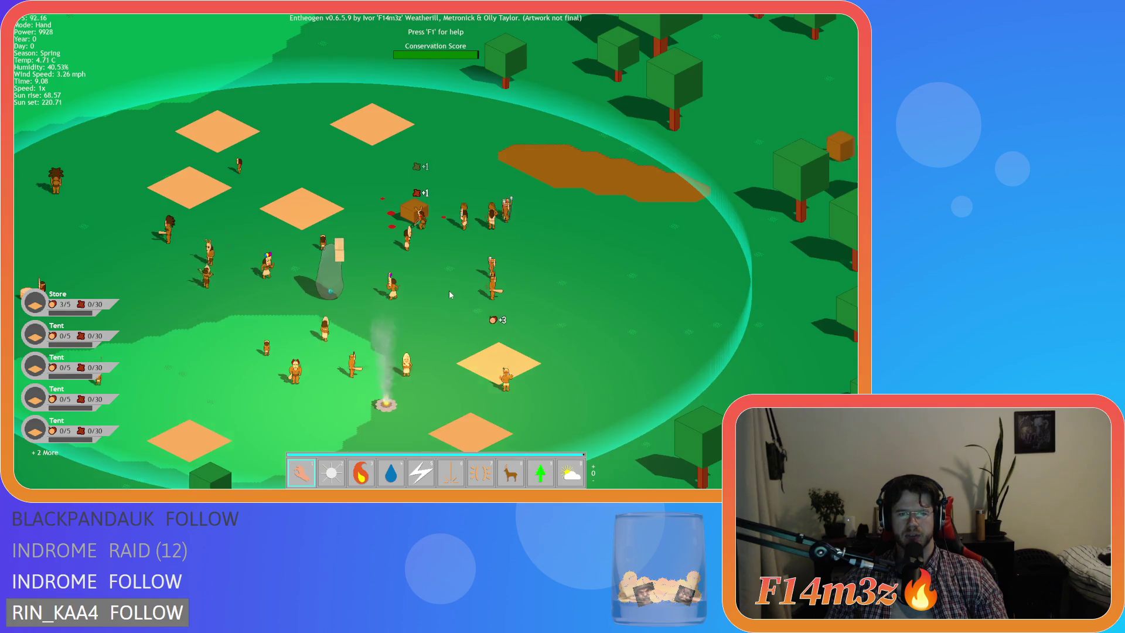
pyautogui.press('d')
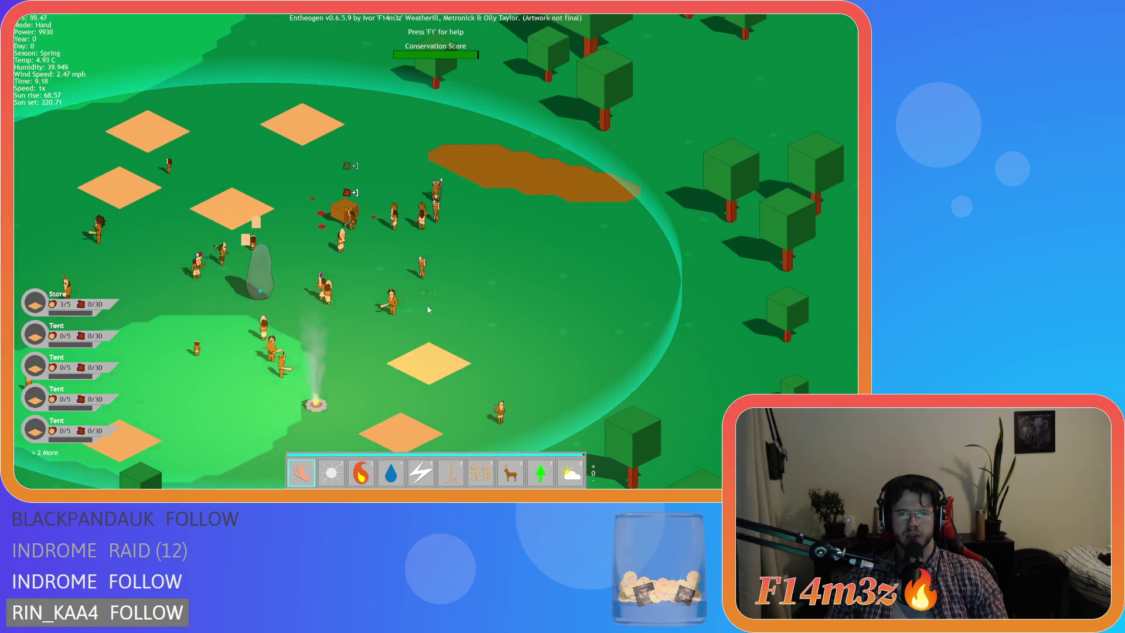
pyautogui.press('w')
pyautogui.press('d')
# Step: Move the campfire onto the brown dirt patch, then bring up the quit prompt
pyautogui.moveTo(320, 410)
pyautogui.mouseDown()
pyautogui.moveTo(409, 314)
pyautogui.moveTo(387, 311)
pyautogui.moveTo(379, 279)
pyautogui.moveTo(402, 291)
pyautogui.moveTo(366, 272)
pyautogui.moveTo(405, 287)
pyautogui.moveTo(380, 280)
pyautogui.moveTo(403, 288)
pyautogui.moveTo(373, 309)
pyautogui.moveTo(390, 300)
pyautogui.moveTo(397, 347)
pyautogui.moveTo(575, 291)
pyautogui.moveTo(422, 332)
pyautogui.moveTo(516, 364)
pyautogui.moveTo(653, 290)
pyautogui.moveTo(542, 262)
pyautogui.moveTo(492, 345)
pyautogui.moveTo(504, 293)
pyautogui.moveTo(531, 256)
pyautogui.moveTo(463, 346)
pyautogui.moveTo(367, 421)
pyautogui.moveTo(422, 327)
pyautogui.moveTo(601, 217)
pyautogui.moveTo(577, 196)
pyautogui.moveTo(576, 234)
pyautogui.mouseUp()
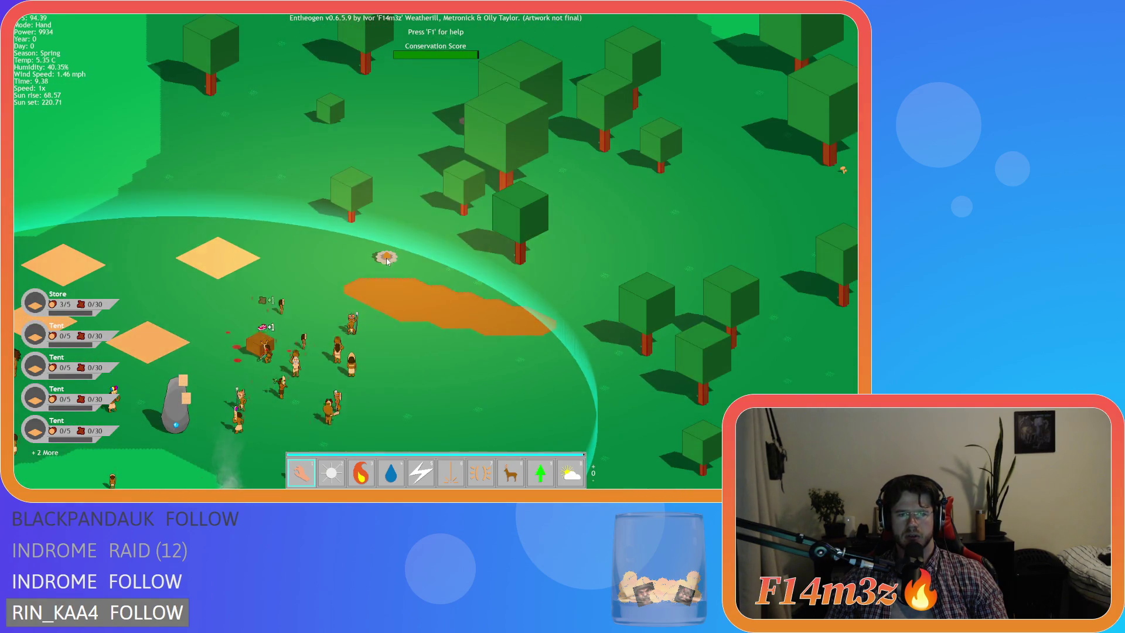
pyautogui.press('a')
pyautogui.press('s')
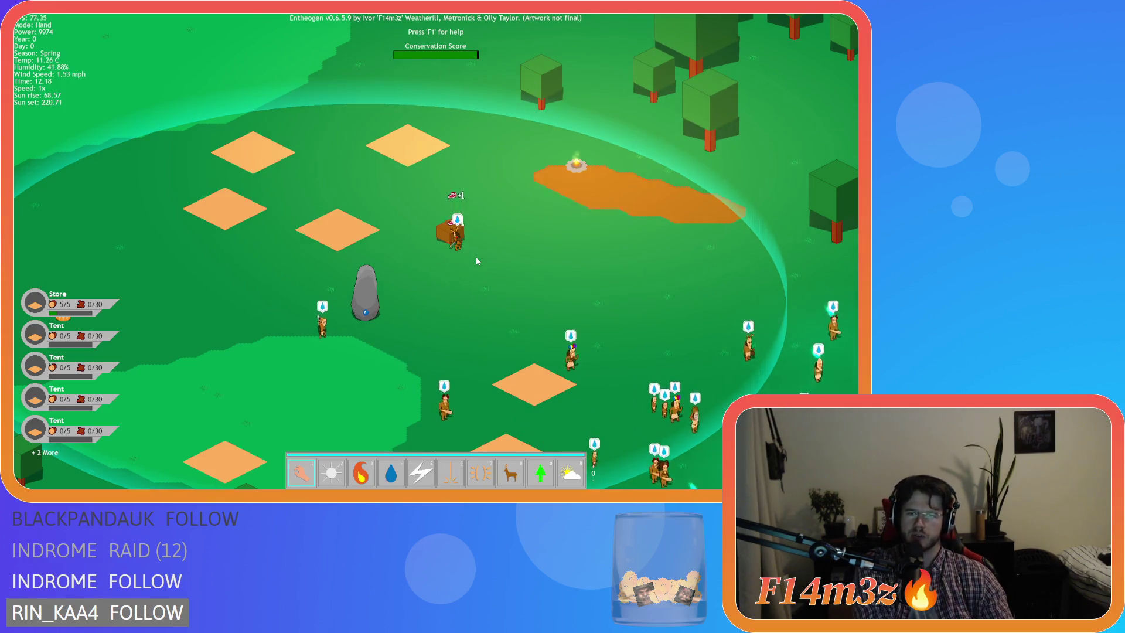
pyautogui.press('w')
pyautogui.press('d')
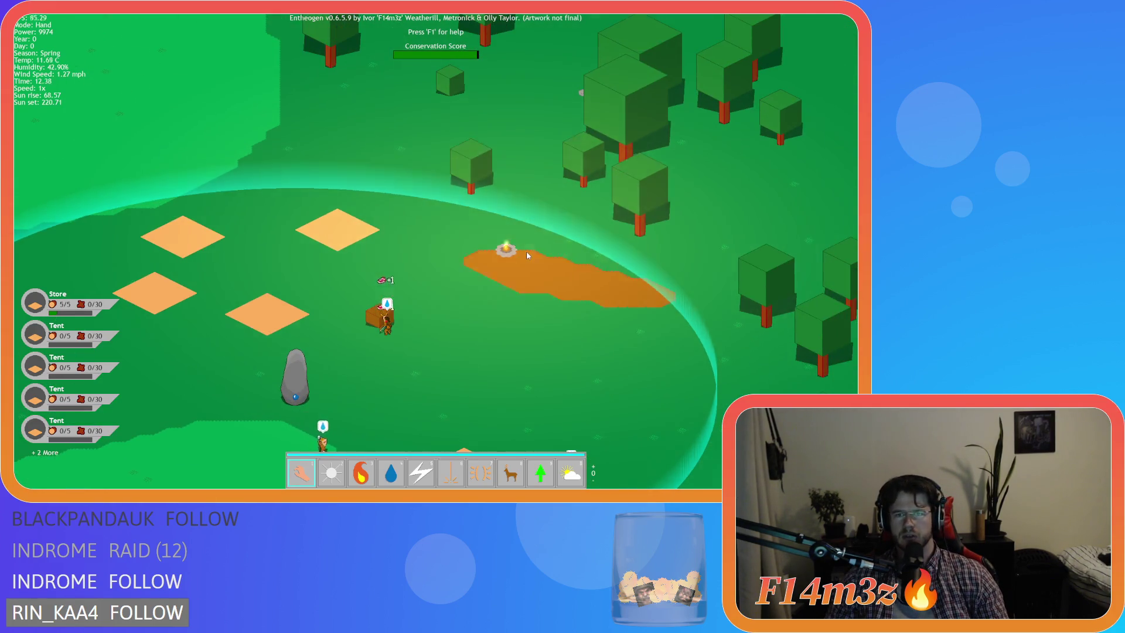
pyautogui.press('a')
pyautogui.press('s')
pyautogui.press('a')
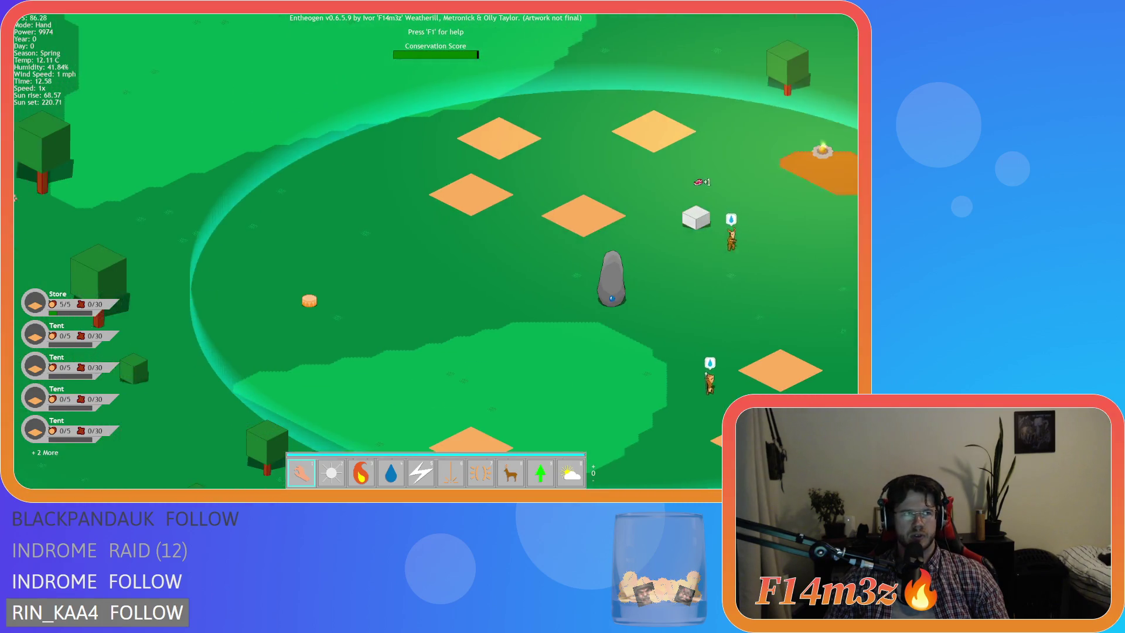
pyautogui.press('a')
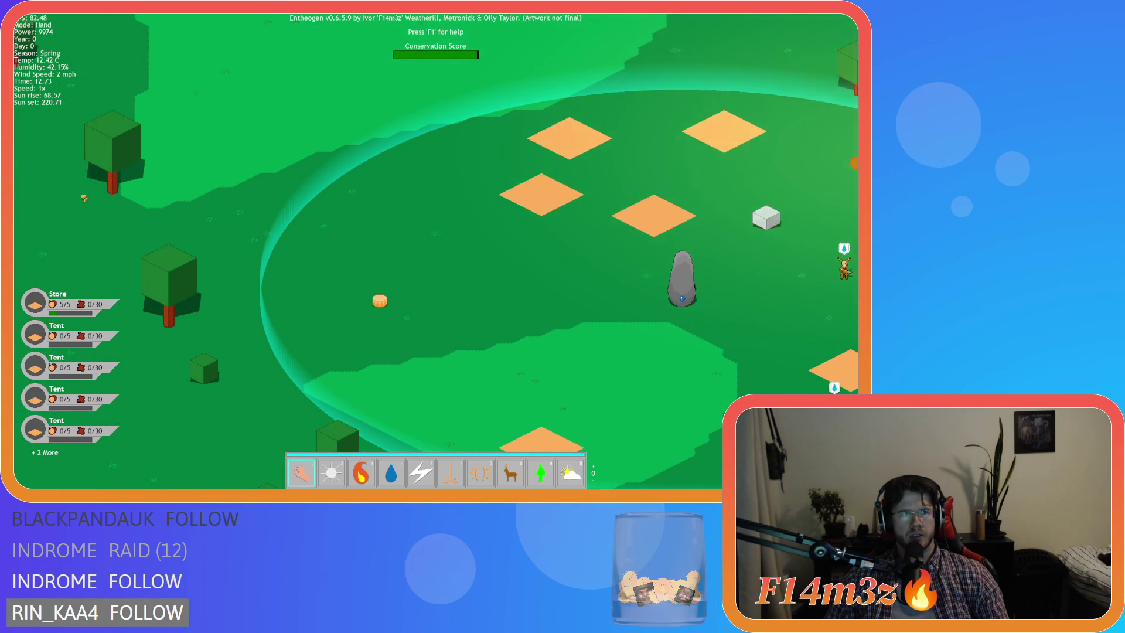
pyautogui.press('d')
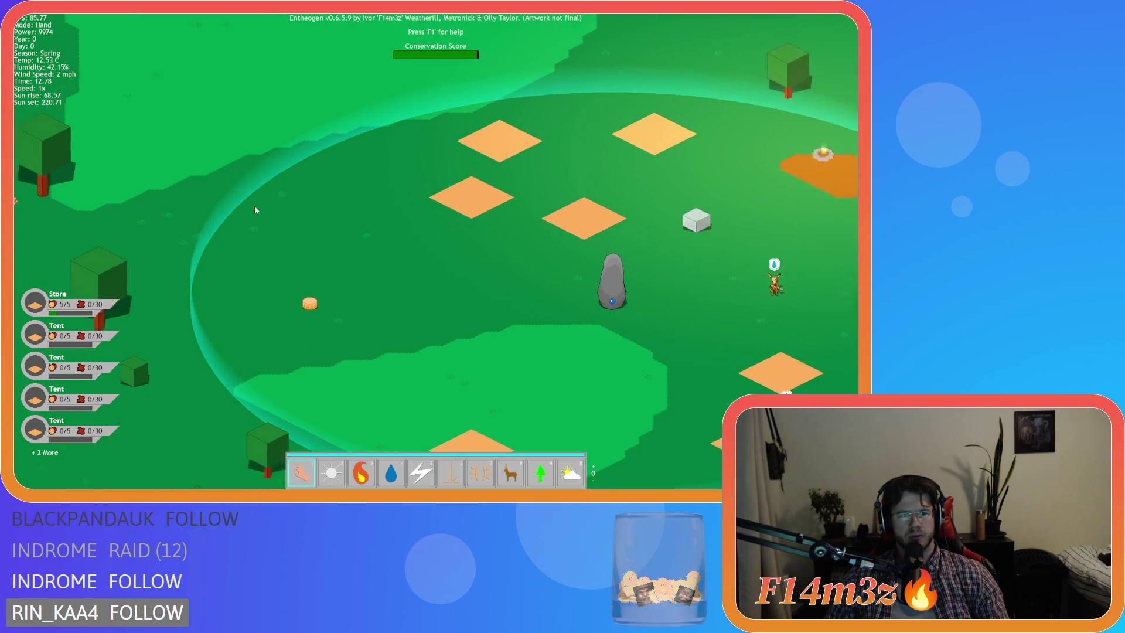
pyautogui.press('s')
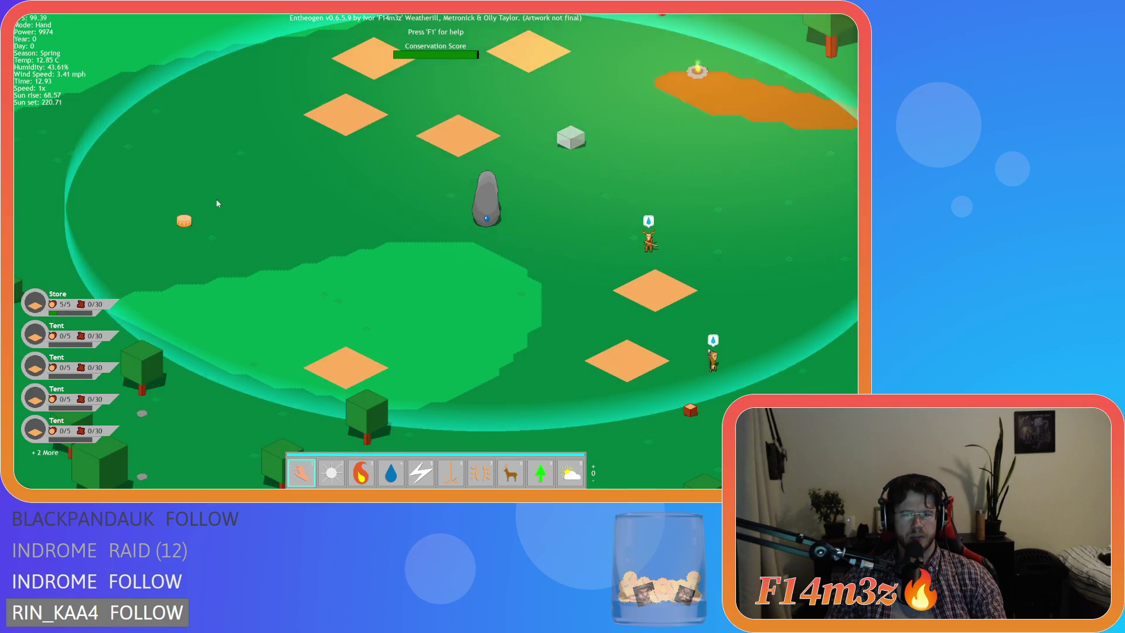
pyautogui.press('Escape')
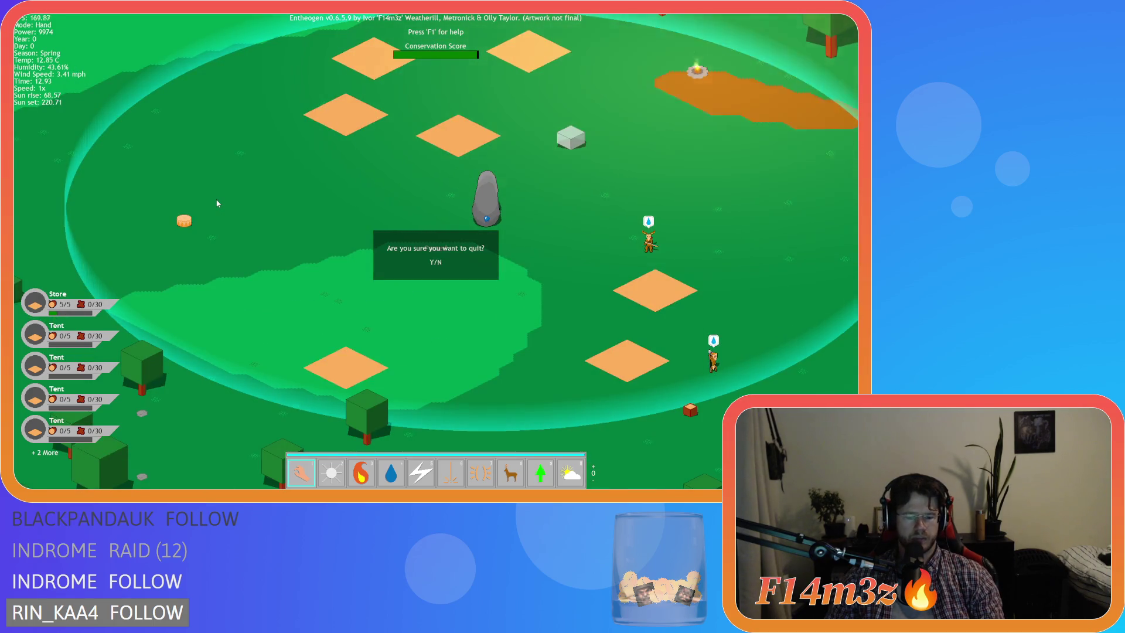
# Step: Confirm quitting the game and scroll through the ob_lighting Draw event code
pyautogui.press('y')
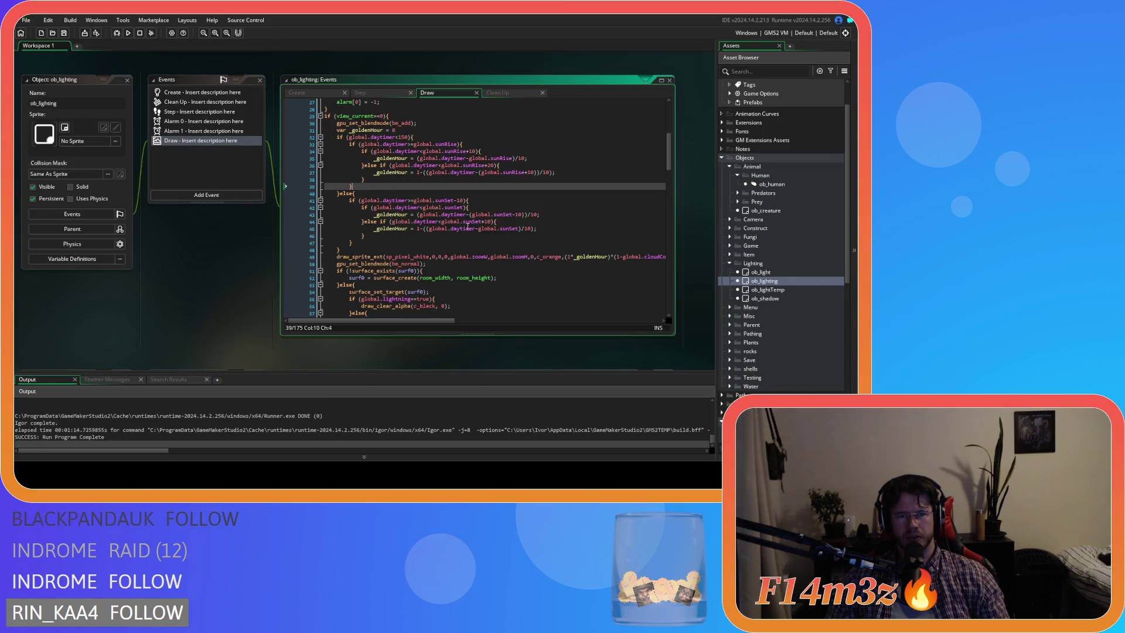
pyautogui.scroll(-2, 423, 240)
pyautogui.scroll(1, 423, 240)
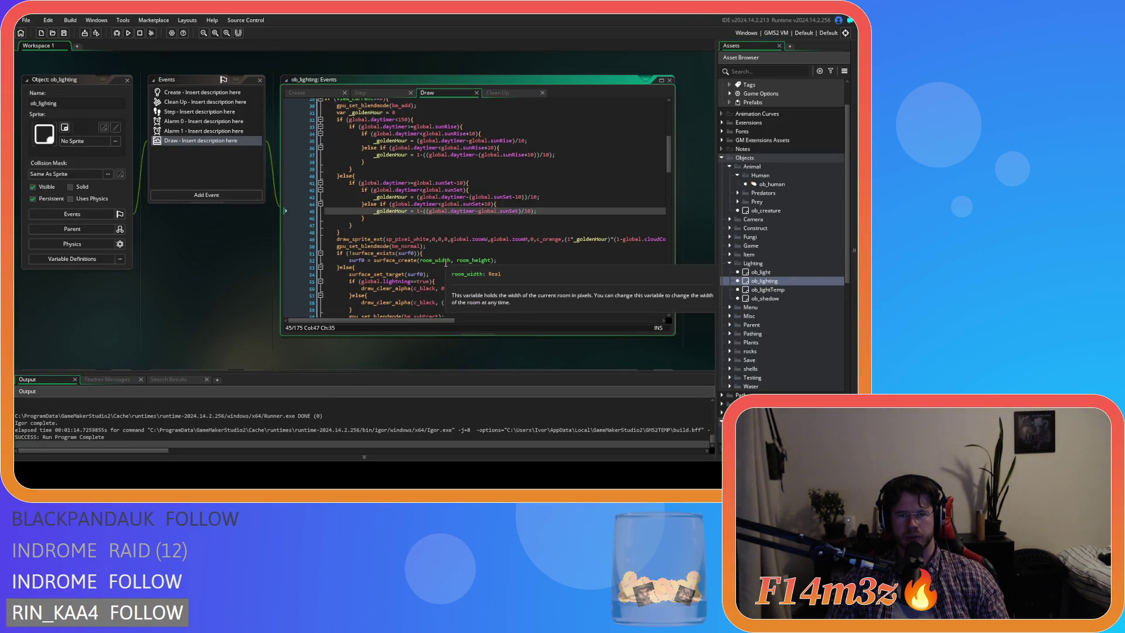
pyautogui.scroll(-1, 436, 246)
# Step: Inspect the blend reset on line 50 and the golden-hour draw on line 49, then rebuild
pyautogui.click(436, 229)
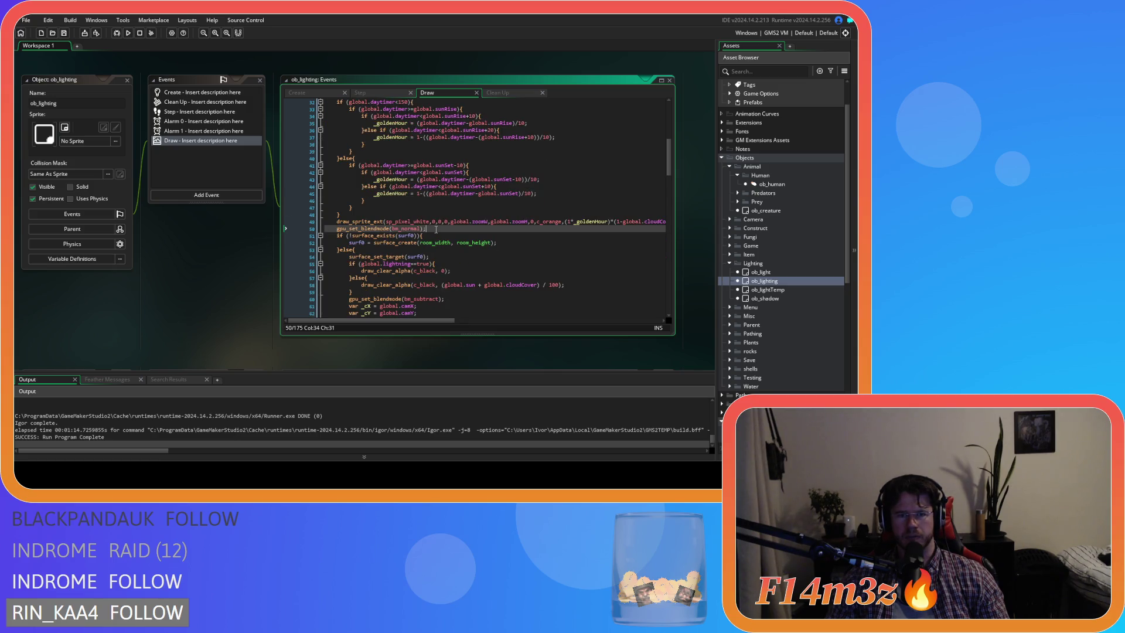
pyautogui.scroll(2, 436, 229)
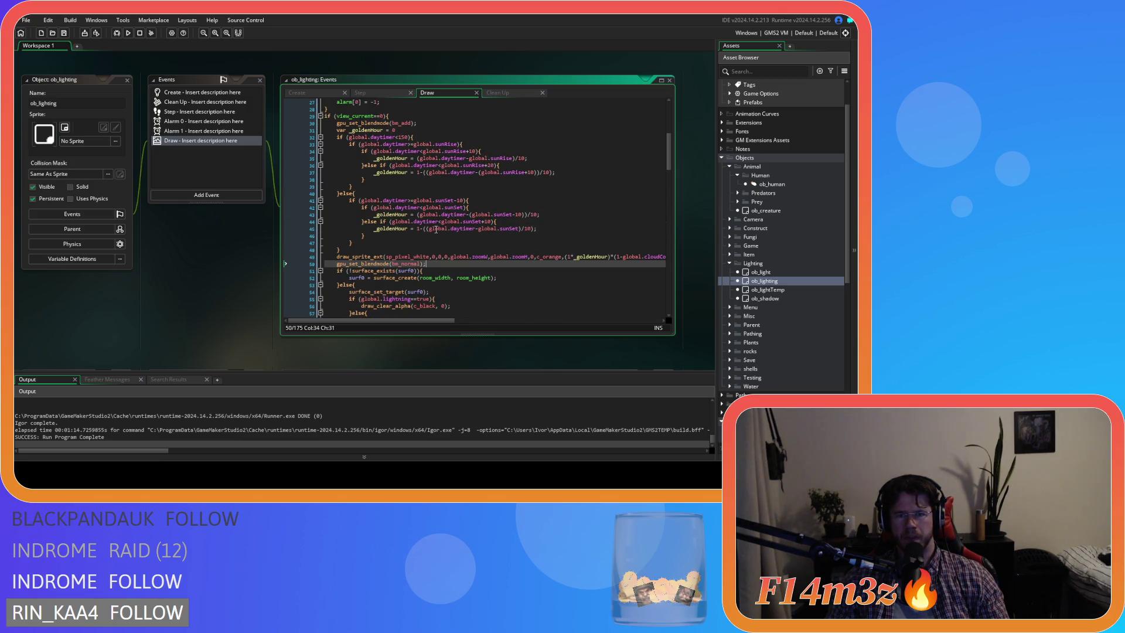
pyautogui.click(572, 257)
pyautogui.press('F5')
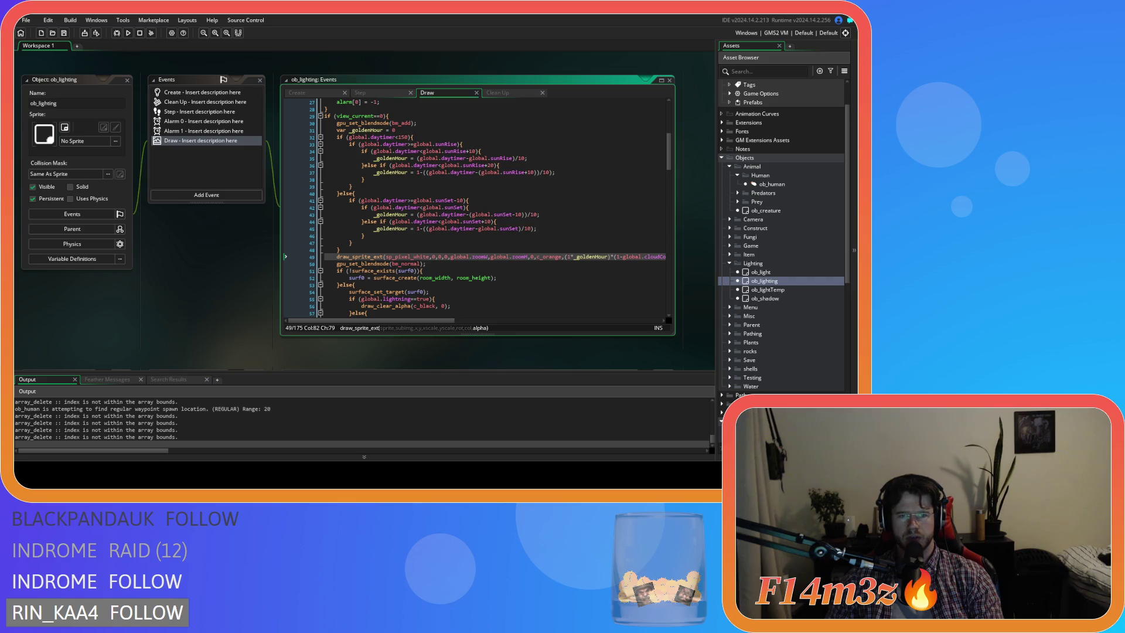
pyautogui.hotkey('alt', 'Tab')
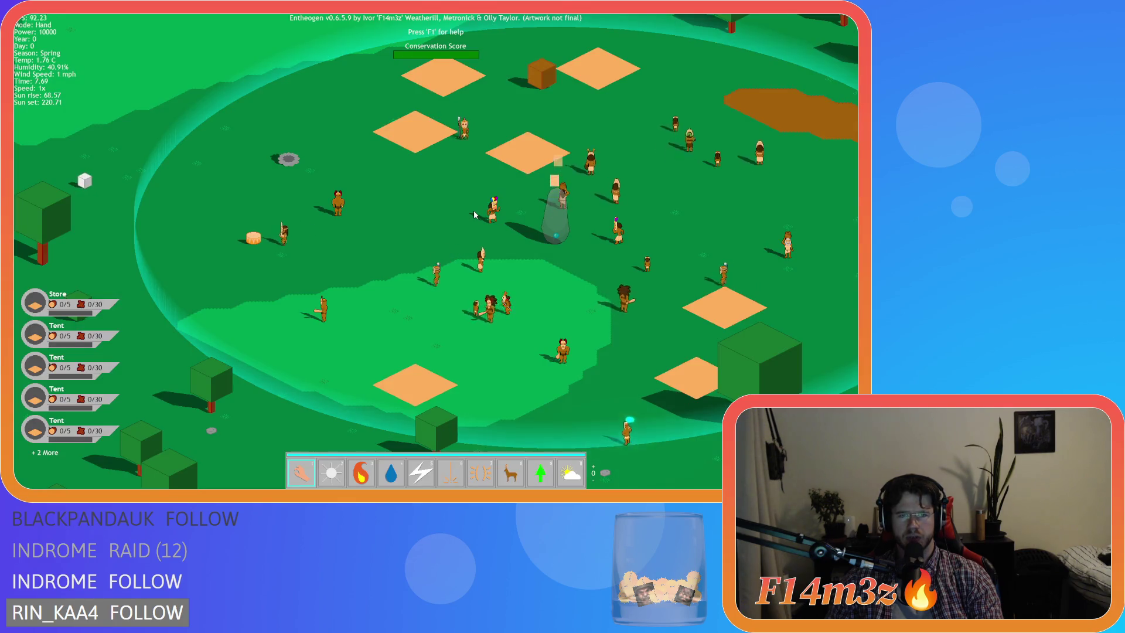
pyautogui.scroll(5, 475, 214)
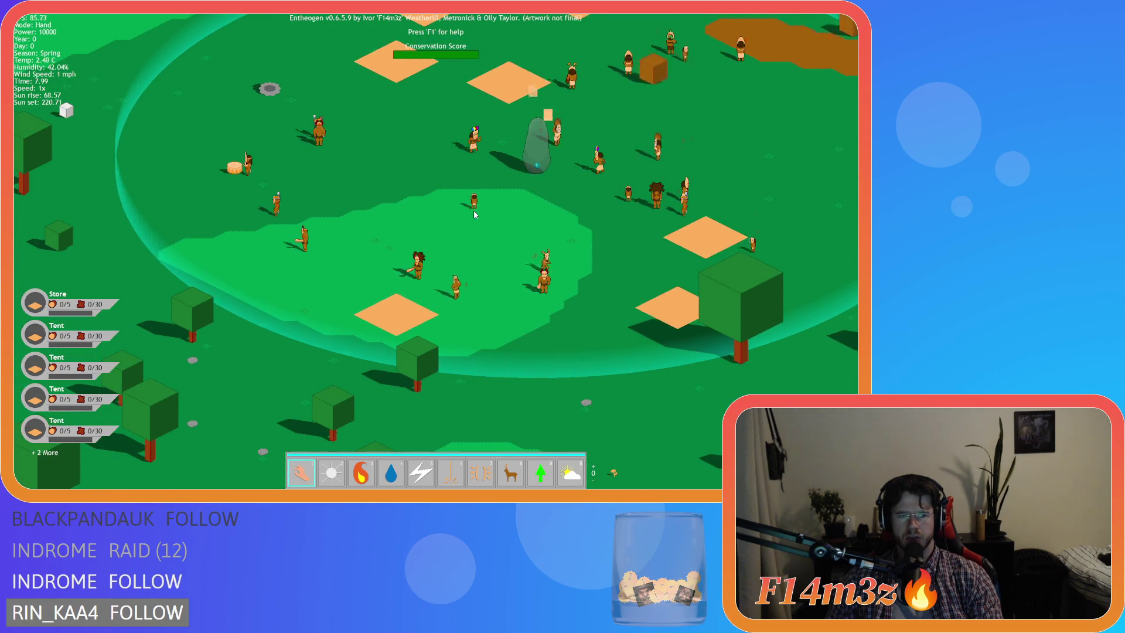
pyautogui.press('Escape')
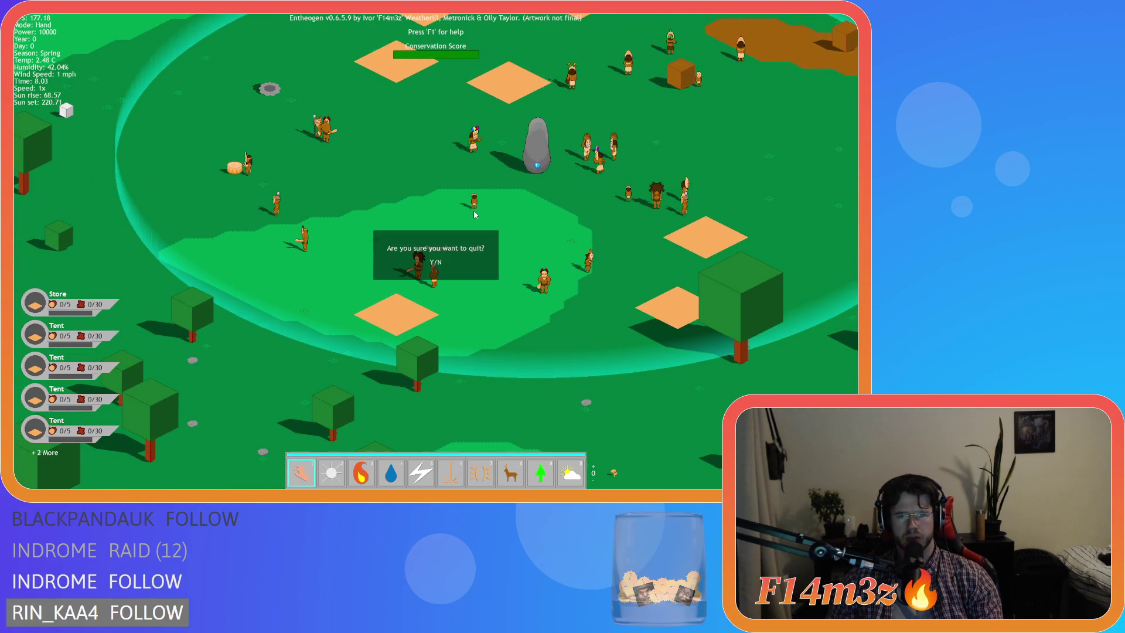
pyautogui.press('Return')
pyautogui.hotkey('alt', 'F4')
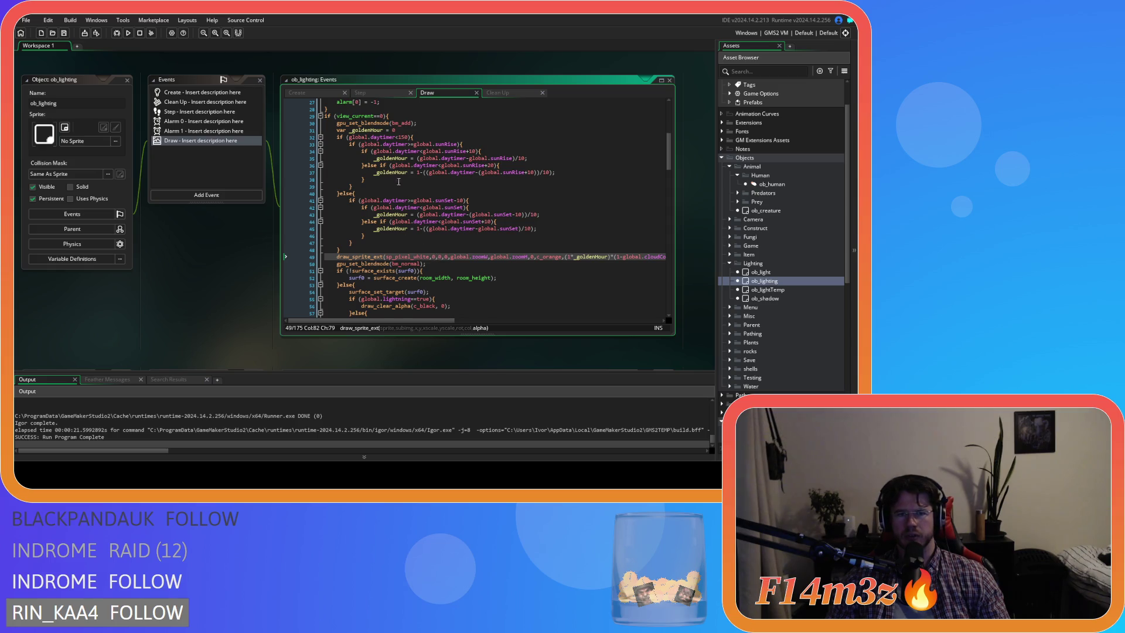
# Step: Replace line 49's 0,0 overlay position with global.camX, global.camY, copied from line 61
pyautogui.scroll(-4, 396, 174)
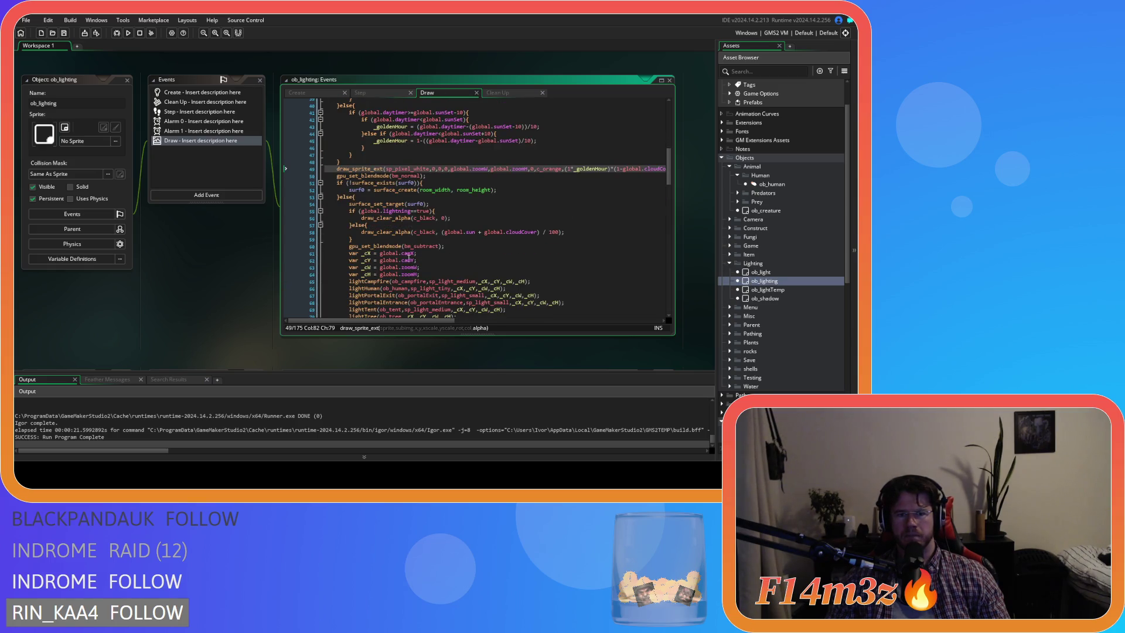
pyautogui.click(380, 254)
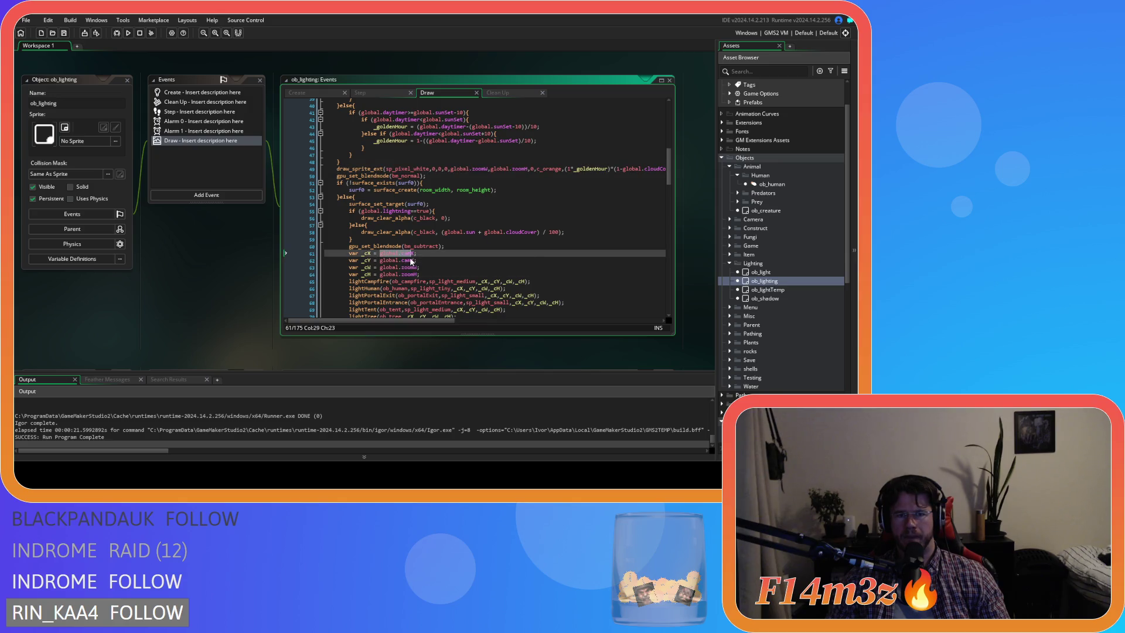
pyautogui.click(435, 168)
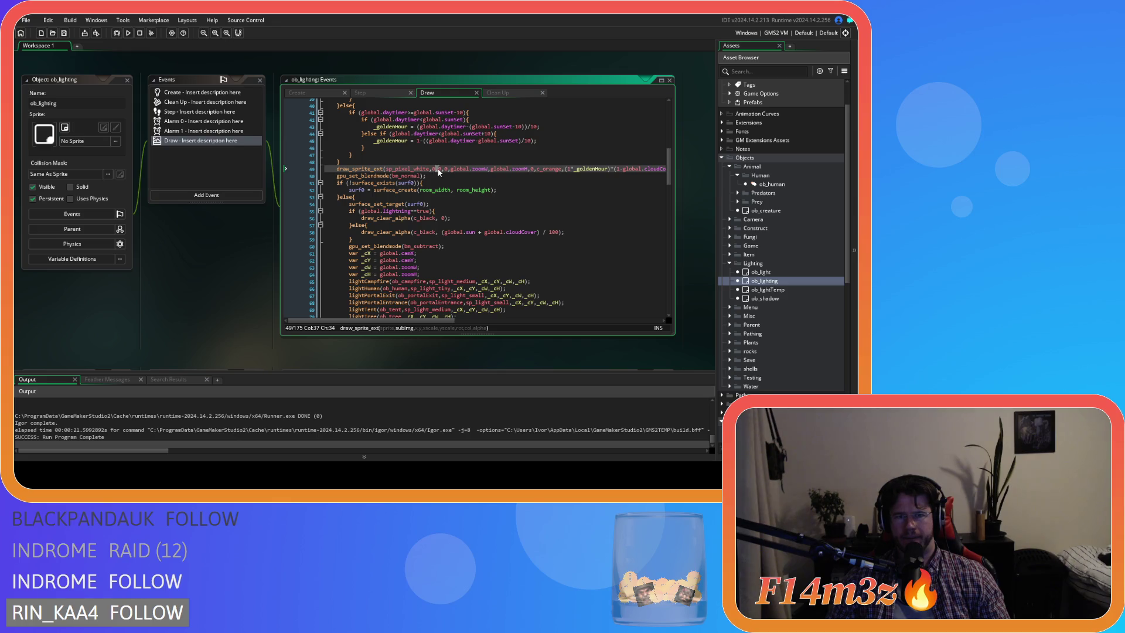
pyautogui.press('Delete')
pyautogui.write('global.camX')
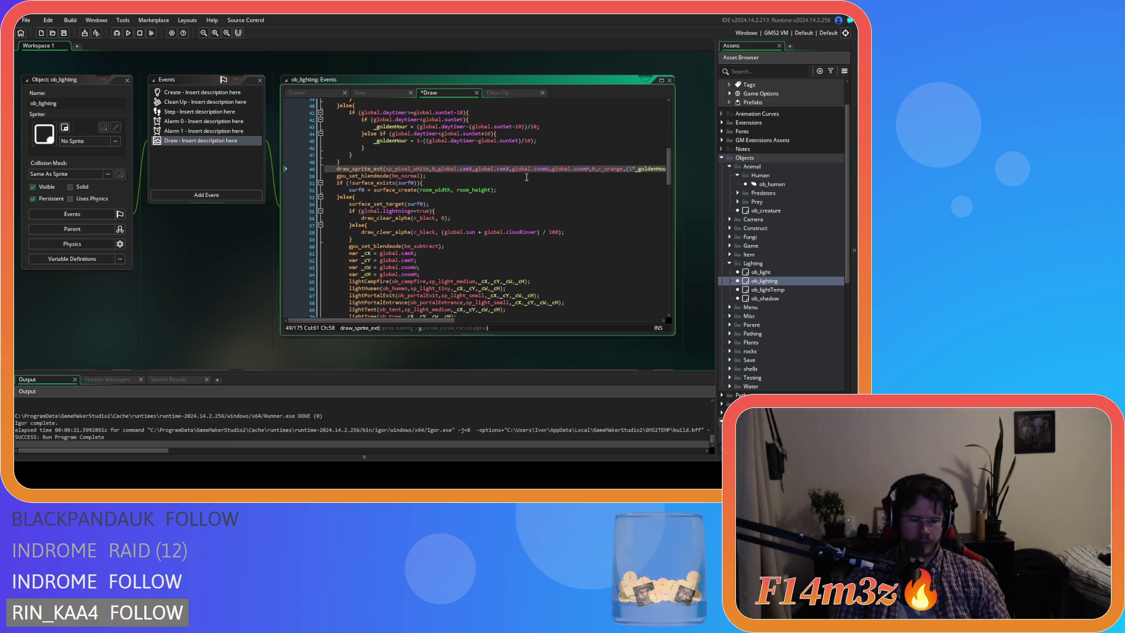
pyautogui.press('BackSpace')
pyautogui.write('Y')
# Step: Save the edited Draw event and rebuild the game
pyautogui.hotkey('ctrl', 's')
pyautogui.click(463, 141)
pyautogui.press('F5')
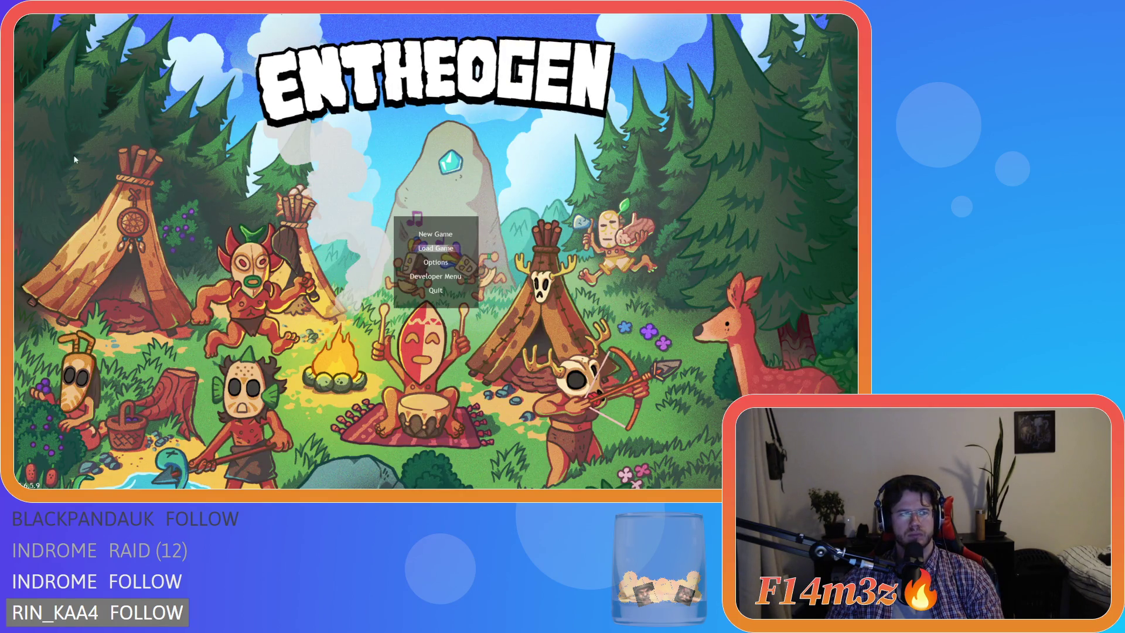
# Step: Load the saved game and pan around as the golden-hour tint fades to daylight
pyautogui.press('Return')
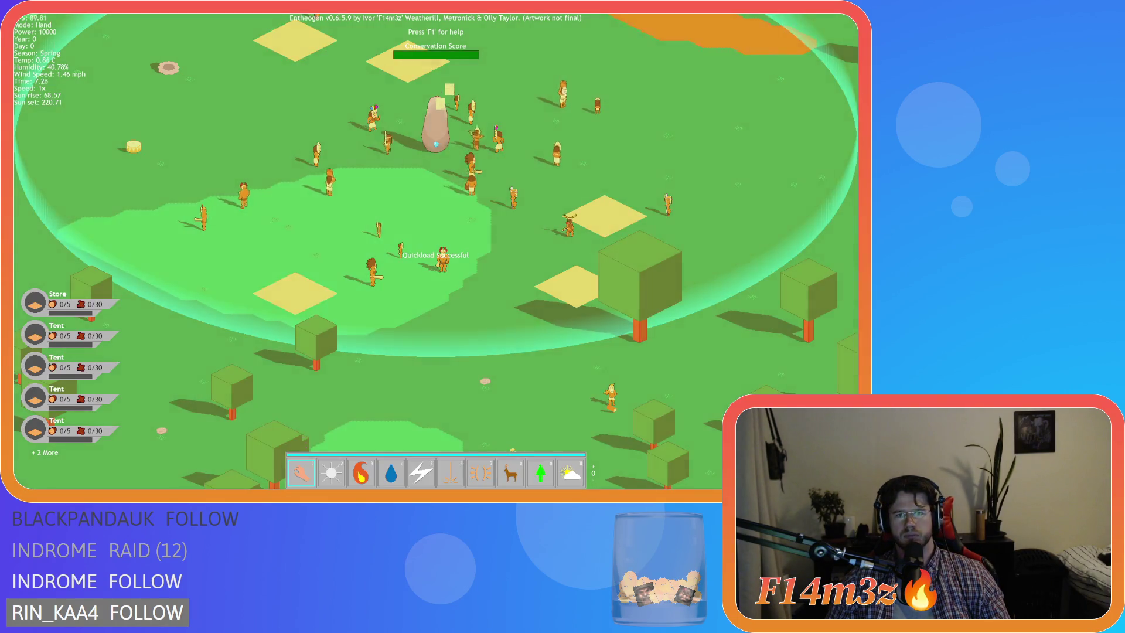
pyautogui.press('d')
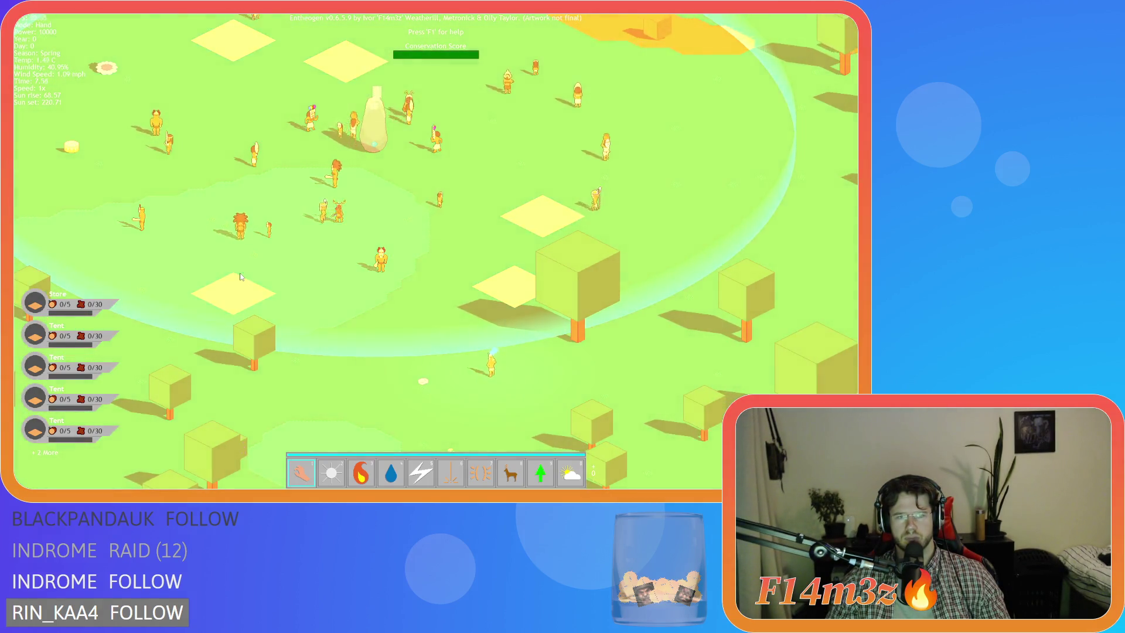
pyautogui.press('a')
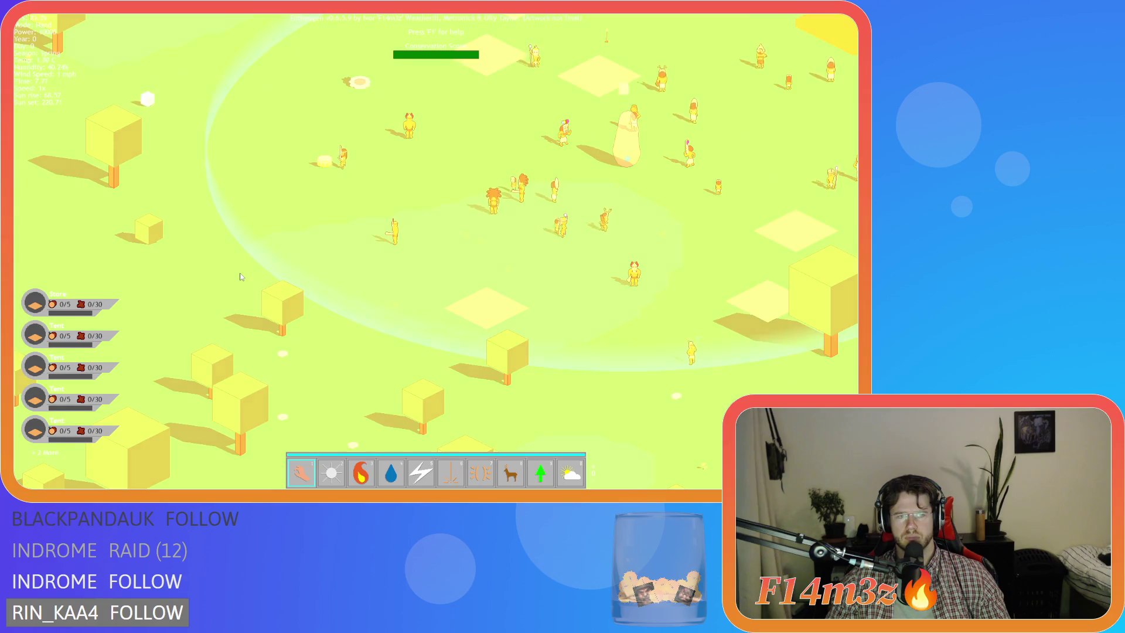
pyautogui.press('w')
pyautogui.press('d')
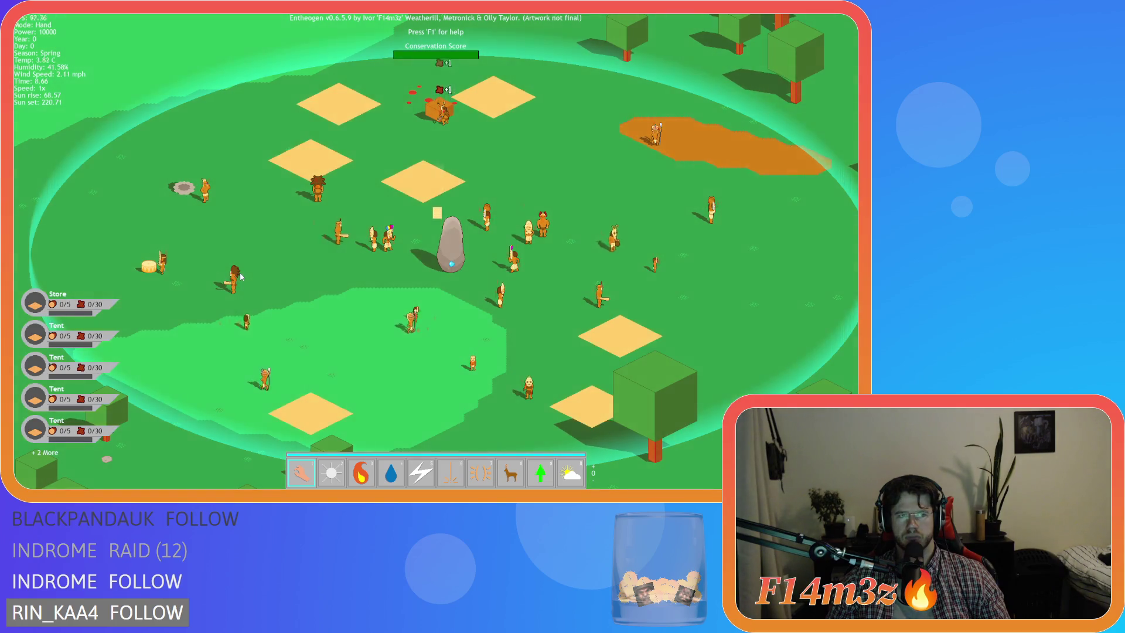
pyautogui.press('a')
pyautogui.press('s')
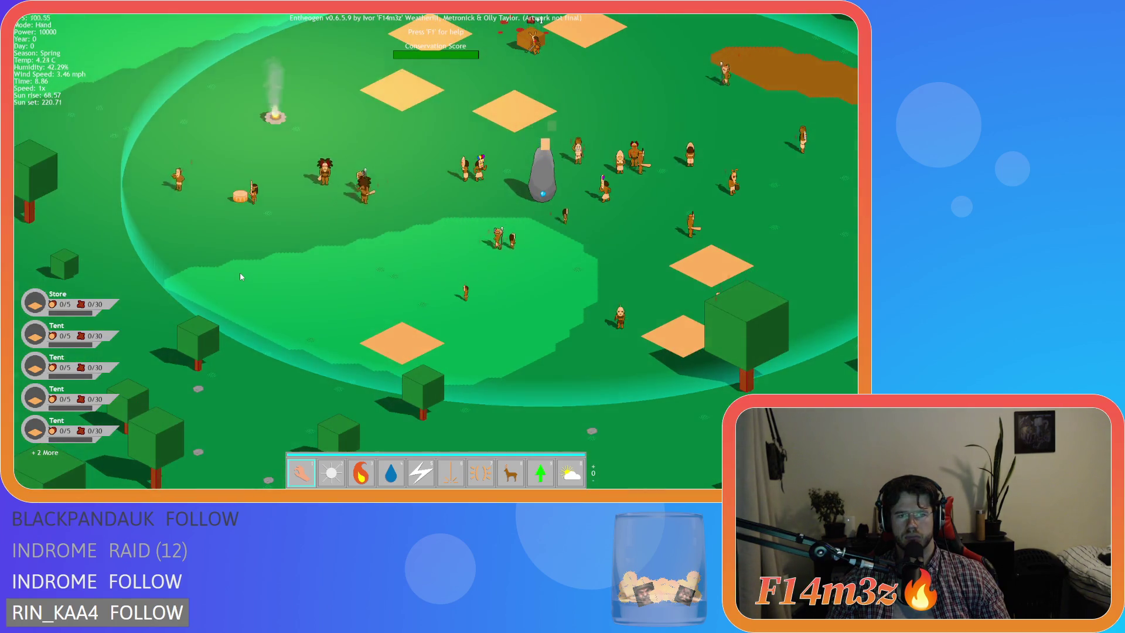
# Step: Quit to the main menu and close the game window
pyautogui.press('Escape')
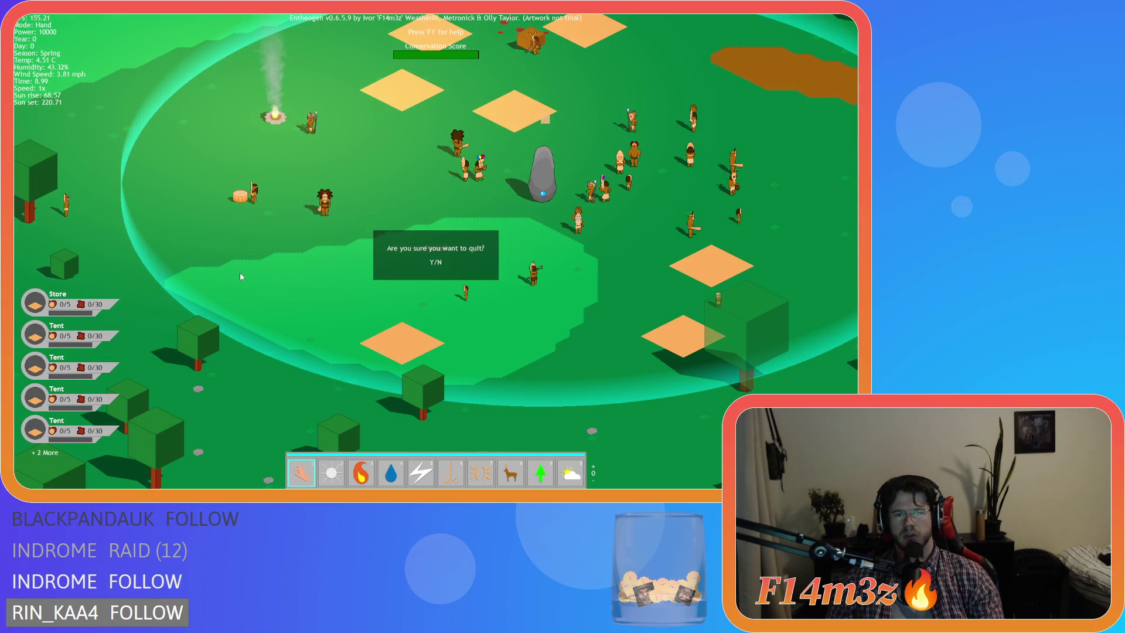
pyautogui.press('Return')
pyautogui.hotkey('alt', 'F4')
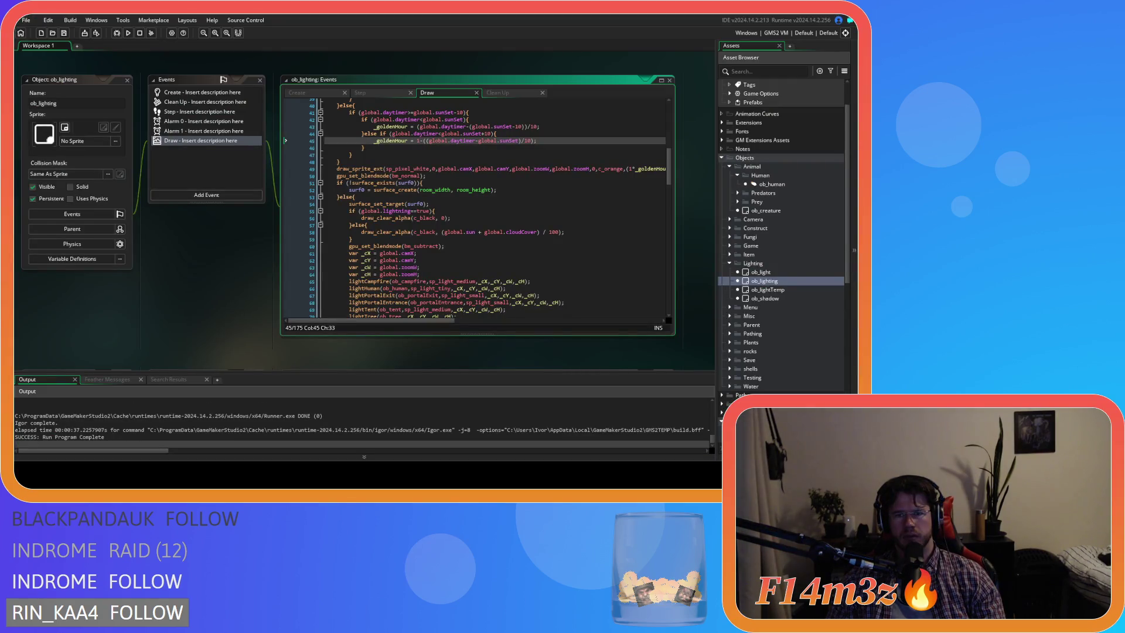
# Step: Focus the ob_lighting Draw code and build and launch Entheogen with F5
pyautogui.scroll(1, 490, 208)
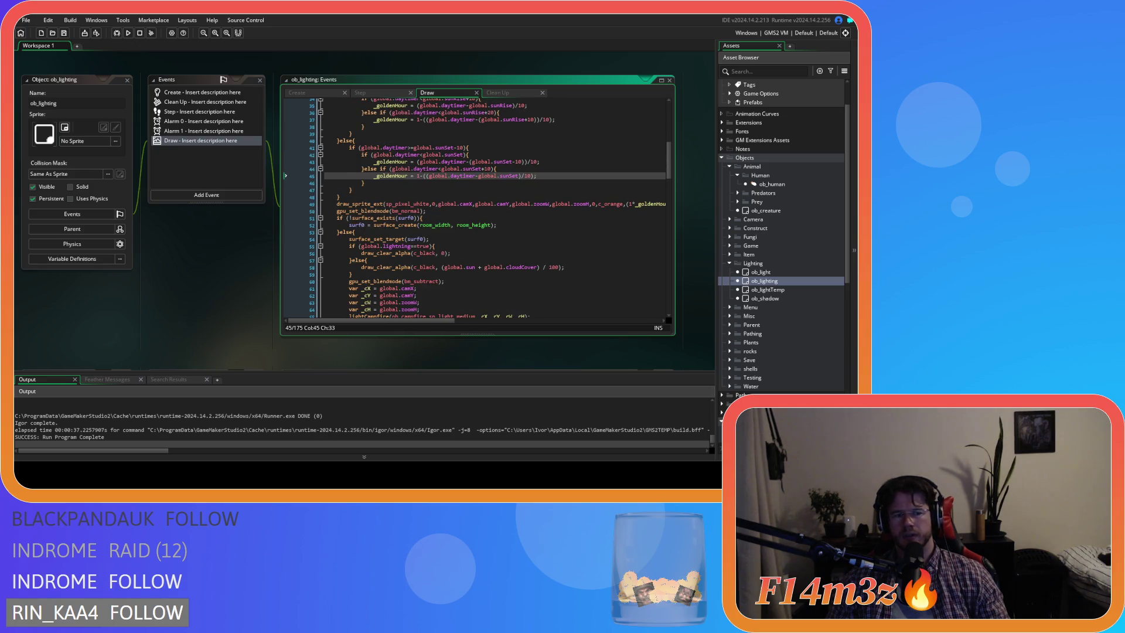
pyautogui.click(418, 225)
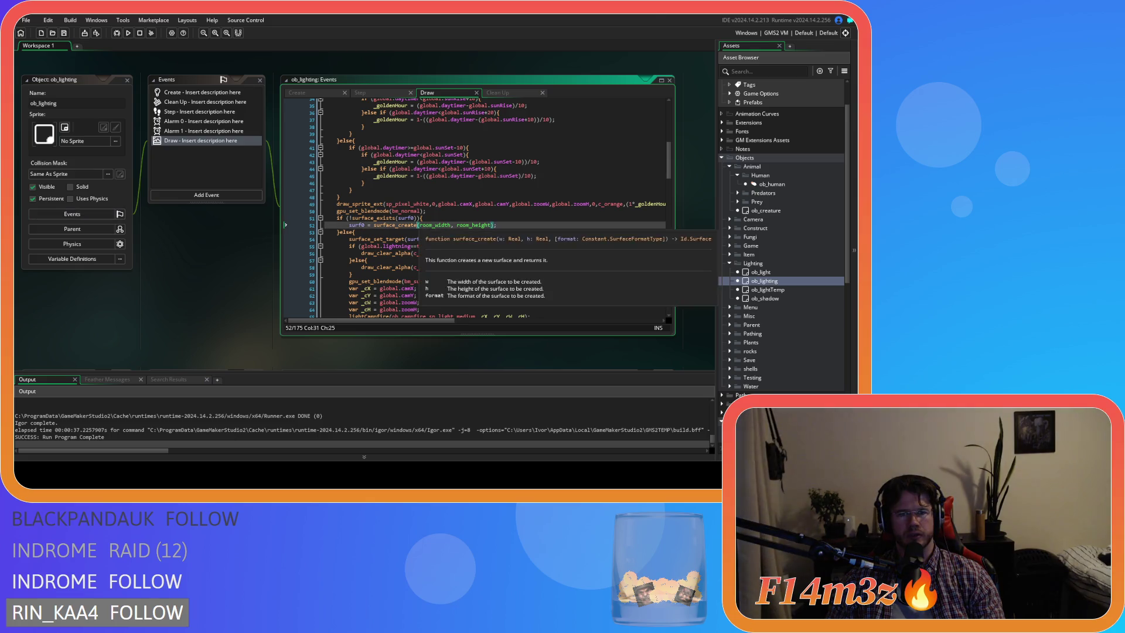
pyautogui.press('F5')
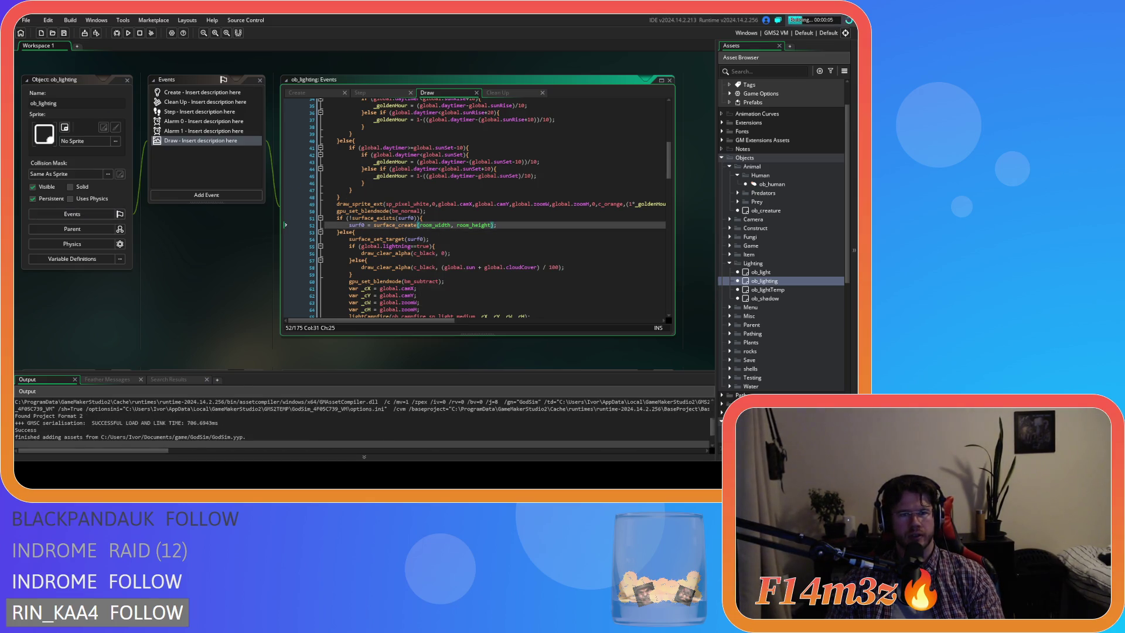
pyautogui.moveTo(386, 204)
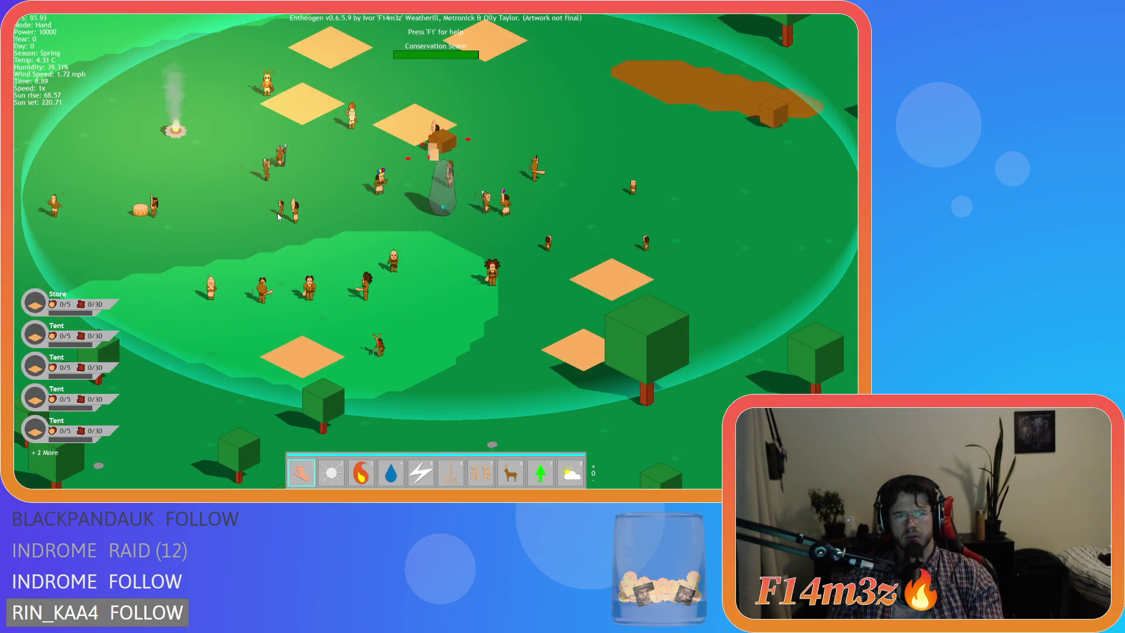
# Step: Run time at 8x then back at 1x, panning around the village toward sunset
pyautogui.press('+')
pyautogui.press('+')
pyautogui.press('+')
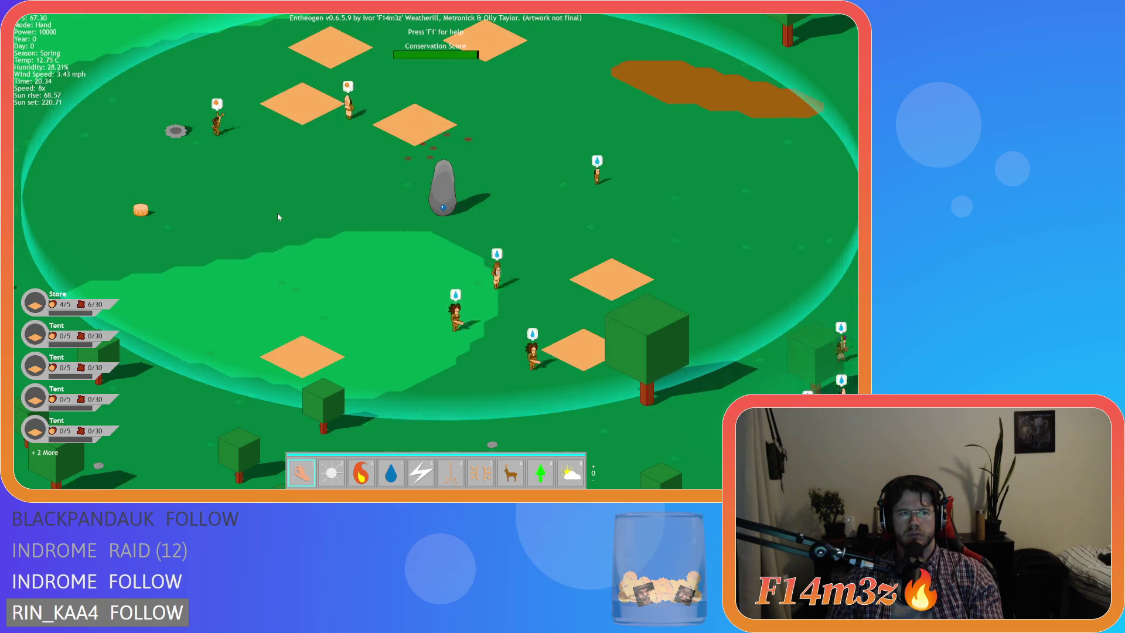
pyautogui.press('-')
pyautogui.press('-')
pyautogui.press('-')
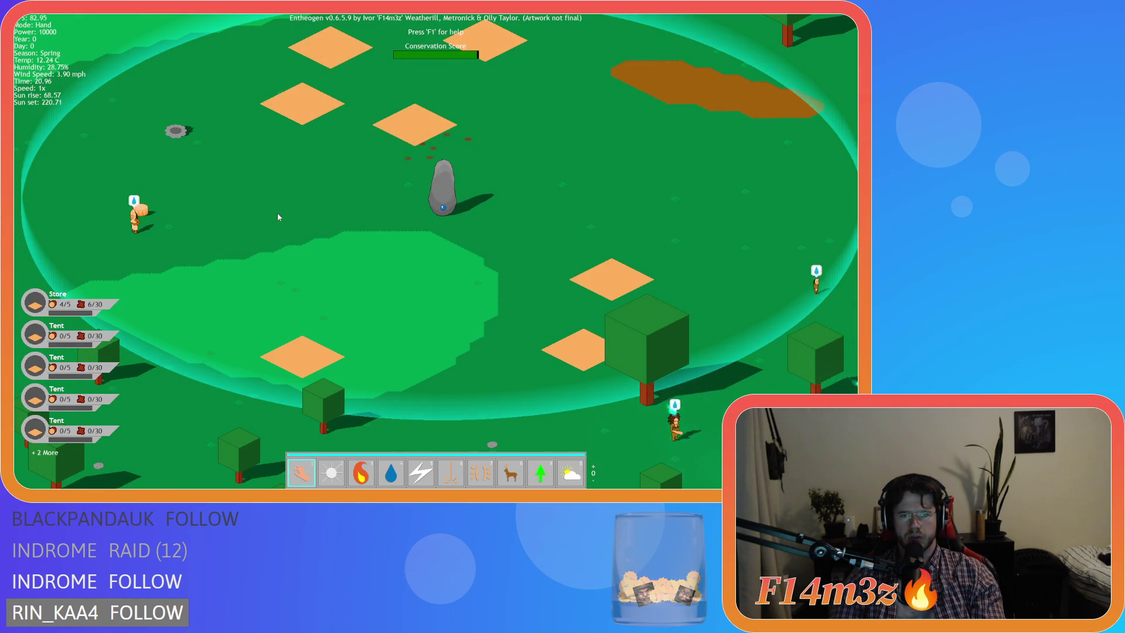
pyautogui.press('d')
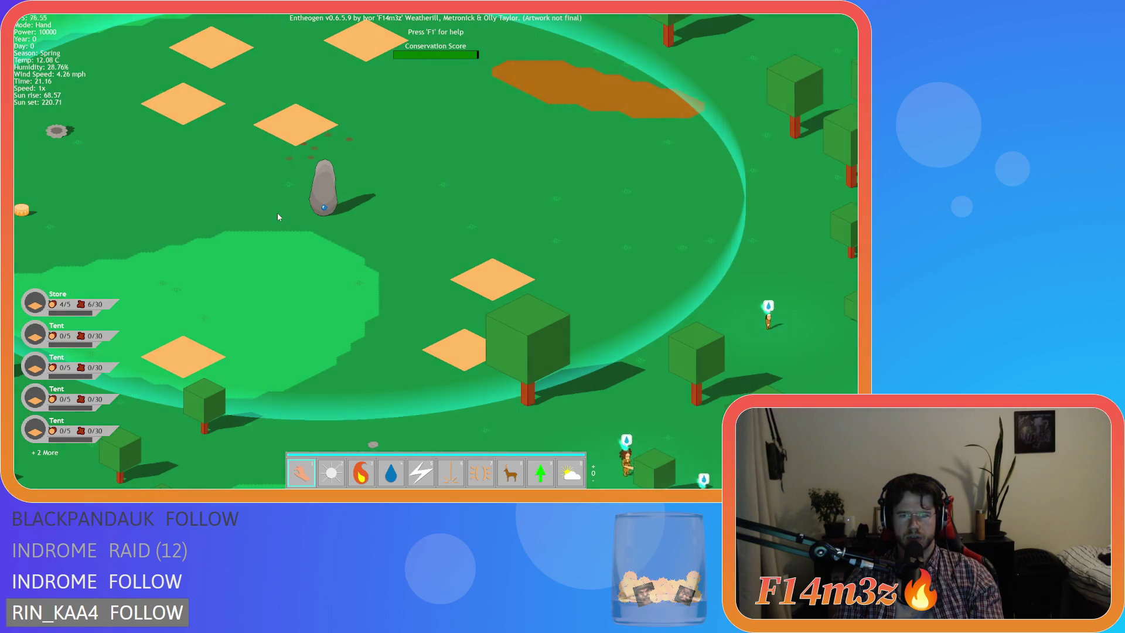
pyautogui.press('w')
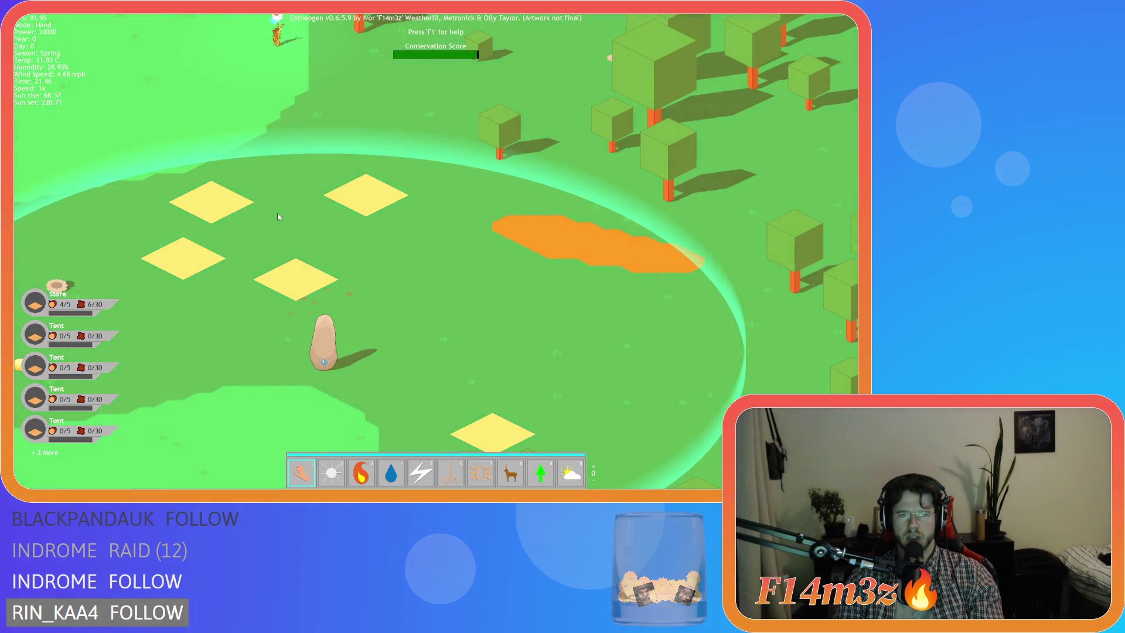
pyautogui.press('w')
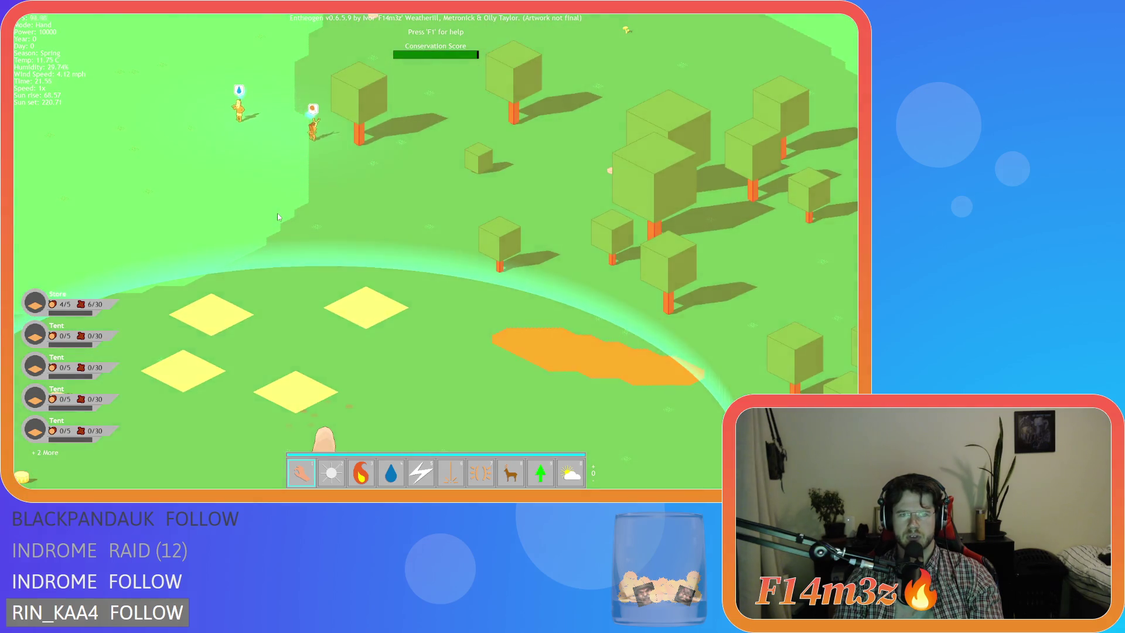
pyautogui.press('s')
pyautogui.press('d')
pyautogui.press('s')
pyautogui.press('d')
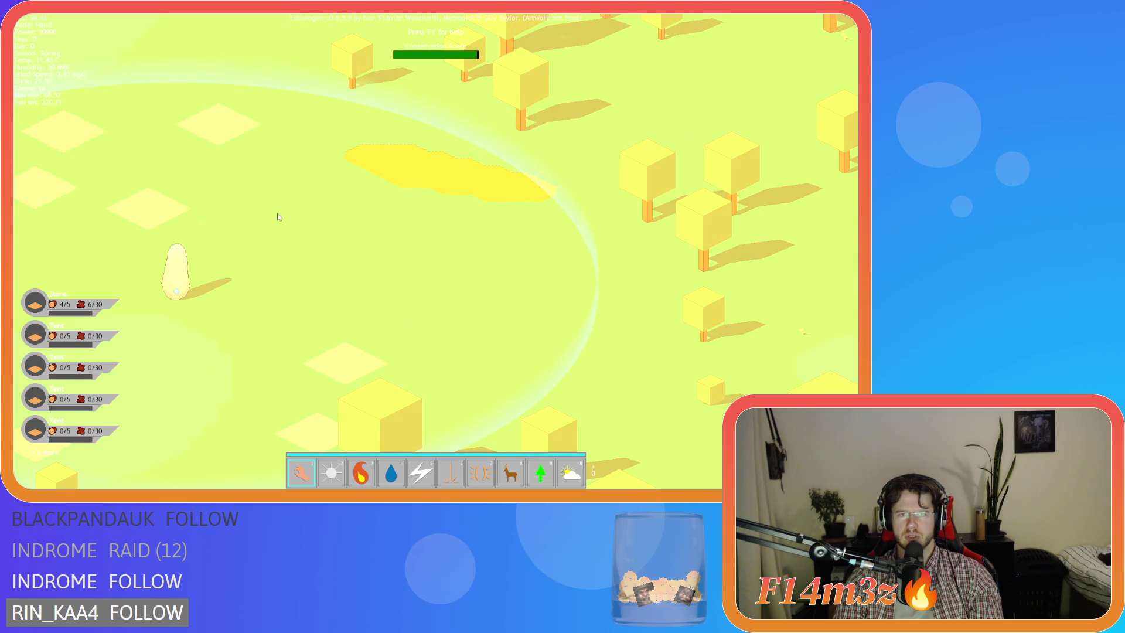
pyautogui.press('d')
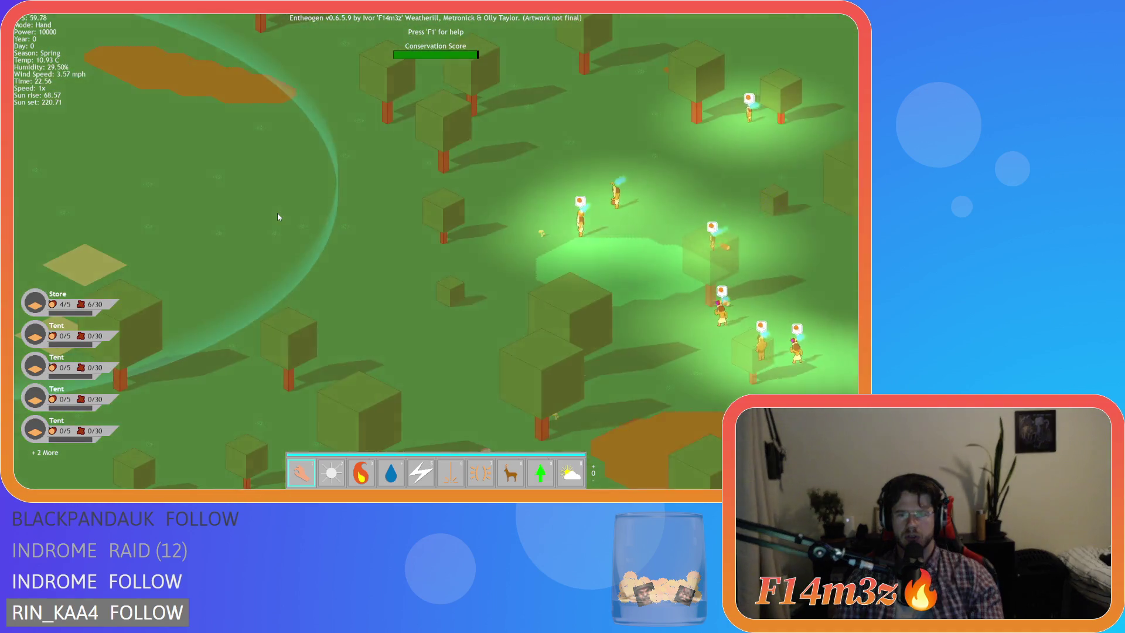
# Step: Follow the glowing villagers around the village at night, then quit the game
pyautogui.press('a')
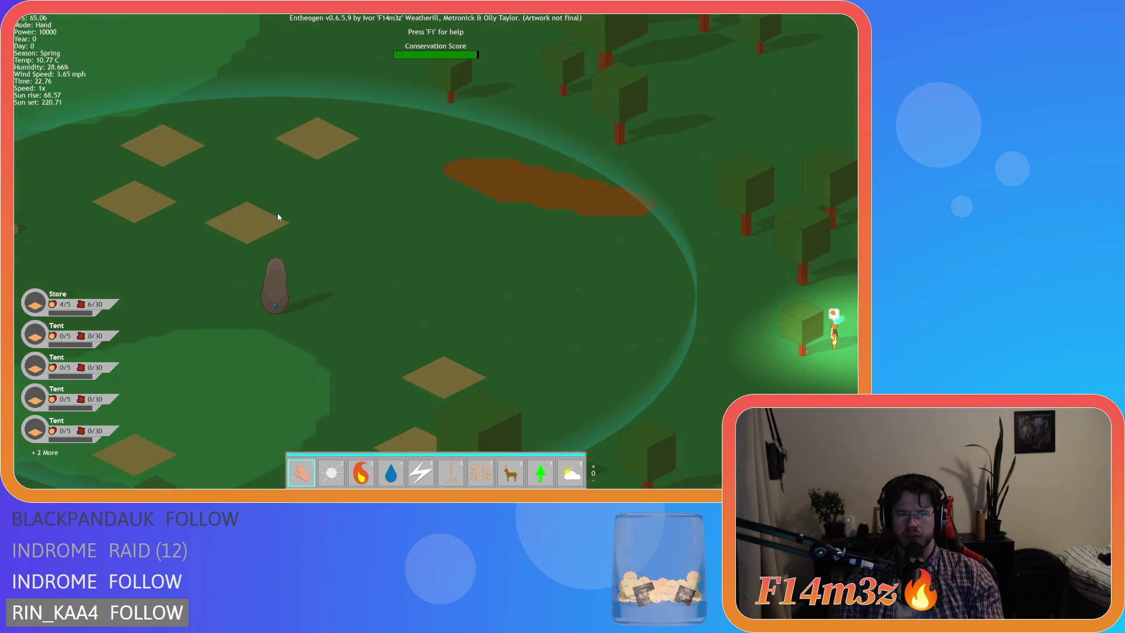
pyautogui.press('s')
pyautogui.press('w')
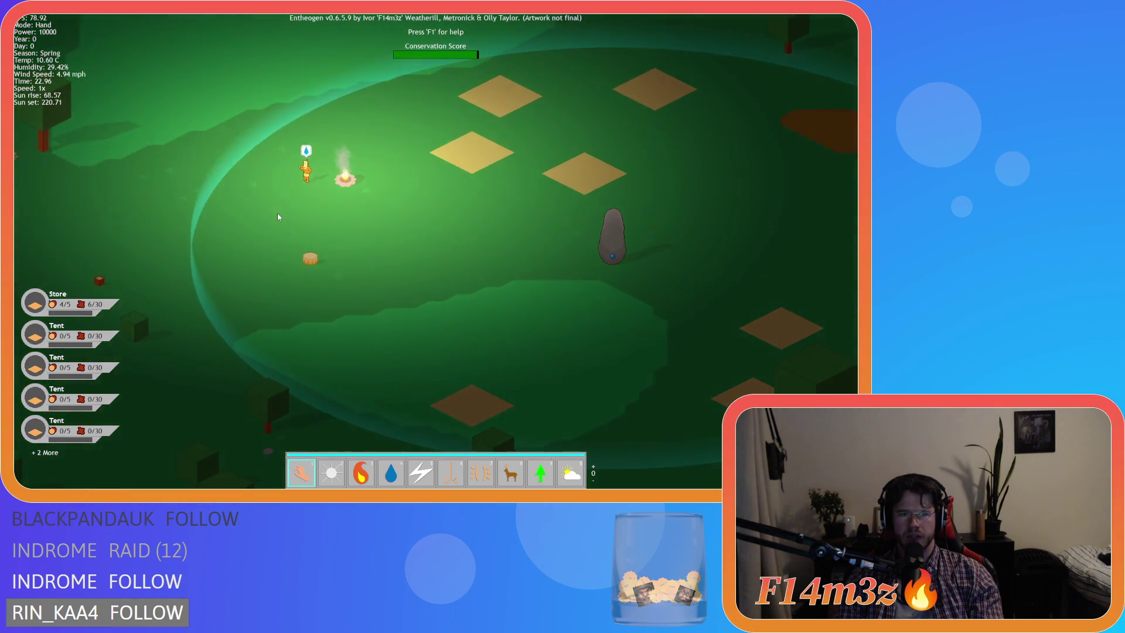
pyautogui.press('s')
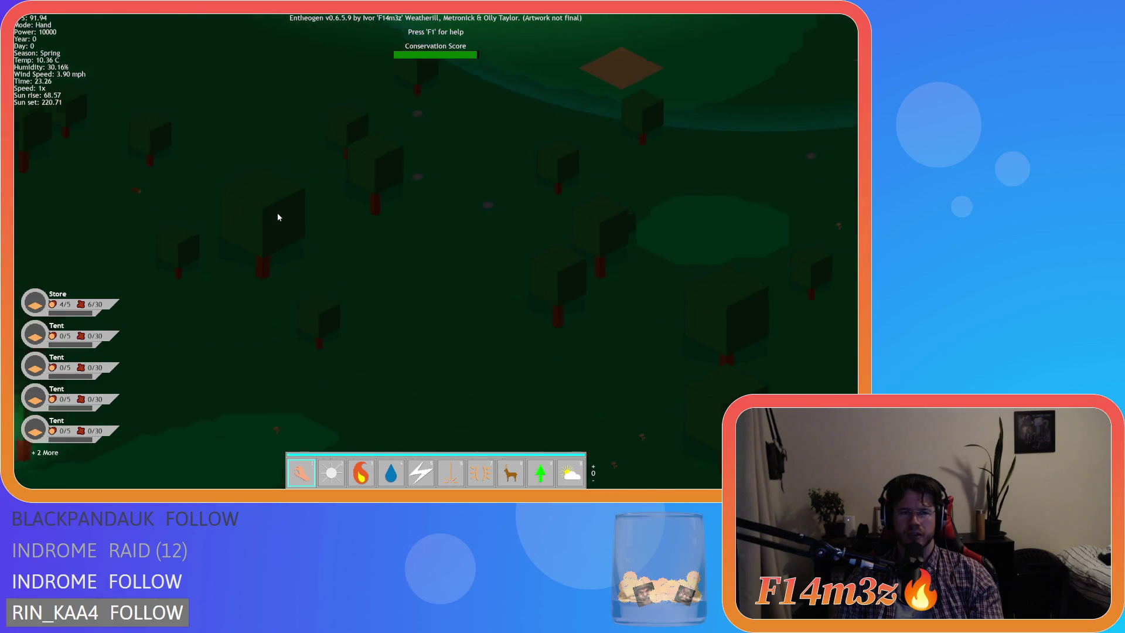
pyautogui.press('w')
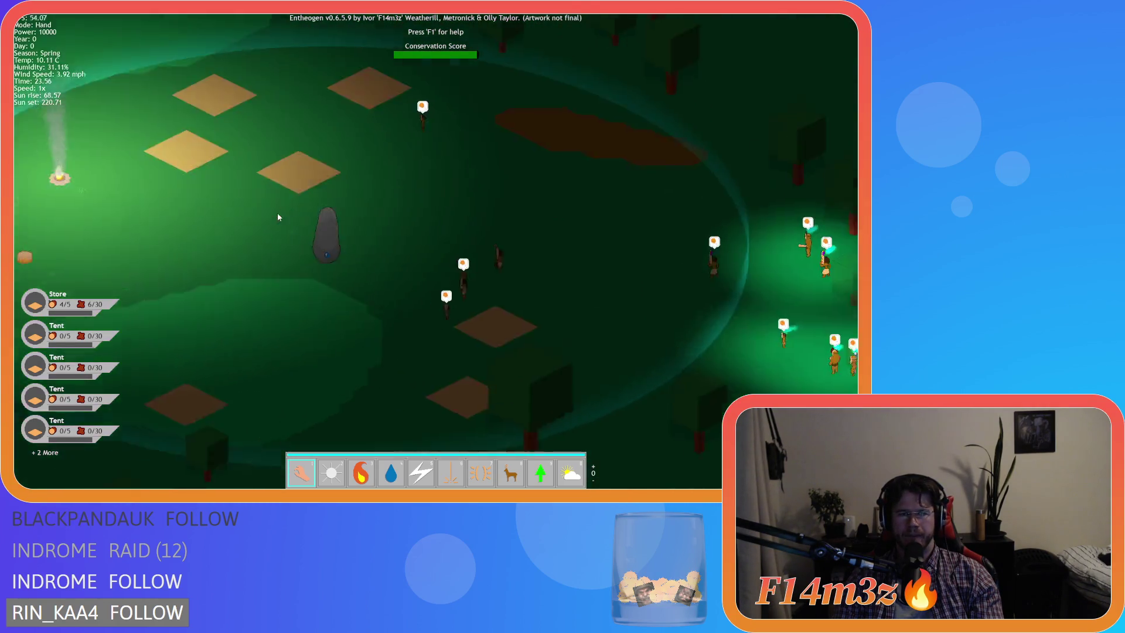
pyautogui.press('s')
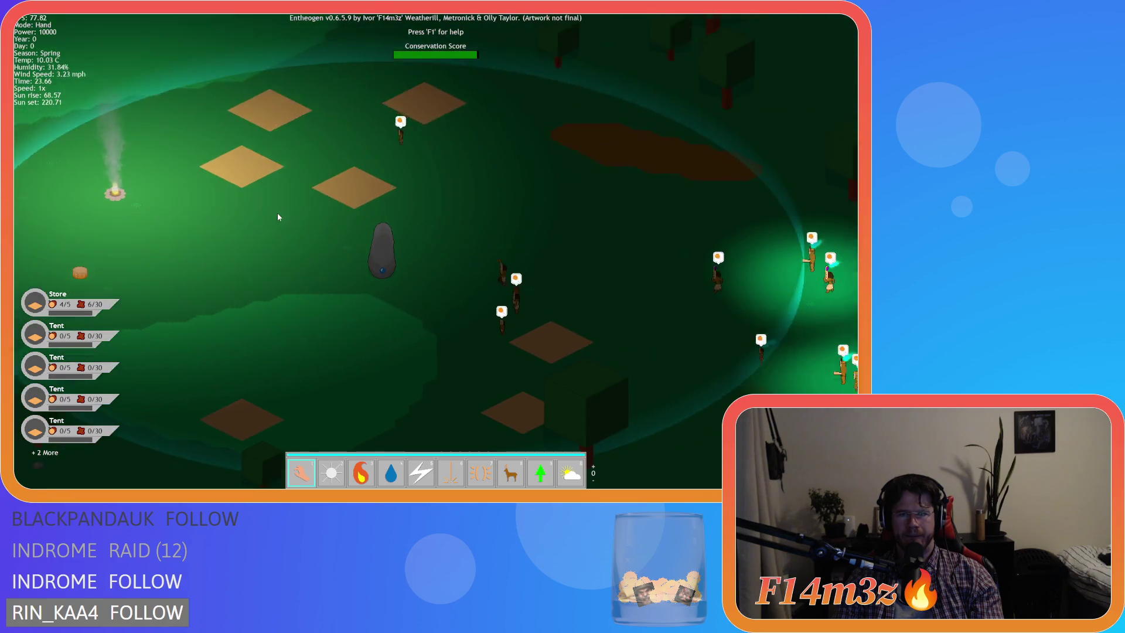
pyautogui.press('s')
pyautogui.press('d')
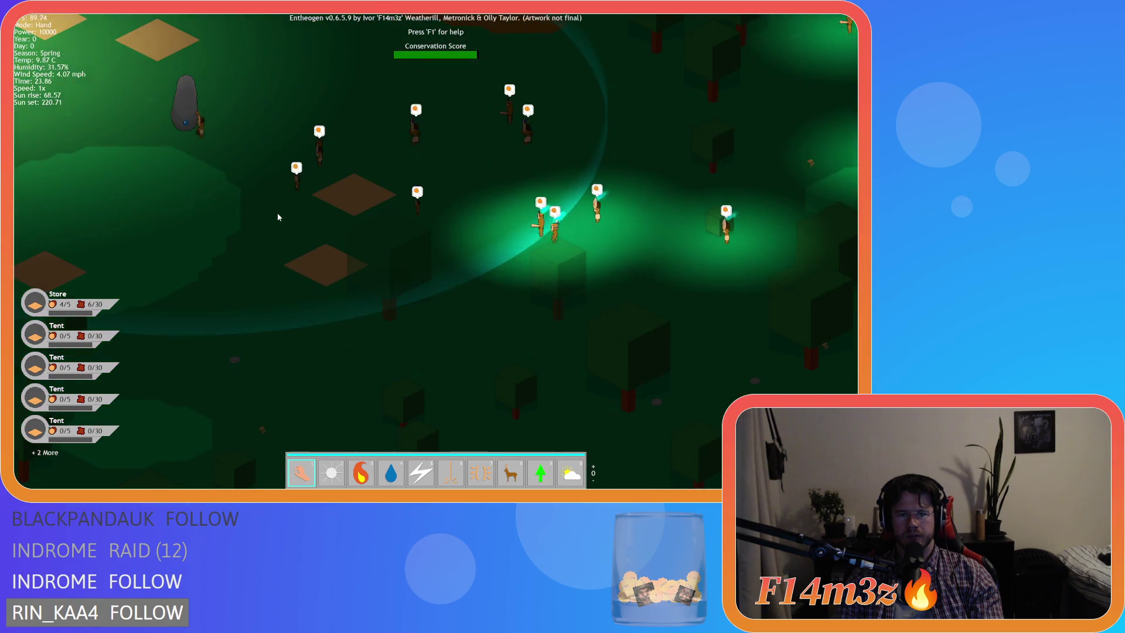
pyautogui.press('a')
pyautogui.press('w')
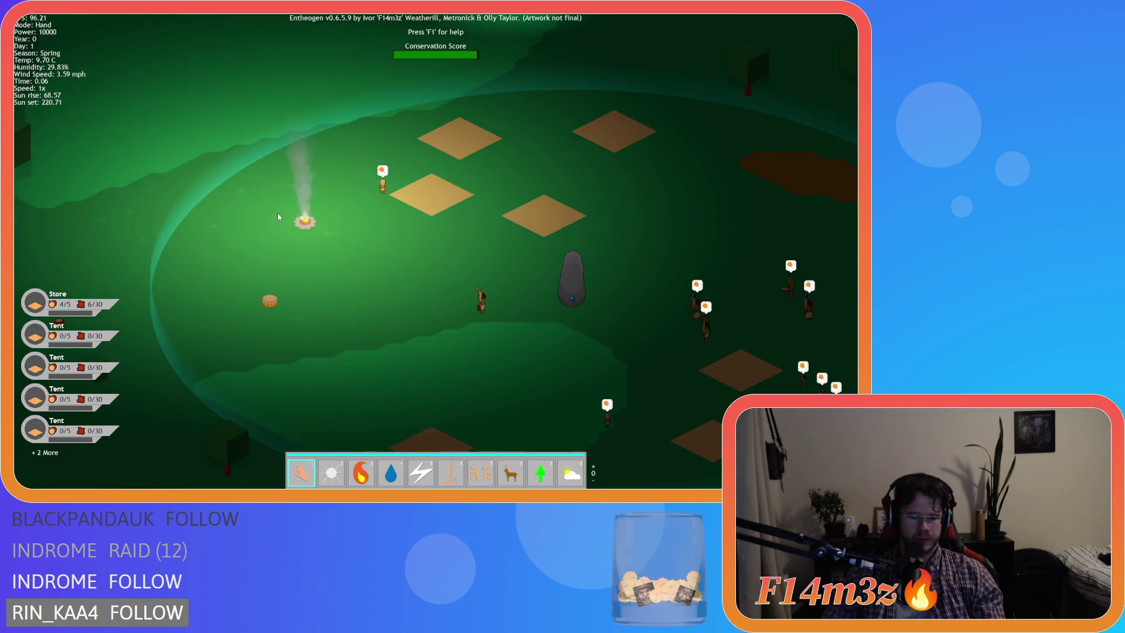
pyautogui.press('Escape')
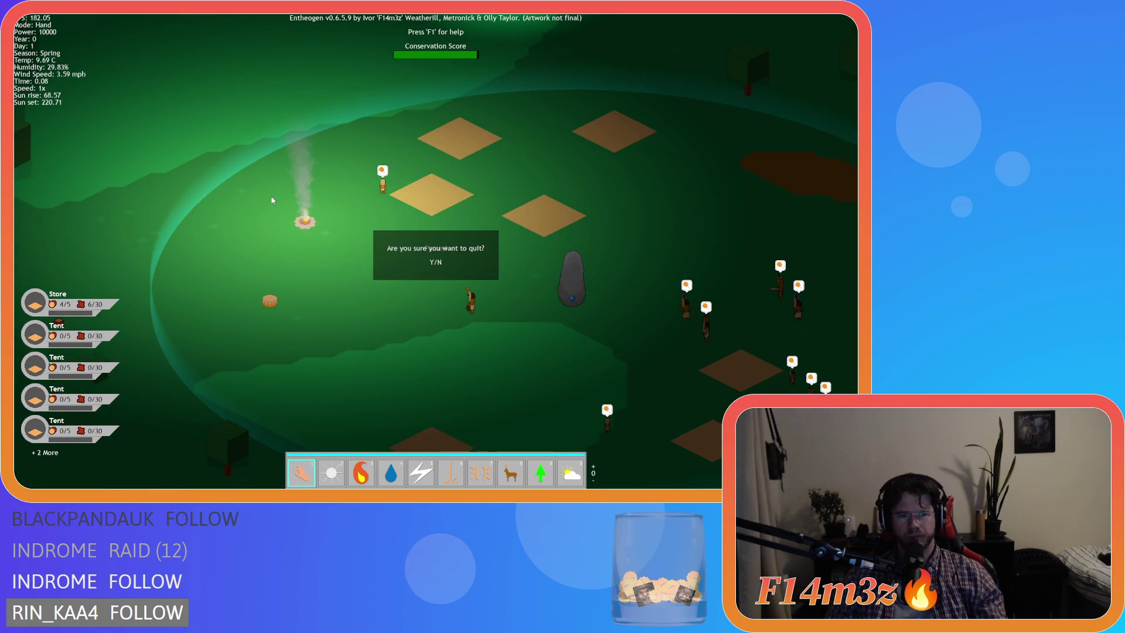
pyautogui.press('Return')
# Step: Set line 49's overlay alpha to 0.5*_goldenHour, test it, then lower it to 0.25 and rerun
pyautogui.click(632, 205)
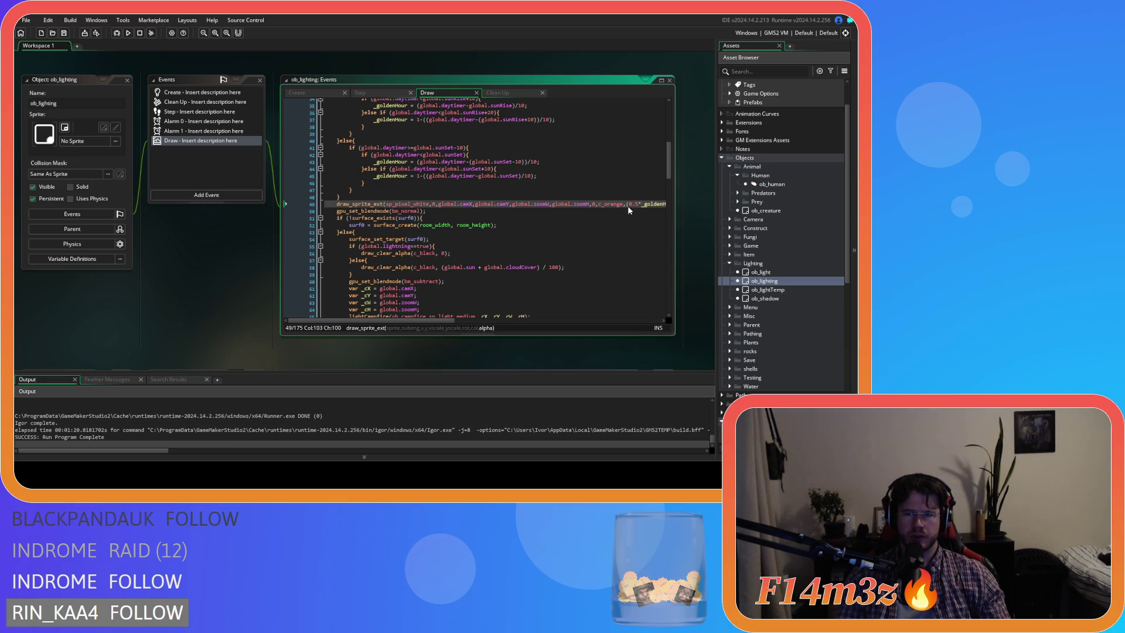
pyautogui.press('F5')
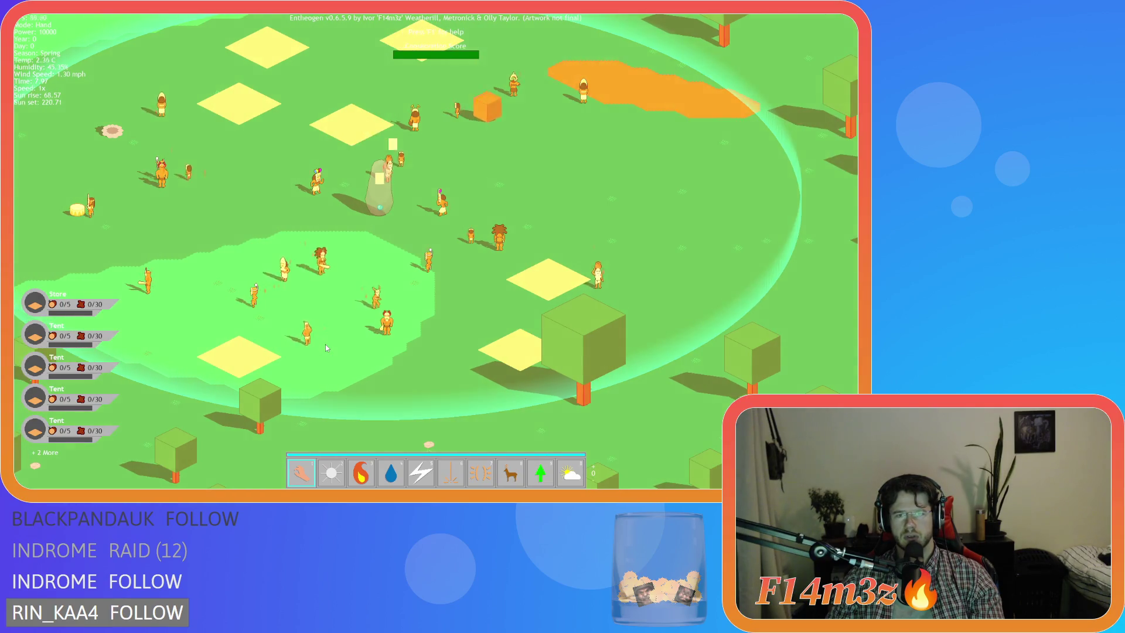
pyautogui.press('Escape')
pyautogui.press('y')
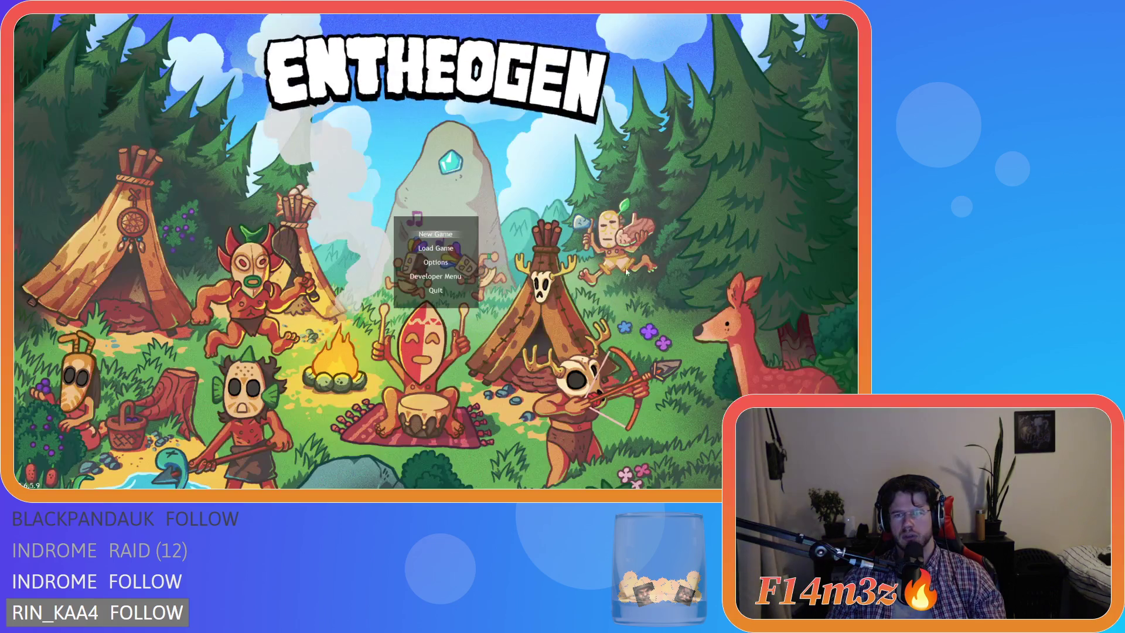
pyautogui.click(635, 204)
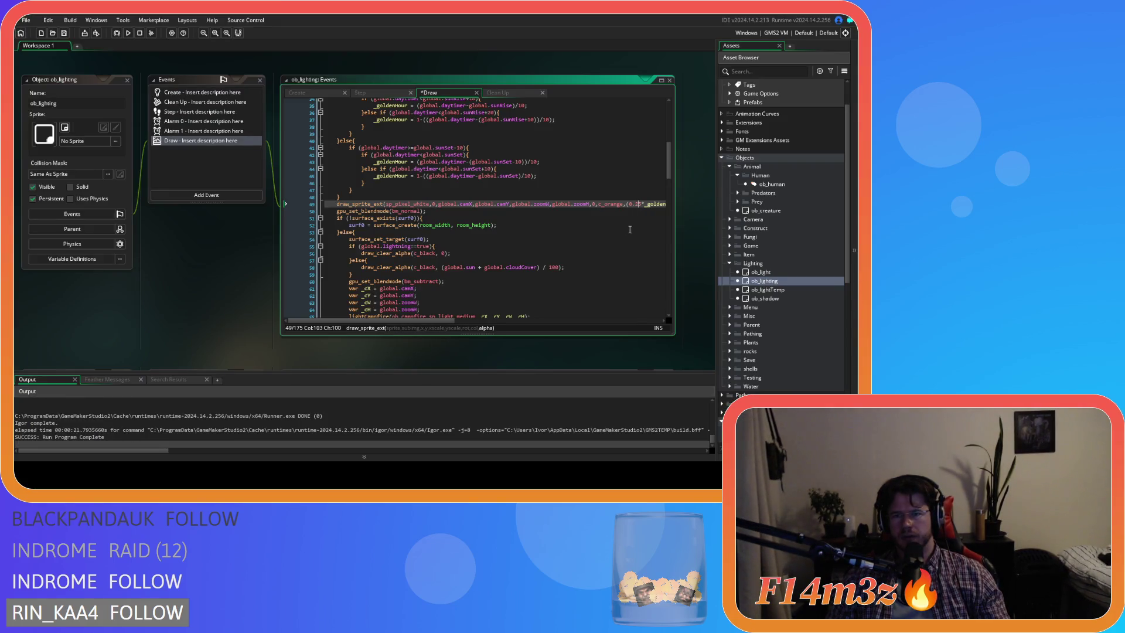
pyautogui.press('F5')
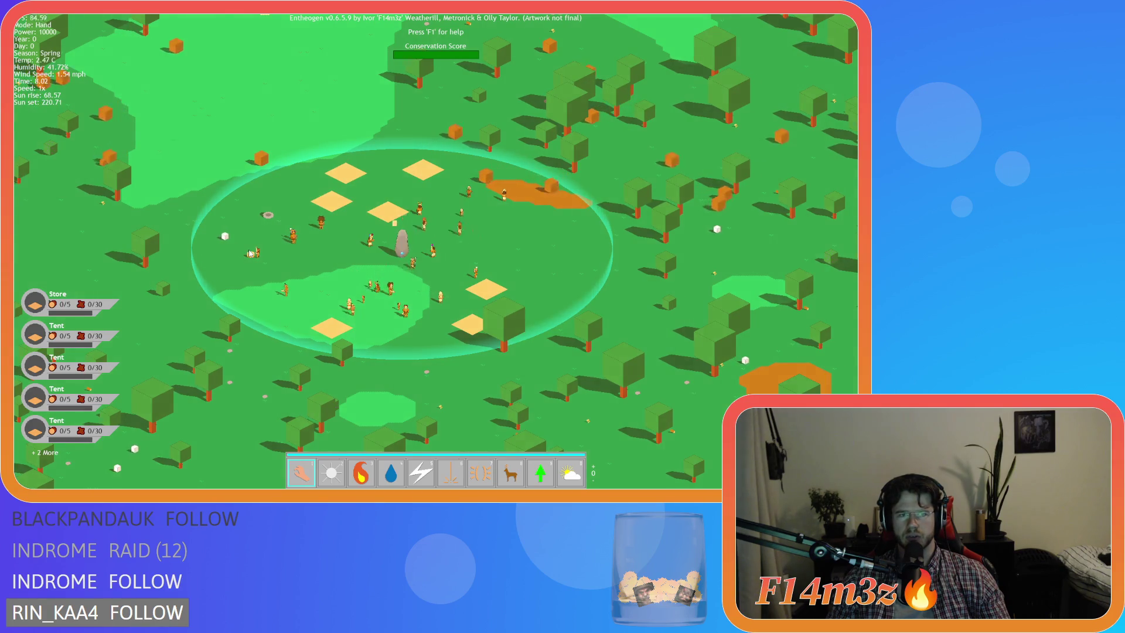
# Step: Pan and zoom around the map onto the village as the daylight fades
pyautogui.press('w')
pyautogui.press('a')
pyautogui.press('s')
pyautogui.scroll(3, 249, 253)
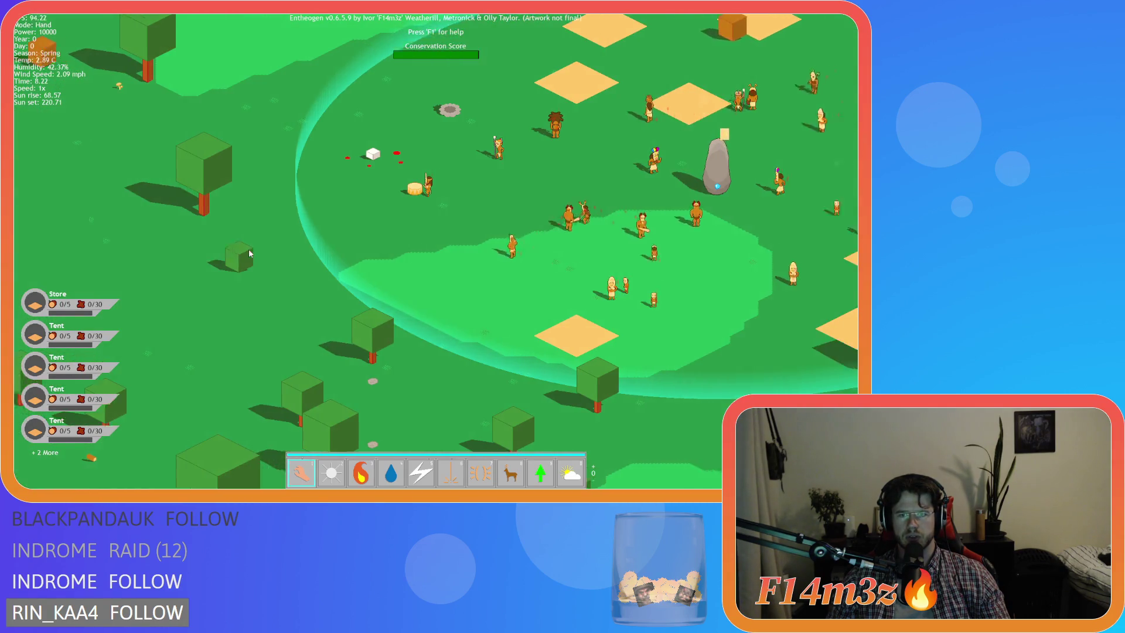
pyautogui.scroll(-5, 249, 252)
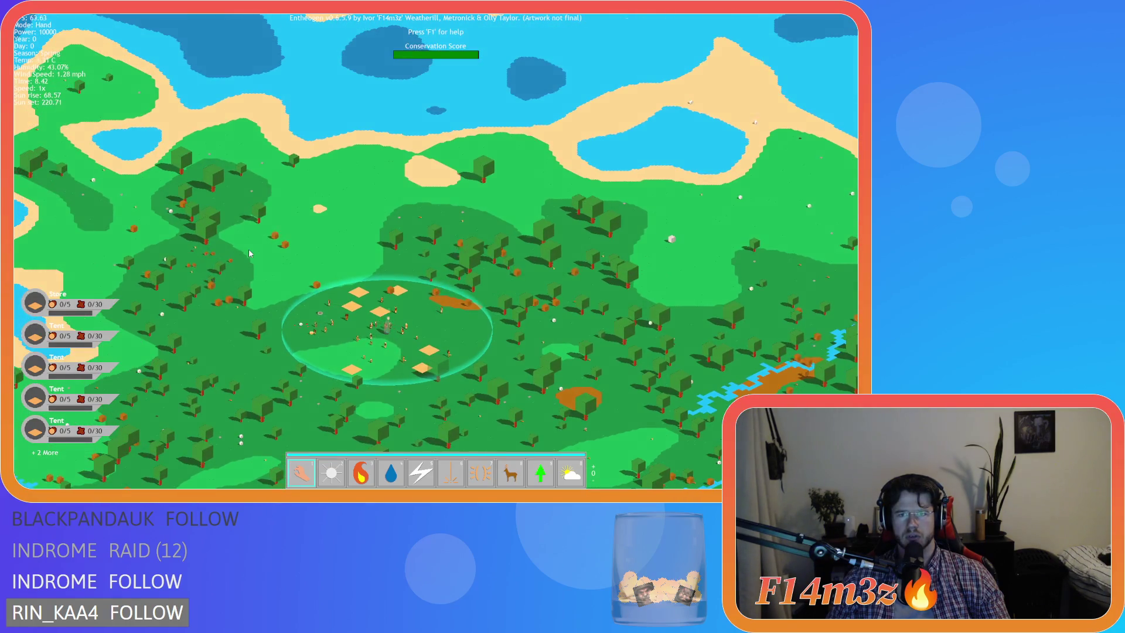
pyautogui.press('s')
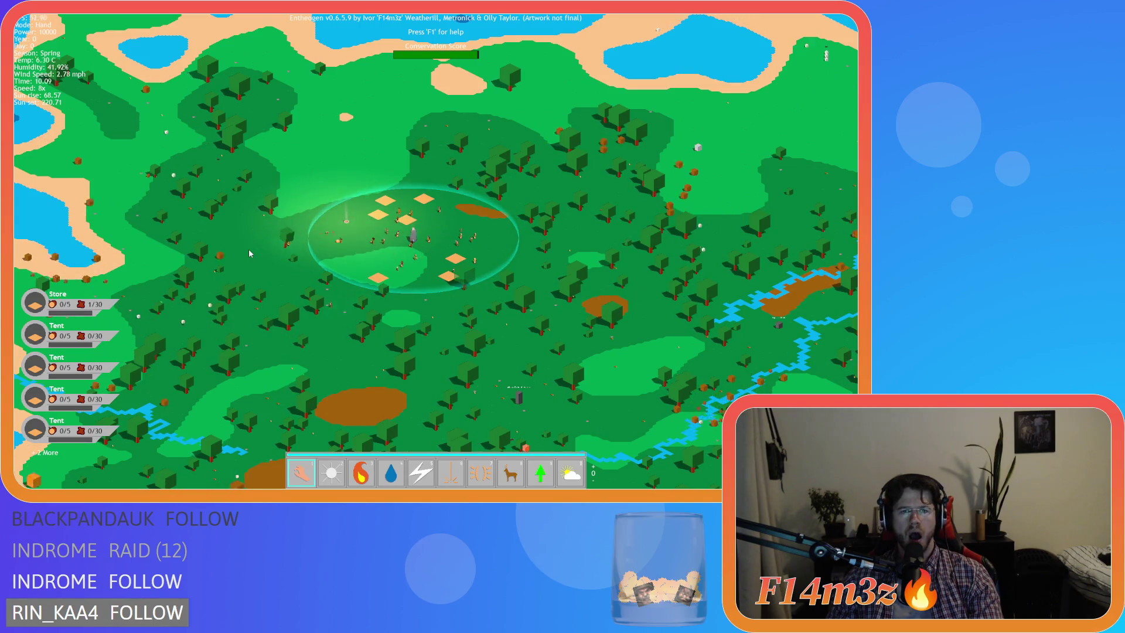
pyautogui.scroll(3, 249, 252)
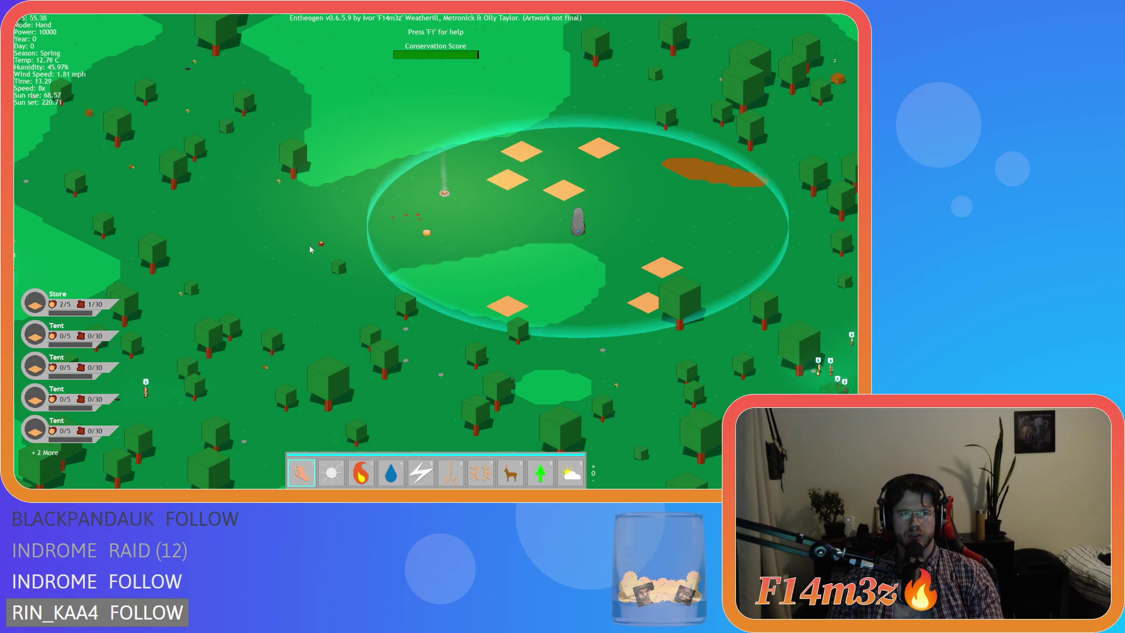
pyautogui.press('d')
pyautogui.moveTo(420, 284); pyautogui.dragTo(326, 290)
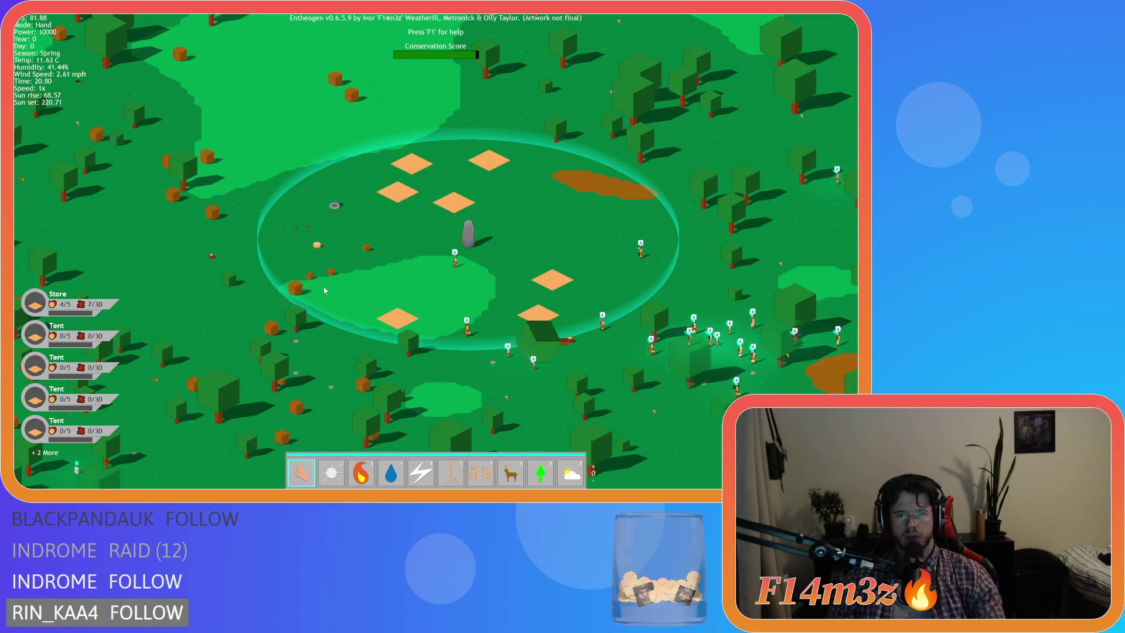
# Step: Pan across the forest toward the villagers as night falls, then quit the run
pyautogui.press('d')
pyautogui.press('d')
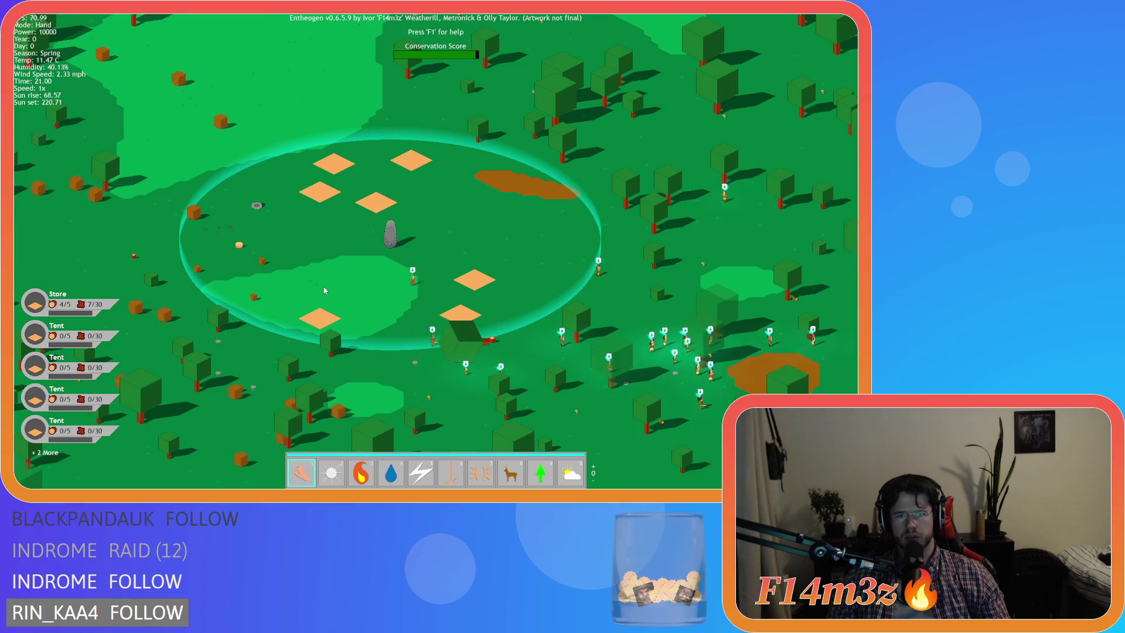
pyautogui.press('d')
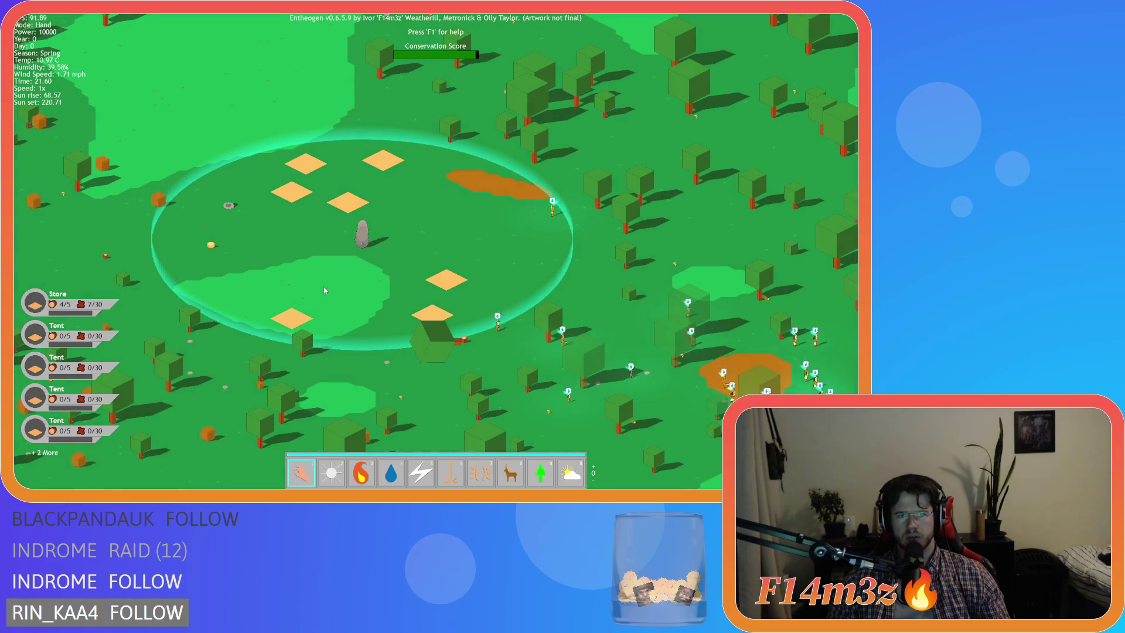
pyautogui.press('s')
pyautogui.press('d')
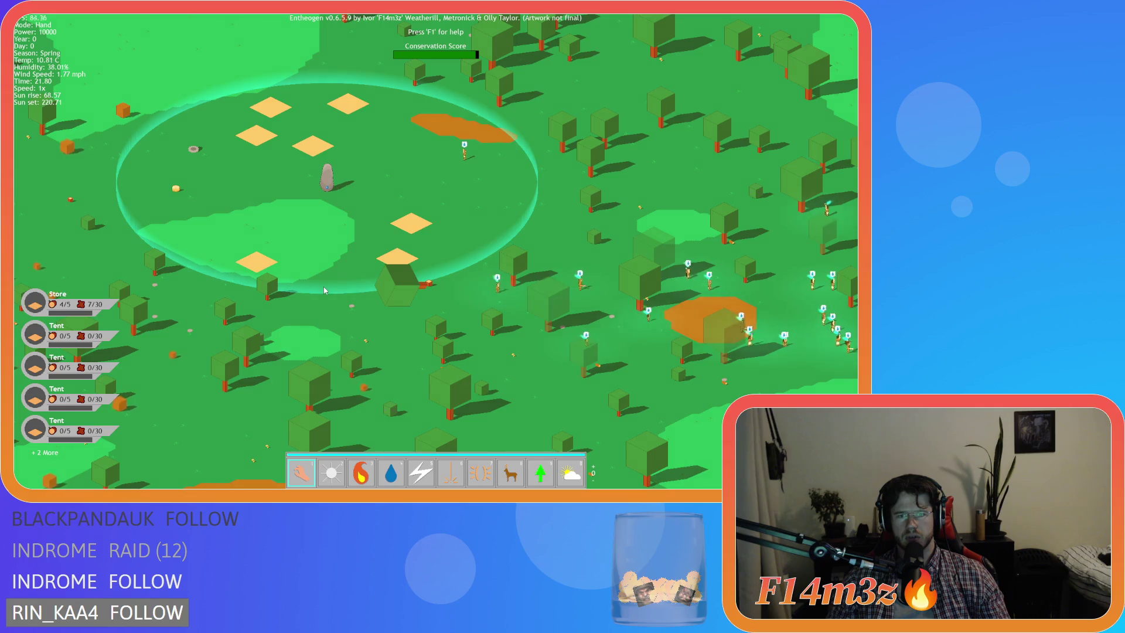
pyautogui.press('d')
pyautogui.press('w')
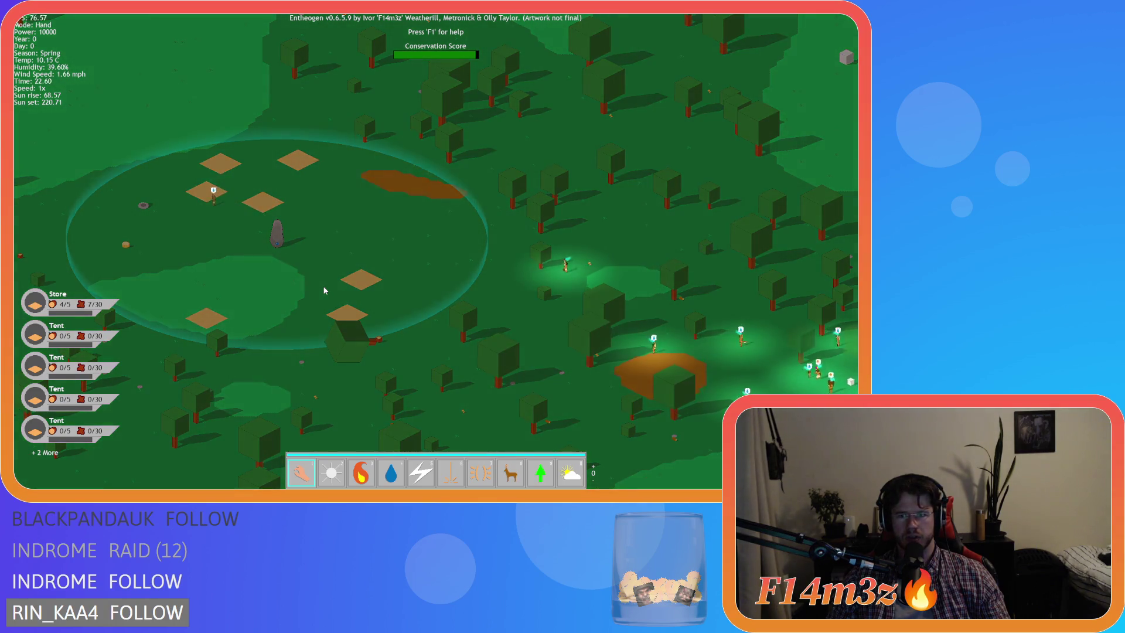
pyautogui.press('a')
pyautogui.press('s')
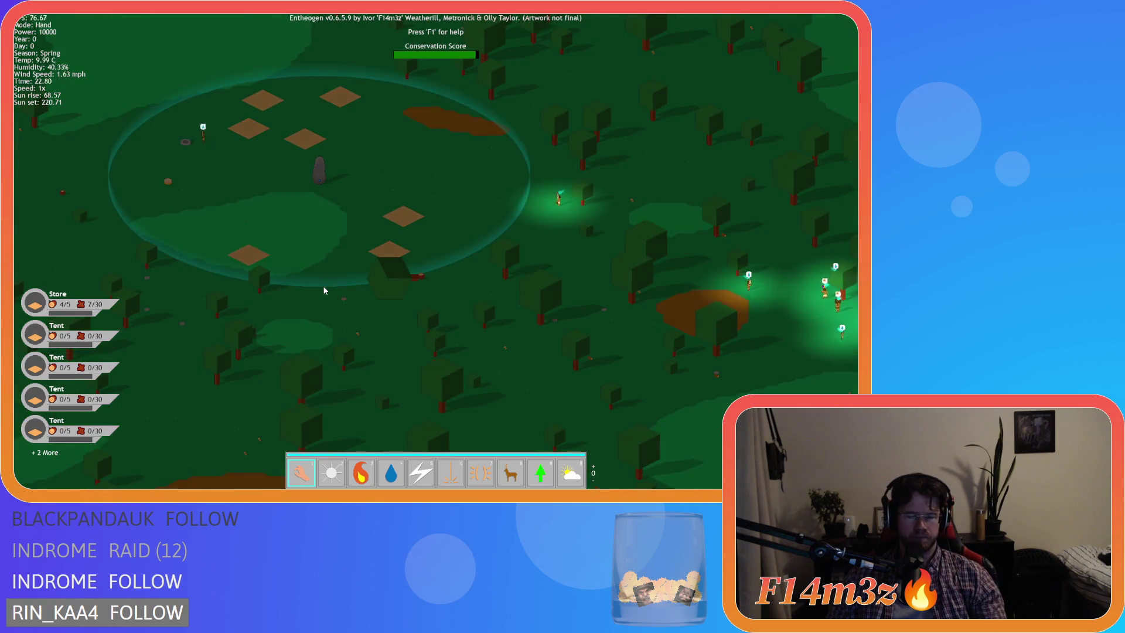
pyautogui.press('Escape')
pyautogui.press('y')
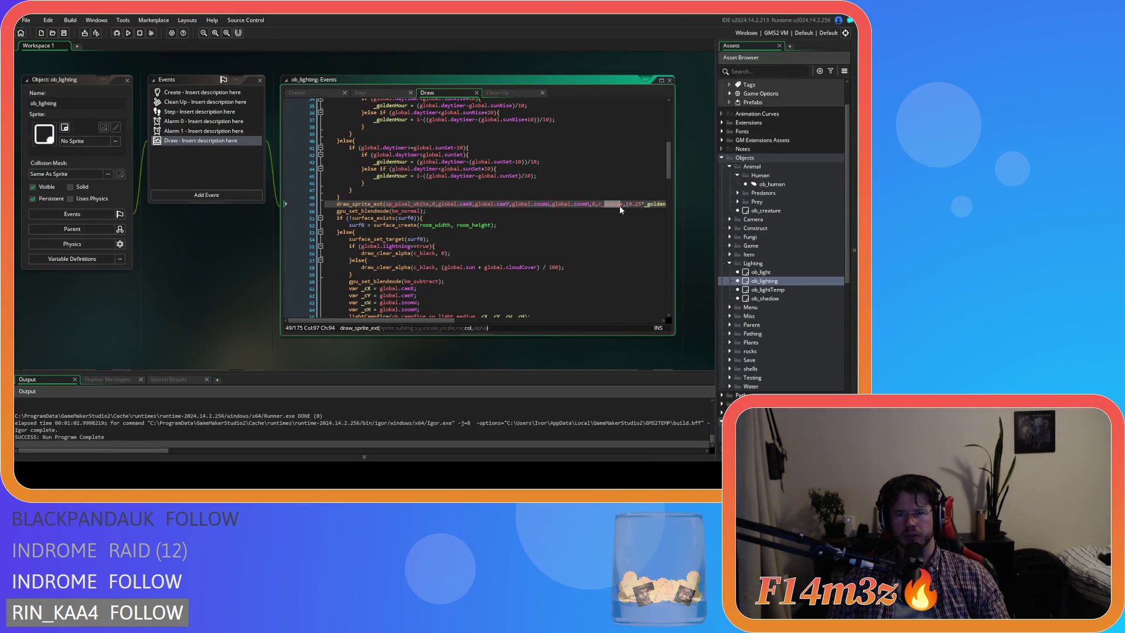
# Step: Swap c_orange for c_red in line 49's overlay call and rebuild the game
pyautogui.write('red')
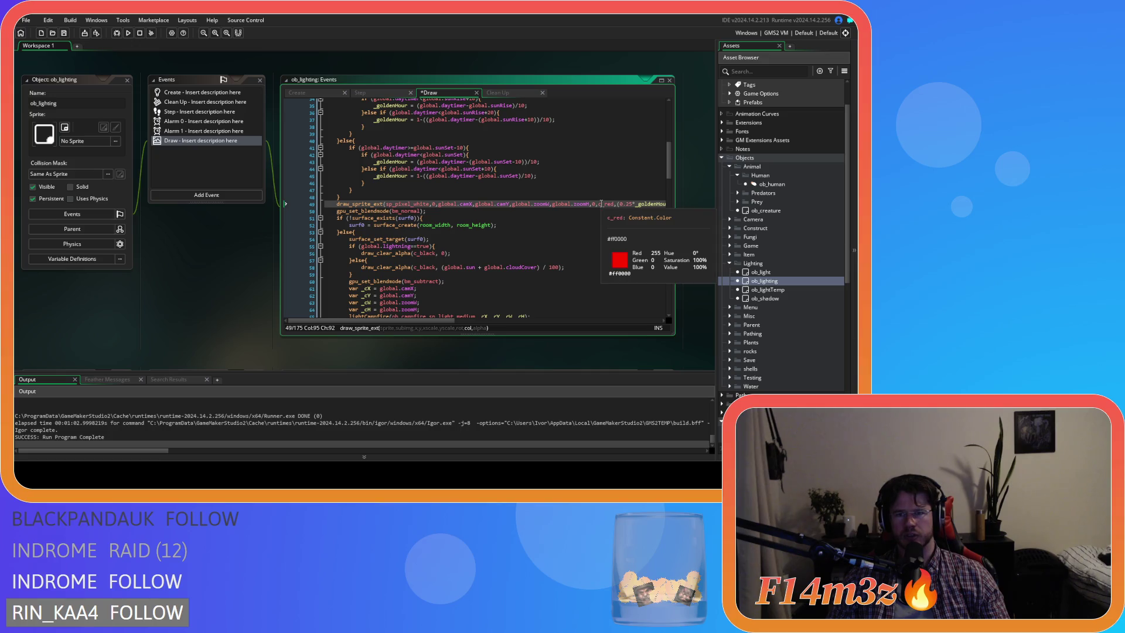
pyautogui.press('F5')
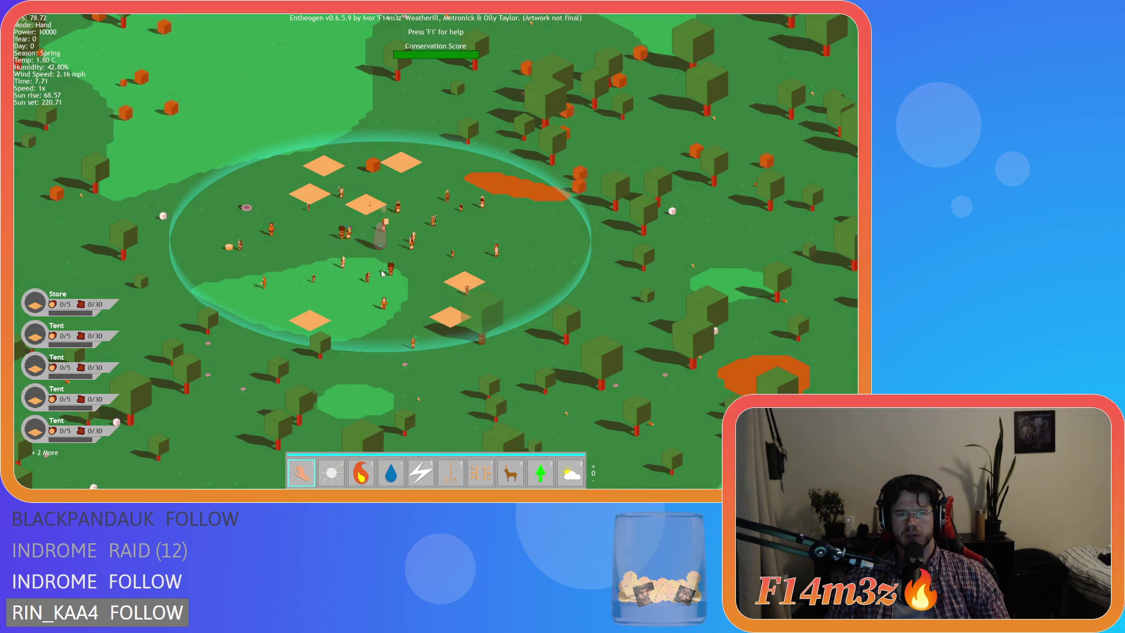
# Step: Pan and zoom around the village in the morning daylight
pyautogui.press('s')
pyautogui.press('d')
pyautogui.press('a')
pyautogui.press('w')
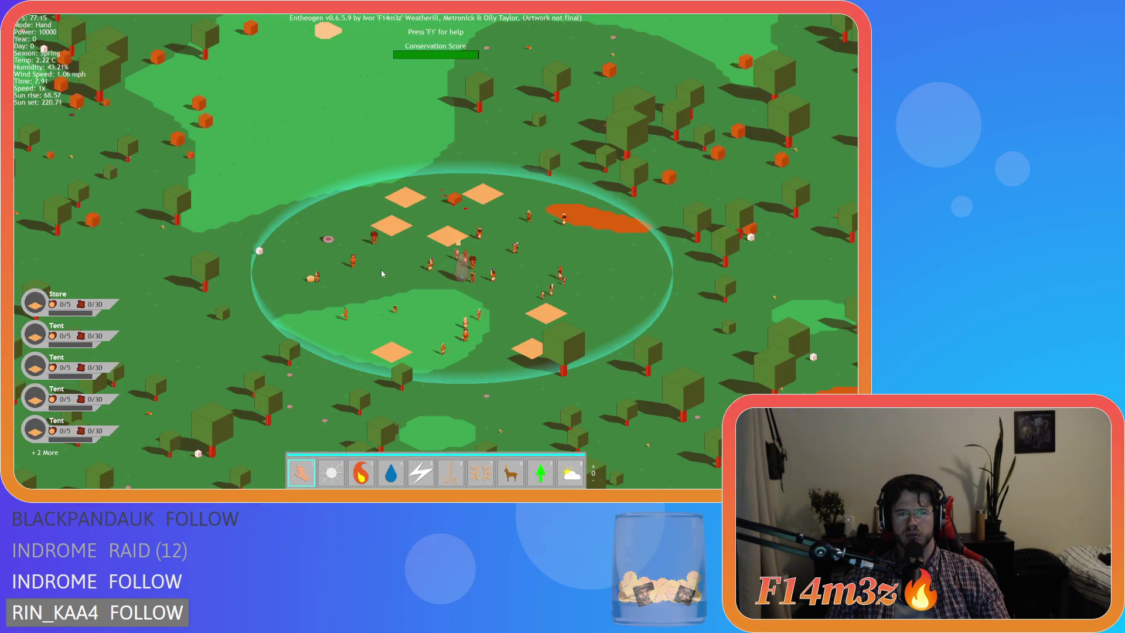
pyautogui.press('s')
pyautogui.press('d')
pyautogui.press('w')
pyautogui.scroll(3, 381, 274)
pyautogui.scroll(-3, 381, 274)
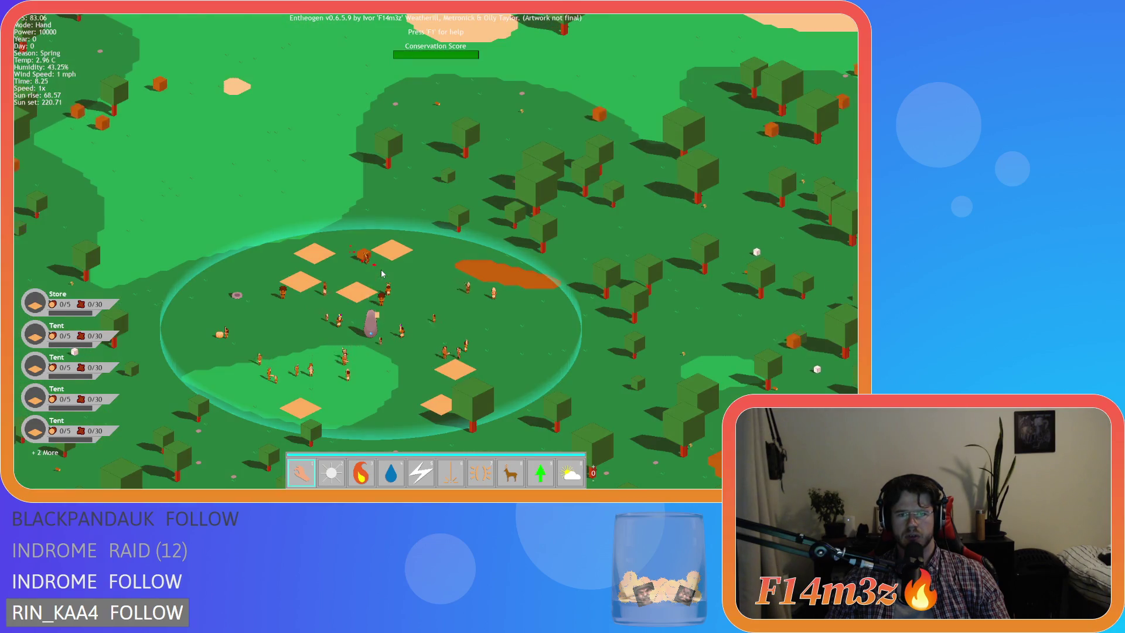
pyautogui.scroll(3, 381, 274)
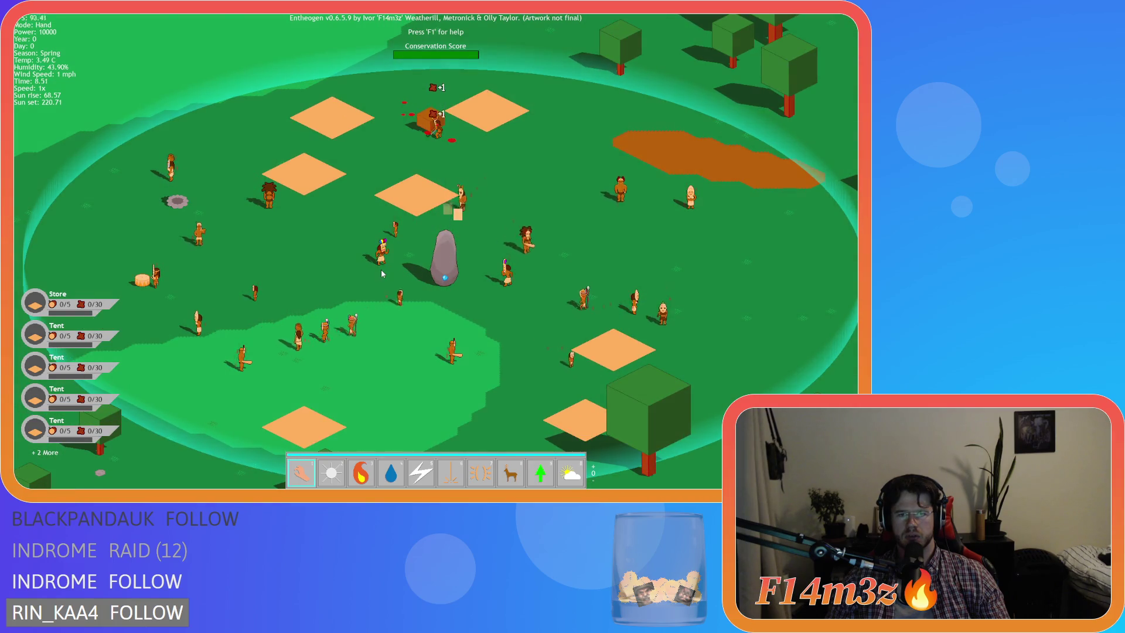
pyautogui.scroll(-3, 382, 273)
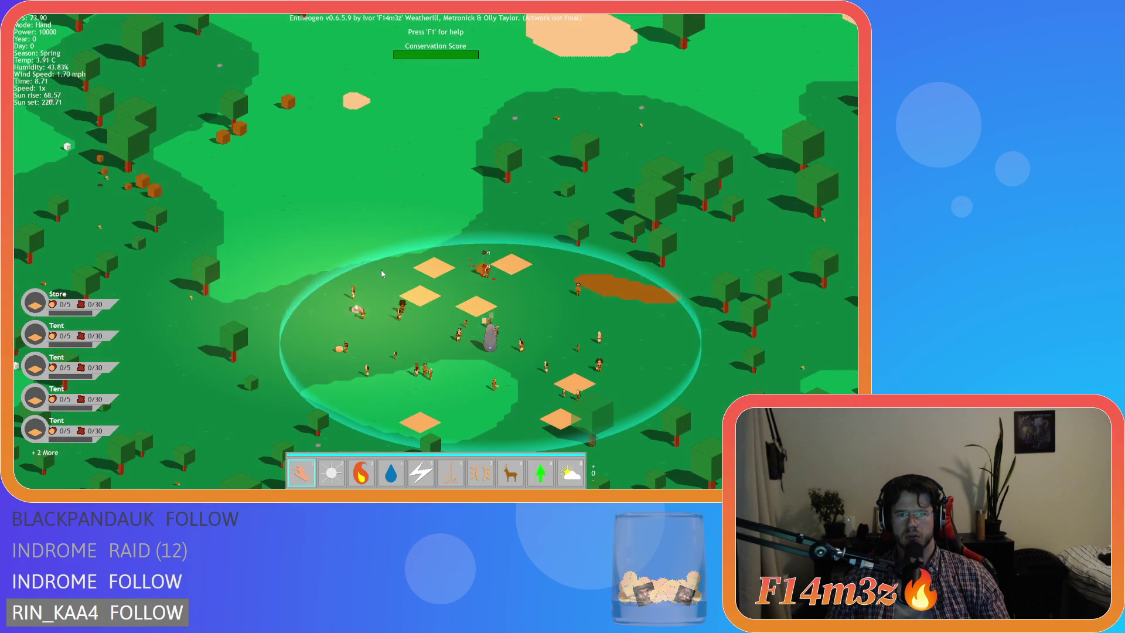
# Step: Pan across the forest and village, returning to 1x speed as the red sunset spreads
pyautogui.press('a')
pyautogui.press('s')
pyautogui.press('d')
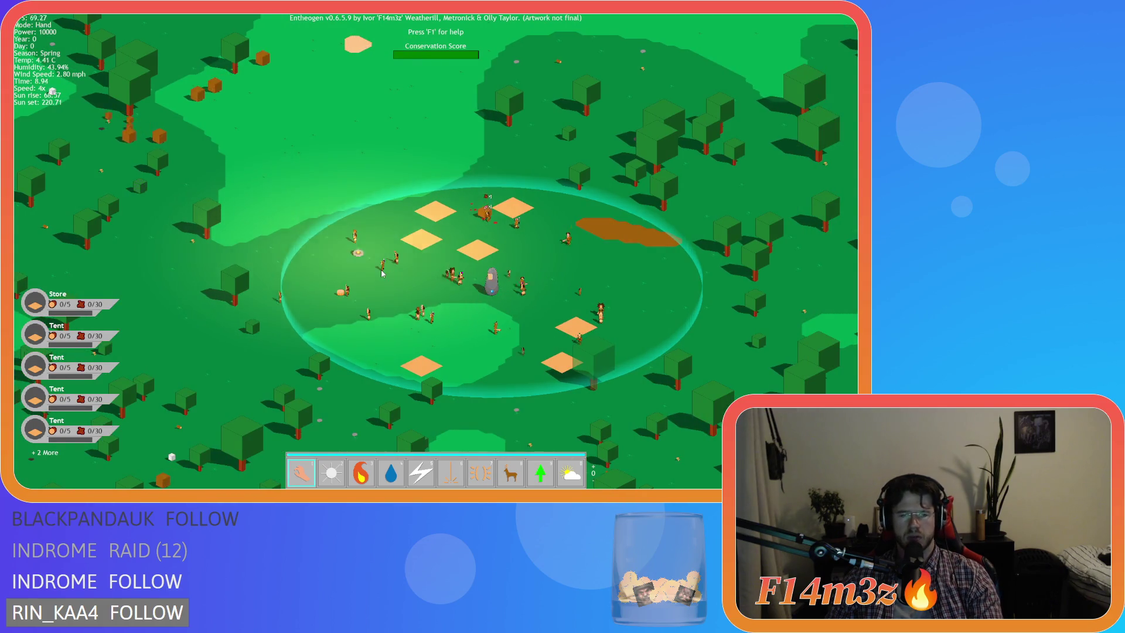
pyautogui.press('s')
pyautogui.press('d')
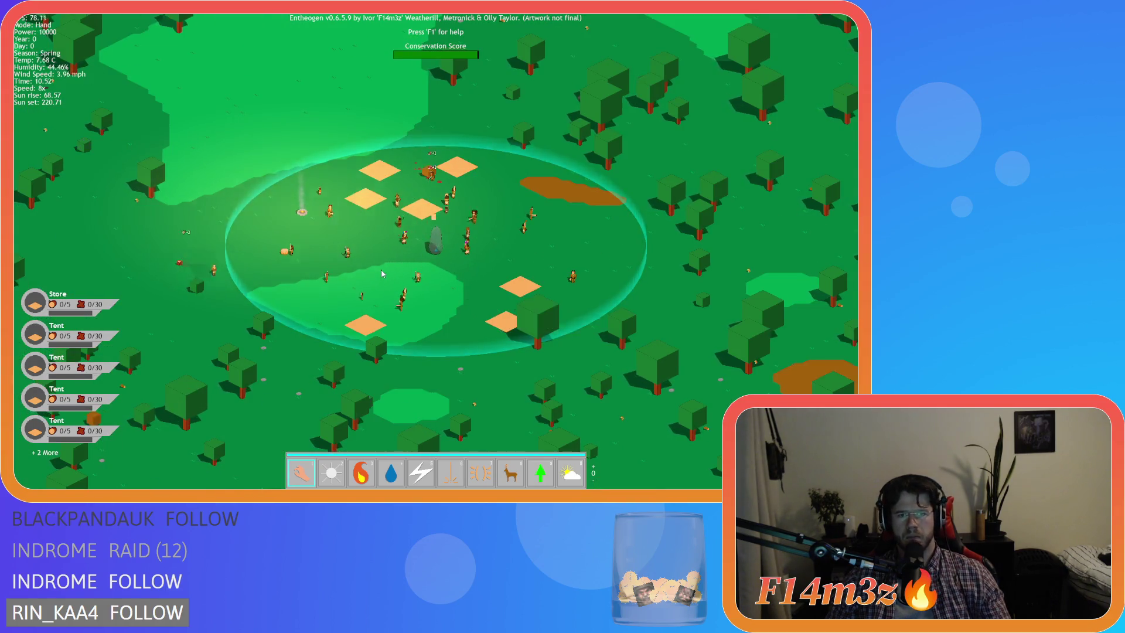
pyautogui.scroll(3, 382, 274)
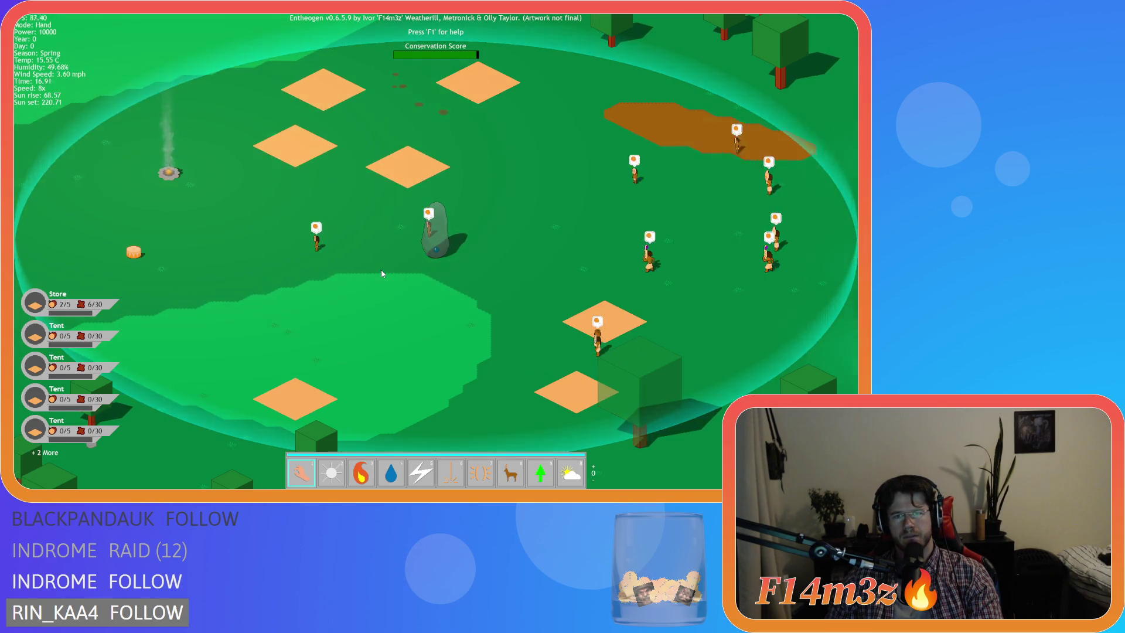
pyautogui.press('d')
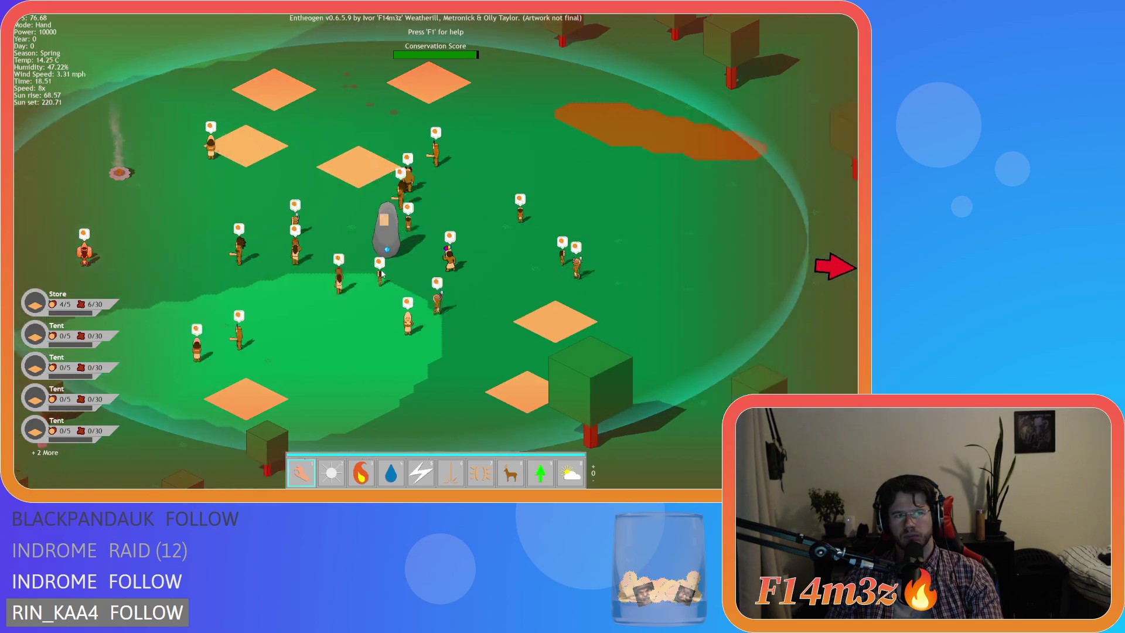
pyautogui.press('d')
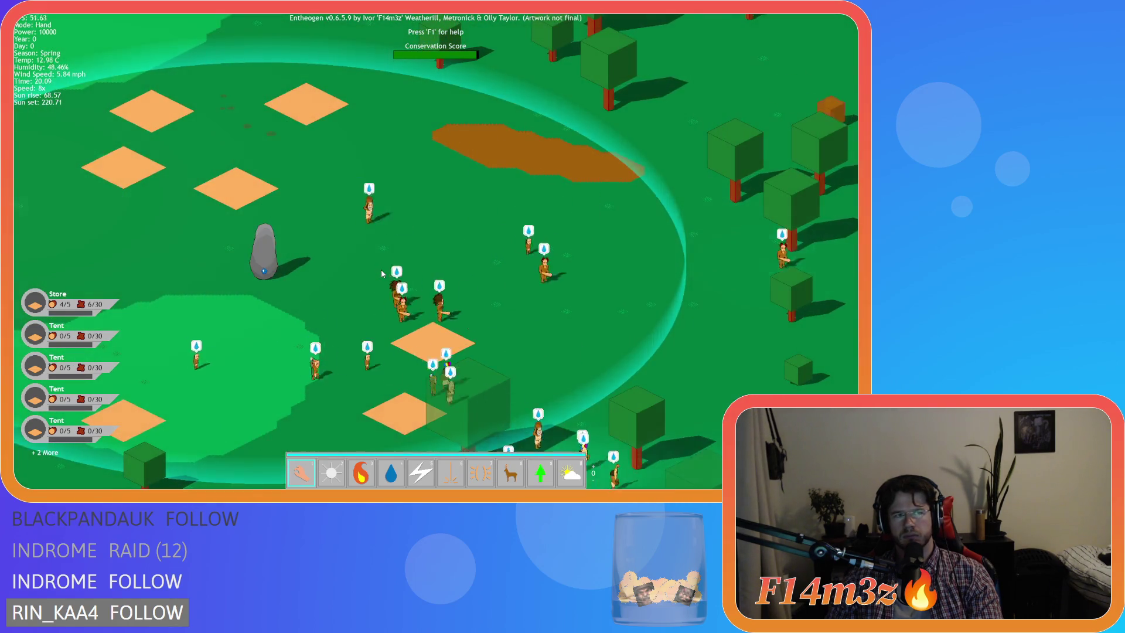
pyautogui.press('space')
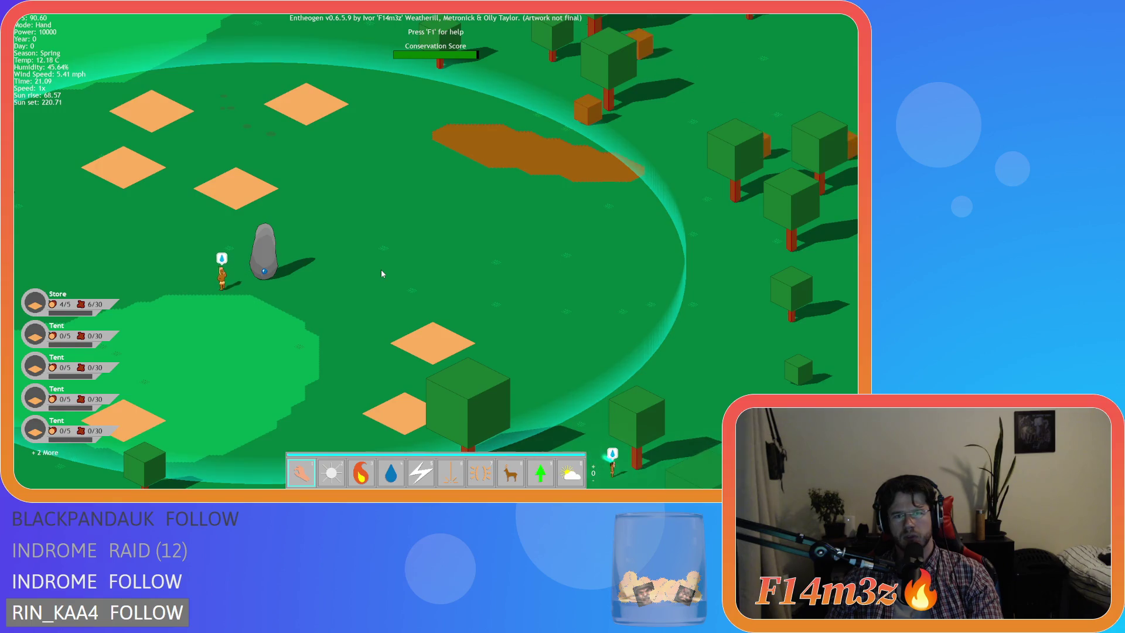
pyautogui.press('d')
pyautogui.press('d')
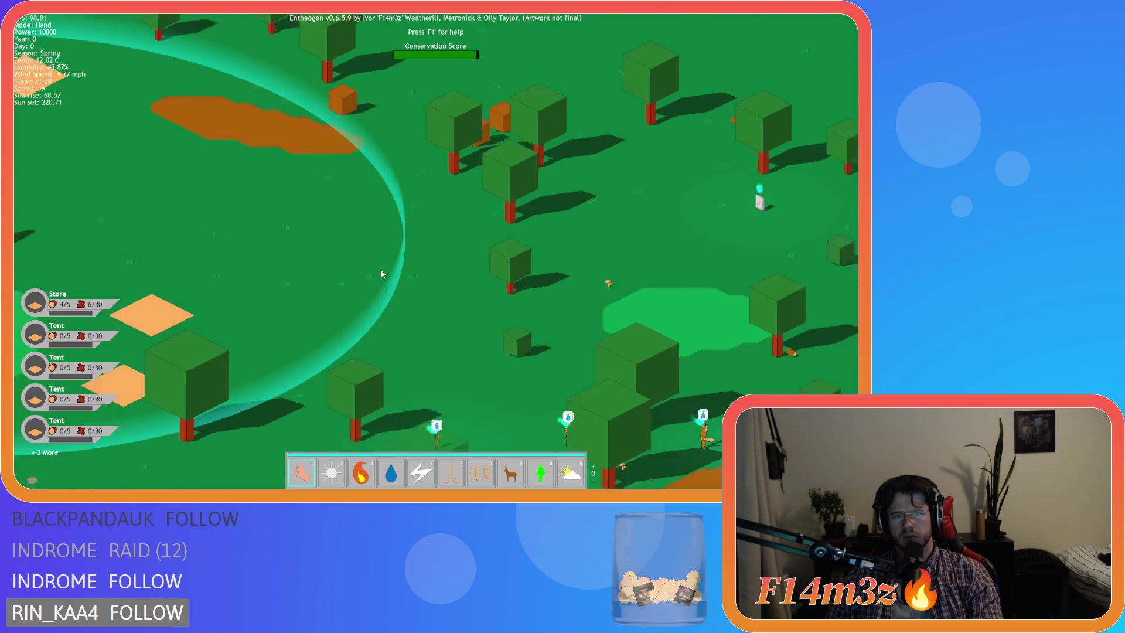
pyautogui.scroll(-5, 381, 269)
pyautogui.press('a')
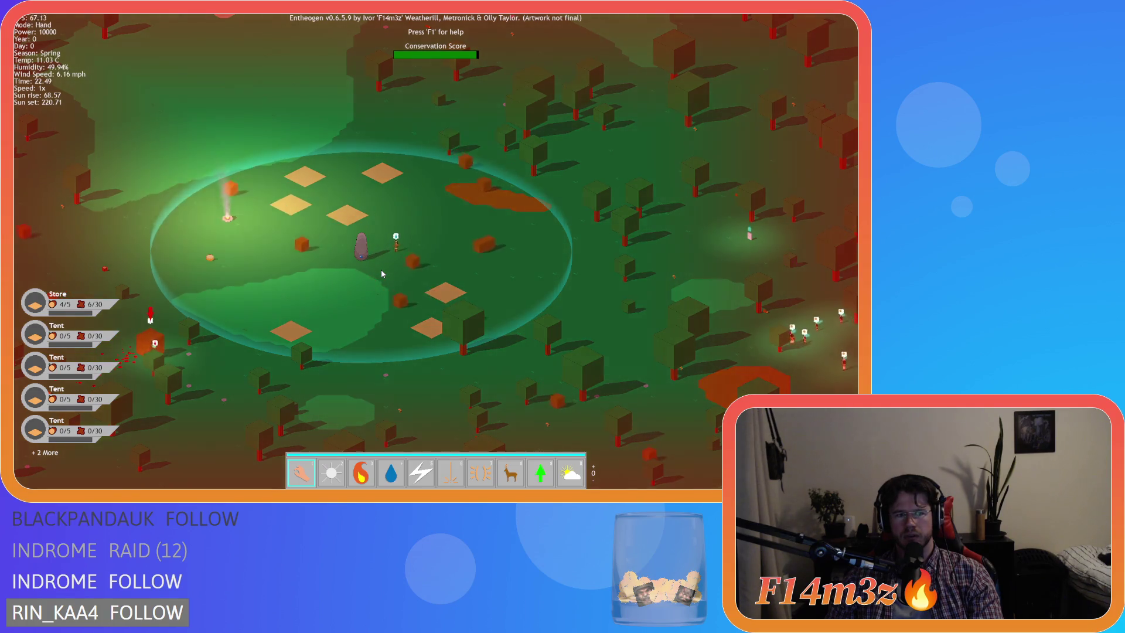
# Step: Carry a villager out to the eastern forest and pan around the camp and glowing villagers
pyautogui.press('a')
pyautogui.moveTo(298, 280)
pyautogui.mouseDown()
pyautogui.moveTo(551, 258)
pyautogui.moveTo(809, 259)
pyautogui.mouseUp()
pyautogui.press('d')
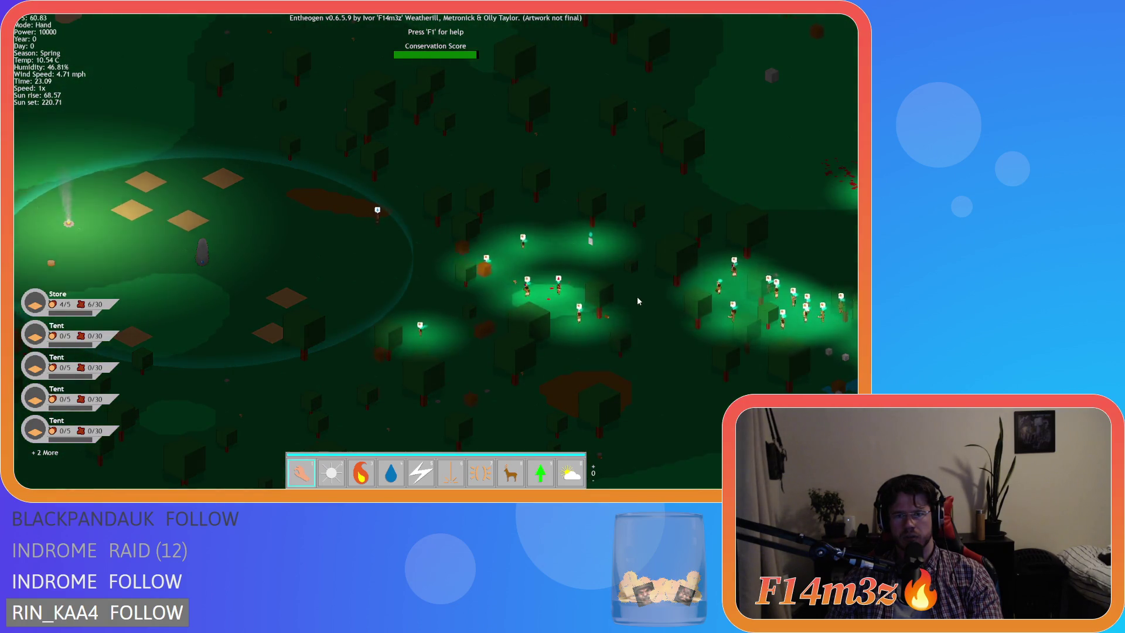
pyautogui.press('a')
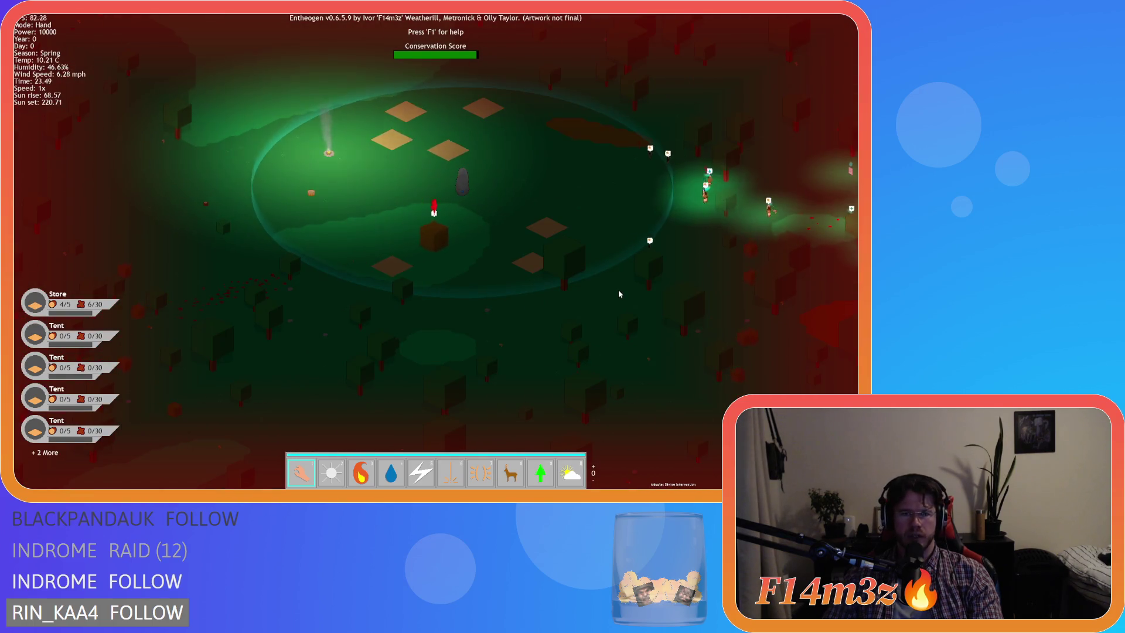
pyautogui.press('d')
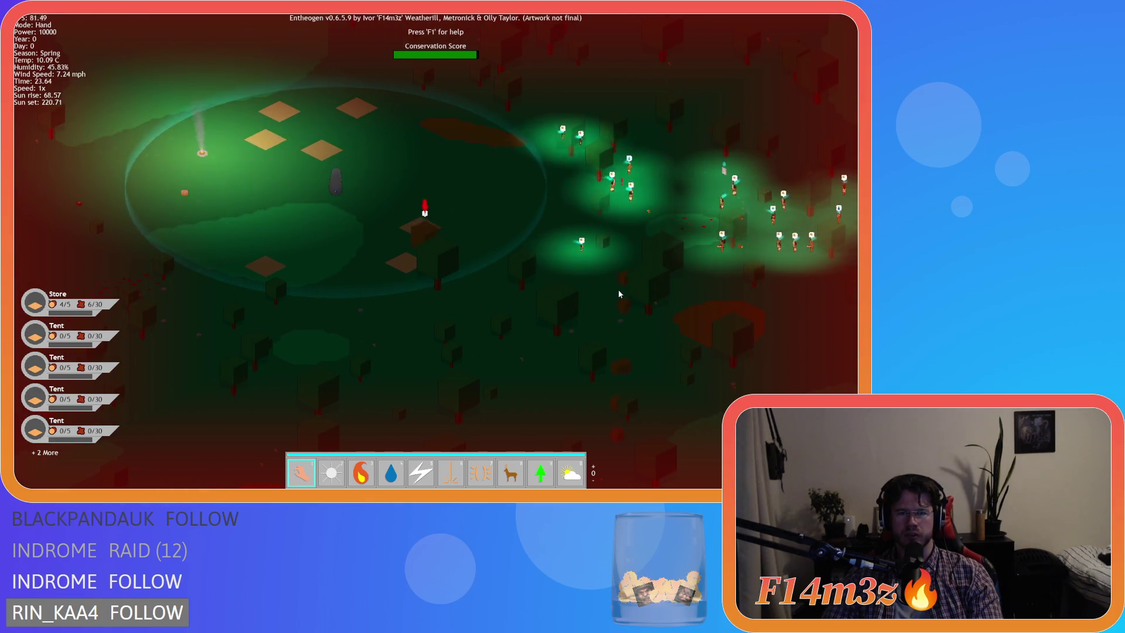
pyautogui.press('d')
pyautogui.press('w')
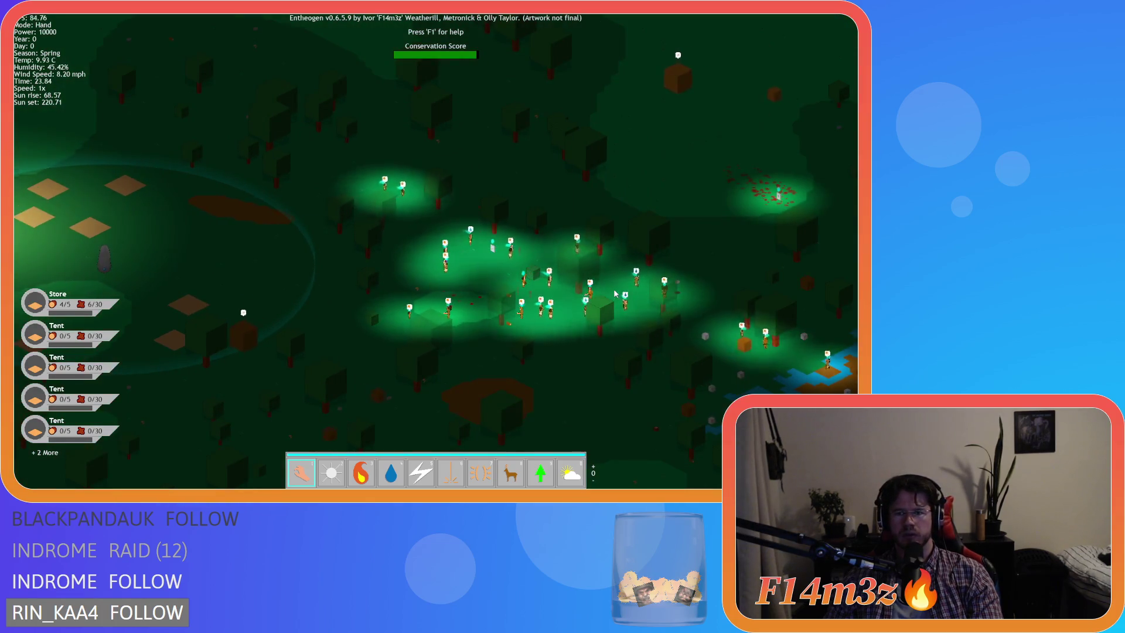
pyautogui.press('d')
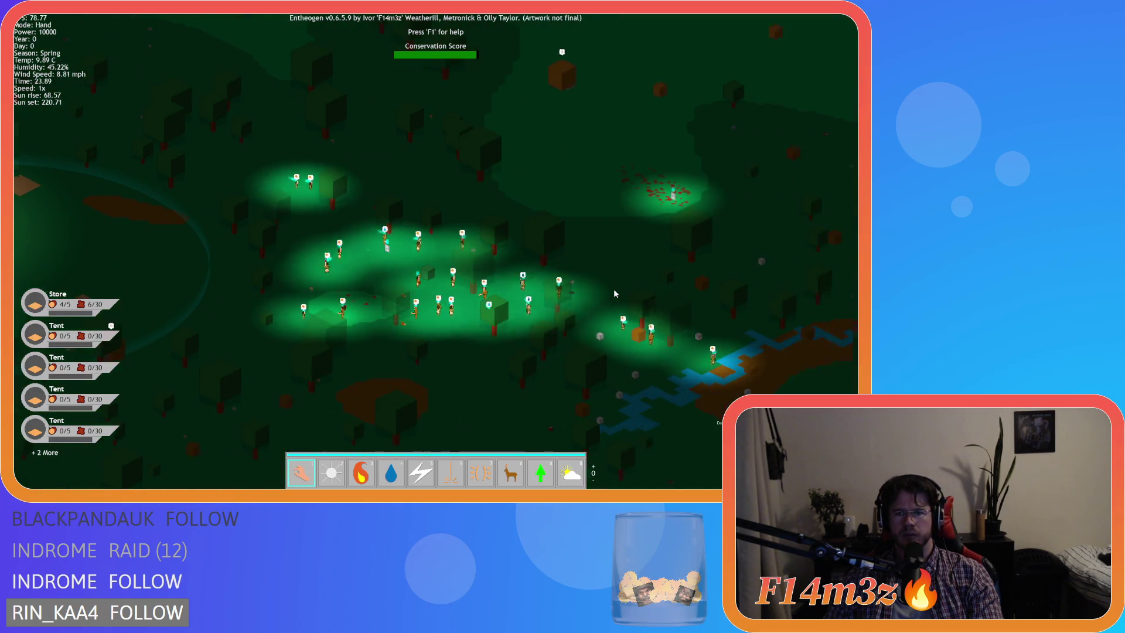
pyautogui.press('a')
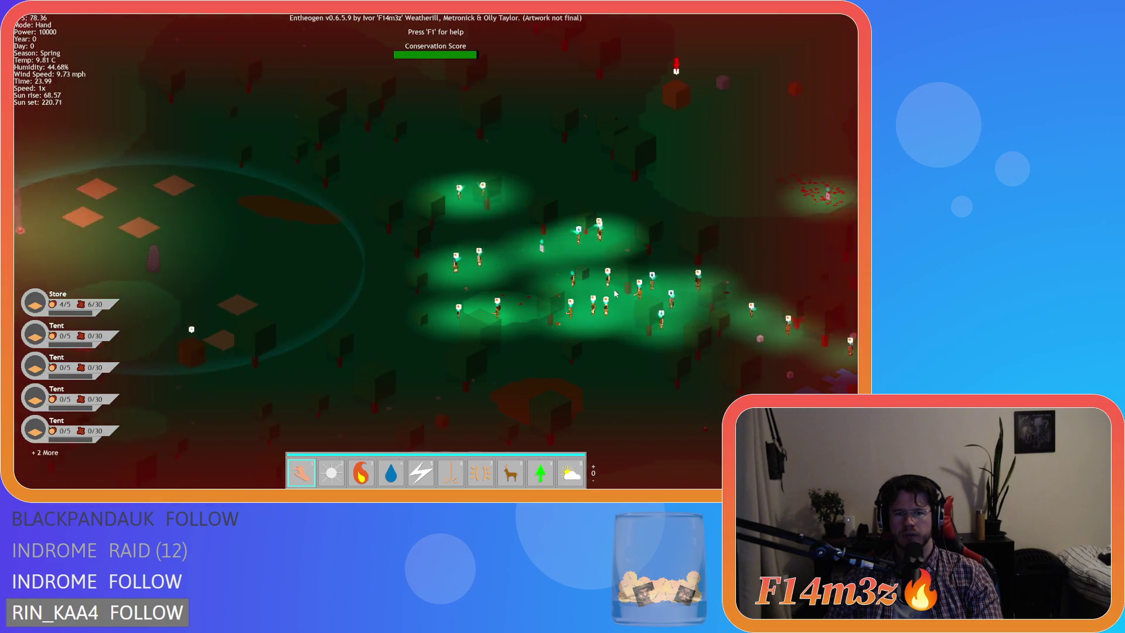
pyautogui.press('a')
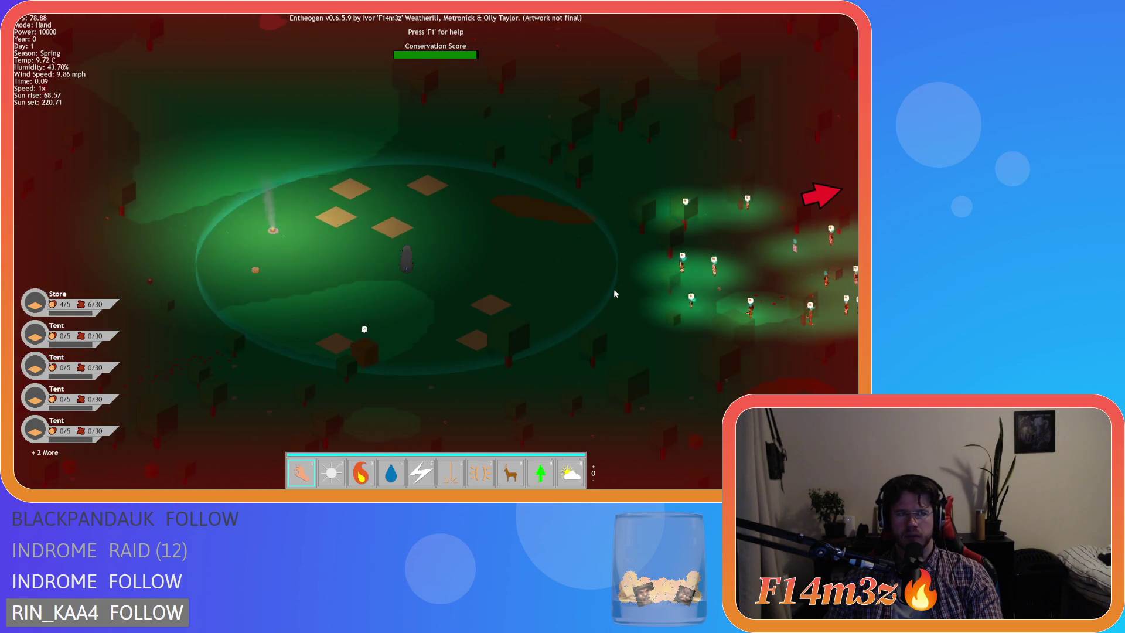
# Step: Run the game at 8x, drop back to 1x, and pan across the morning map and forest
pyautogui.press('+')
pyautogui.press('+')
pyautogui.press('+')
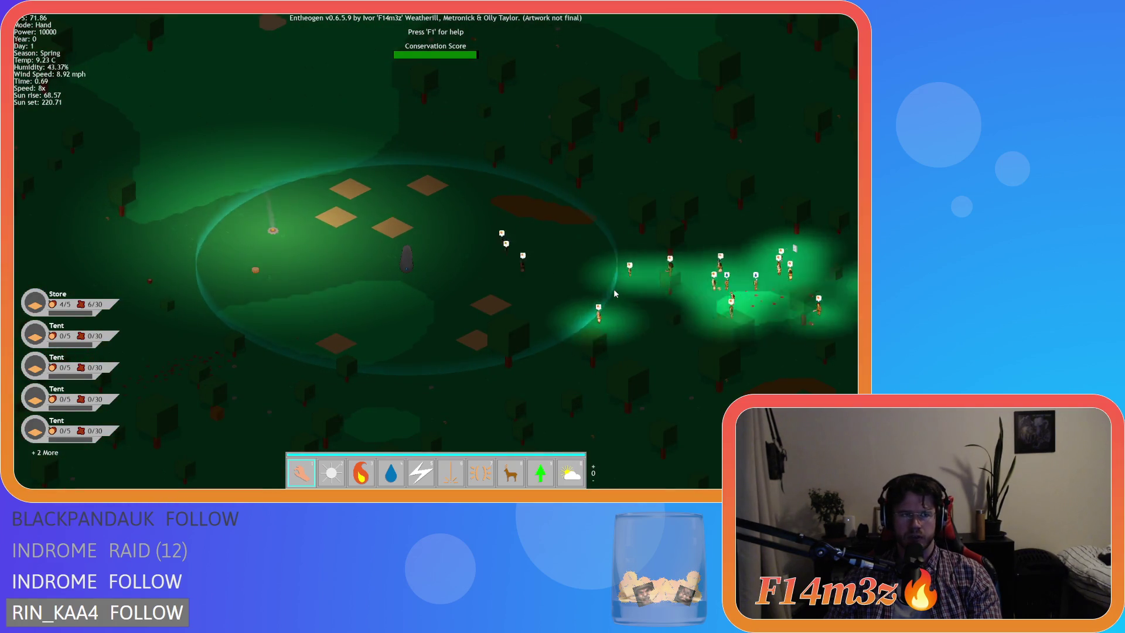
pyautogui.press('d')
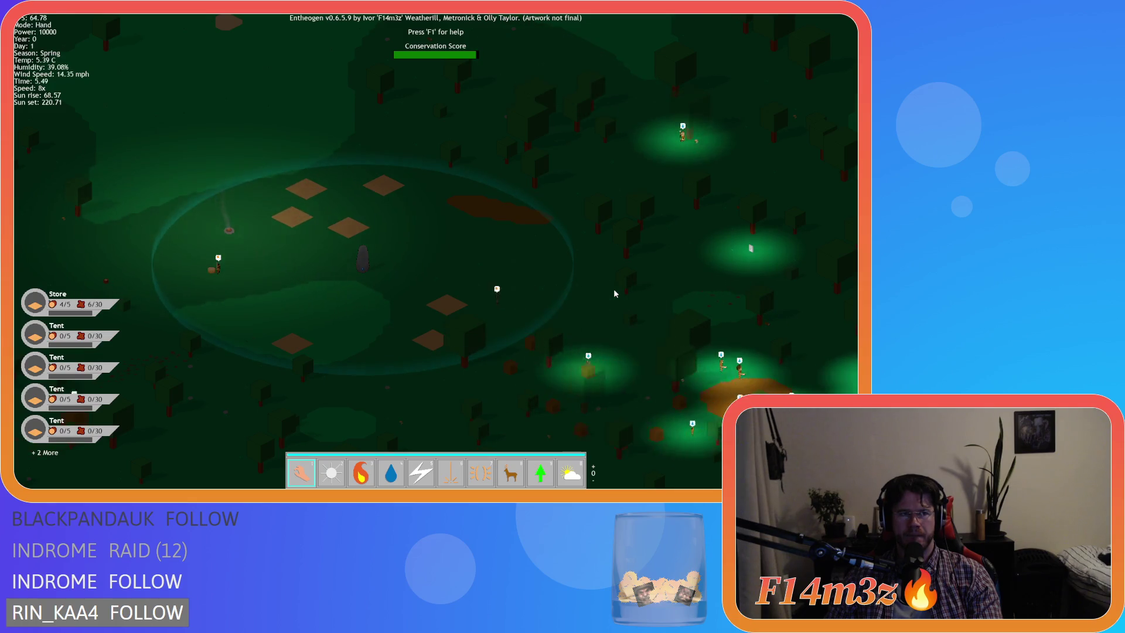
pyautogui.press('-')
pyautogui.press('-')
pyautogui.press('-')
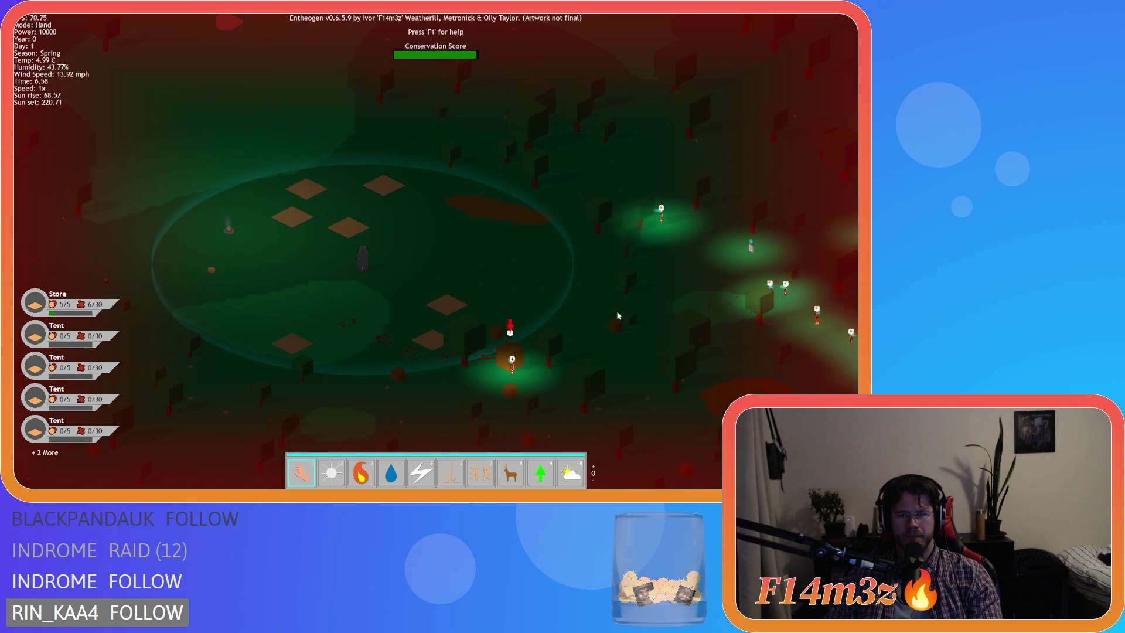
pyautogui.press('d')
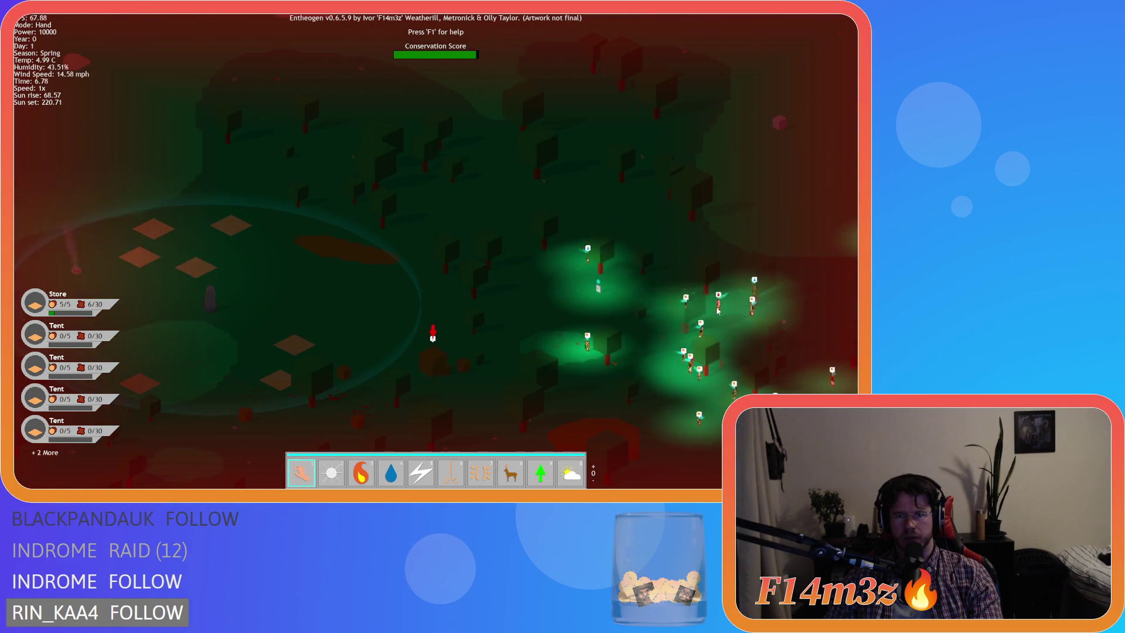
pyautogui.press('s')
pyautogui.press('a')
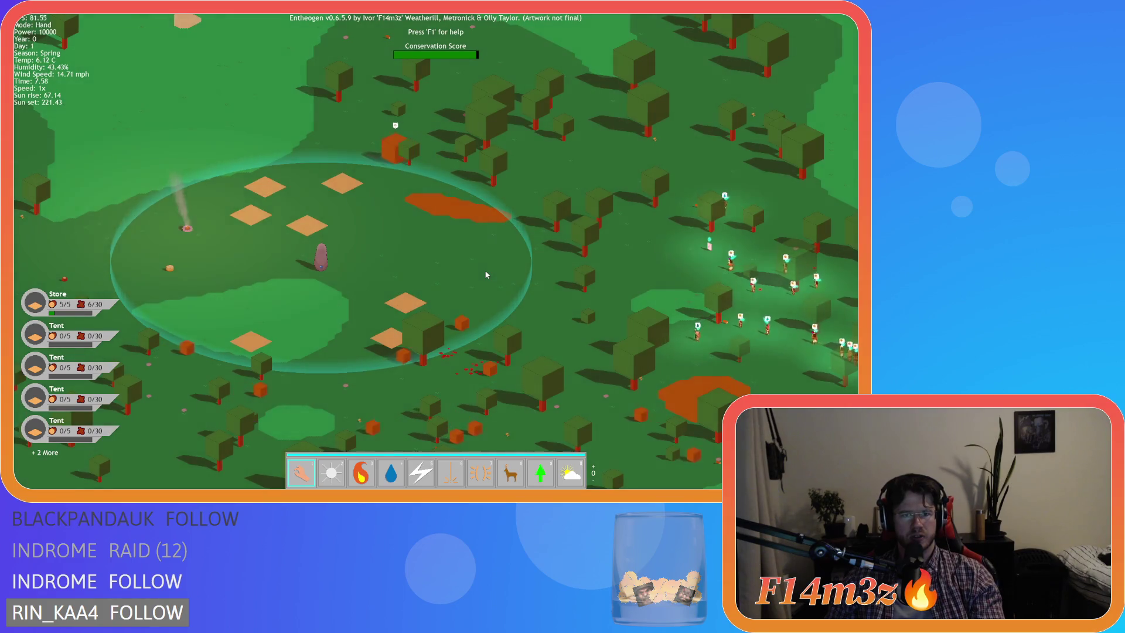
pyautogui.press('s')
pyautogui.press('d')
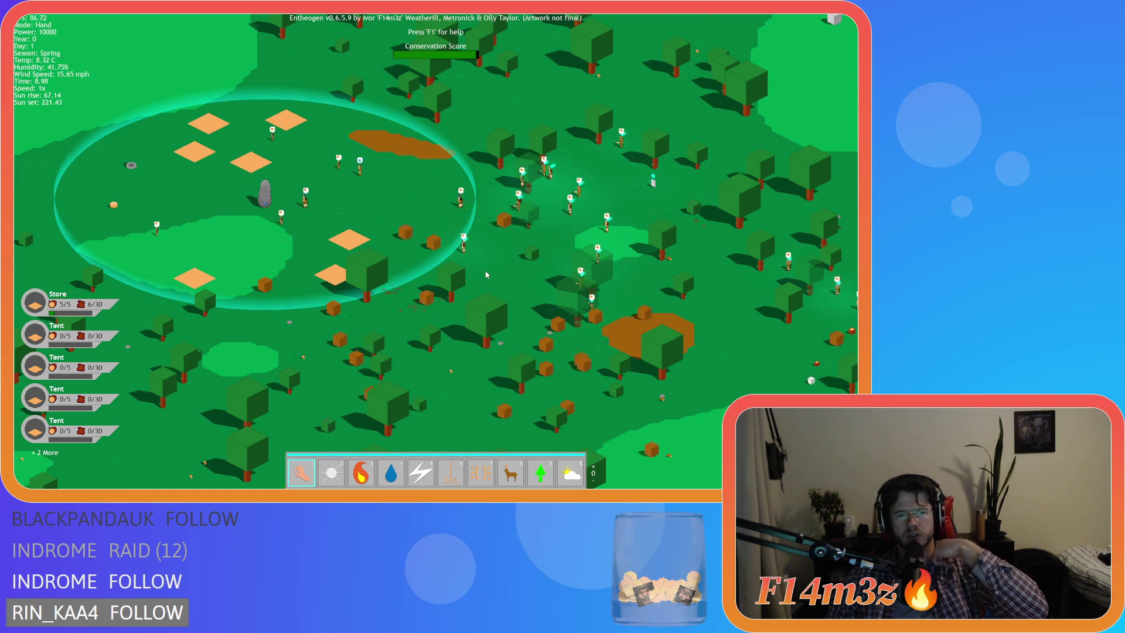
pyautogui.press('a')
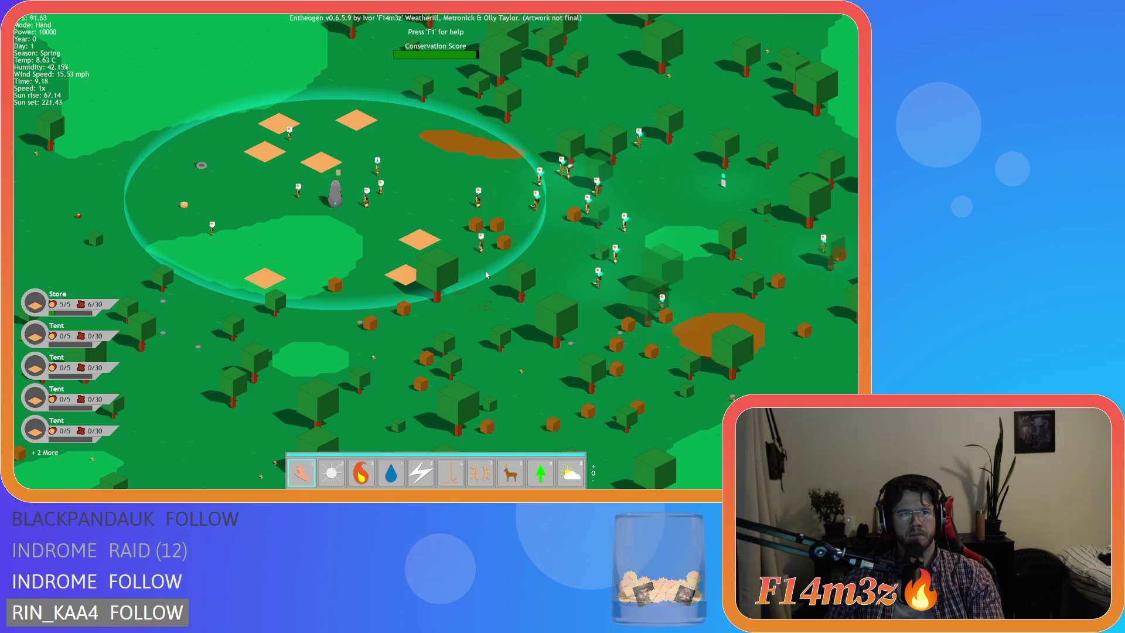
pyautogui.press('w')
pyautogui.press('s')
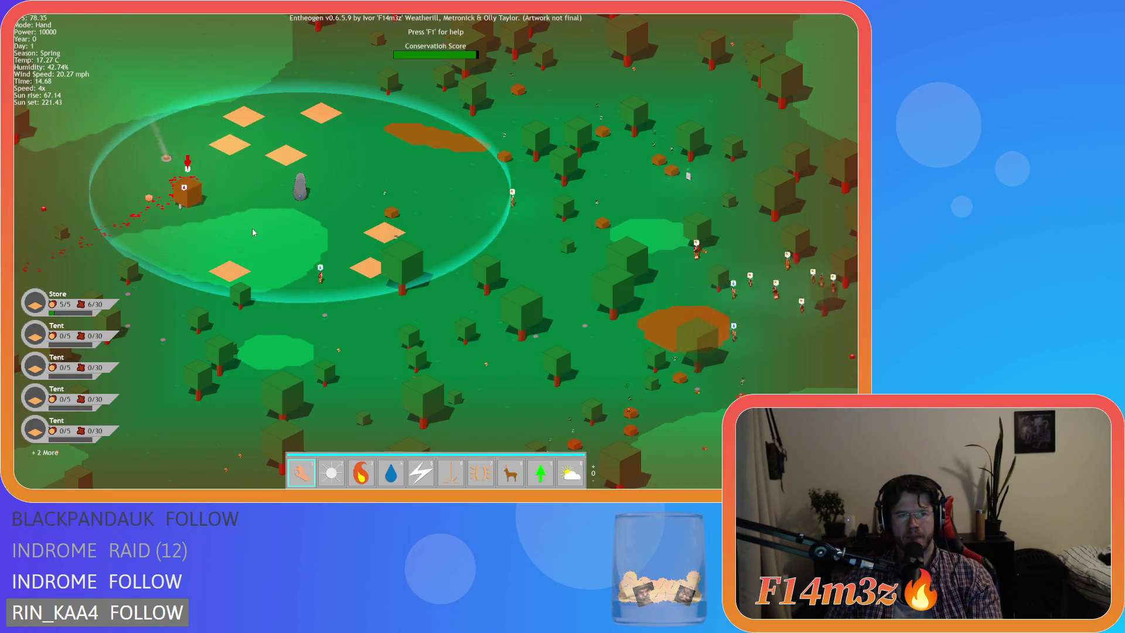
# Step: Cycle speed through 2x and 8x back to 1x, then zoom in on the settlement ring
pyautogui.press('-')
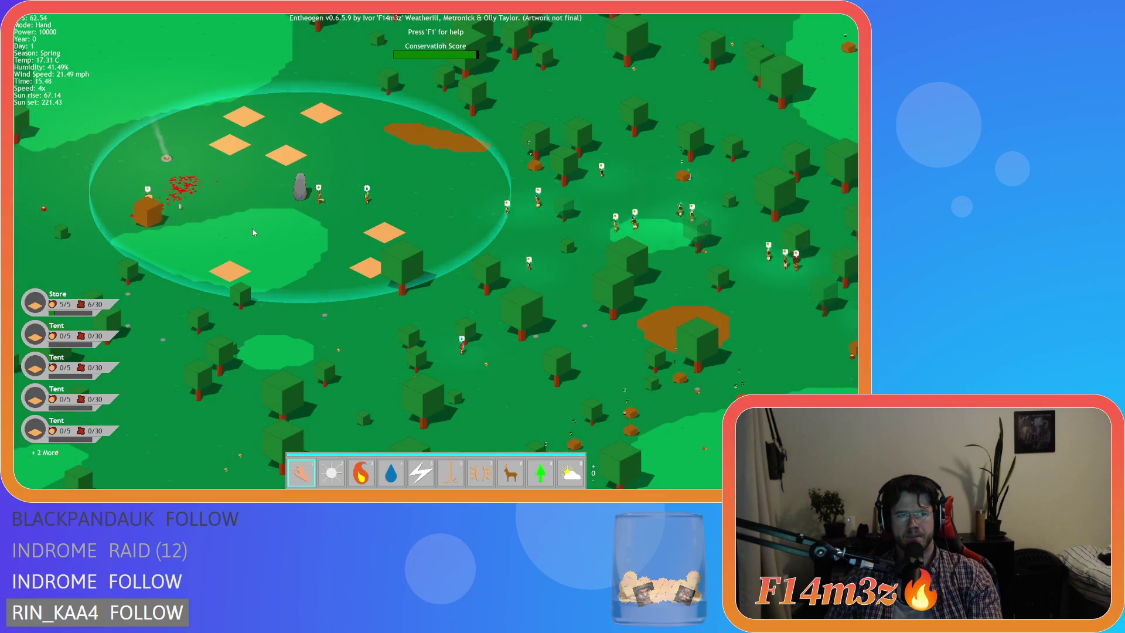
pyautogui.press('+')
pyautogui.press('+')
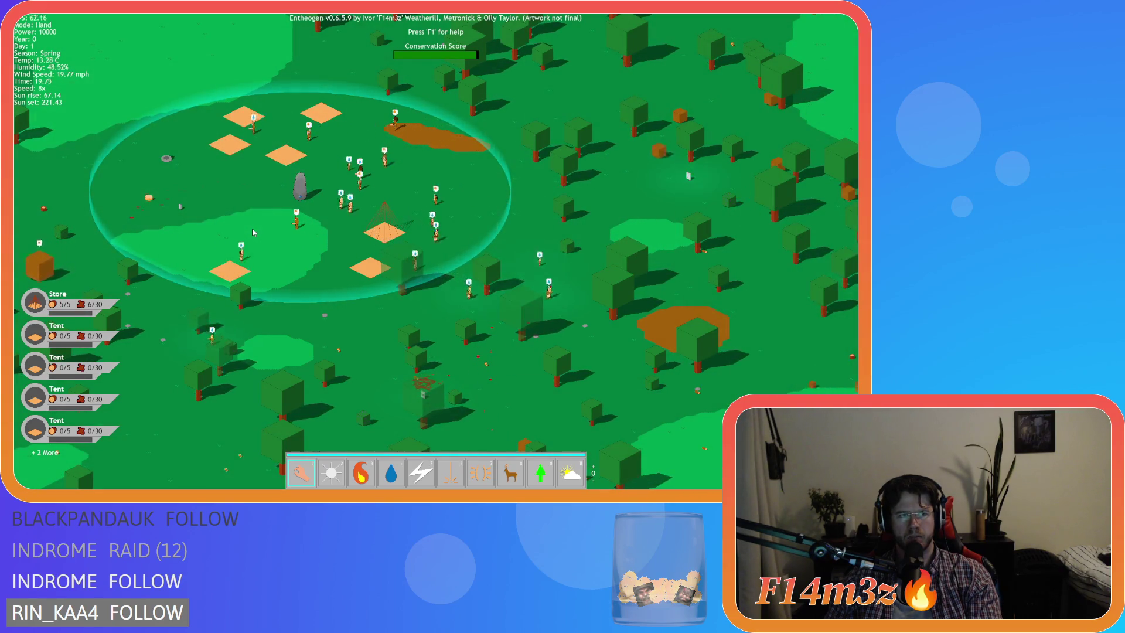
pyautogui.press('-')
pyautogui.press('-')
pyautogui.press('-')
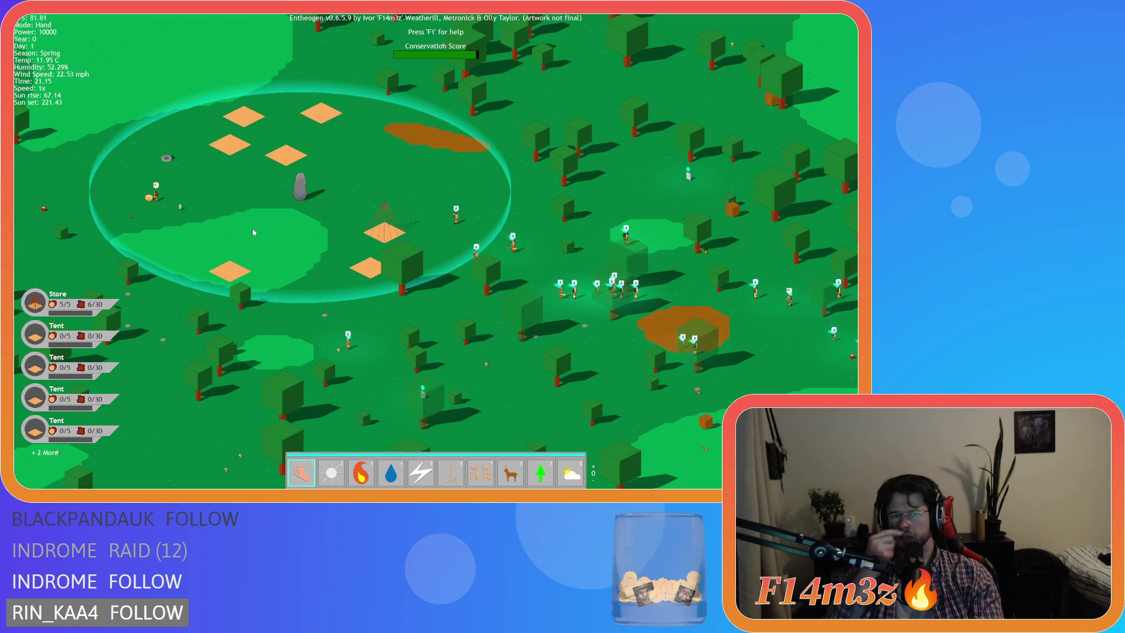
pyautogui.press('d')
pyautogui.press('a')
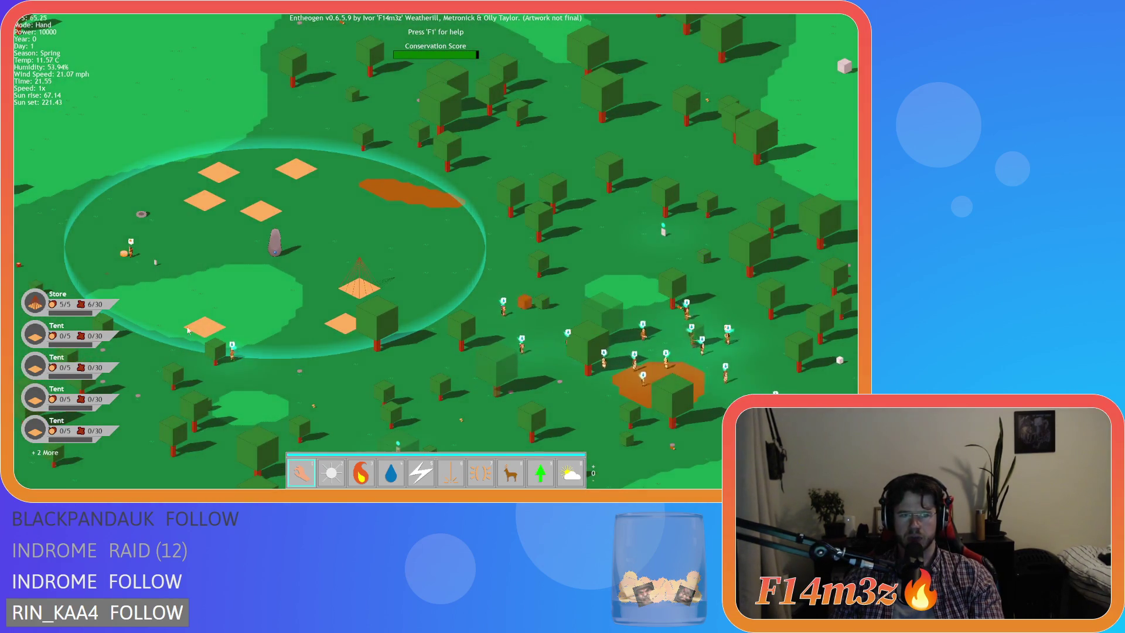
pyautogui.press('a')
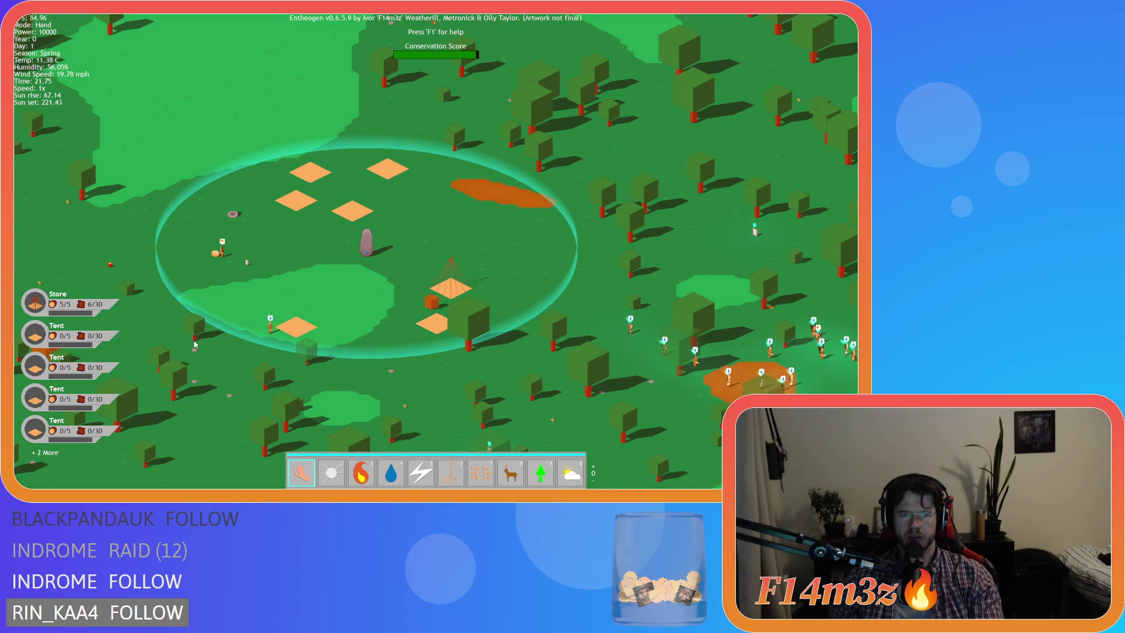
pyautogui.press('s')
pyautogui.press('d')
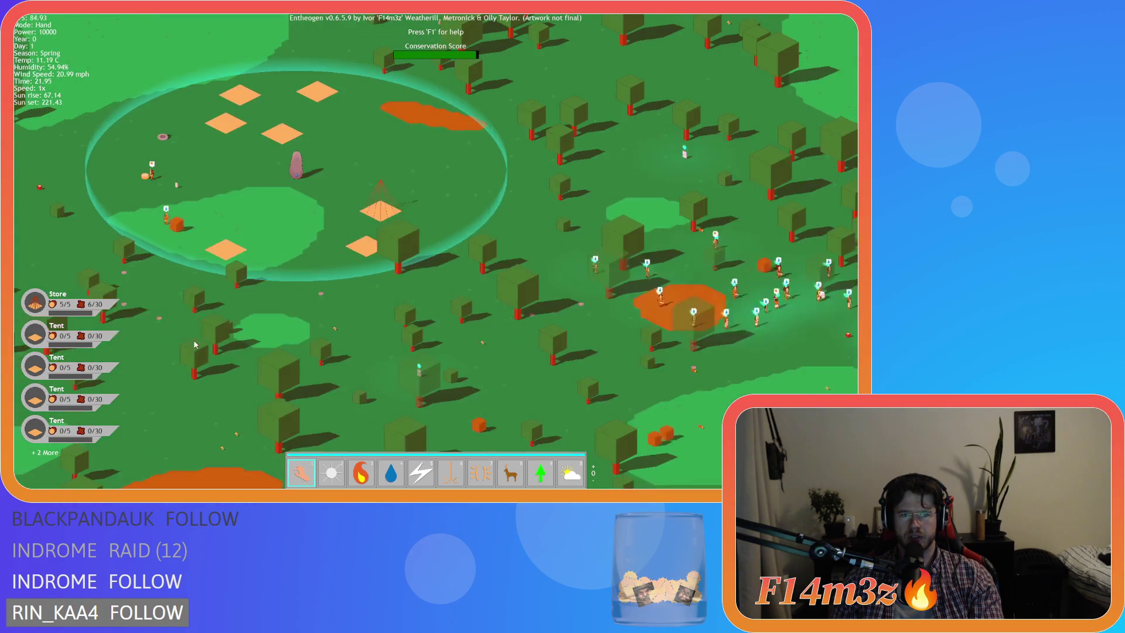
pyautogui.scroll(3, 196, 344)
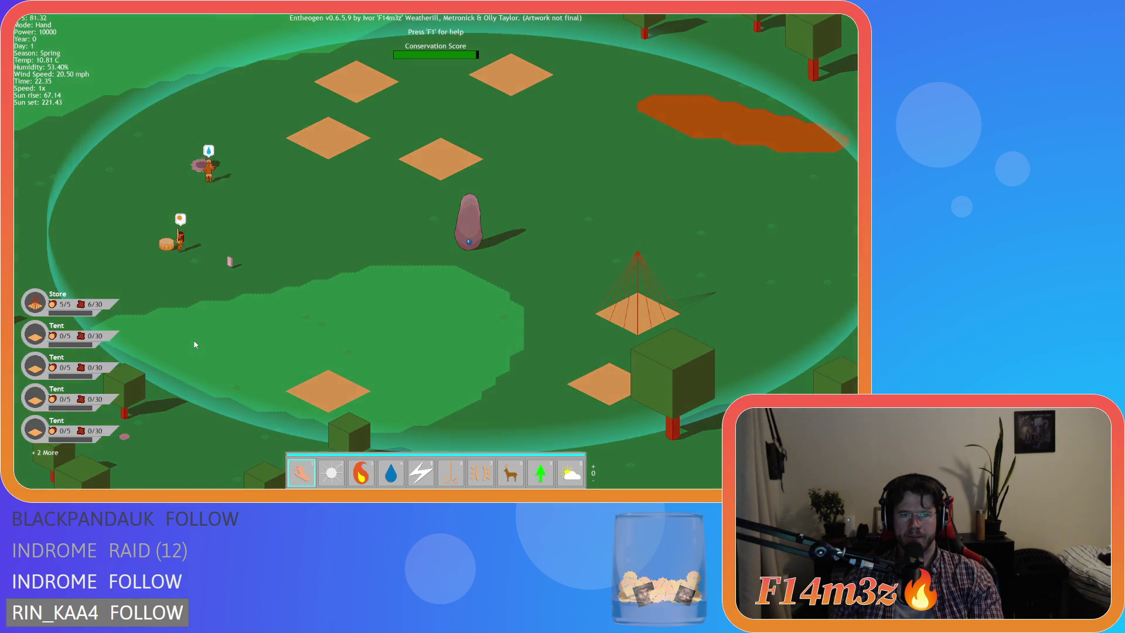
pyautogui.press('d')
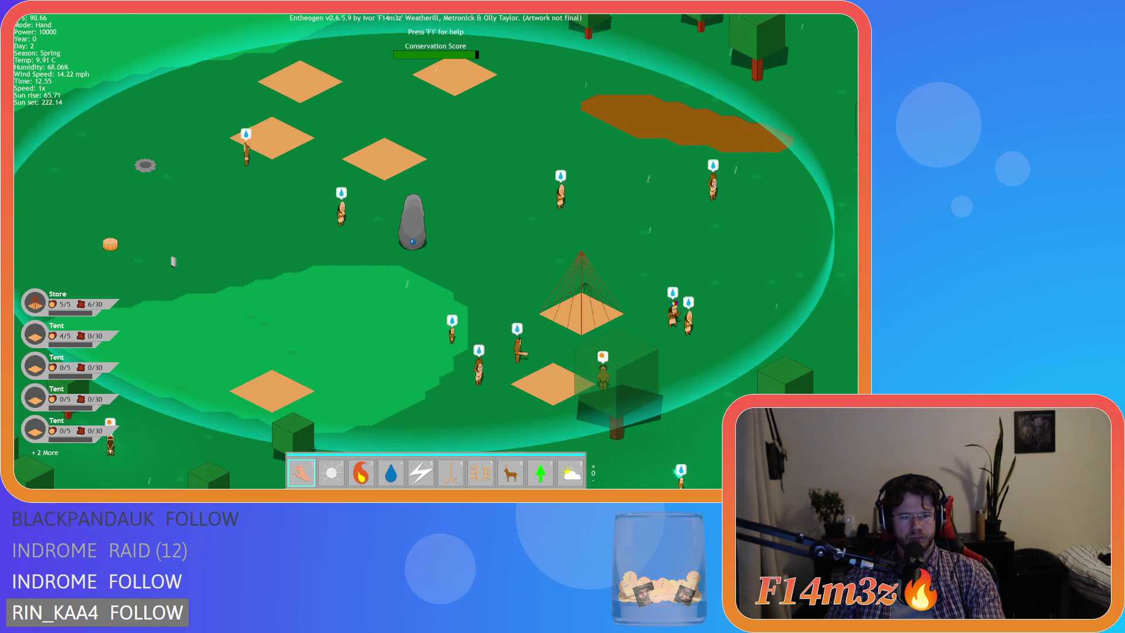
# Step: Pan right toward the villagers, zoom out, and quit the test run with Escape
pyautogui.press('s')
pyautogui.press('w')
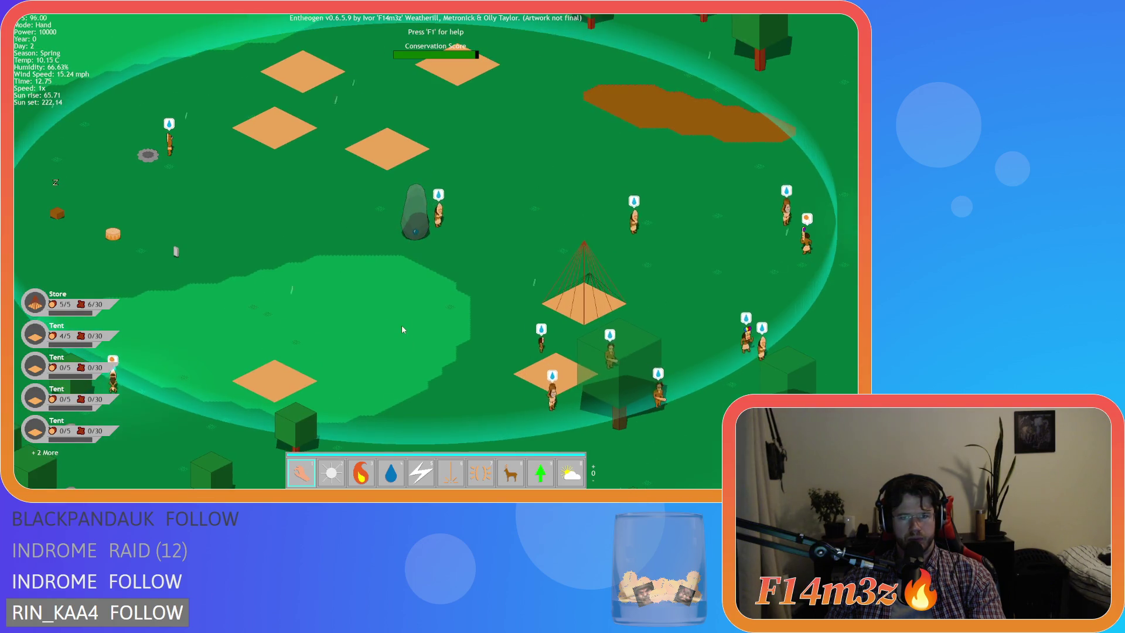
pyautogui.press('d')
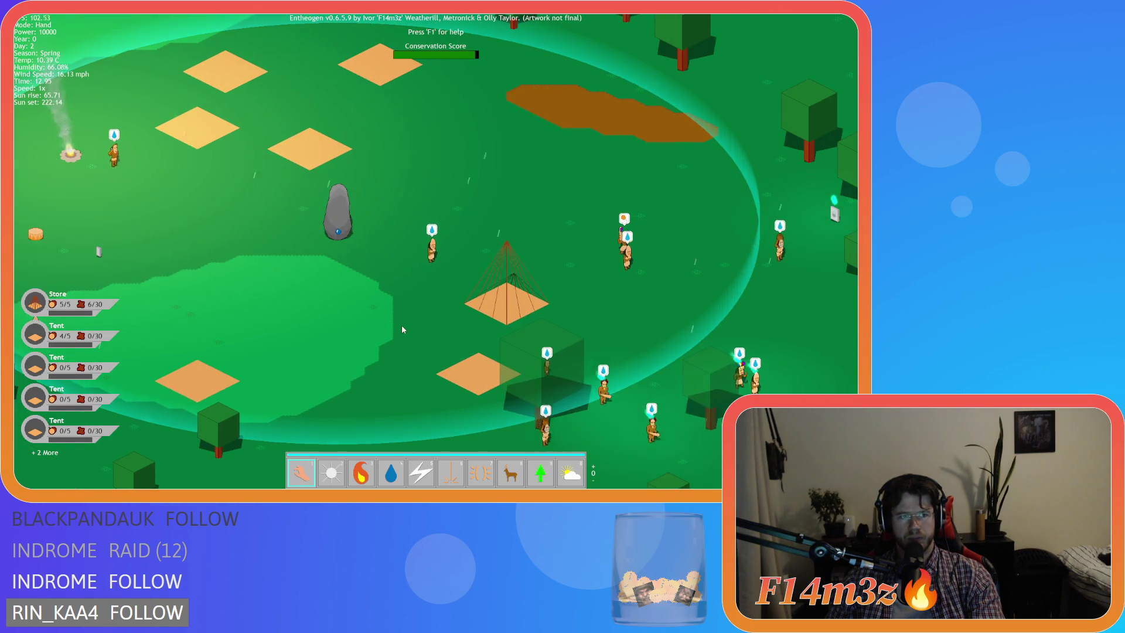
pyautogui.scroll(-3, 403, 329)
pyautogui.press('Escape')
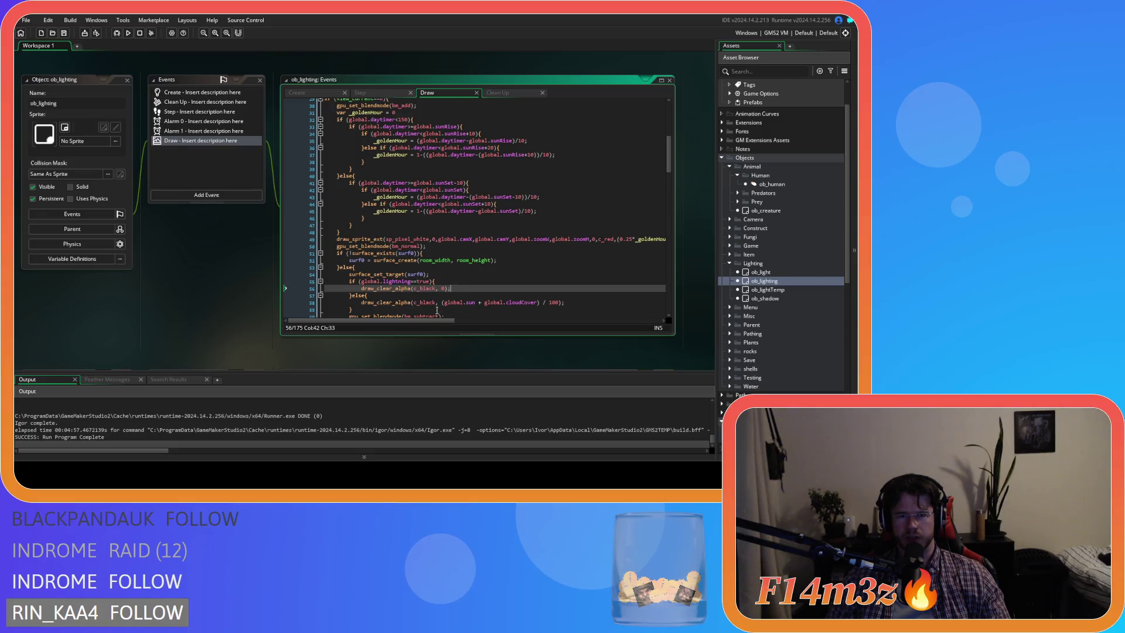
# Step: Select and cut the red draw_sprite_ext overlay line from the Draw code
pyautogui.moveTo(428, 321); pyautogui.dragTo(507, 320)
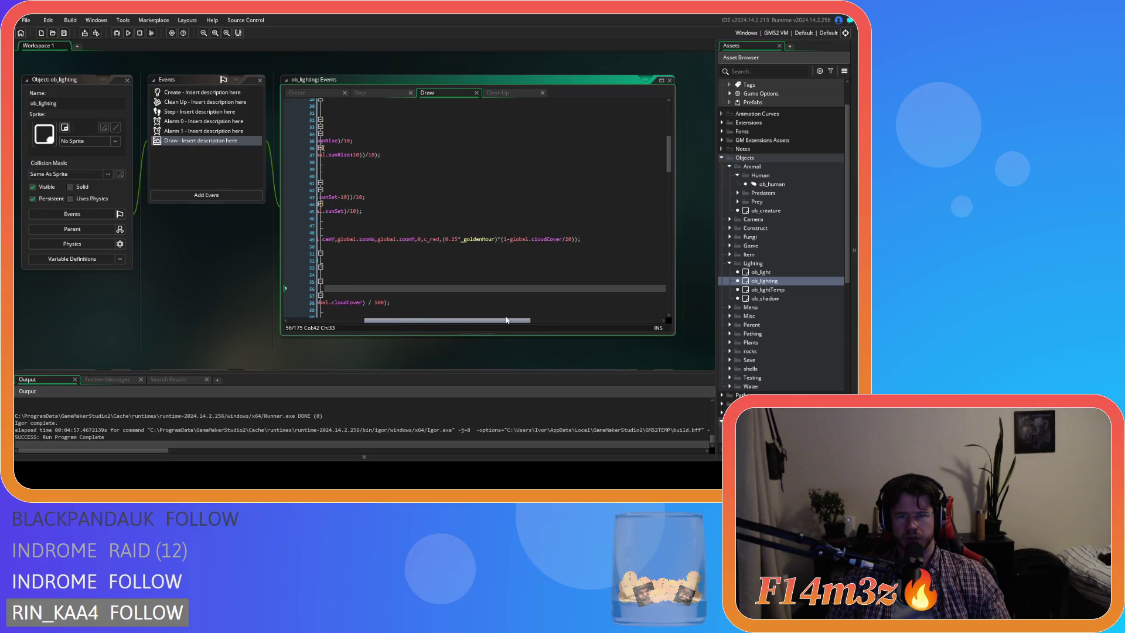
pyautogui.click(291, 239)
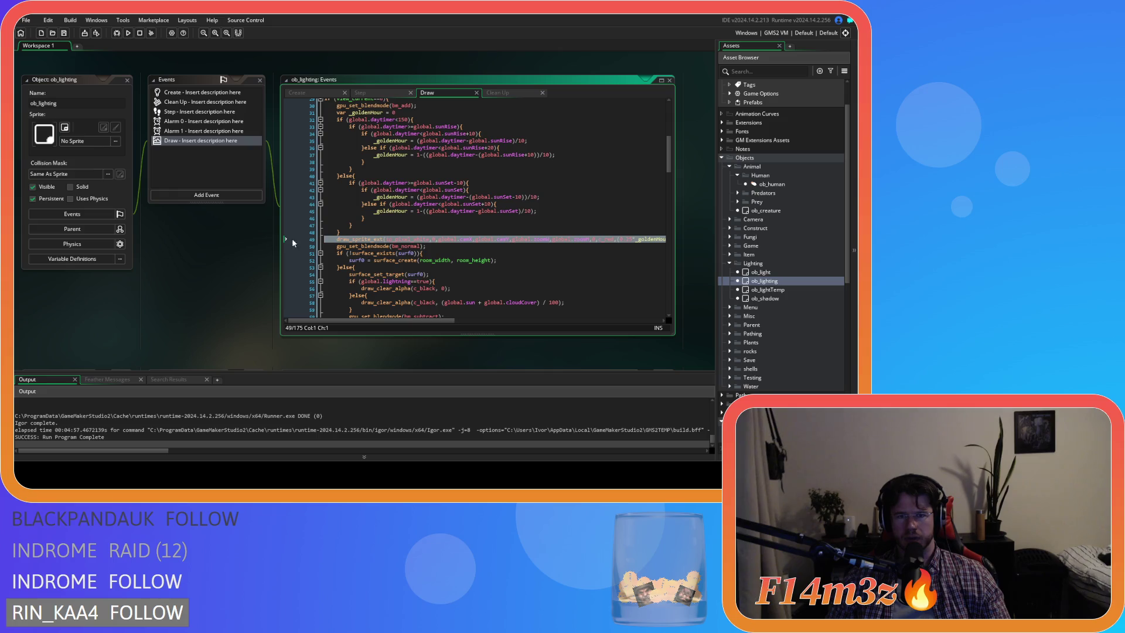
pyautogui.click(378, 241)
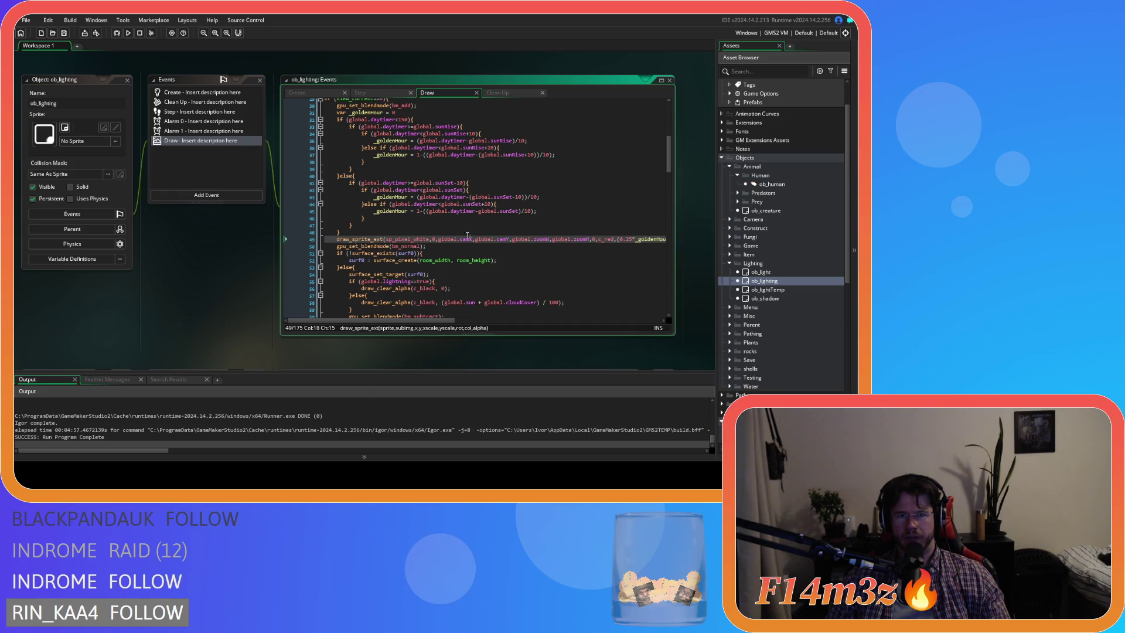
pyautogui.click(570, 245)
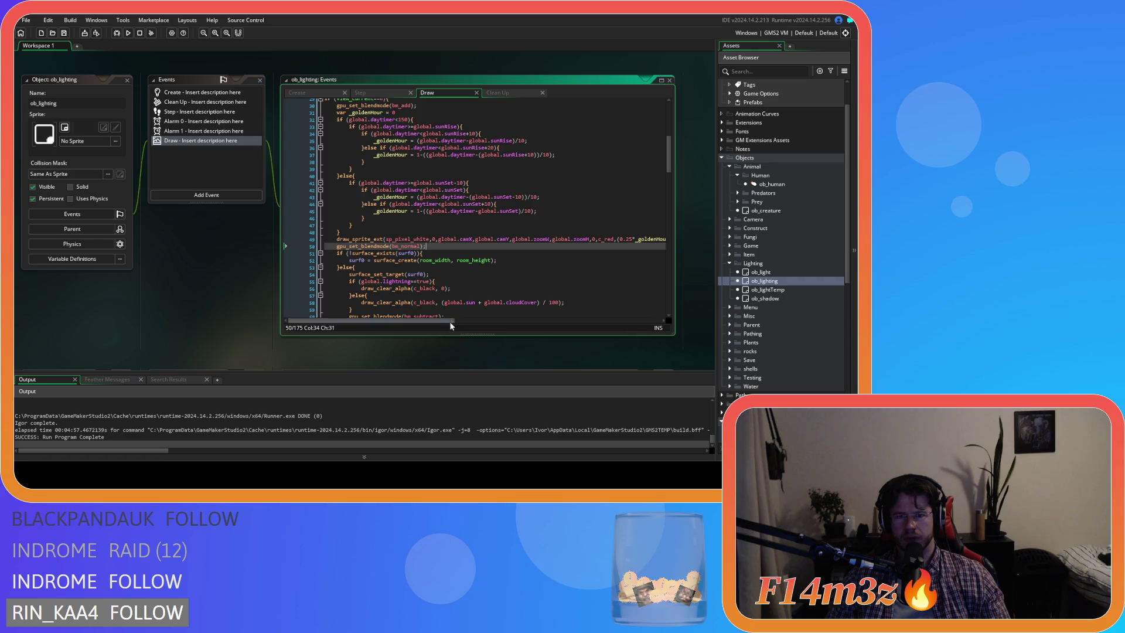
pyautogui.moveTo(342, 233); pyautogui.dragTo(501, 240)
pyautogui.moveTo(436, 322)
pyautogui.mouseDown()
pyautogui.moveTo(550, 262)
pyautogui.moveTo(276, 238)
pyautogui.moveTo(349, 243)
pyautogui.mouseUp()
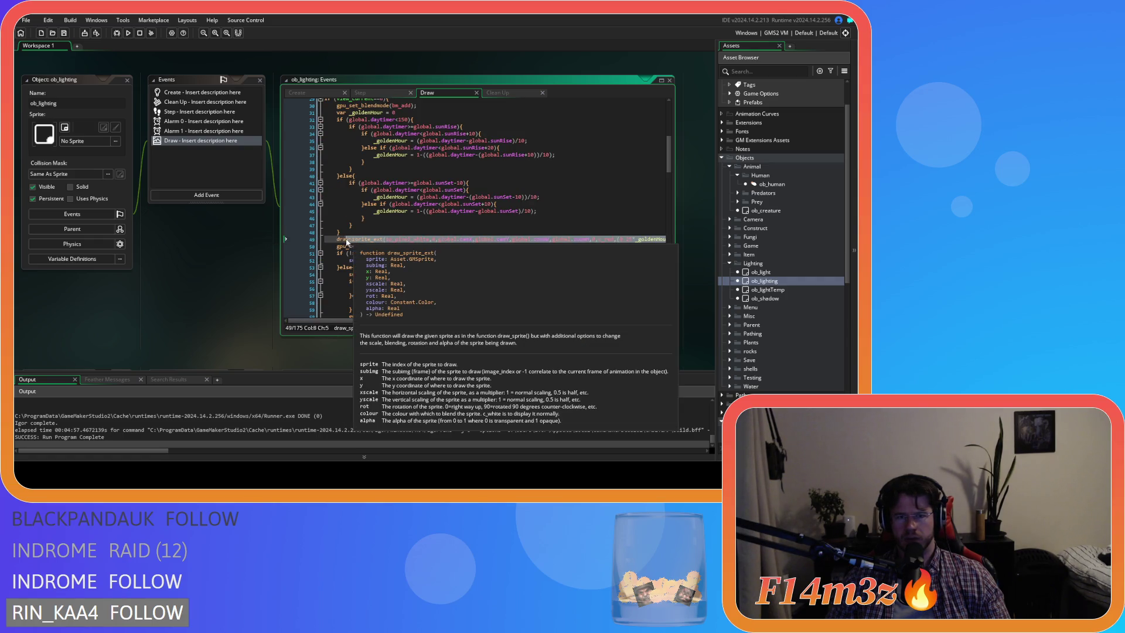
pyautogui.press('Delete')
# Step: Paste the overlay call into the sunrise branch (line 40) and sunset branch (line 49)
pyautogui.scroll(1, 444, 230)
pyautogui.click(395, 186)
pyautogui.press('Return')
pyautogui.hotkey('ctrl', 'v')
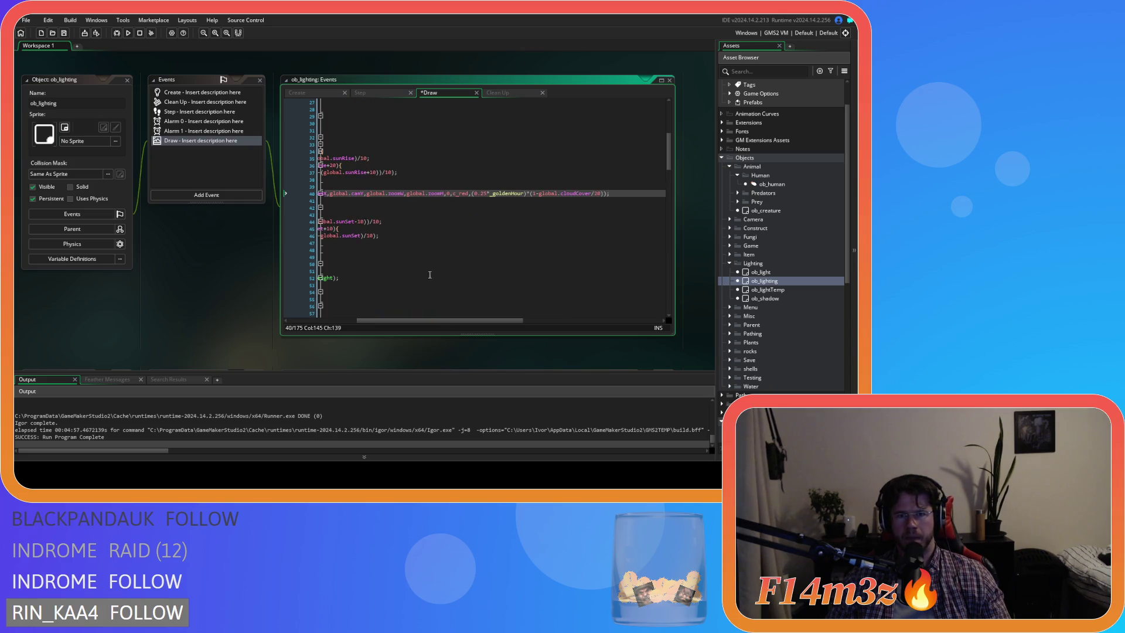
pyautogui.moveTo(437, 321); pyautogui.dragTo(328, 323)
pyautogui.click(373, 251)
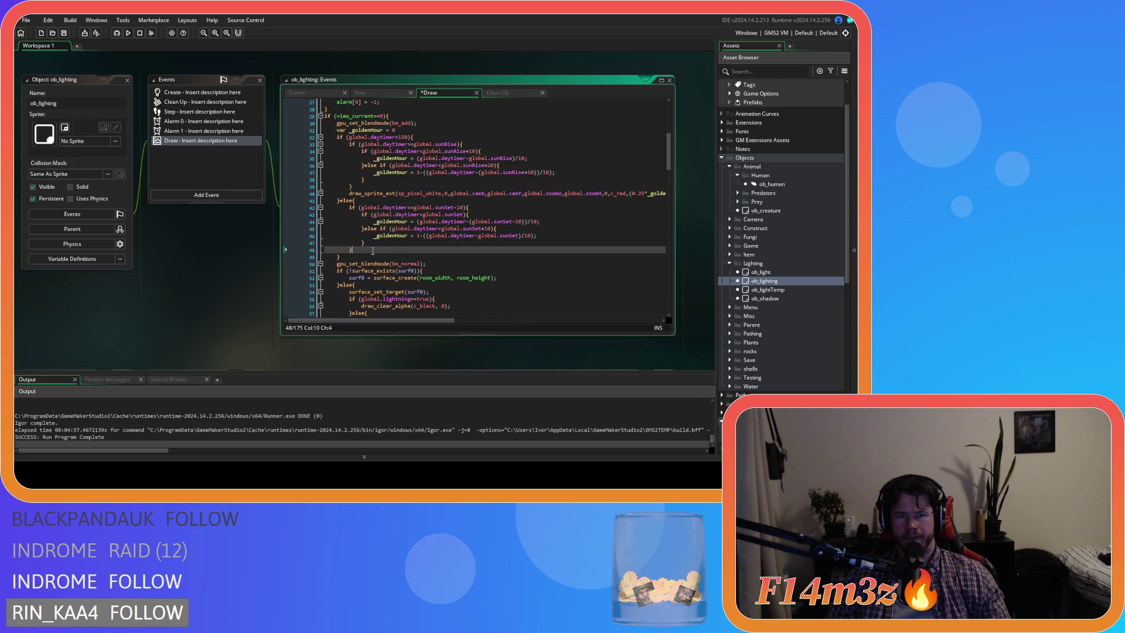
pyautogui.press('Return')
pyautogui.hotkey('ctrl', 'v')
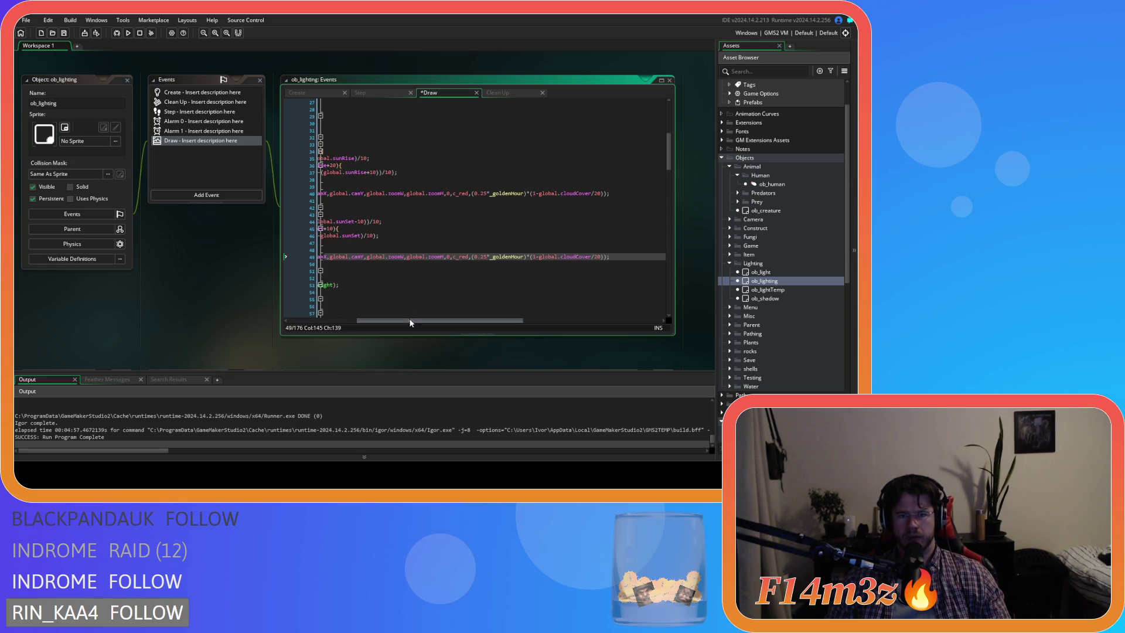
pyautogui.moveTo(410, 320); pyautogui.dragTo(291, 320)
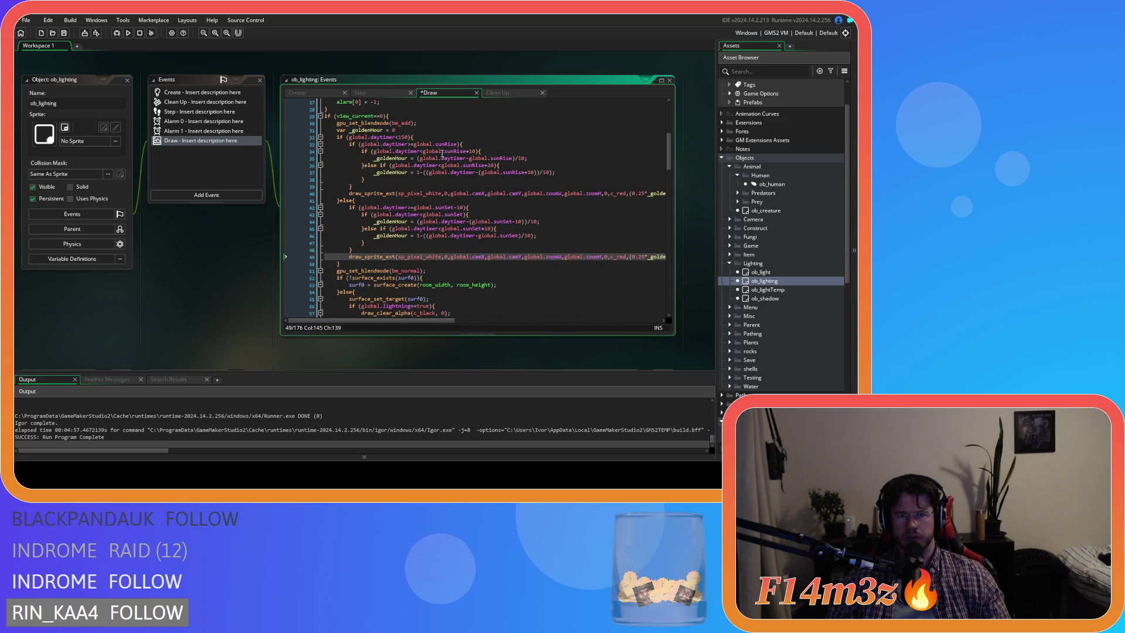
pyautogui.click(409, 137)
# Step: Replace c_red with c_blue in the line 40 sunrise overlay and launch a test run with F5
pyautogui.press('Right')
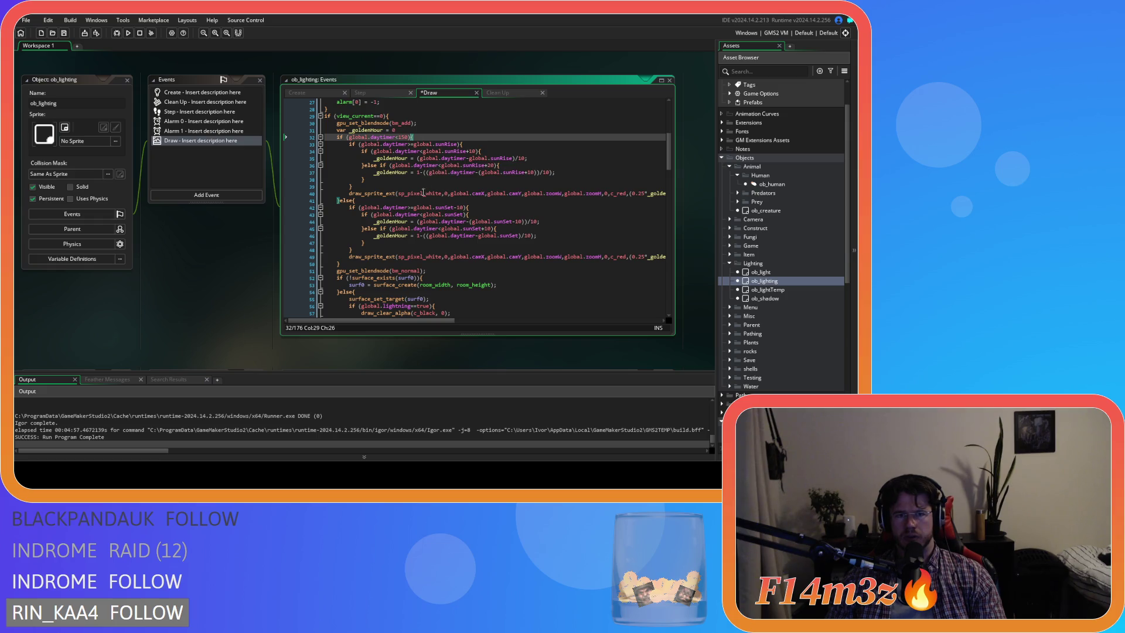
pyautogui.doubleClick(622, 193)
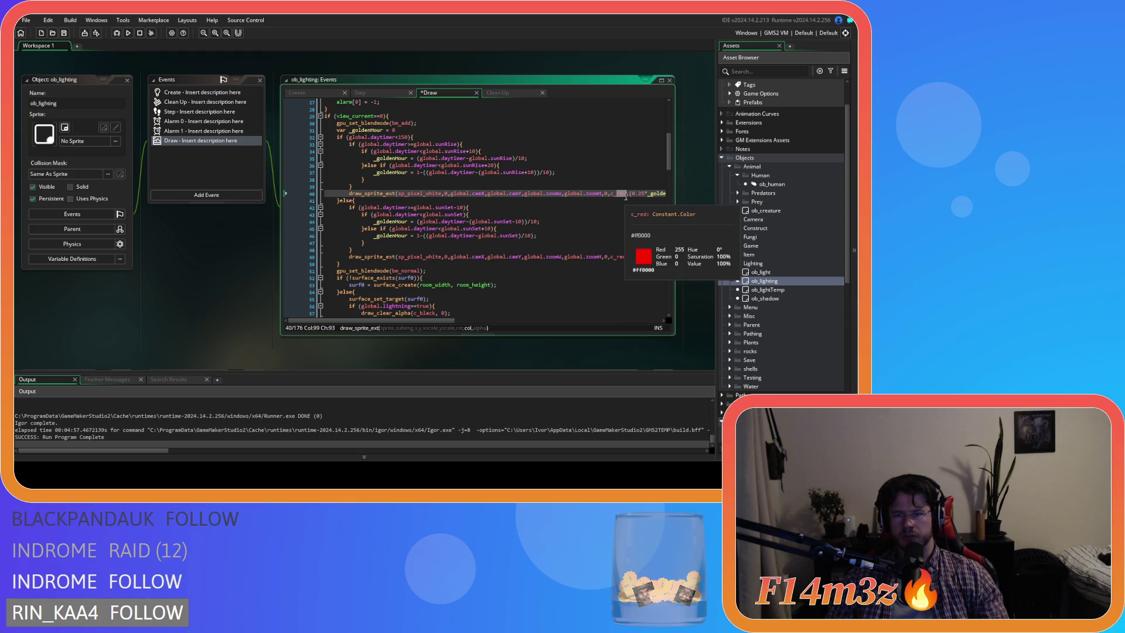
pyautogui.write('c_blue')
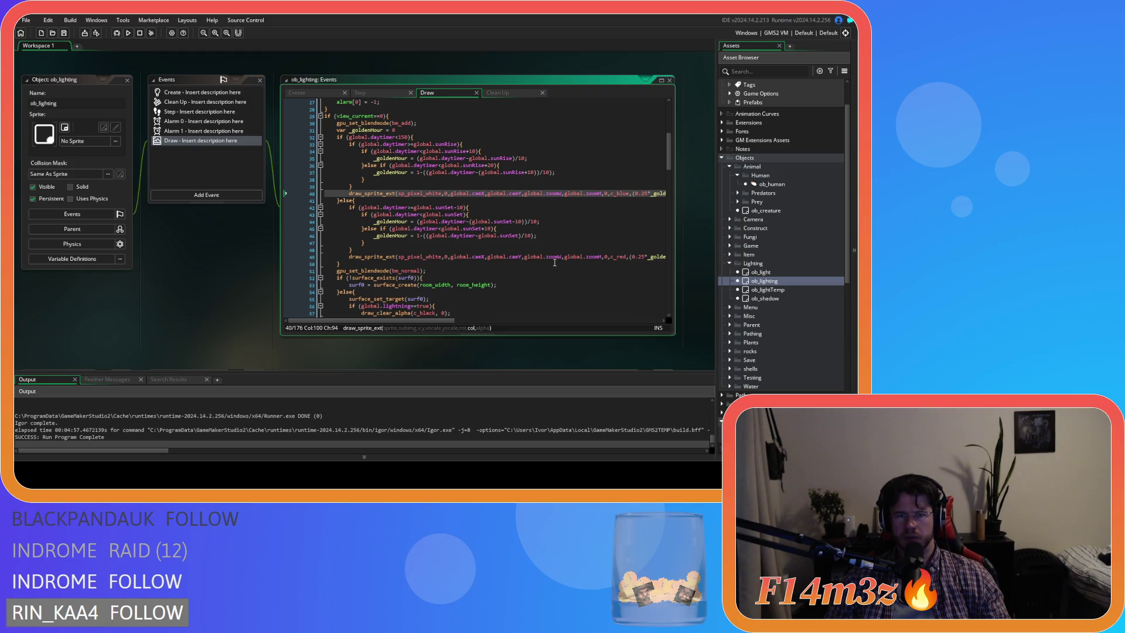
pyautogui.press('F5')
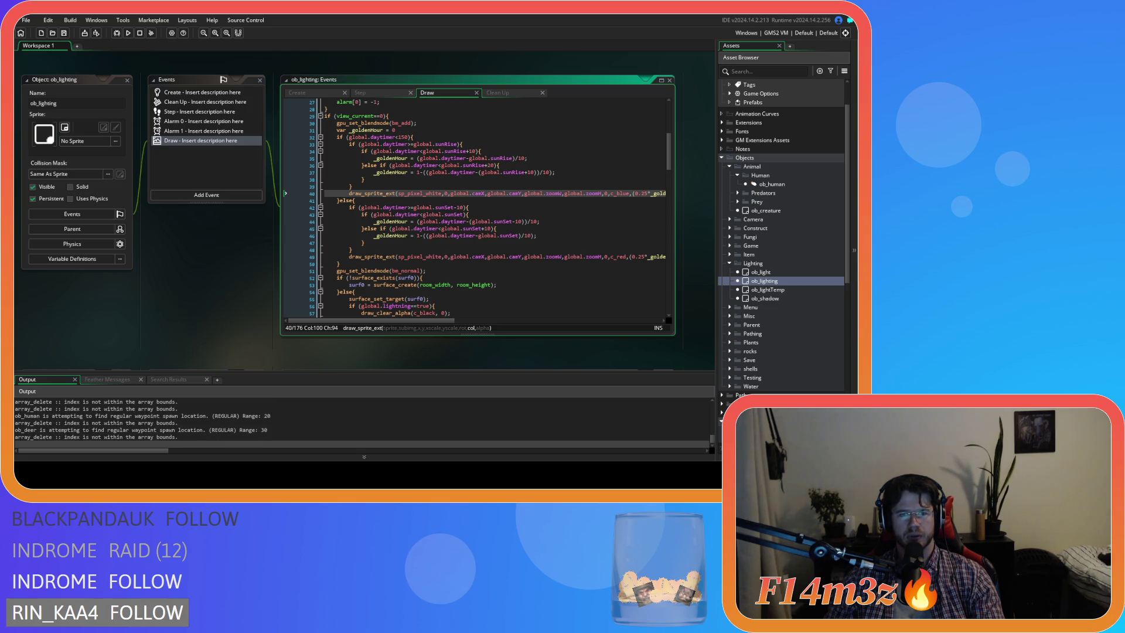
# Step: Pan the view around the map and the settlement
pyautogui.press('w')
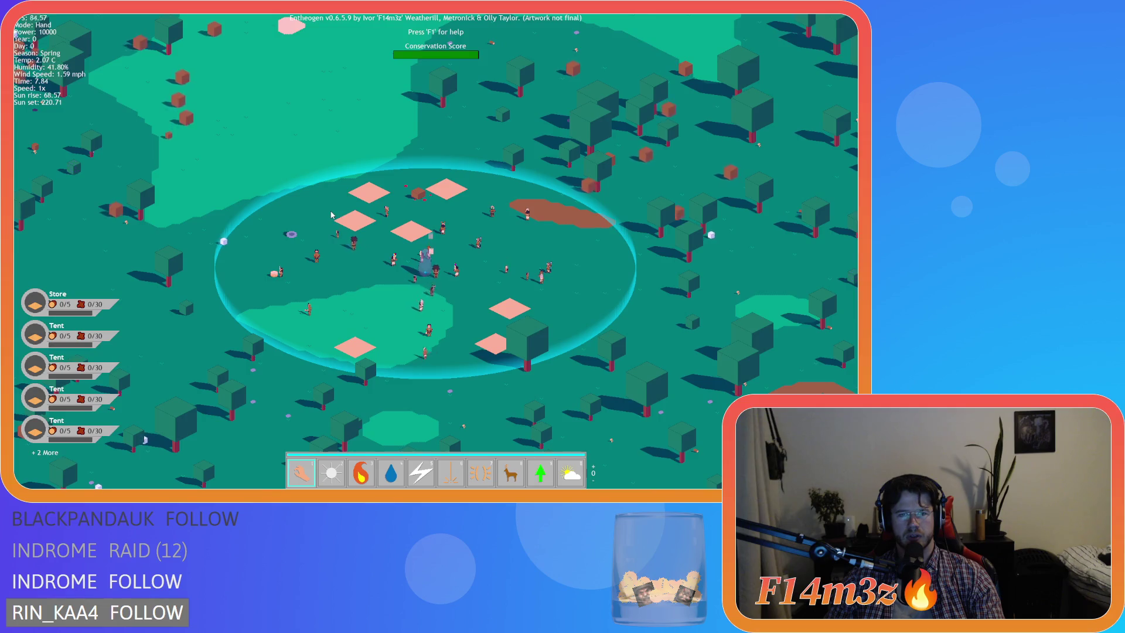
pyautogui.press('a')
pyautogui.press('w')
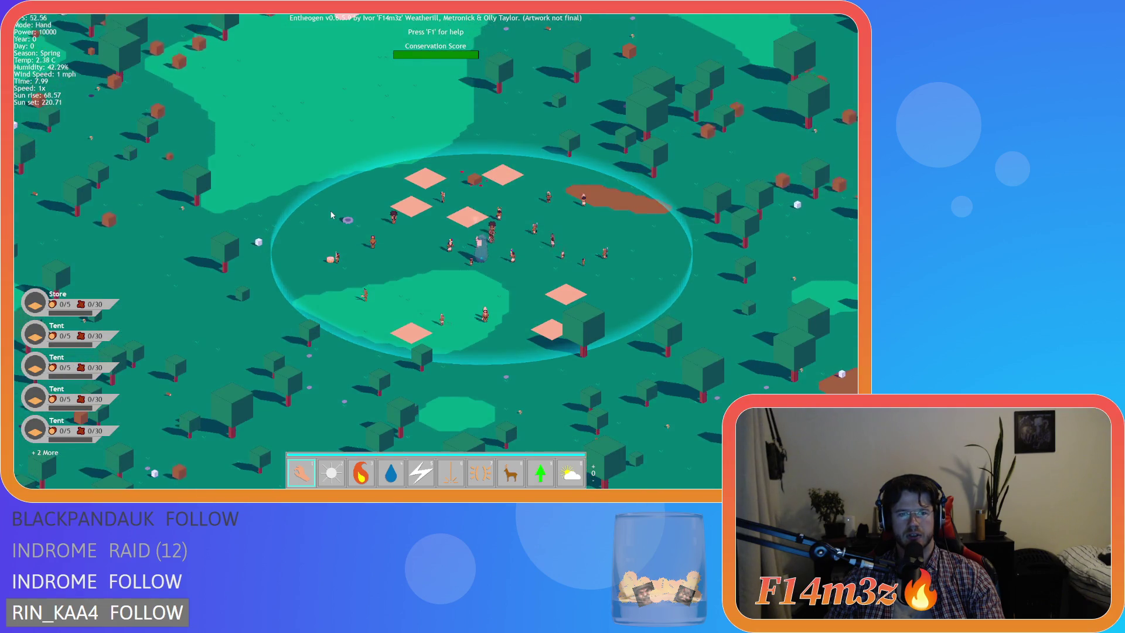
pyautogui.press('d')
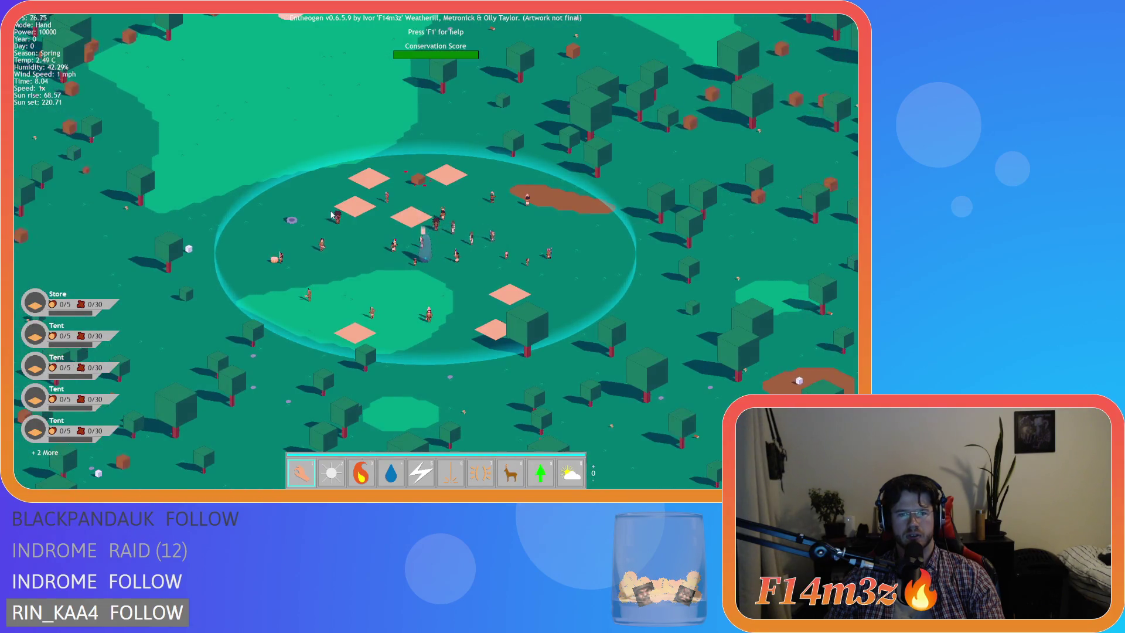
pyautogui.press('s')
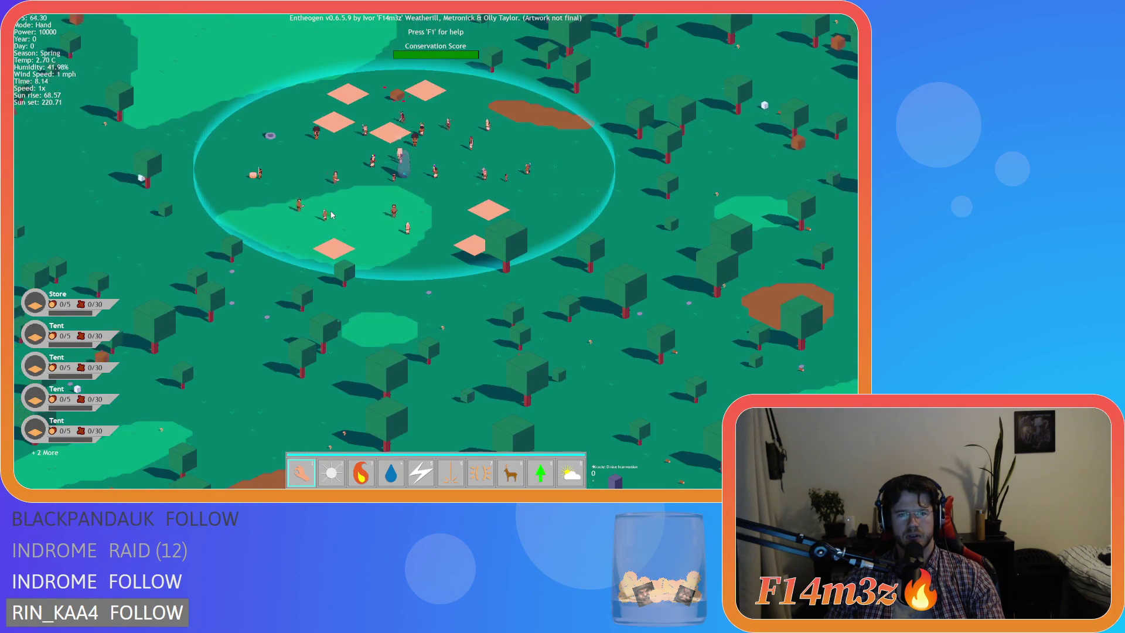
pyautogui.press('w')
pyautogui.press('w')
pyautogui.press('w')
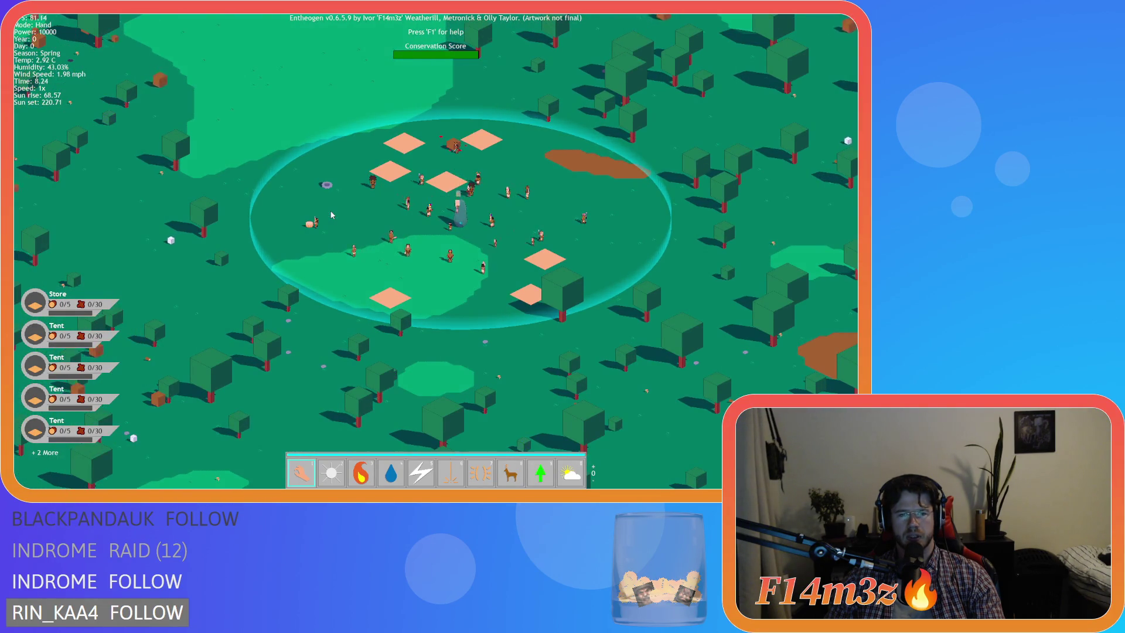
pyautogui.press('a')
pyautogui.press('s')
pyautogui.press('d')
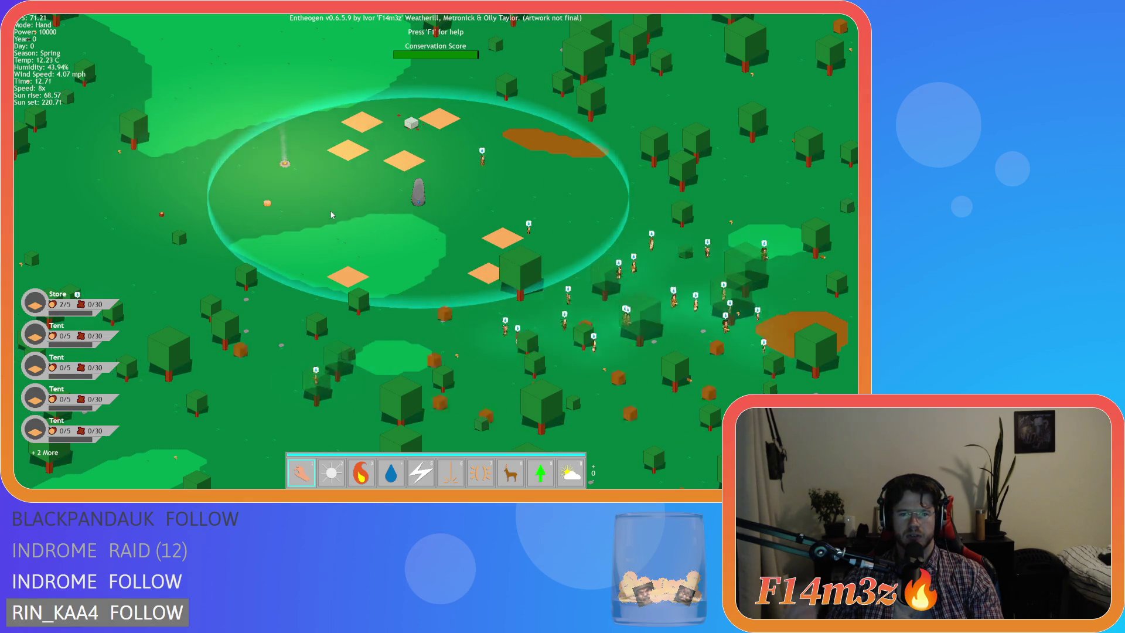
pyautogui.press('d')
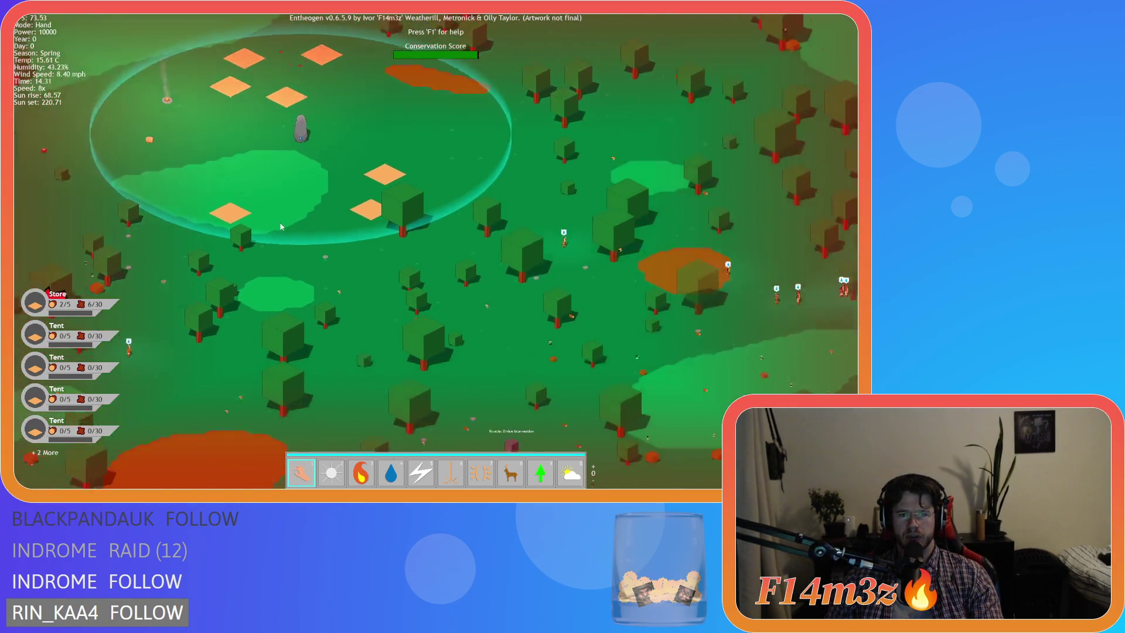
# Step: Slow the game, re-centre on the village, and confirm quitting the test run
pyautogui.press('a')
pyautogui.press('w')
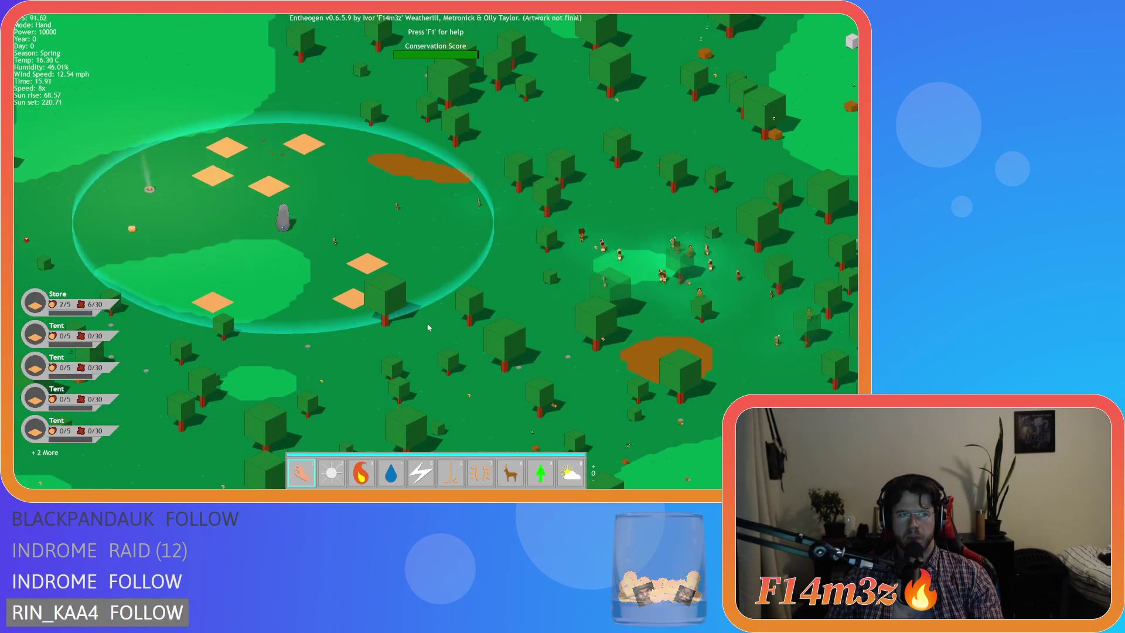
pyautogui.press('Escape')
pyautogui.click(436, 264)
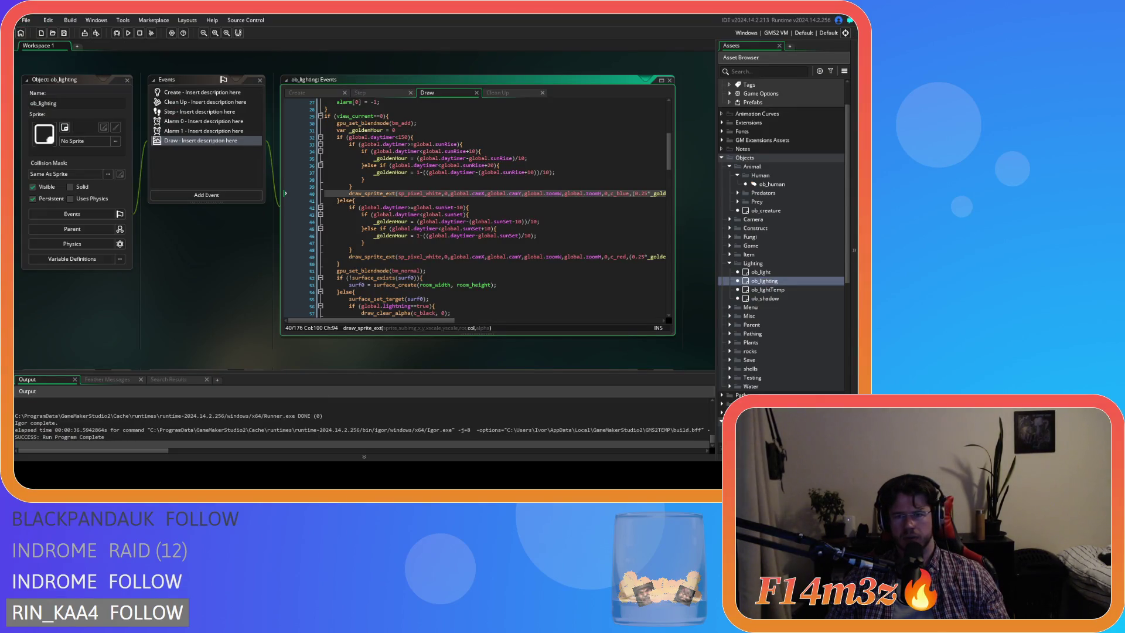
# Step: Swap the line 40 sunrise colour to c_aqua from autocomplete and build and run with F5
pyautogui.write('lo')
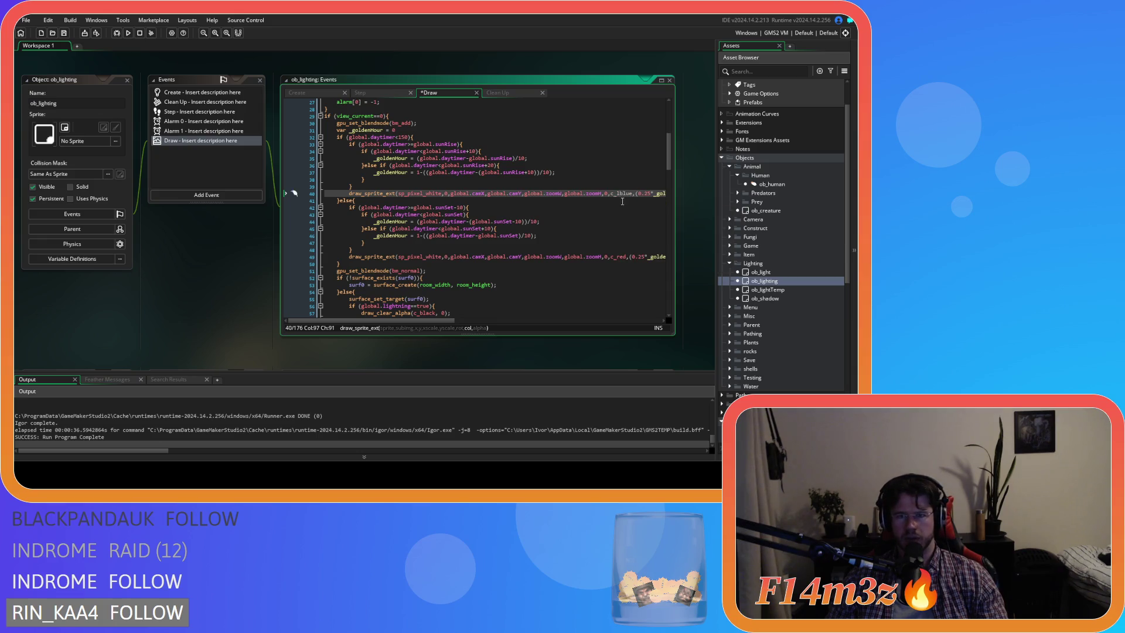
pyautogui.write('bal')
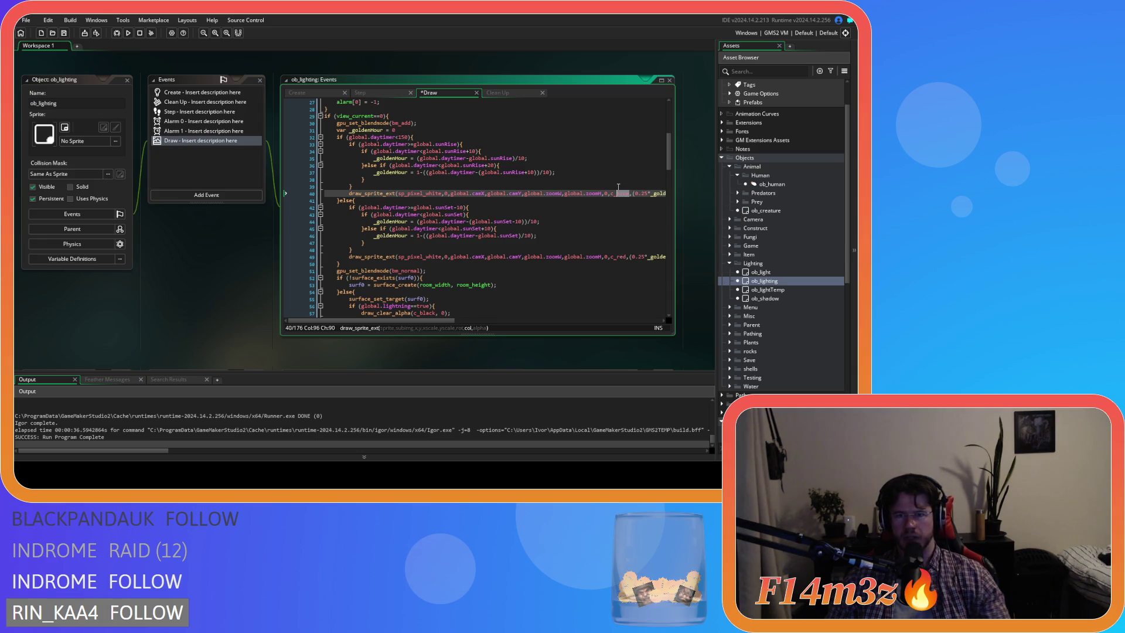
pyautogui.write('aqua')
pyautogui.press('Return')
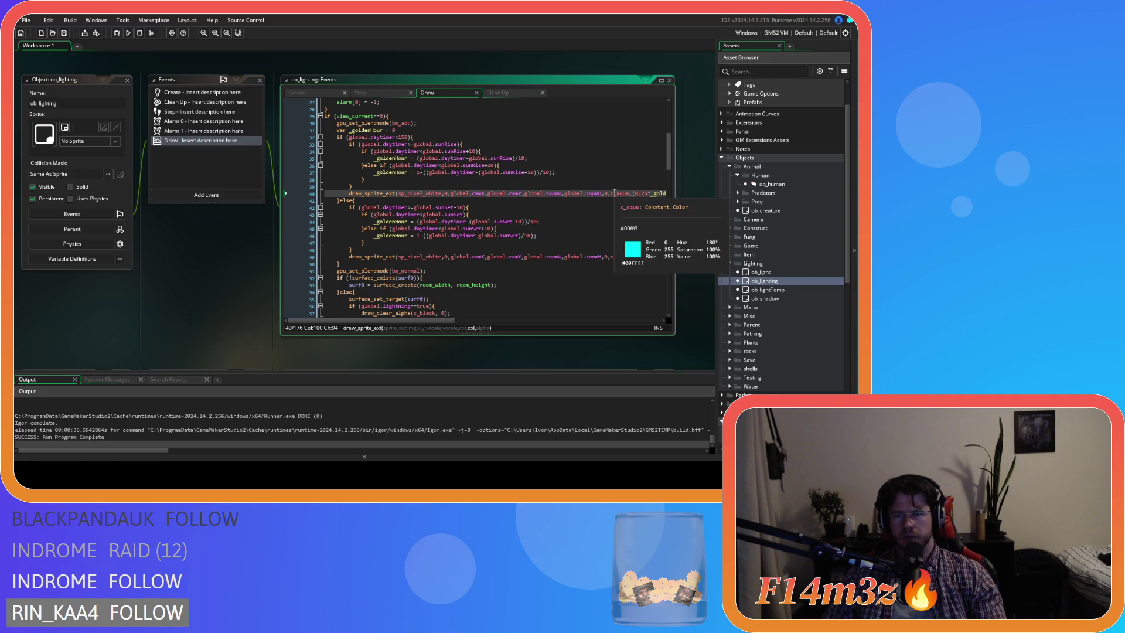
pyautogui.press('F5')
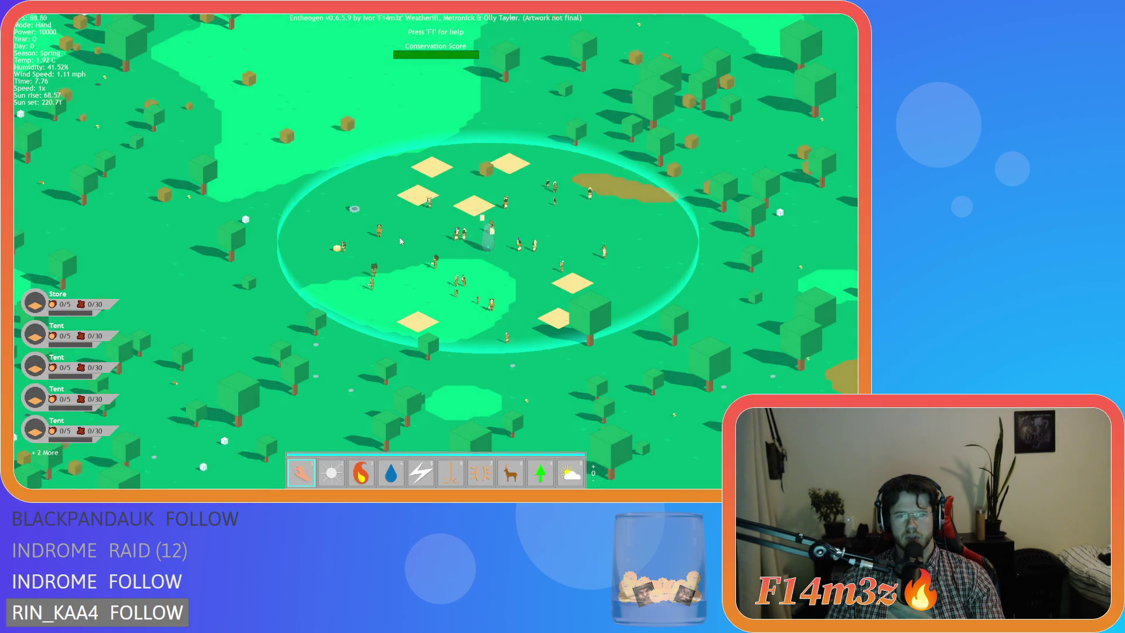
# Step: Pan across the forest back to the village and speed the game up to 8x
pyautogui.press('q')
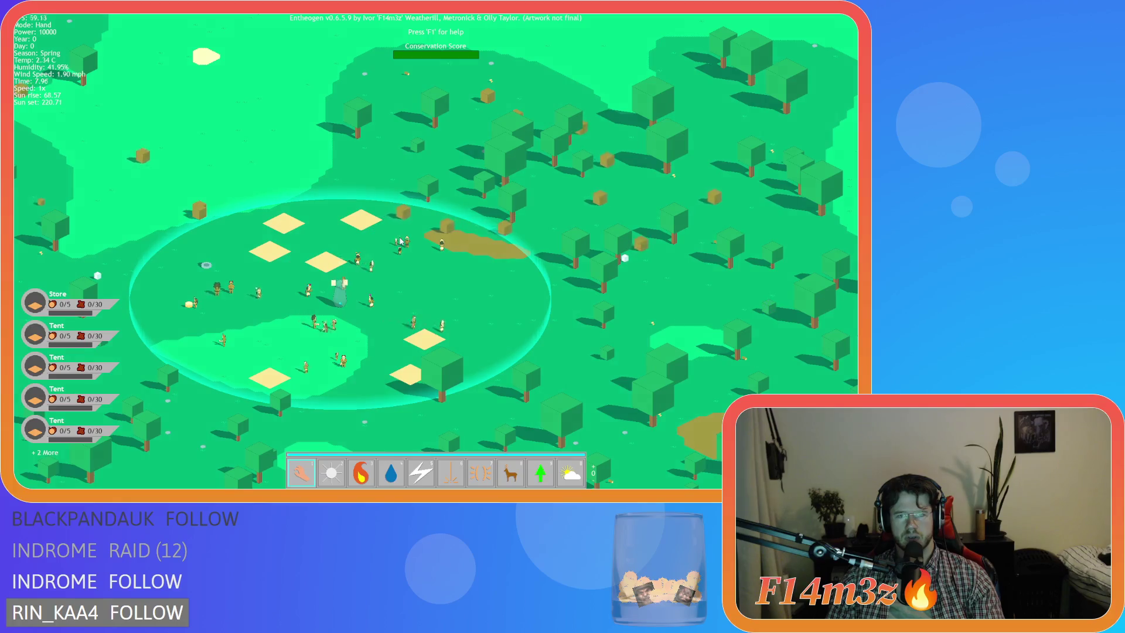
pyautogui.press('e')
pyautogui.press('a')
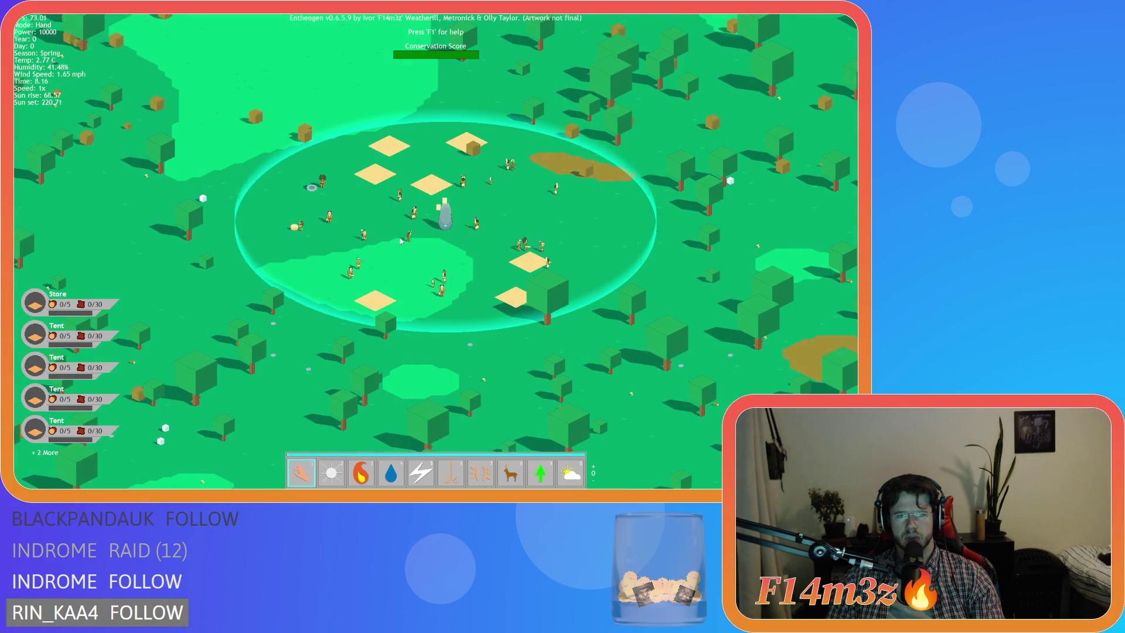
pyautogui.press('w')
pyautogui.press('d')
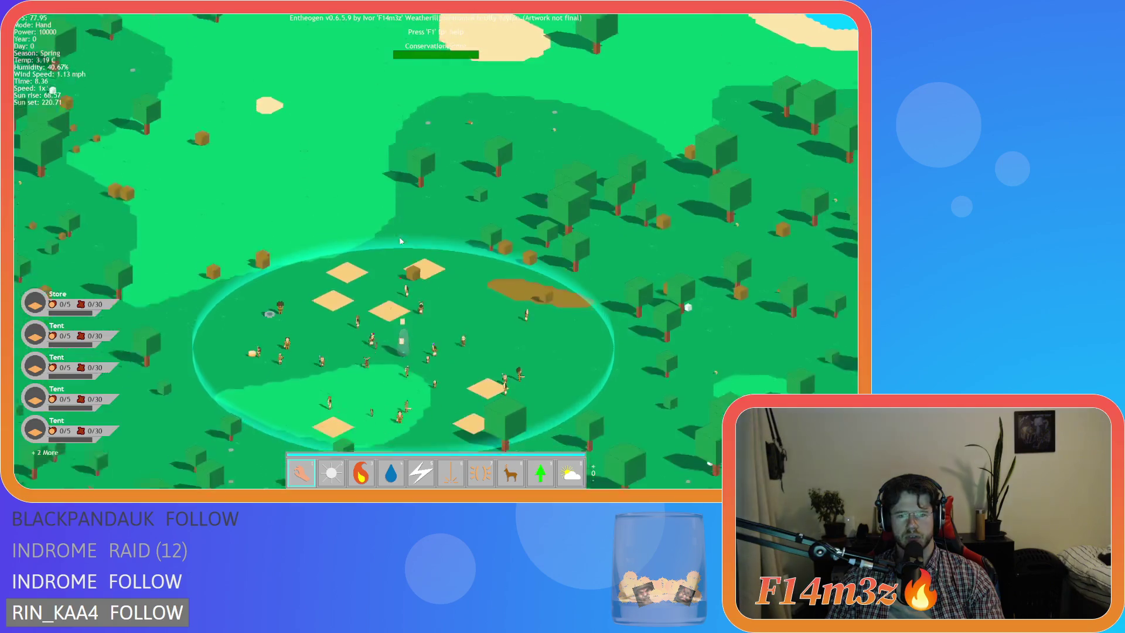
pyautogui.press('s')
pyautogui.press('s')
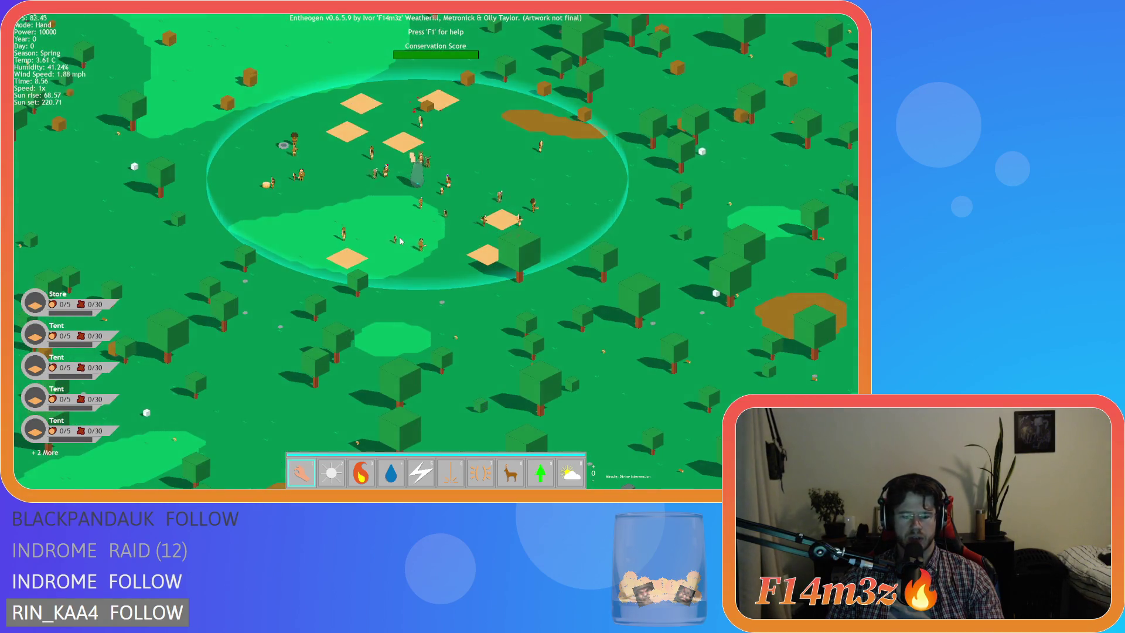
pyautogui.press('+')
pyautogui.press('+')
pyautogui.press('+')
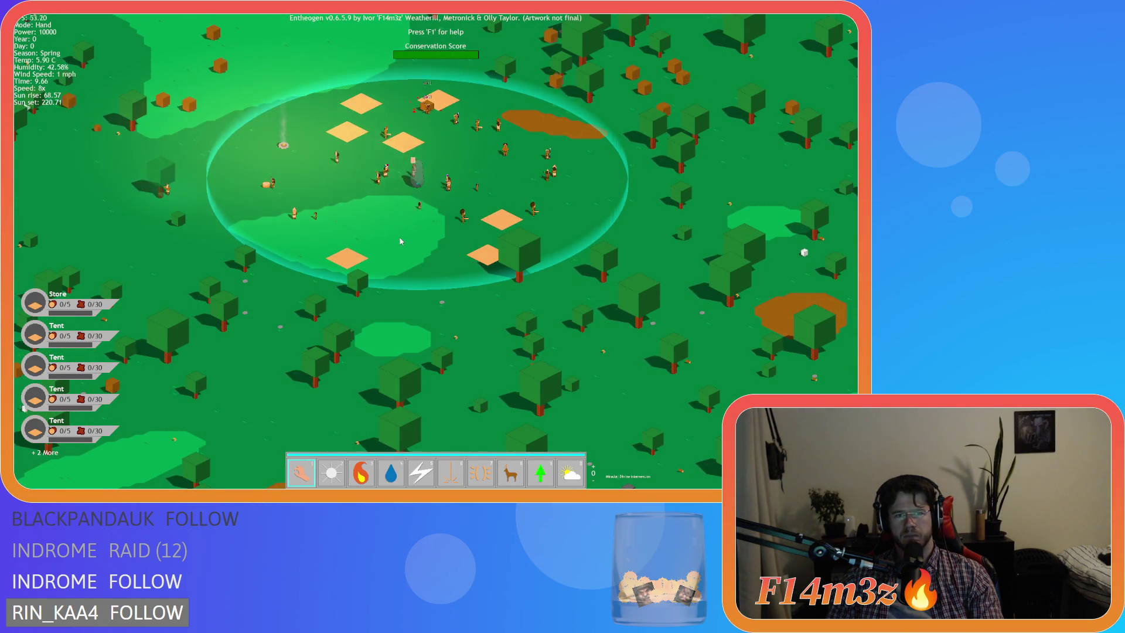
pyautogui.press('w')
pyautogui.press('a')
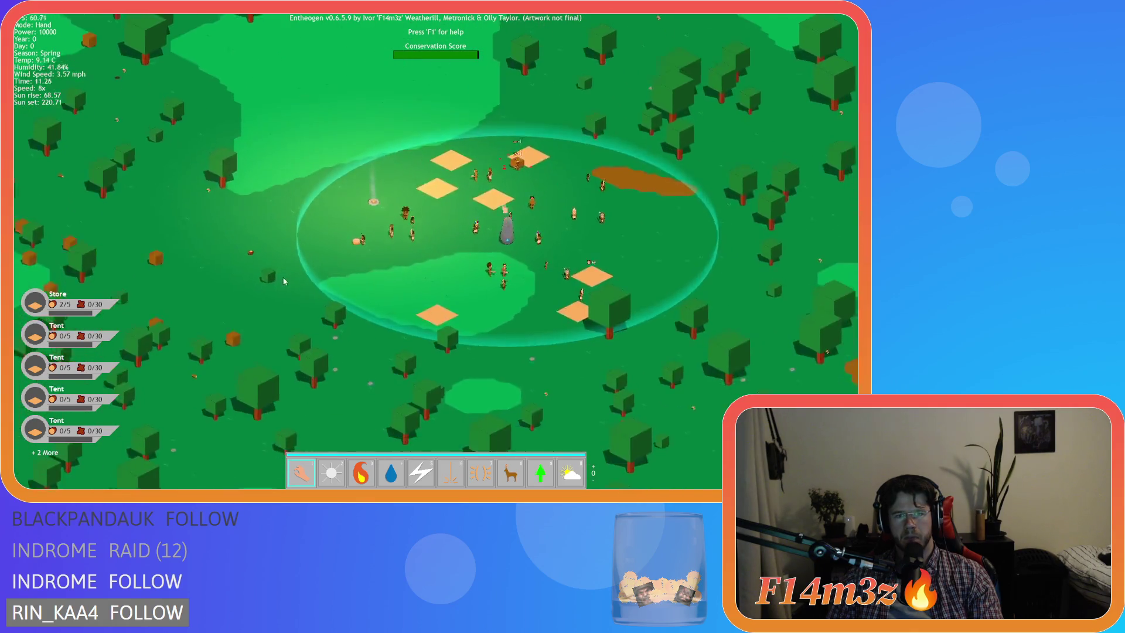
pyautogui.press('s')
pyautogui.press('d')
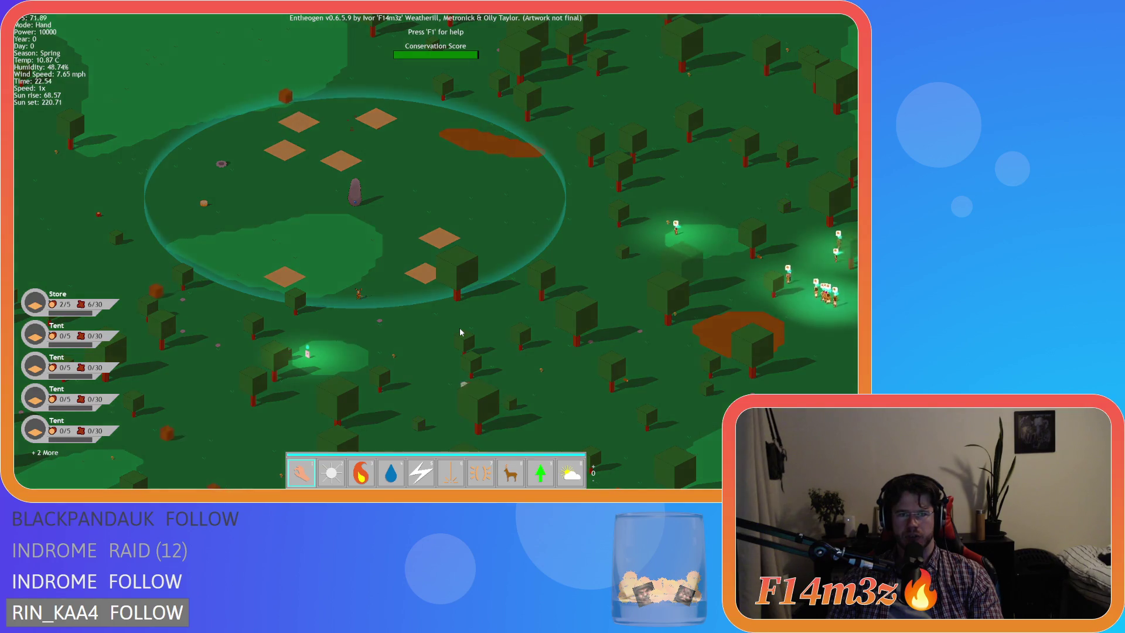
# Step: Speed time toward nightfall, return to normal speed, then quit the game to GameMaker
pyautogui.press('space')
pyautogui.press('space')
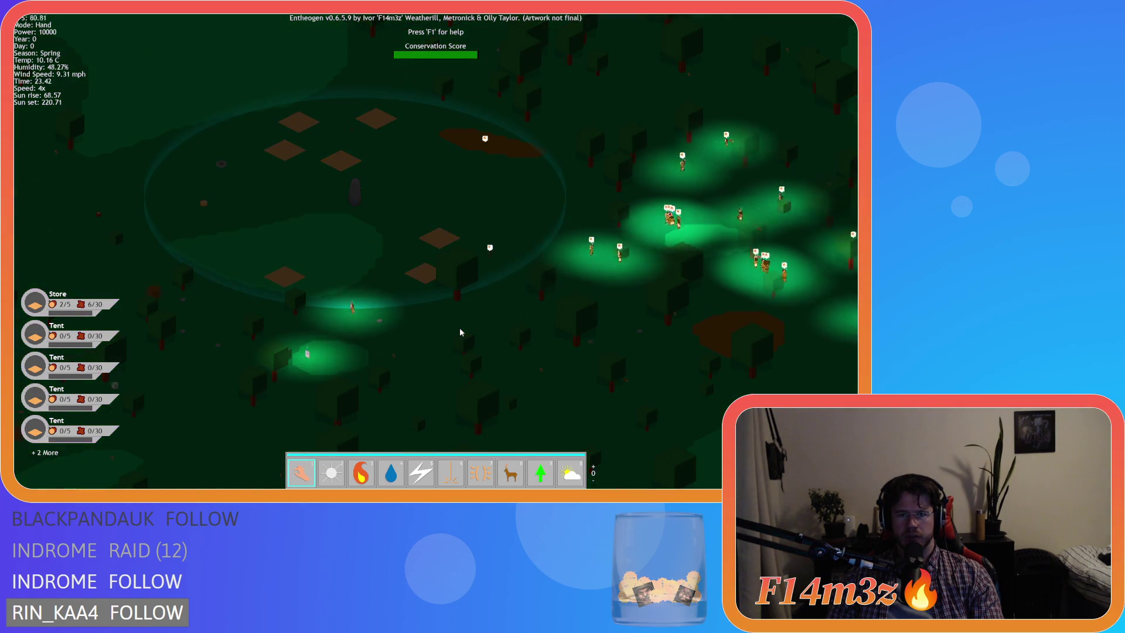
pyautogui.press('space')
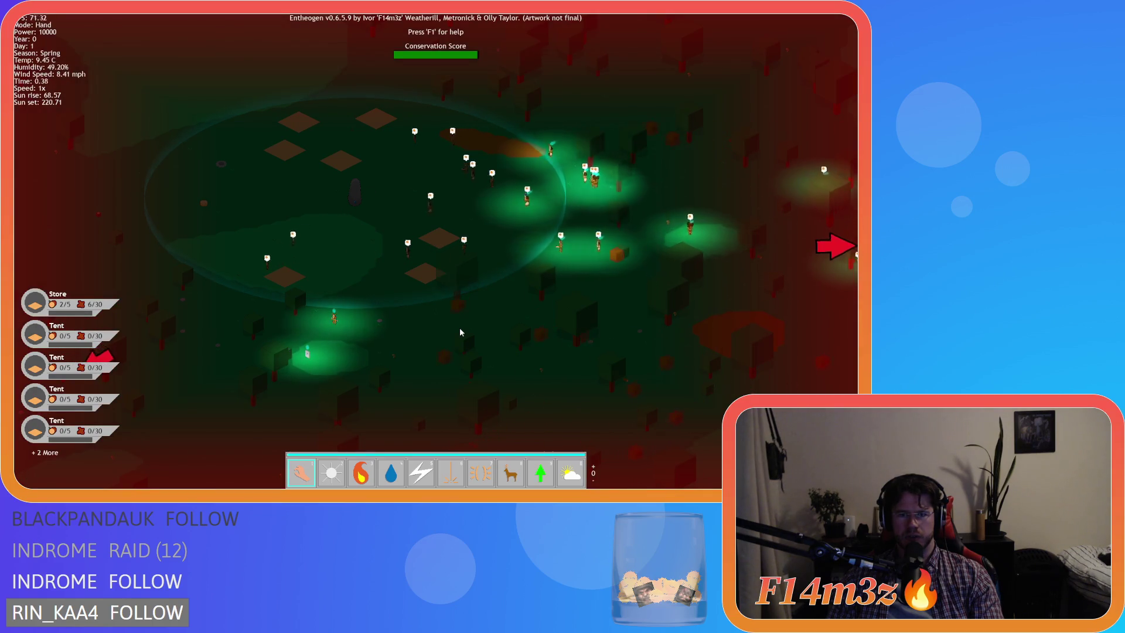
pyautogui.press('space')
pyautogui.press('Escape')
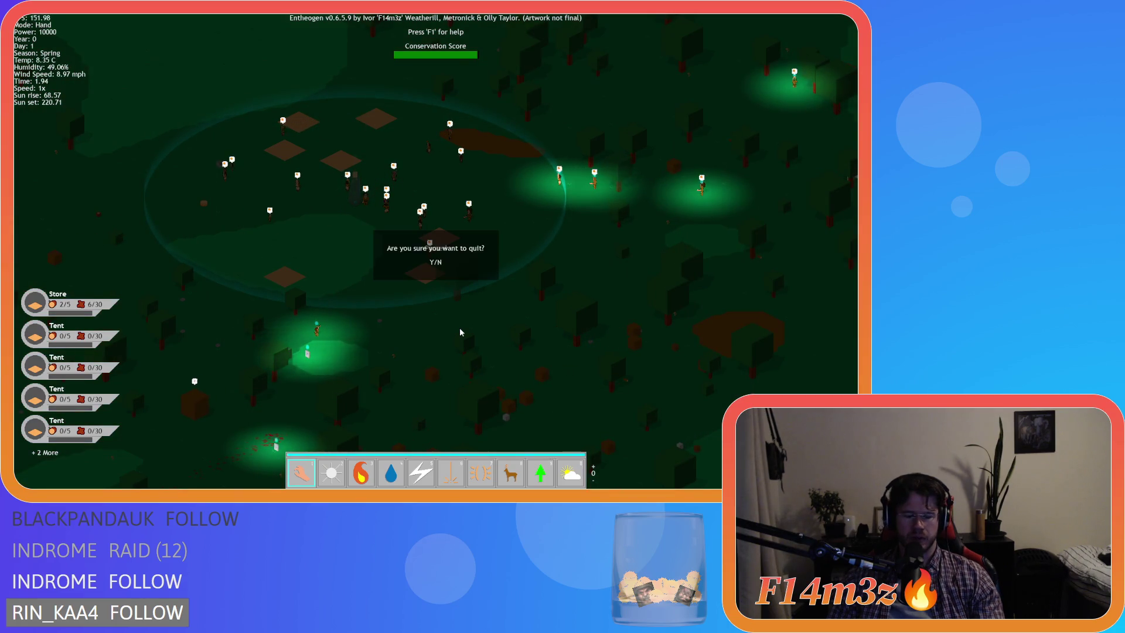
pyautogui.press('Return')
pyautogui.hotkey('alt', 'F4')
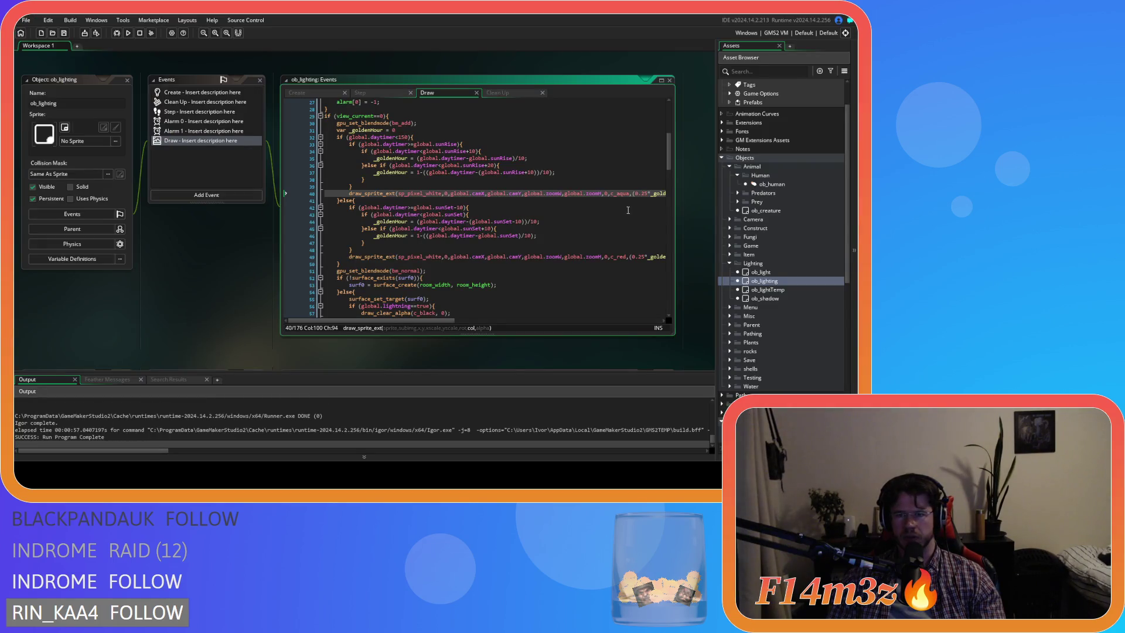
# Step: Set the line 49 sunset tint strength from 0.25 to 1, rebuild, and bring up the game window
pyautogui.click(637, 259)
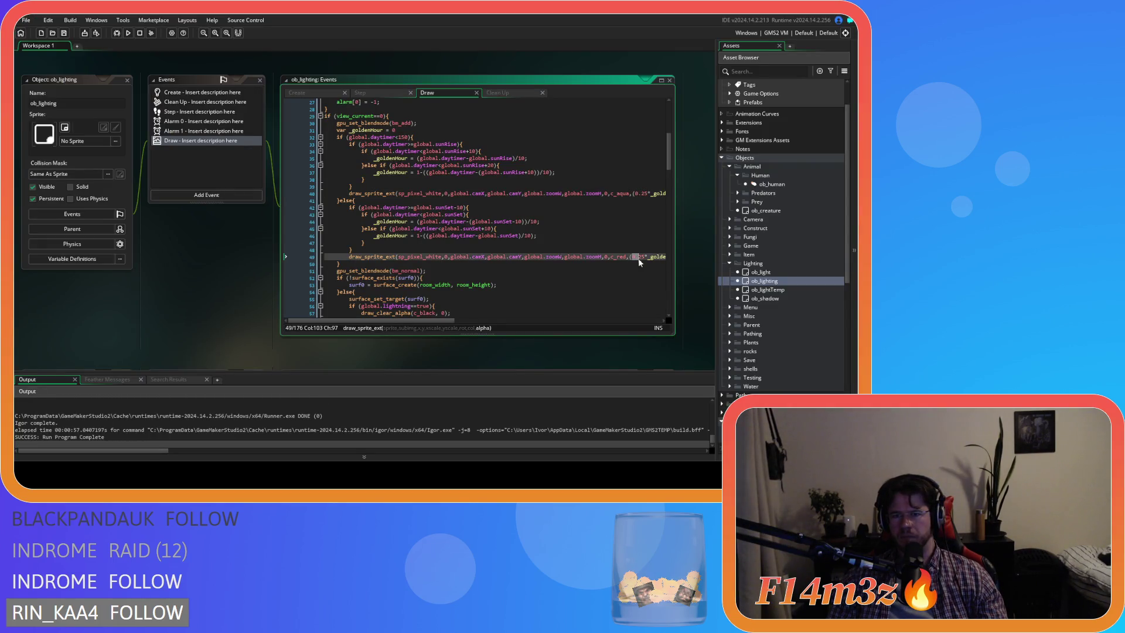
pyautogui.press('F5')
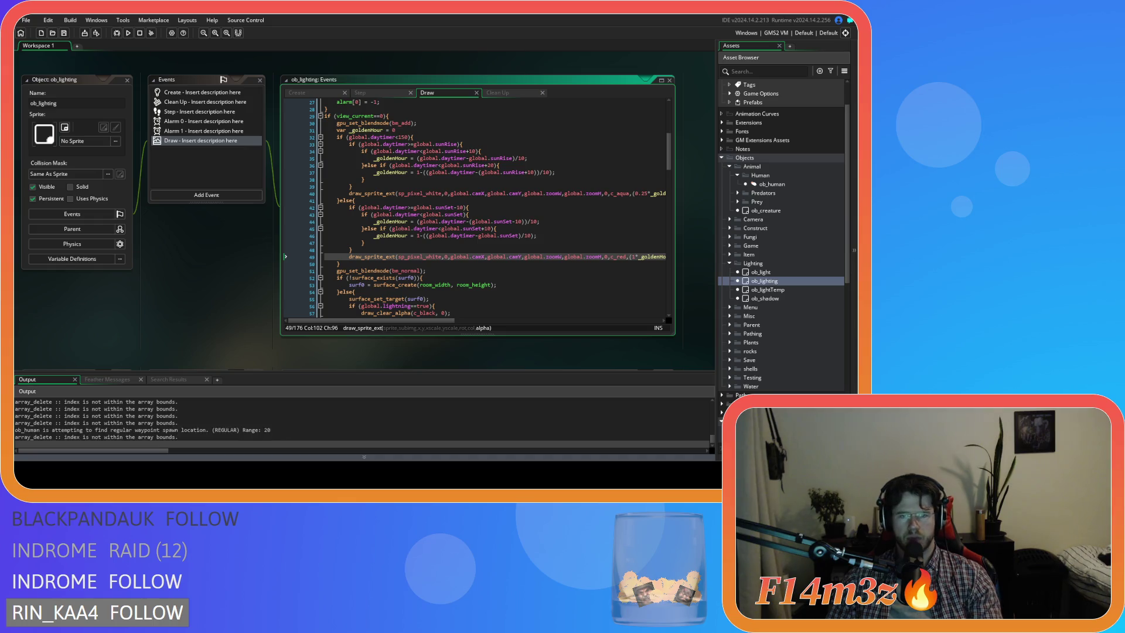
pyautogui.hotkey('alt', 'Tab')
# Step: Zoom out, re-centre on the village, and return to normal speed at dusk
pyautogui.scroll(-3, 119, 322)
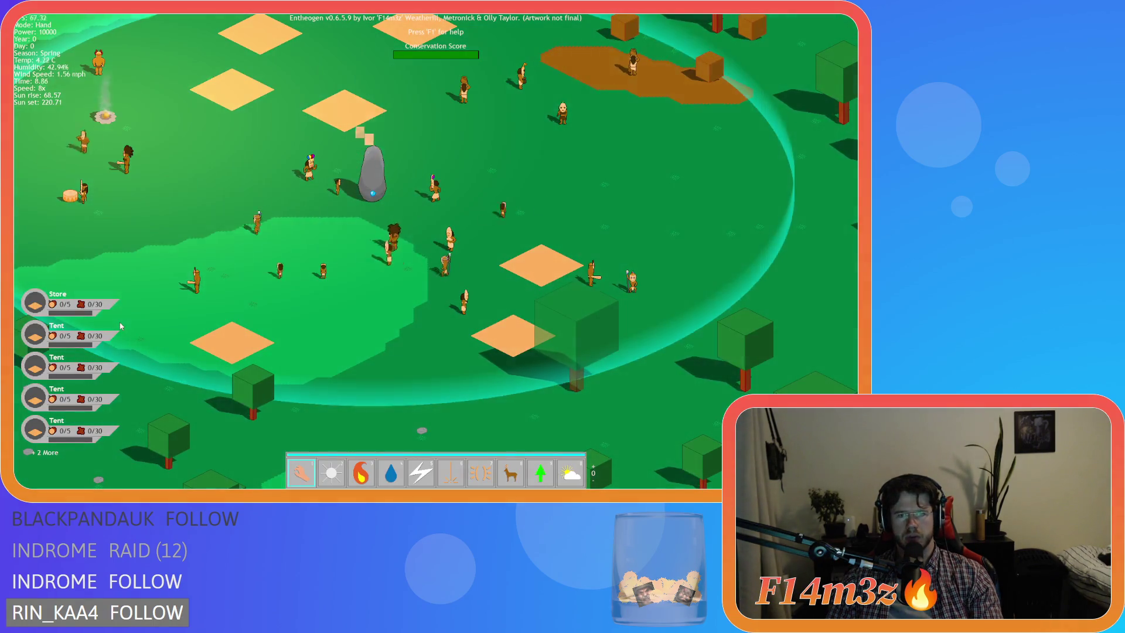
pyautogui.scroll(-5, 247, 368)
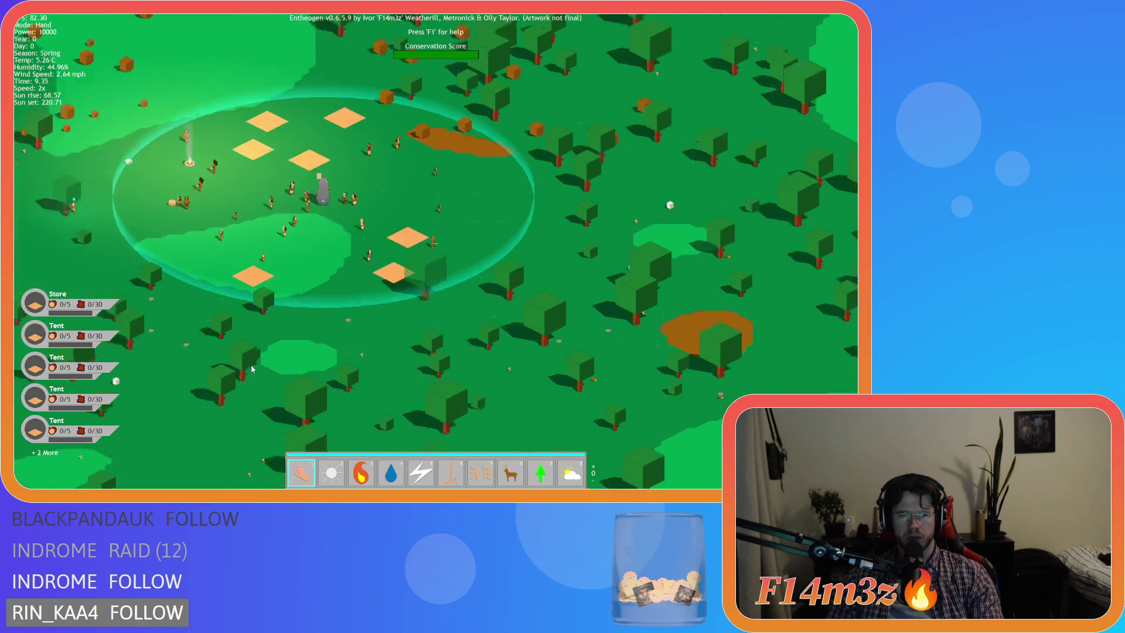
pyautogui.press('a')
pyautogui.press('s')
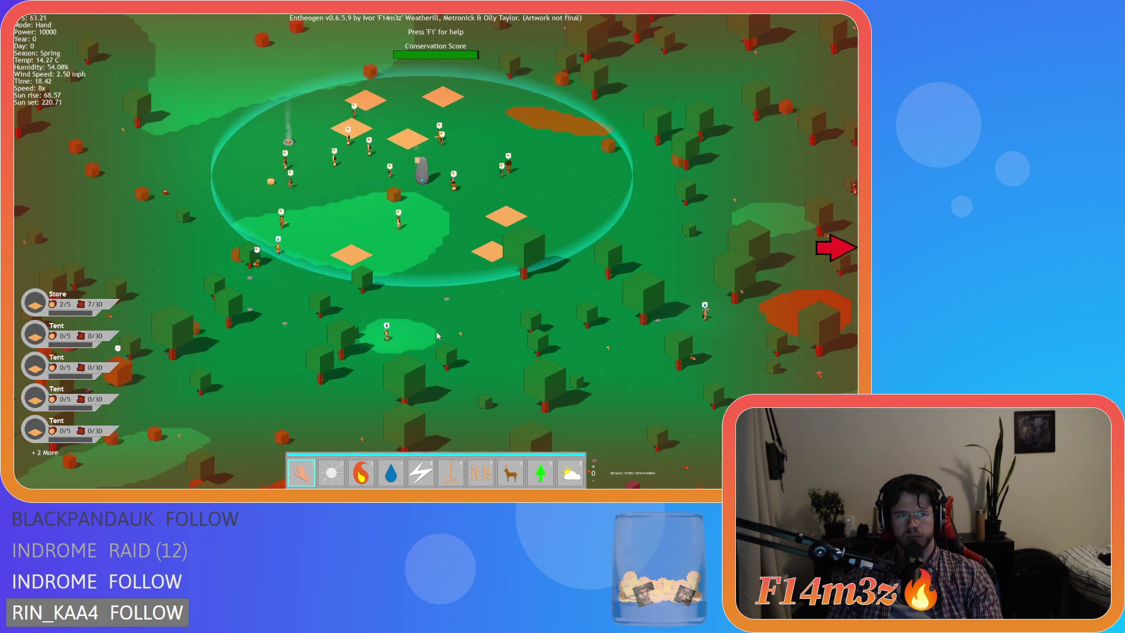
pyautogui.press('d')
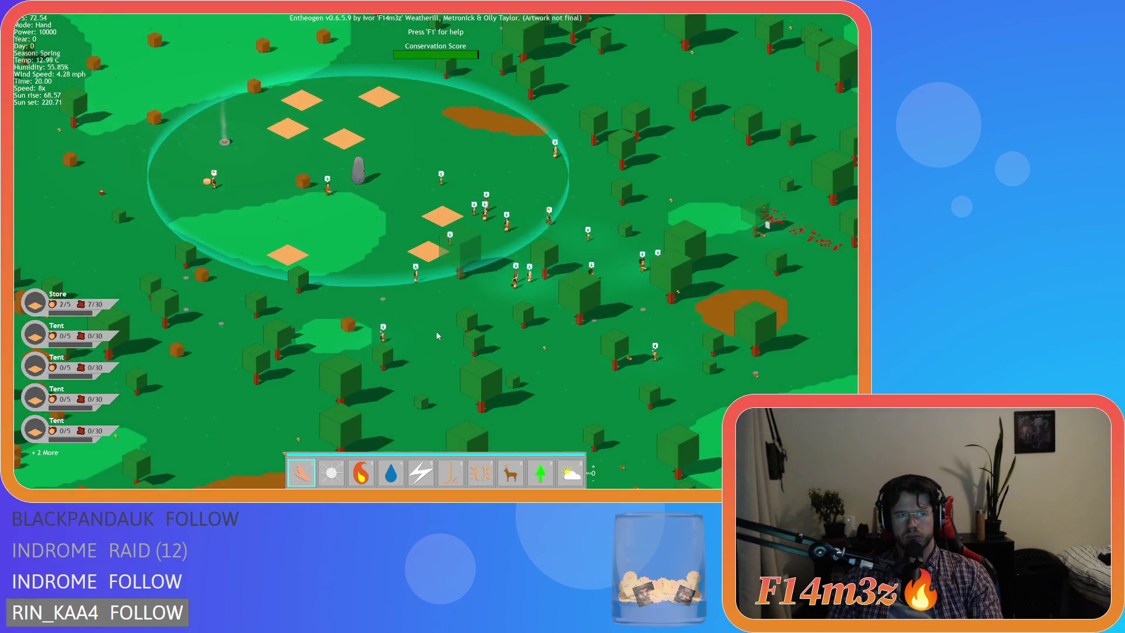
pyautogui.press('-')
pyautogui.press('-')
pyautogui.press('-')
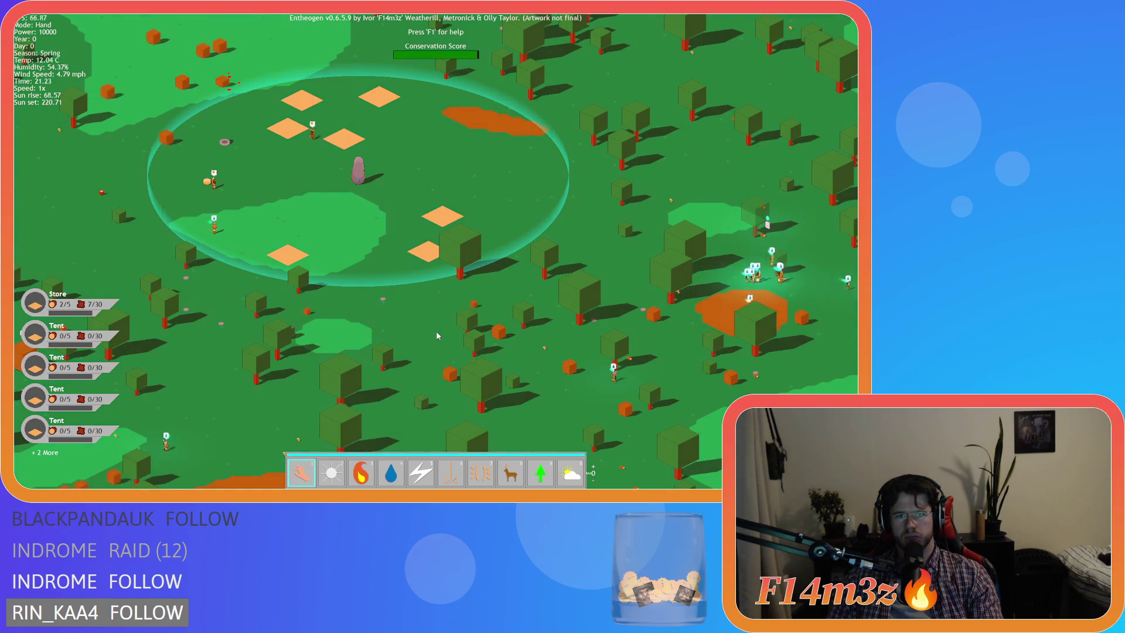
# Step: Follow the villagers into the red sunset and night, then confirm quitting the game
pyautogui.press('d')
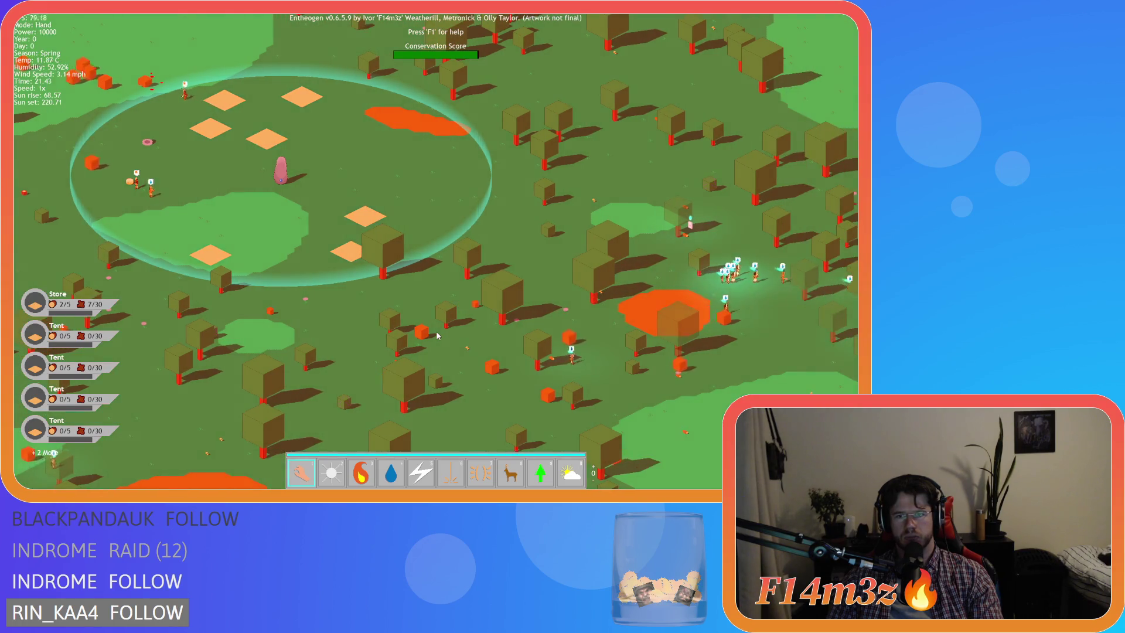
pyautogui.press('s')
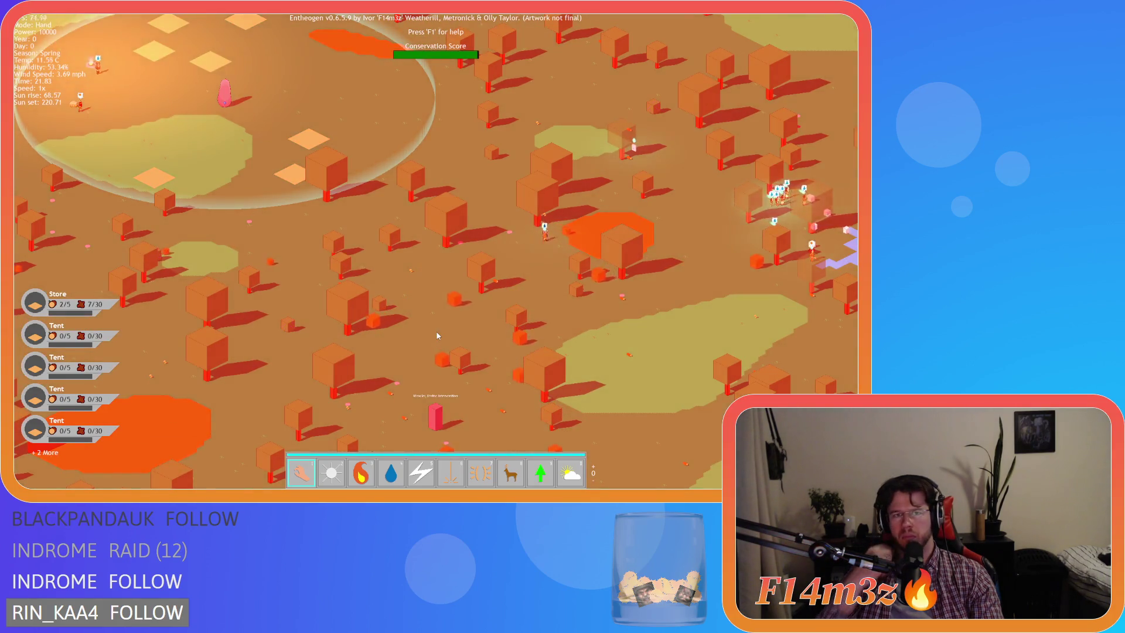
pyautogui.press('a')
pyautogui.press('w')
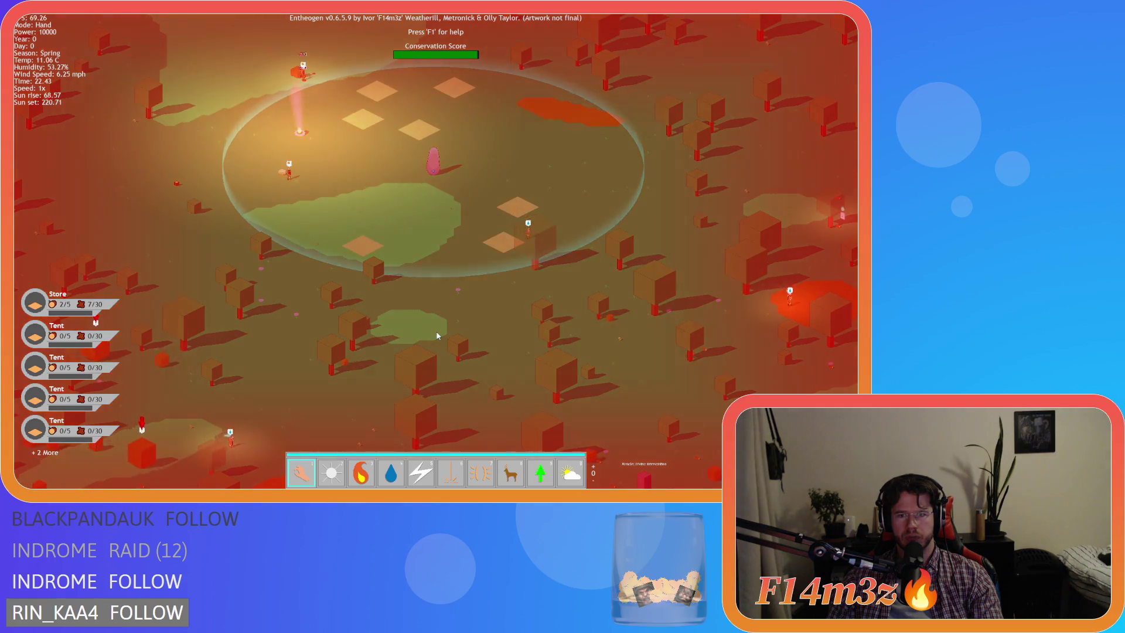
pyautogui.press('d')
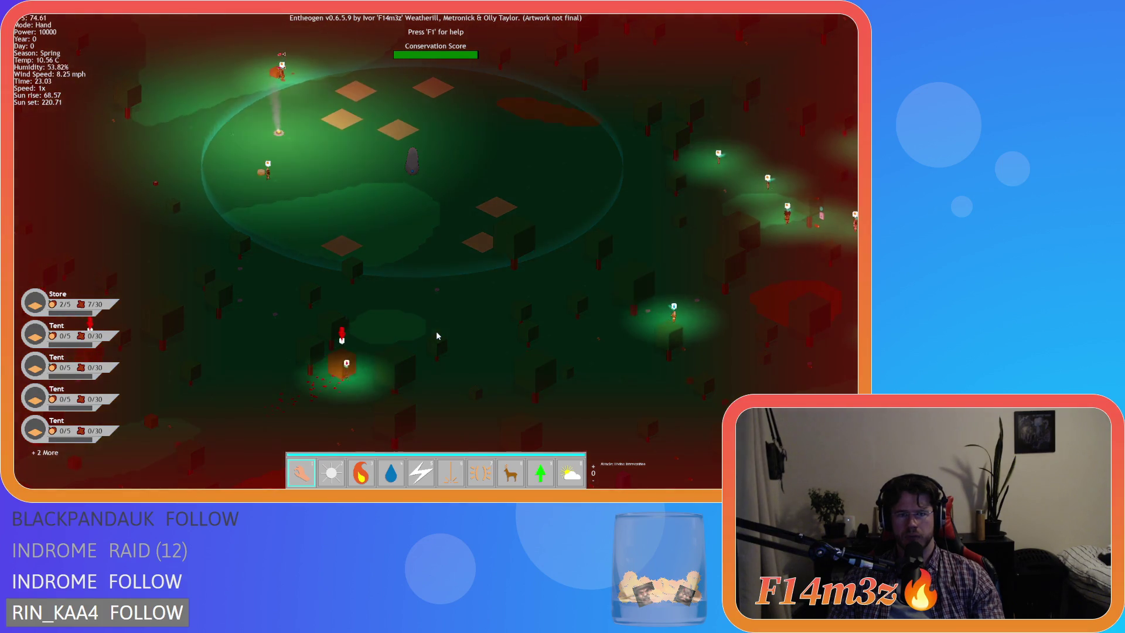
pyautogui.press('Escape')
pyautogui.press('Return')
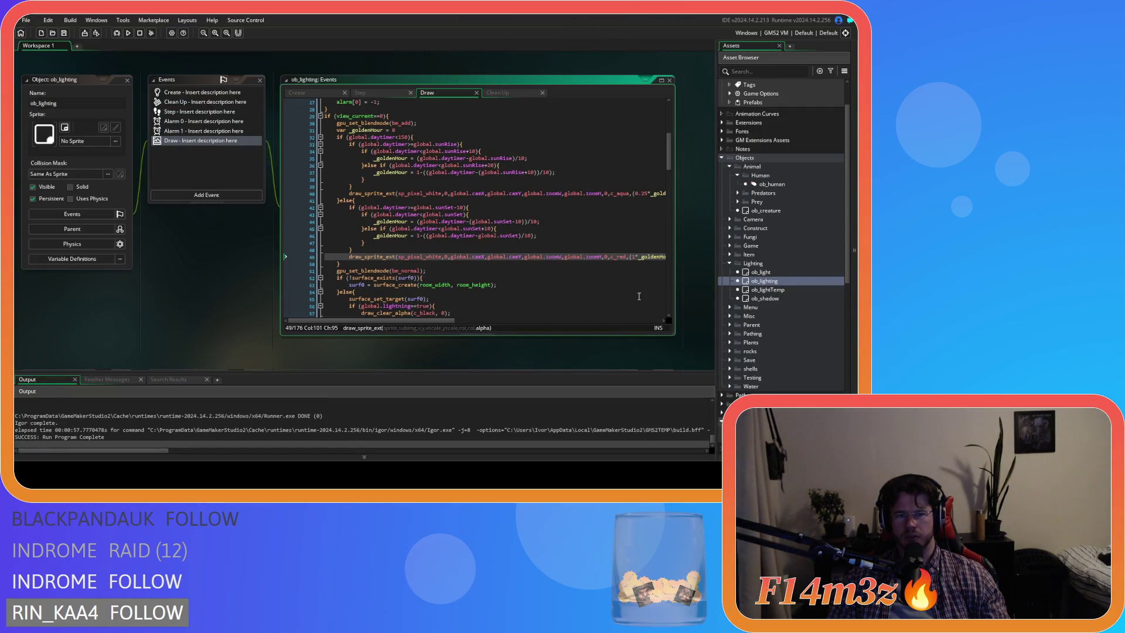
# Step: Change the line 40 sunrise colour from c_aqua to c_teal, test-run the game, then confirm quitting
pyautogui.click(598, 262)
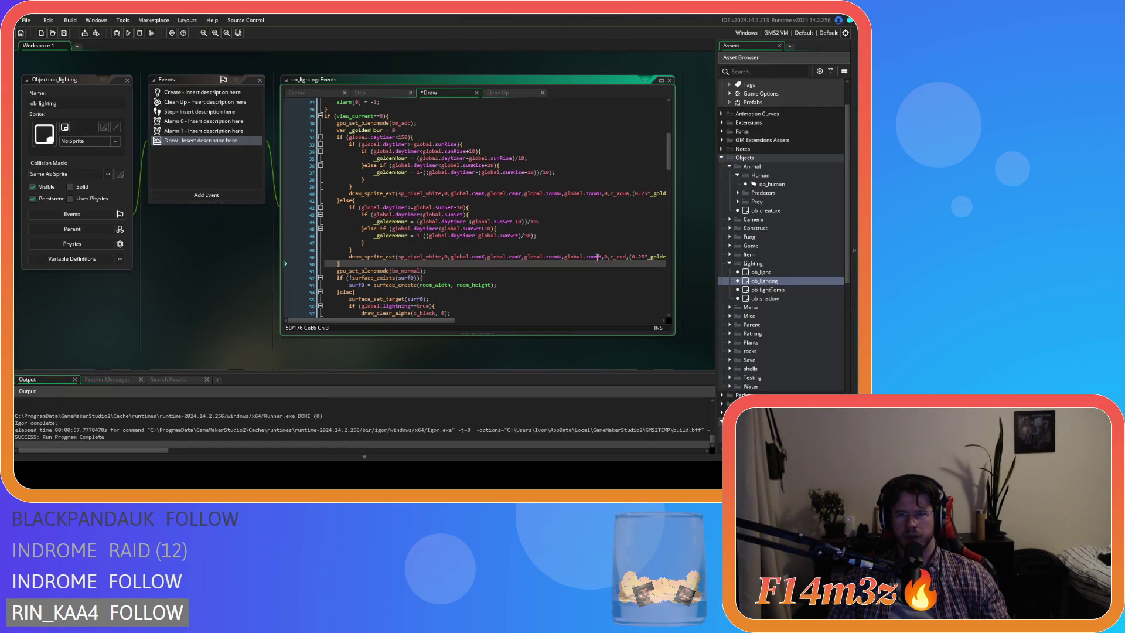
pyautogui.click(619, 194)
pyautogui.write('blue')
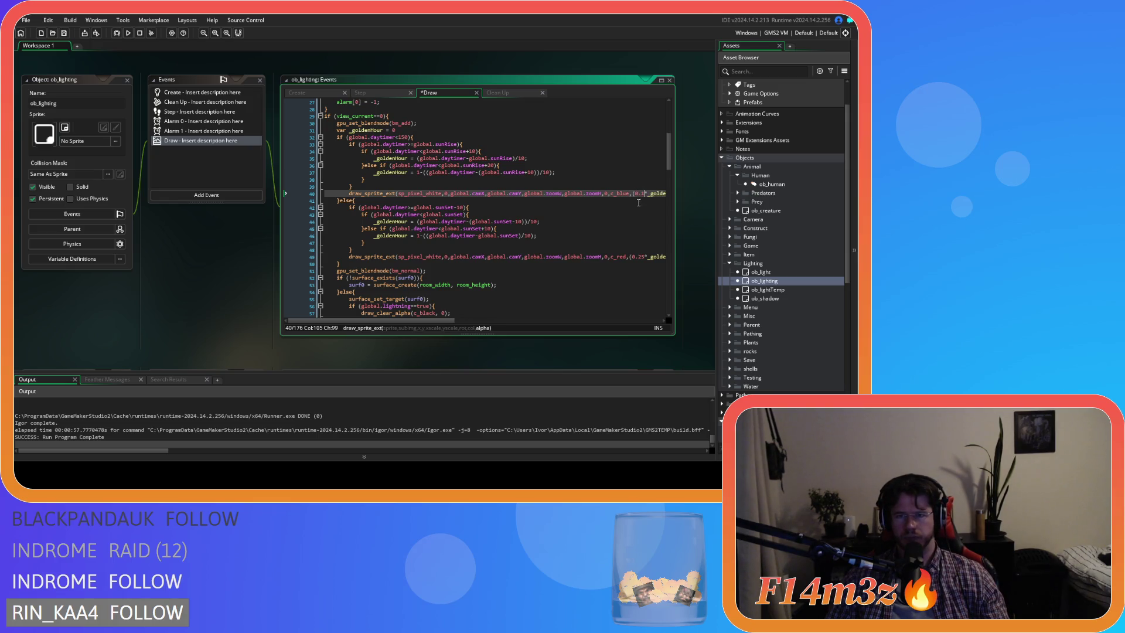
pyautogui.click(475, 194)
pyautogui.press('F5')
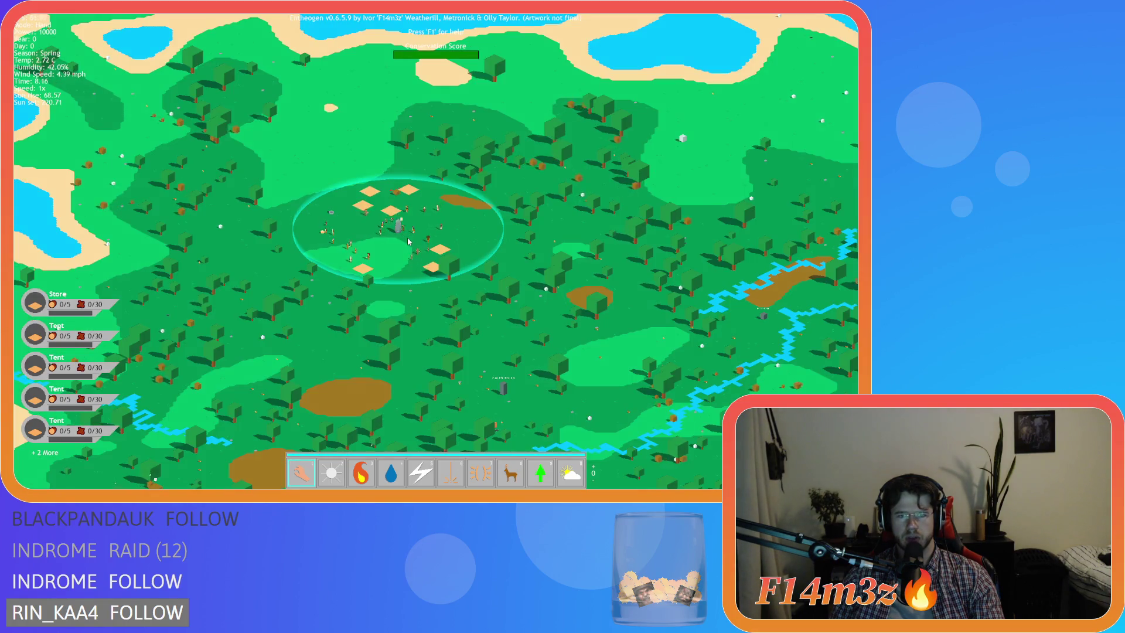
pyautogui.press('Escape')
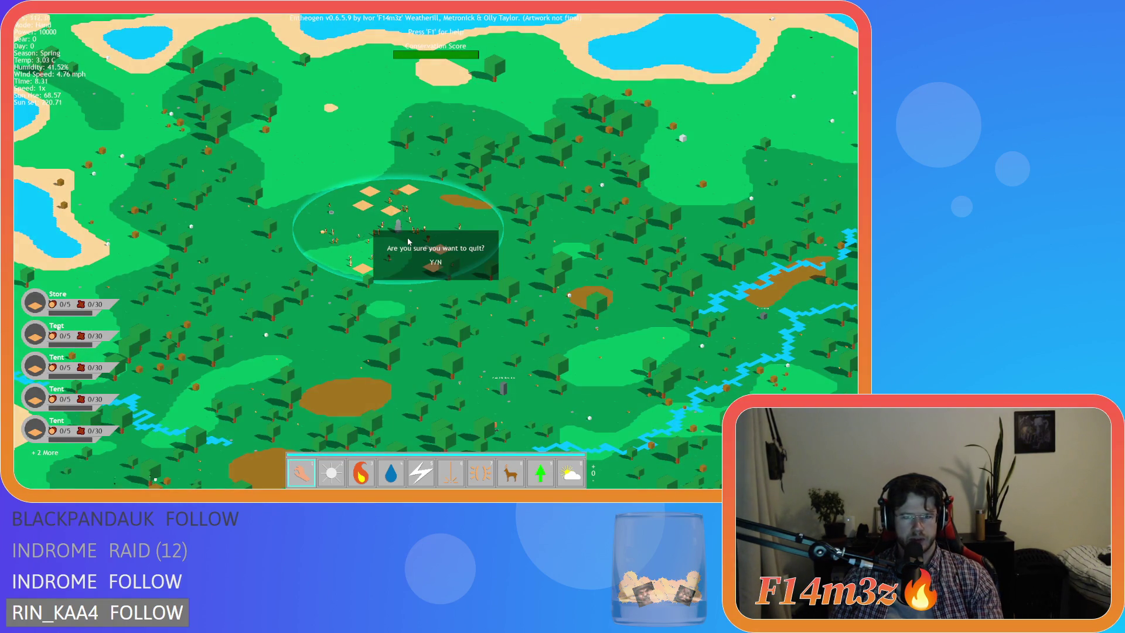
pyautogui.press('Return')
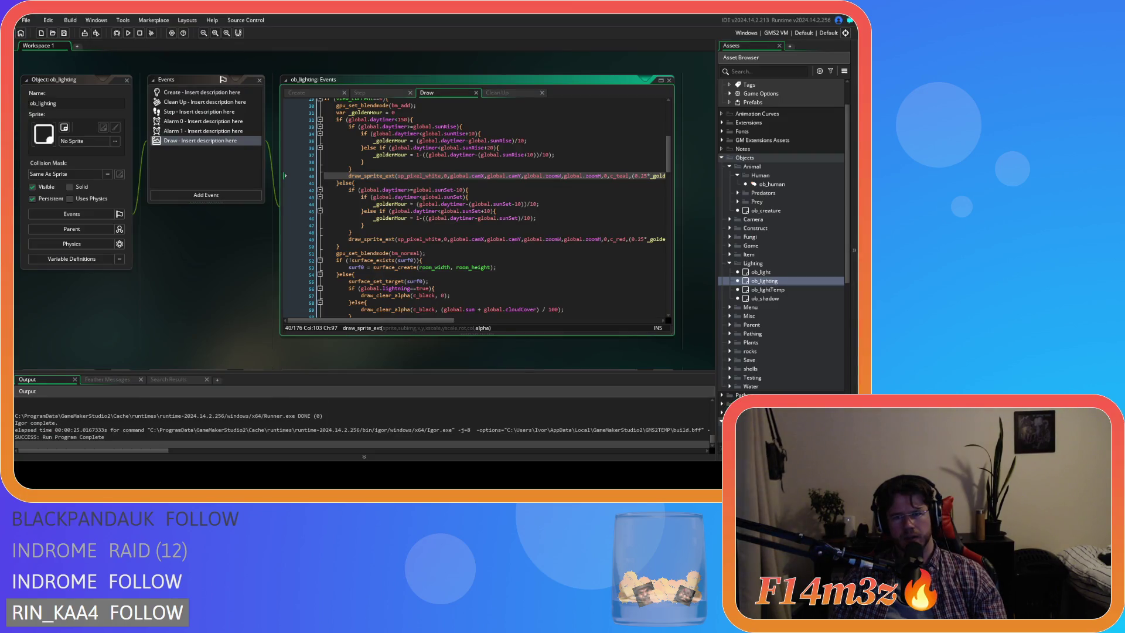
# Step: Change the line 40 morning tint from c_teal to c_orange, save, and launch a new test build
pyautogui.moveTo(617, 175); pyautogui.dragTo(627, 176)
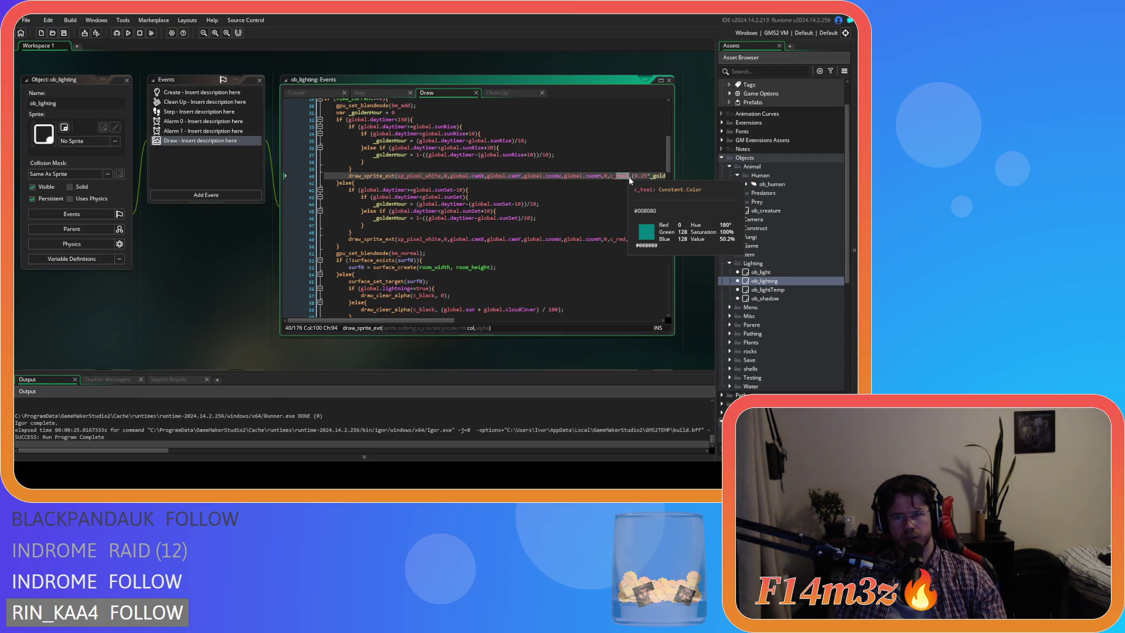
pyautogui.write('orang')
pyautogui.hotkey('ctrl', 's')
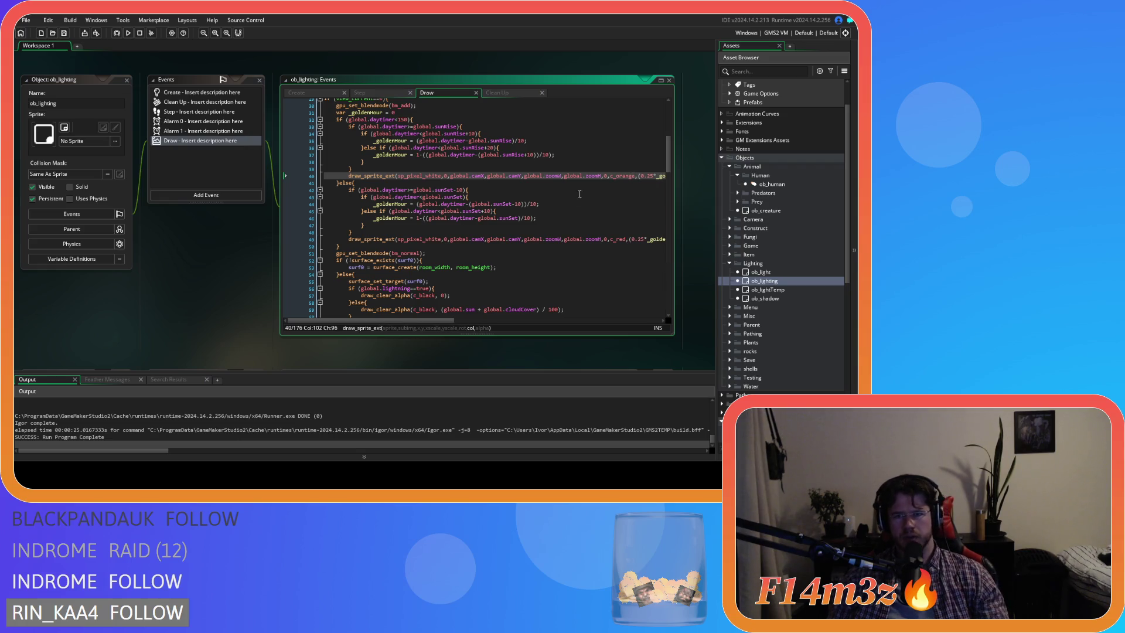
pyautogui.press('F5')
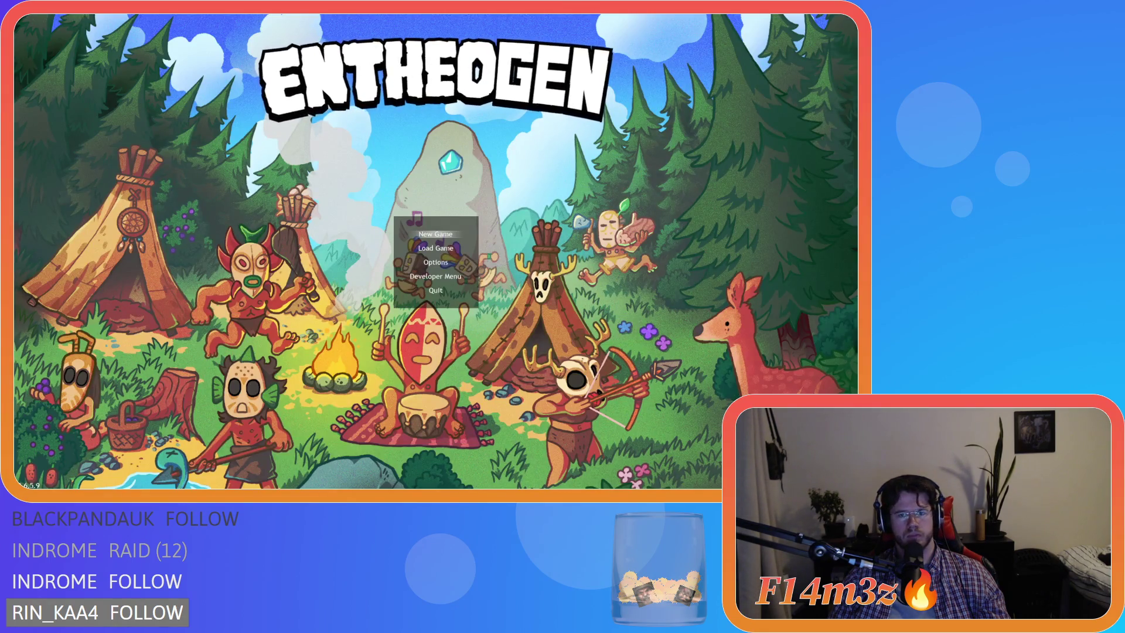
# Step: Load the saved village from the title menu and zoom in and out over it
pyautogui.press('Down')
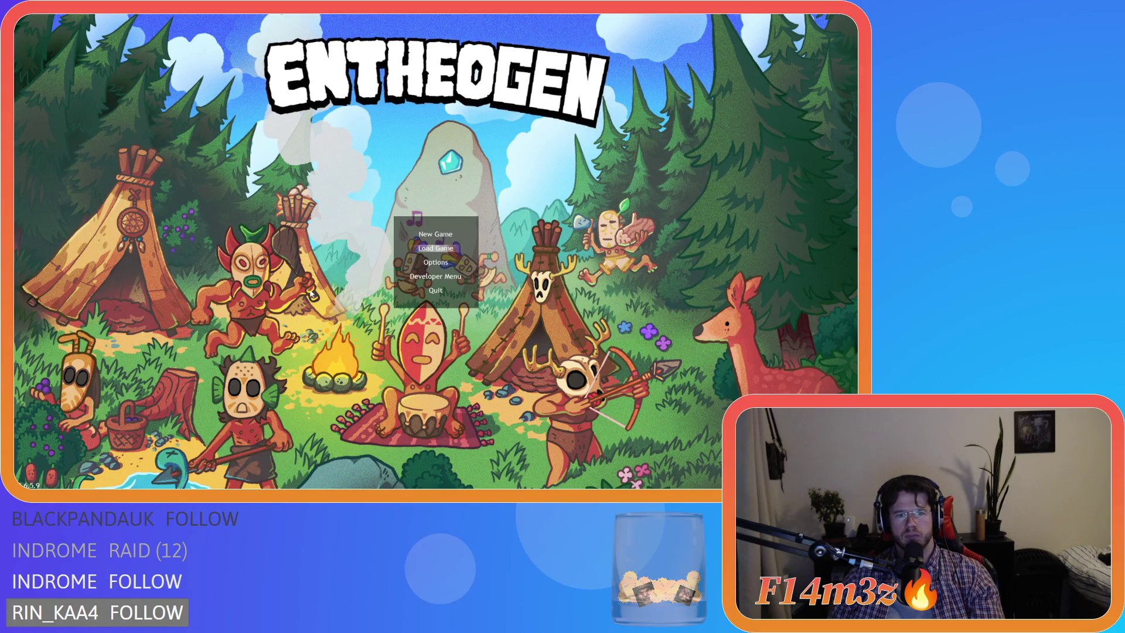
pyautogui.press('Return')
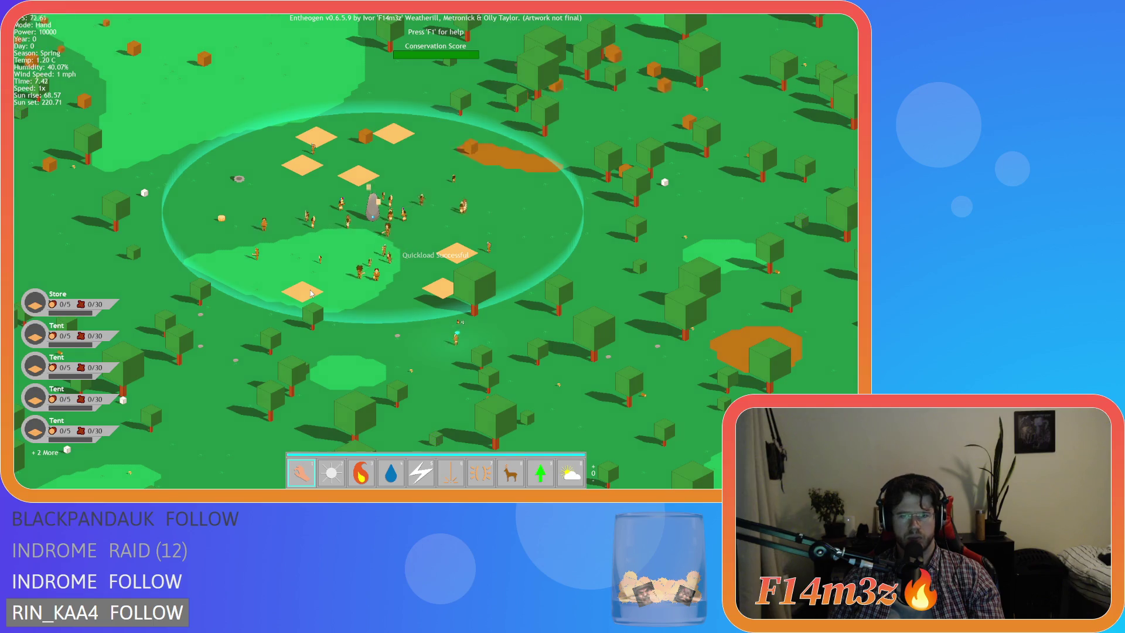
pyautogui.scroll(-5, 310, 293)
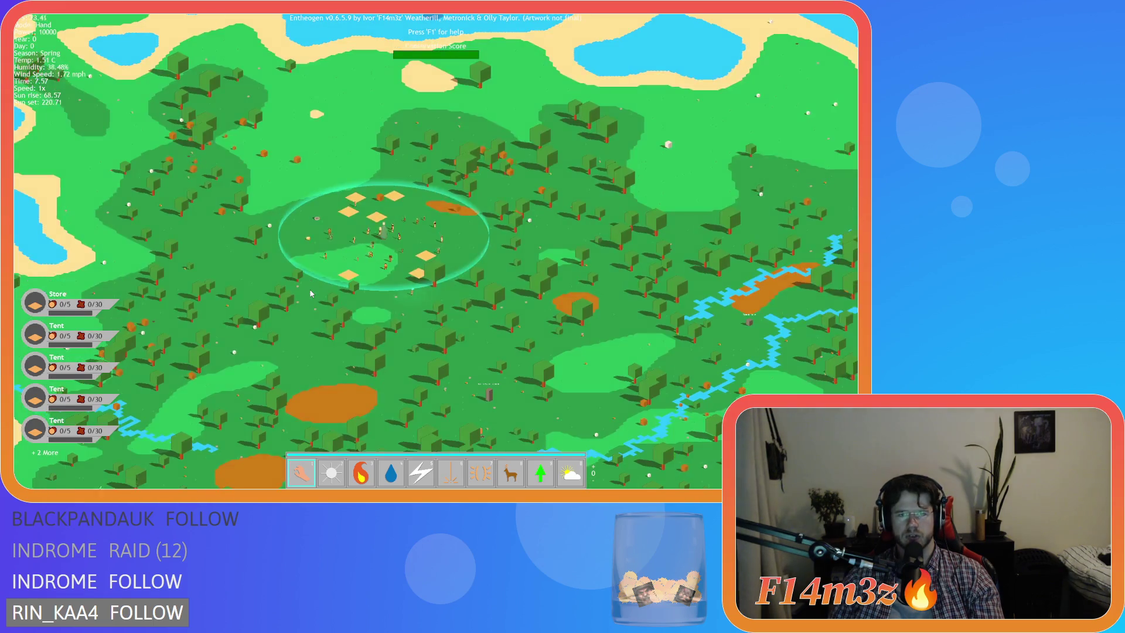
pyautogui.scroll(3, 310, 293)
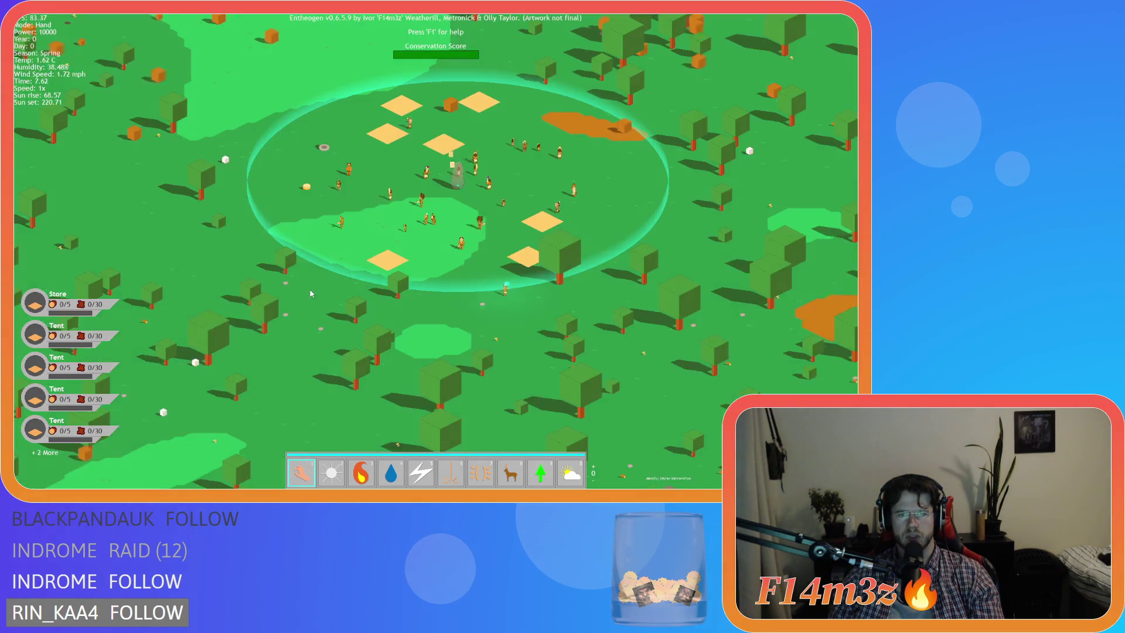
pyautogui.scroll(-3, 311, 293)
pyautogui.scroll(3, 311, 293)
pyautogui.scroll(-3, 311, 293)
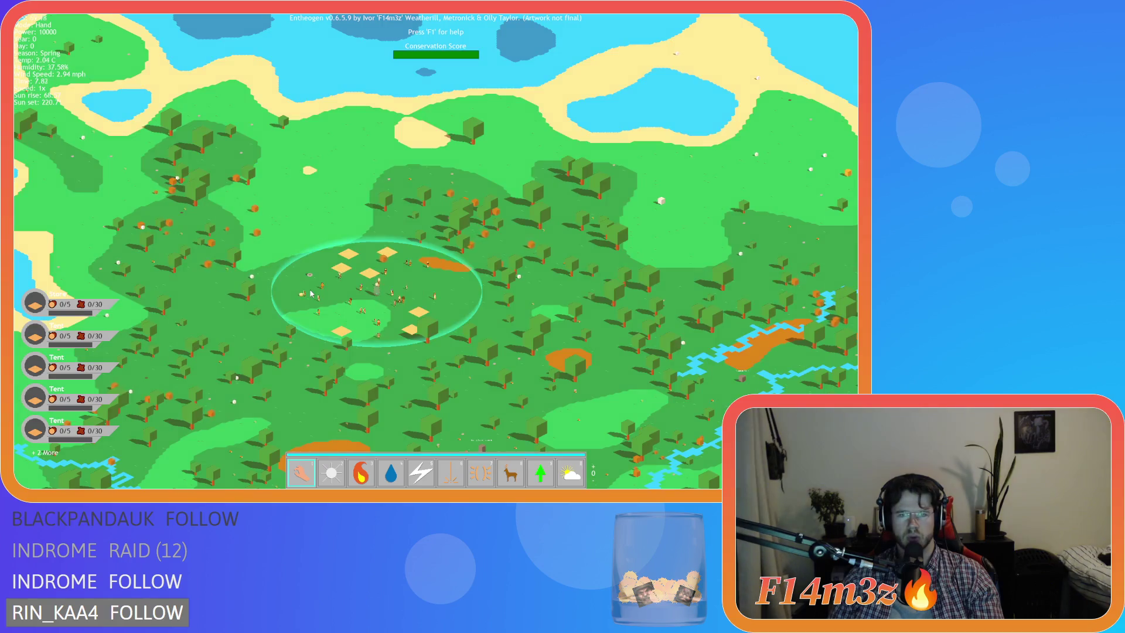
pyautogui.scroll(3, 311, 293)
pyautogui.scroll(-3, 310, 293)
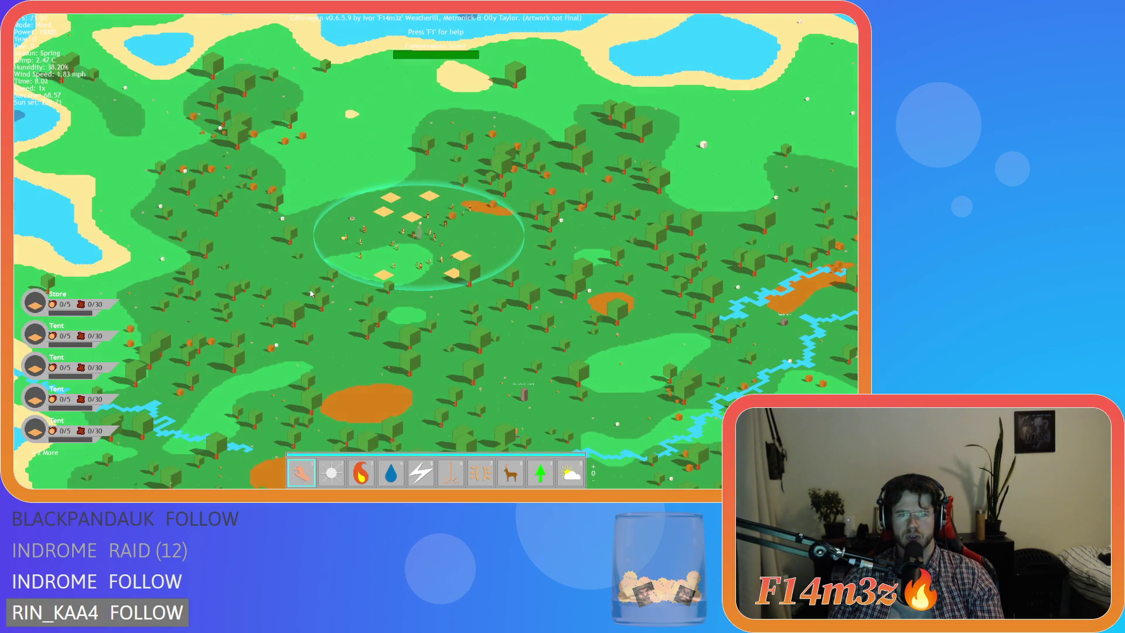
pyautogui.scroll(3, 310, 293)
pyautogui.scroll(-3, 311, 294)
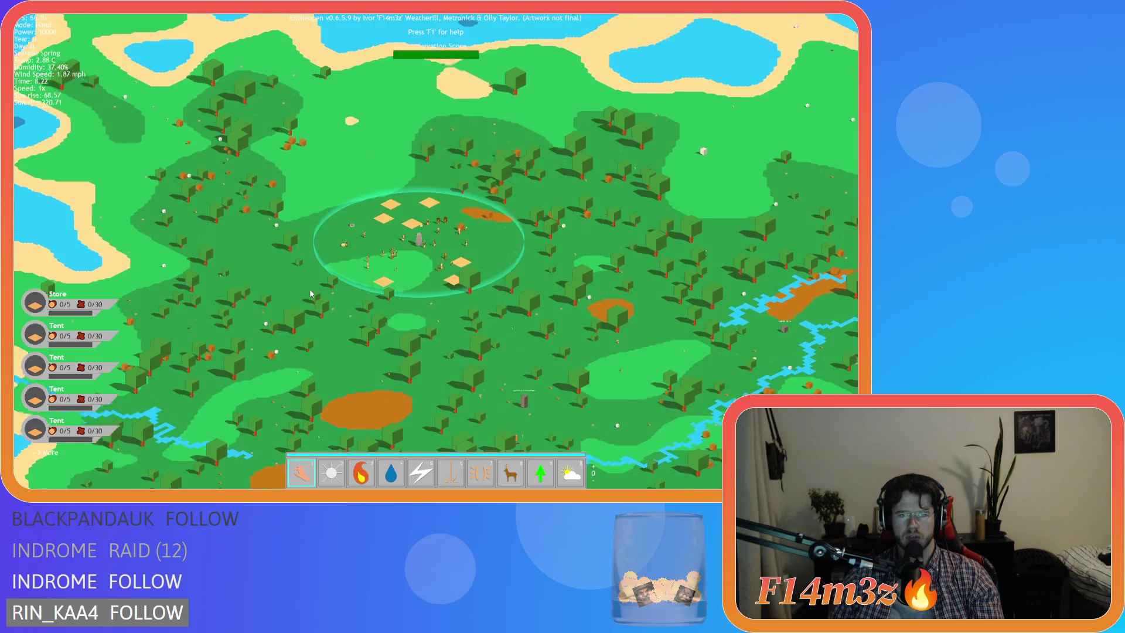
pyautogui.scroll(3, 311, 293)
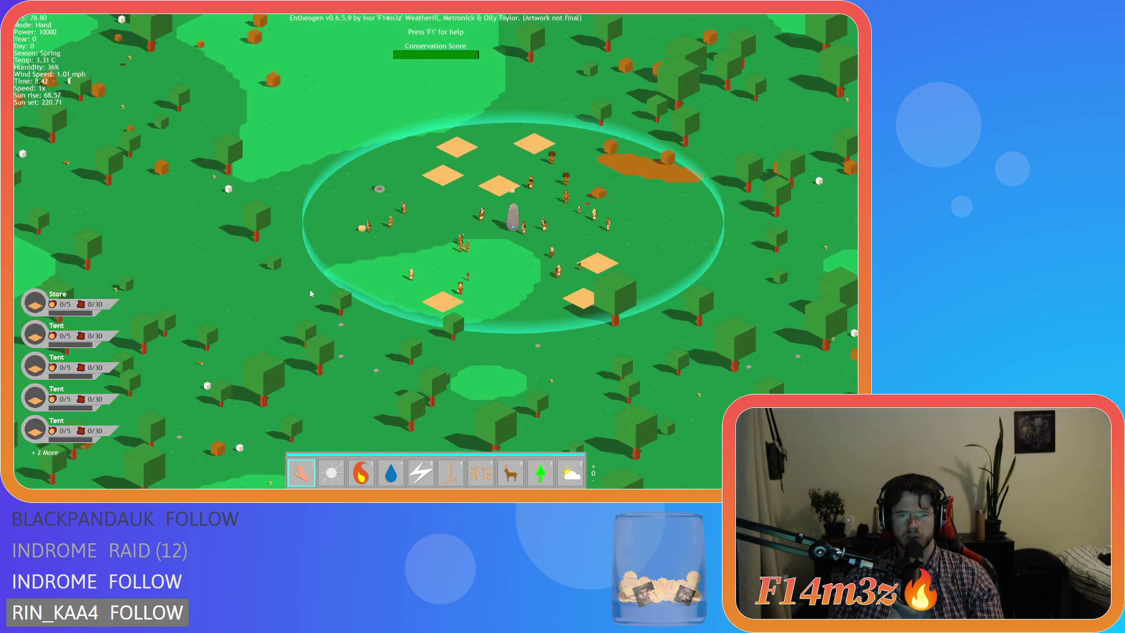
pyautogui.scroll(-3, 310, 293)
pyautogui.scroll(4, 311, 293)
pyautogui.scroll(-1, 311, 294)
pyautogui.scroll(-5, 311, 293)
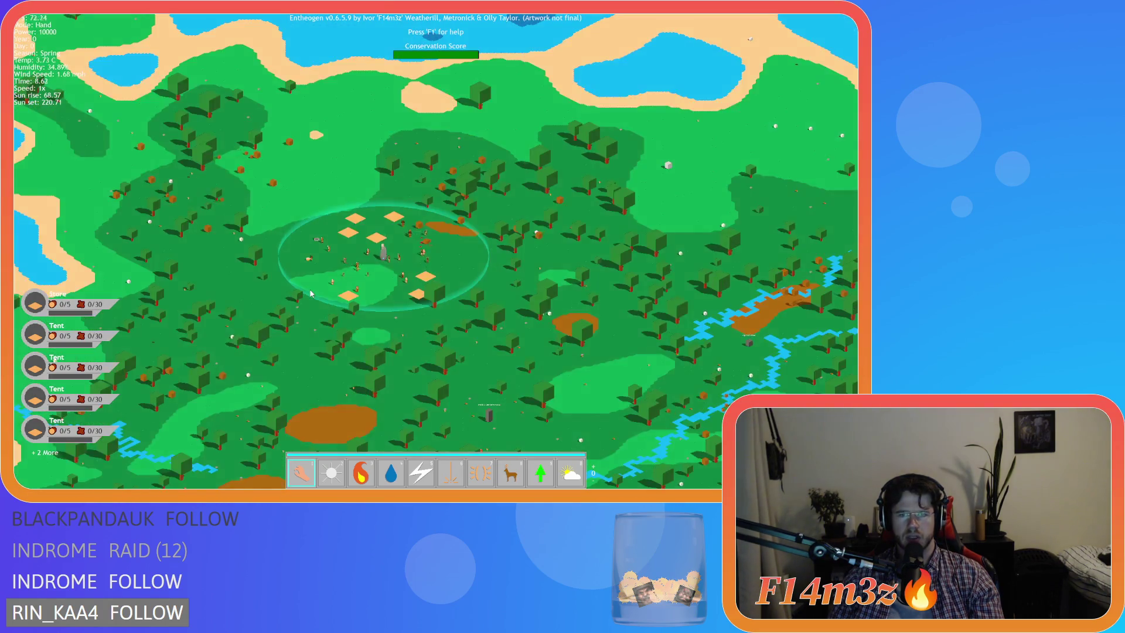
pyautogui.scroll(5, 311, 293)
pyautogui.scroll(-3, 311, 293)
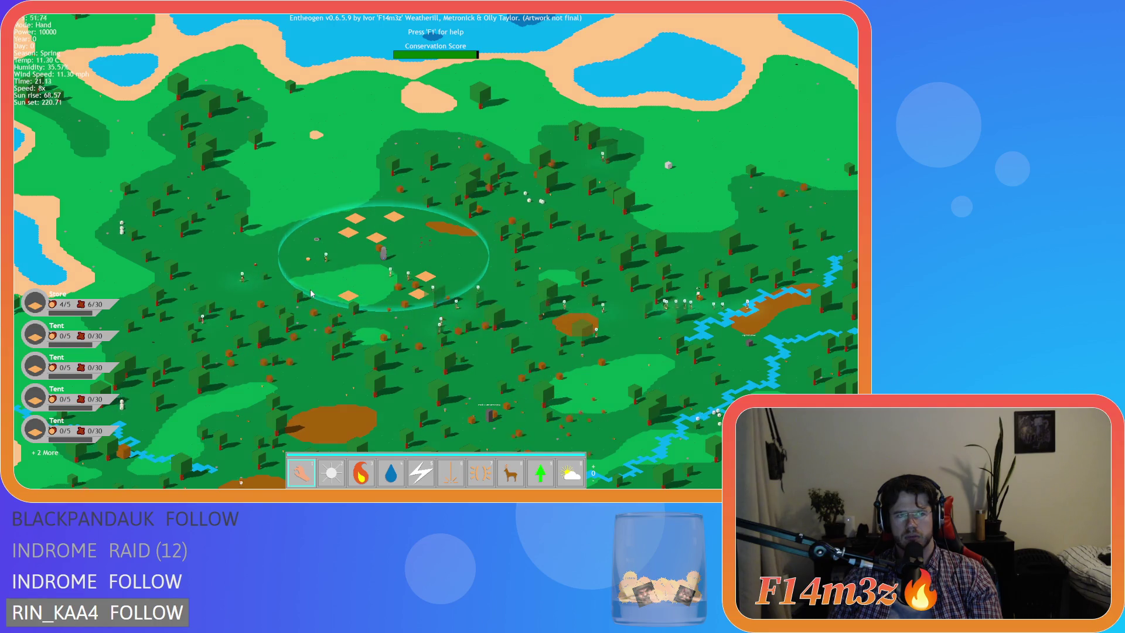
# Step: Return to 1x speed, pan across the village as red night falls, then quit to GameMaker
pyautogui.press('d')
pyautogui.press('d')
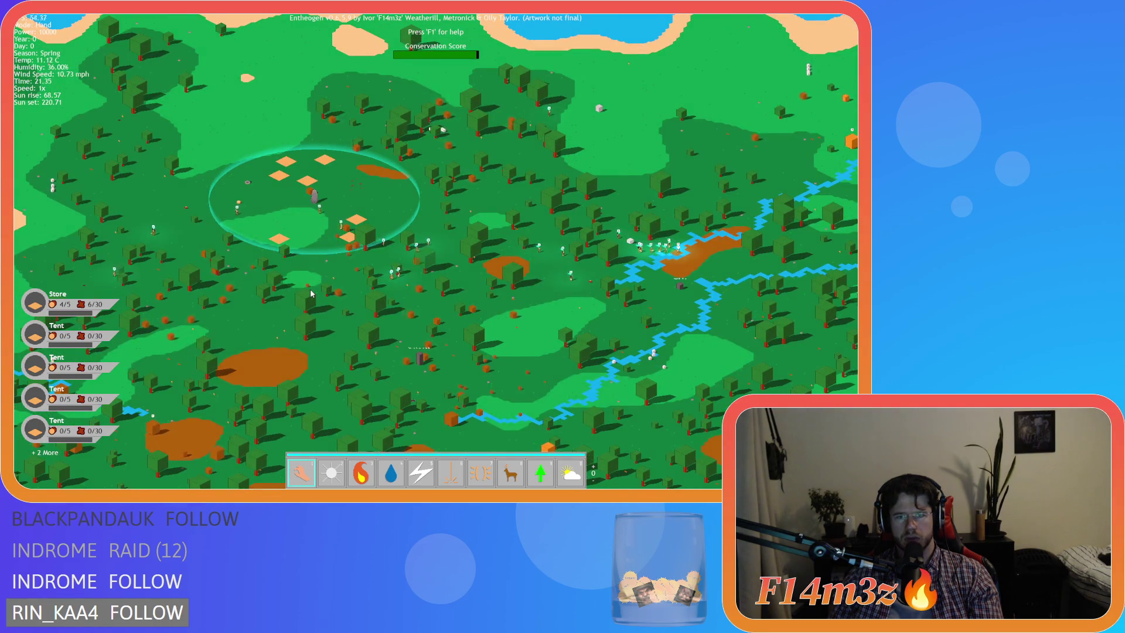
pyautogui.press('a')
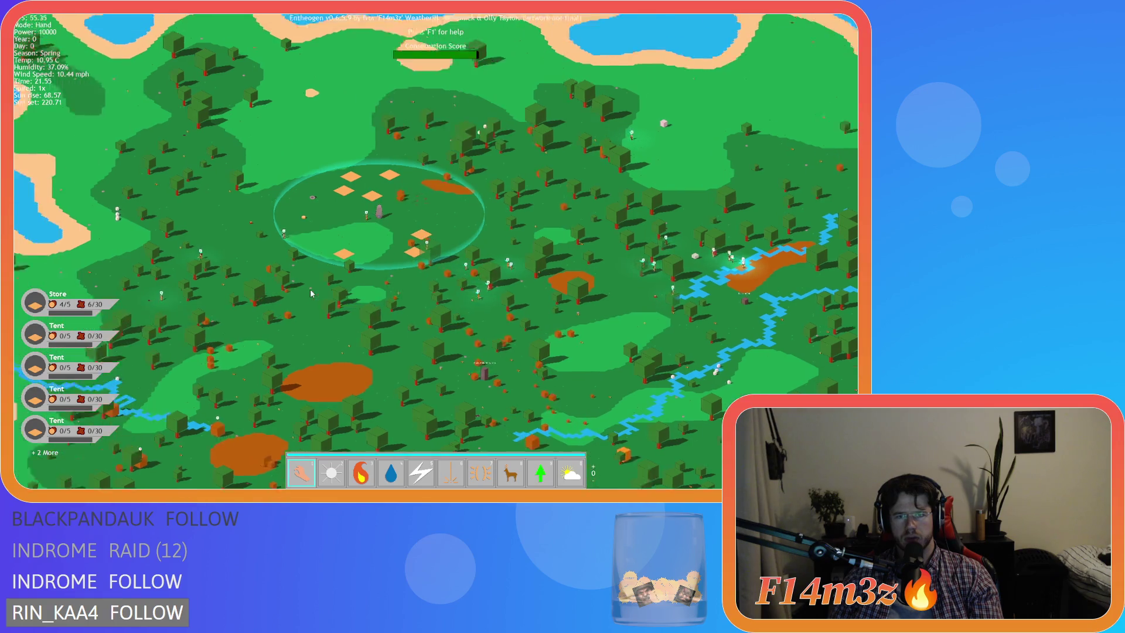
pyautogui.press('d')
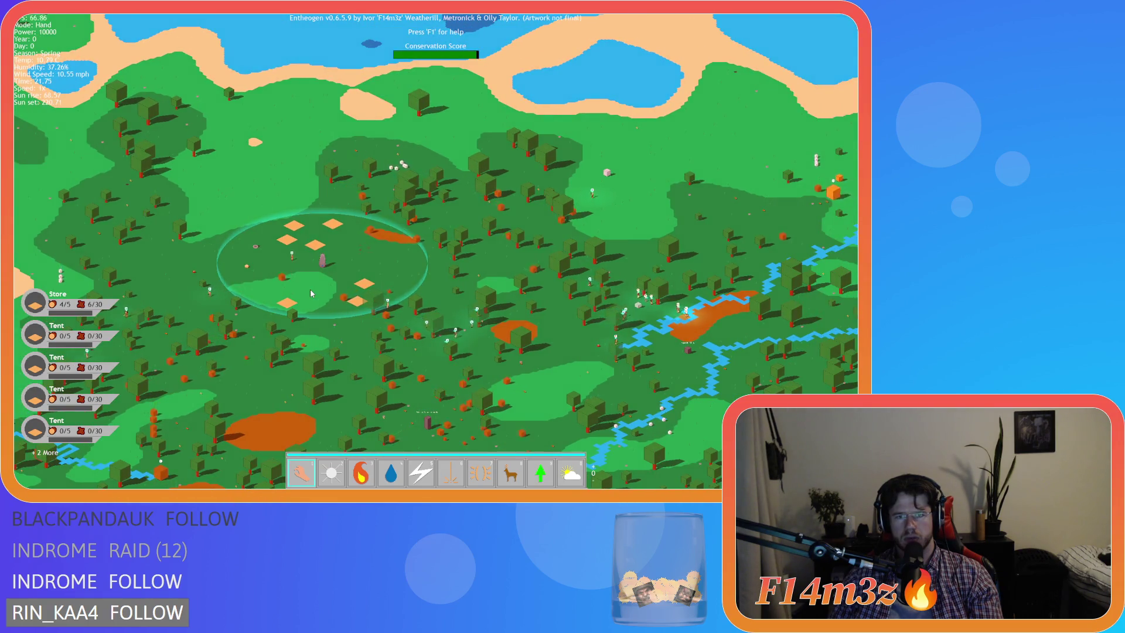
pyautogui.press('a')
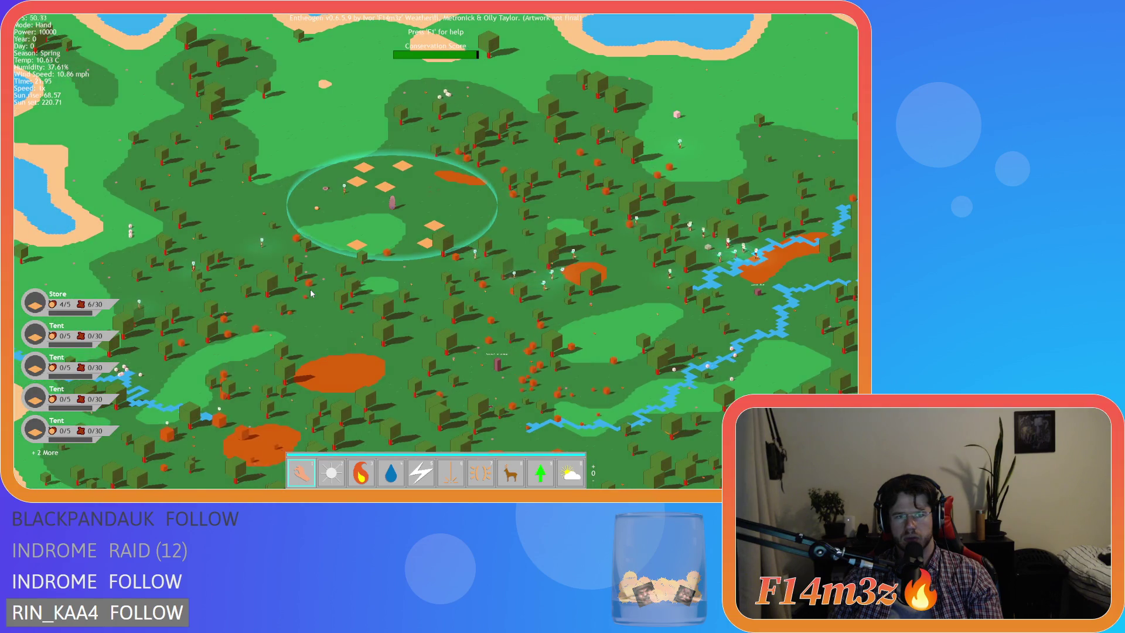
pyautogui.press('a')
pyautogui.press('d')
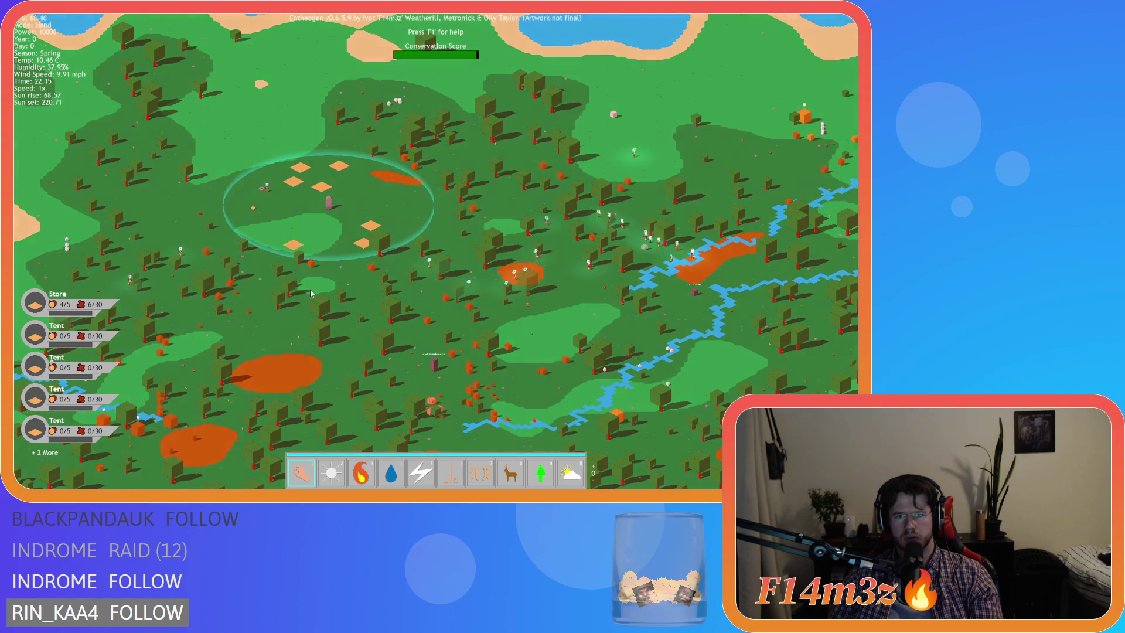
pyautogui.press('d')
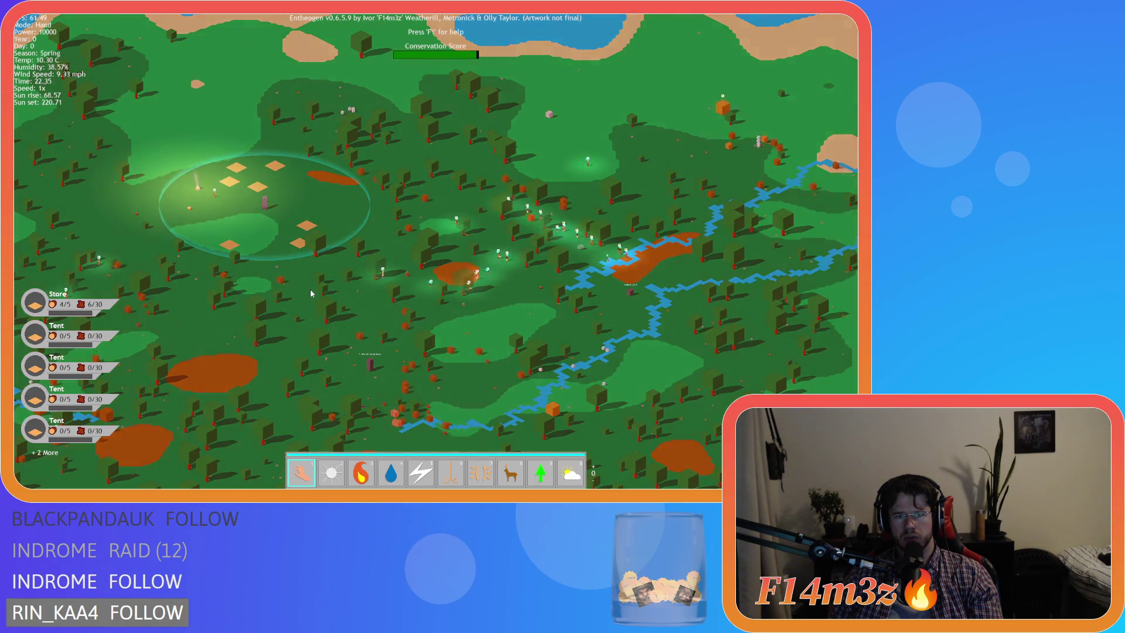
pyautogui.press('a')
pyautogui.press('d')
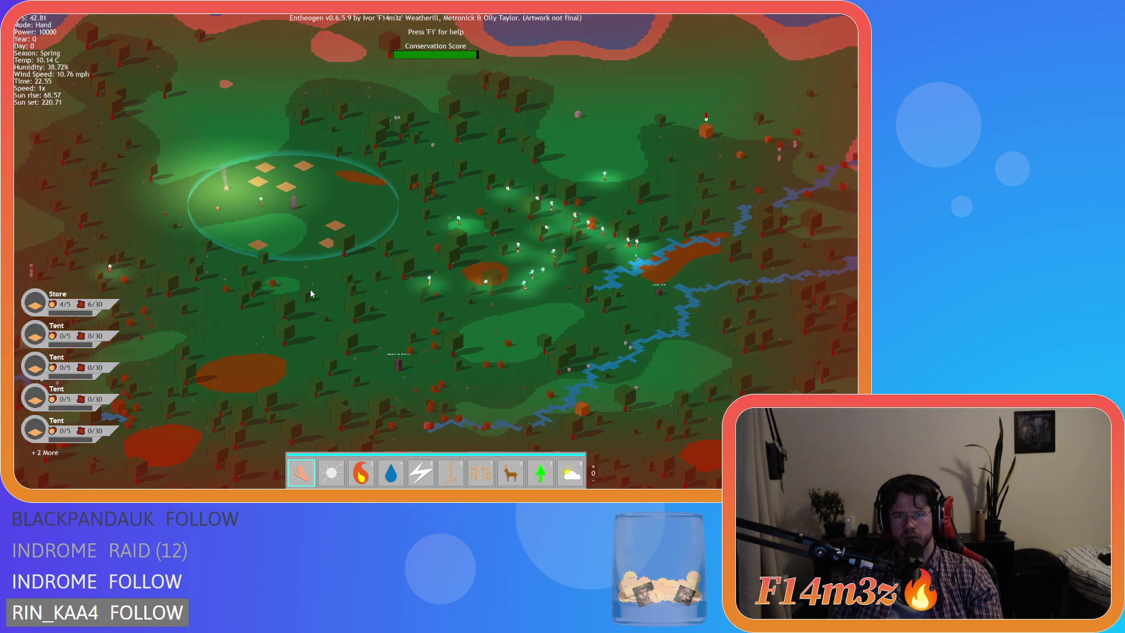
pyautogui.press('a')
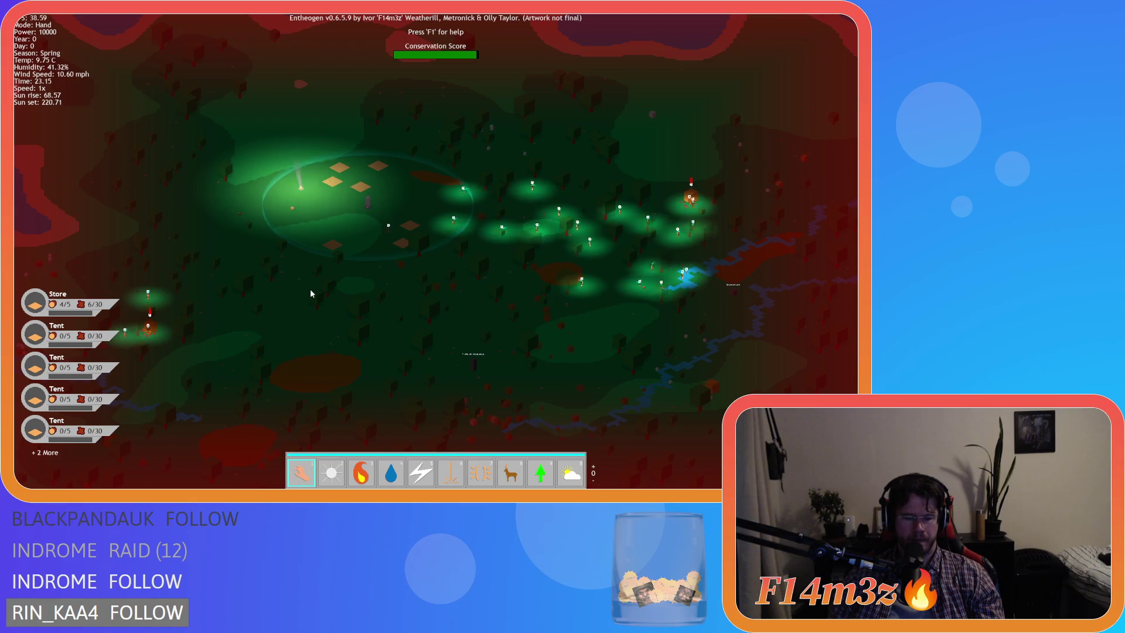
pyautogui.press('Escape')
pyautogui.press('y')
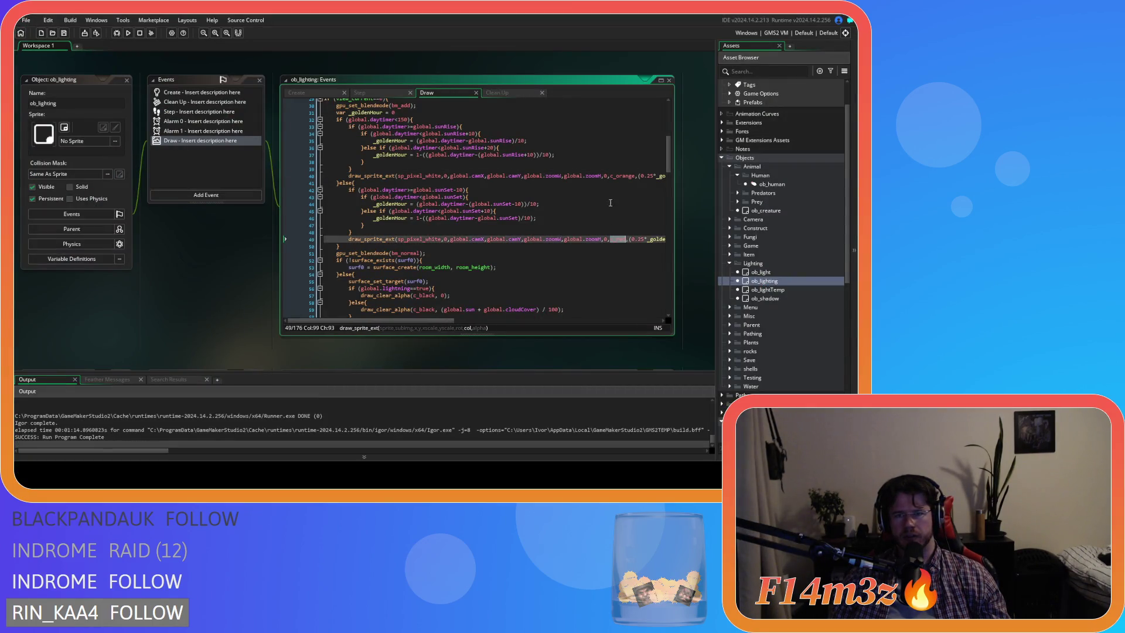
# Step: Rebuild and run Entheogen with c_orange on line 40, zooming in on the Day 0 village
pyautogui.doubleClick(621, 176)
pyautogui.click(522, 197)
pyautogui.press('F5')
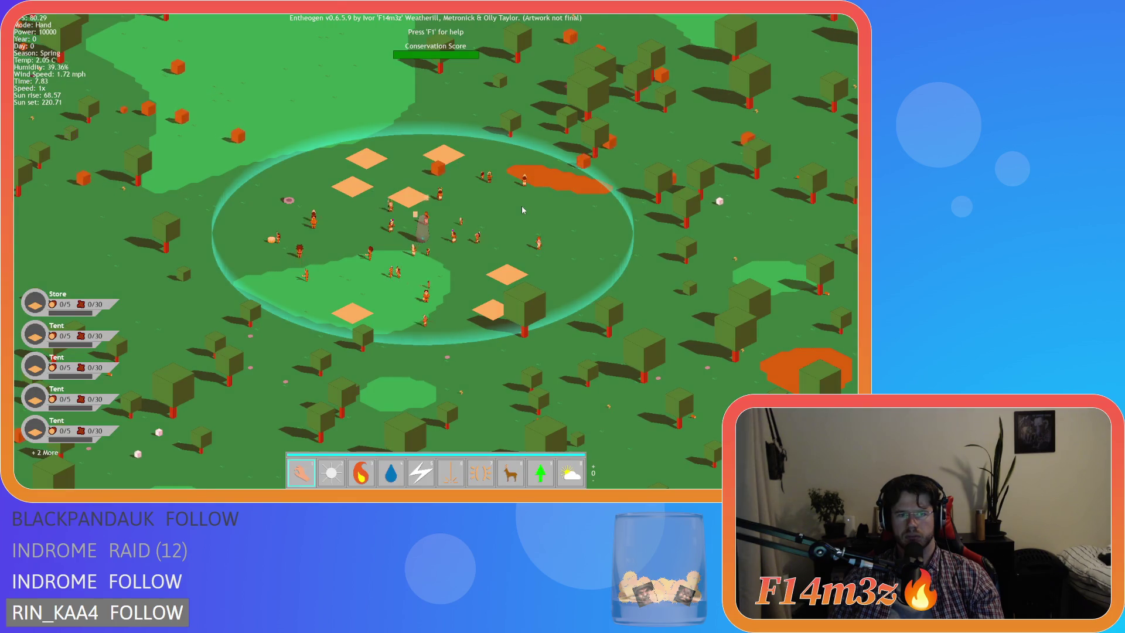
pyautogui.scroll(3, 523, 210)
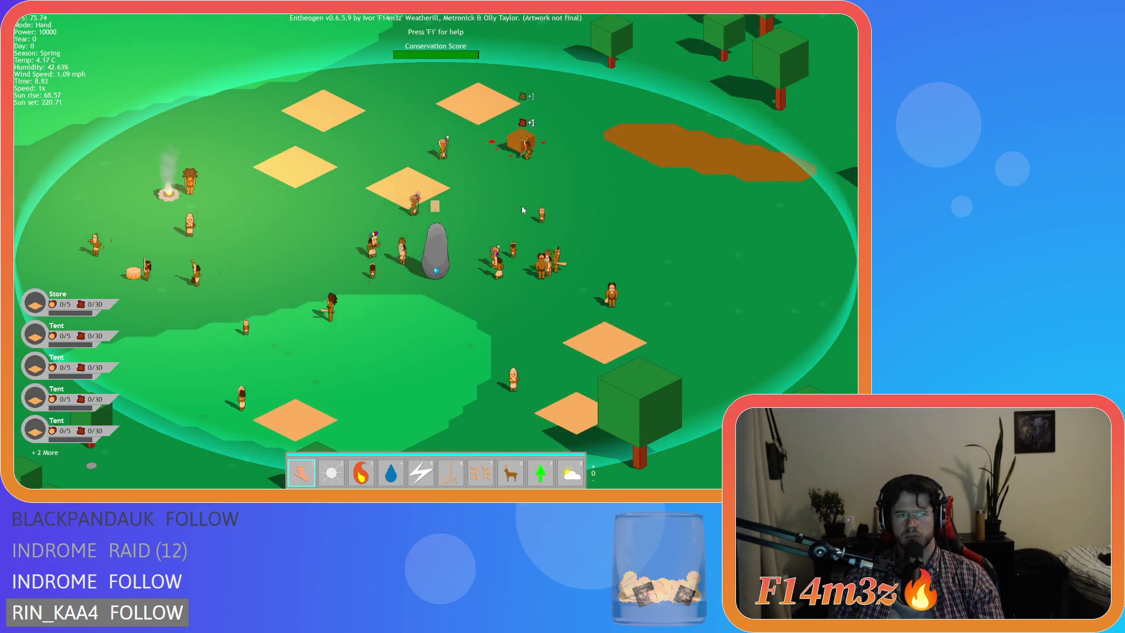
# Step: Zoom out, run the game at 8x and pan around the settlement until dusk near 22.9
pyautogui.scroll(-5, 523, 210)
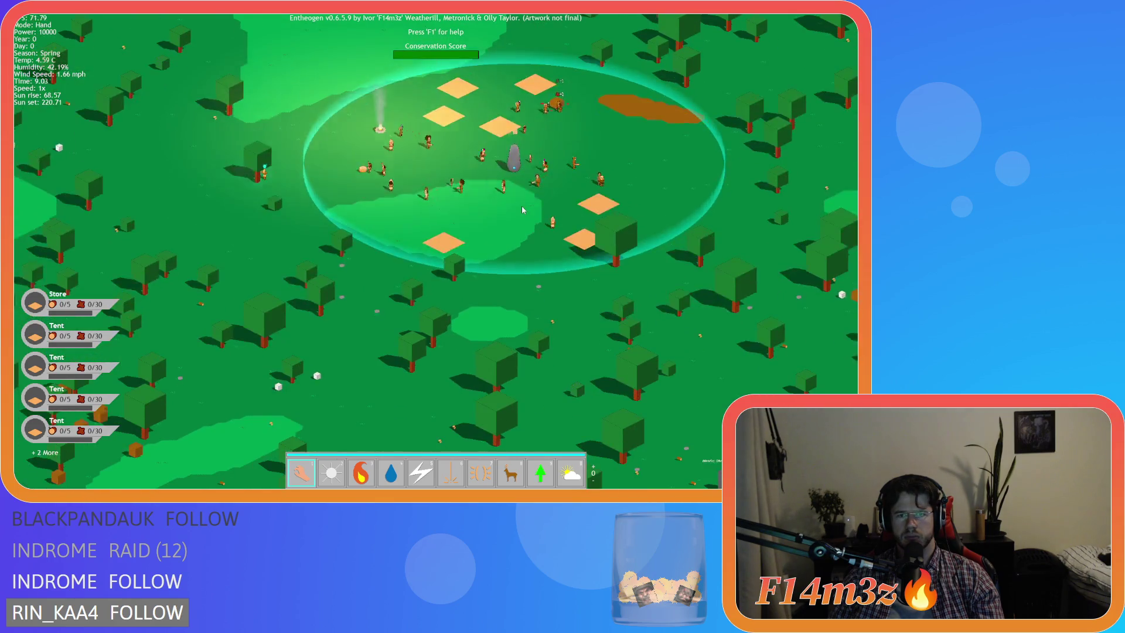
pyautogui.scroll(-3, 523, 210)
pyautogui.scroll(-5, 522, 209)
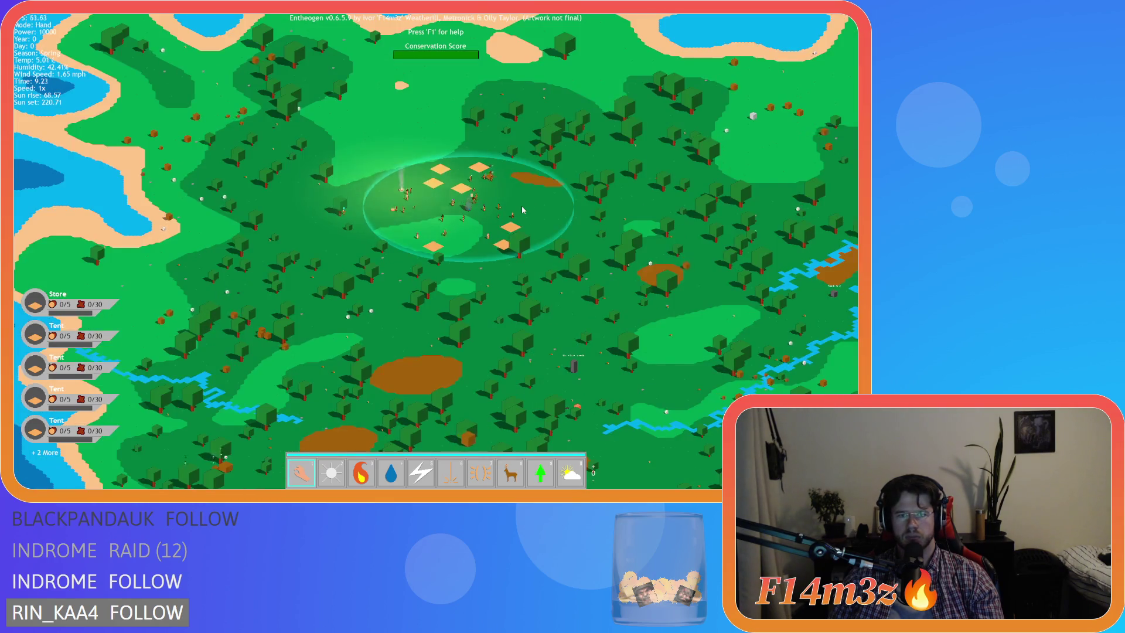
pyautogui.press('+')
pyautogui.press('+')
pyautogui.press('+')
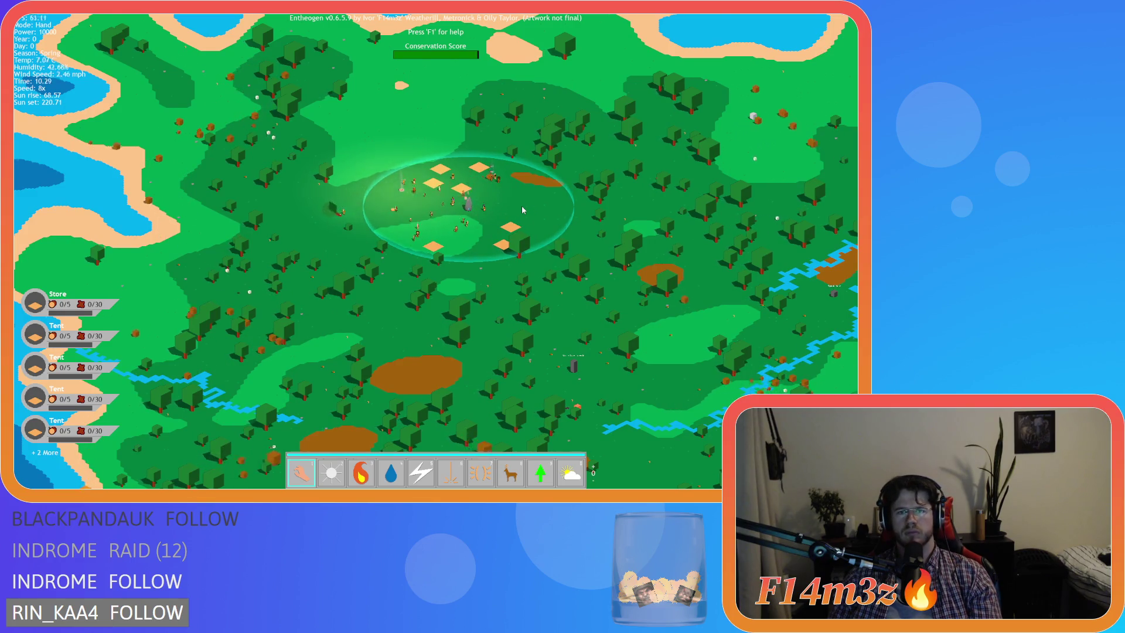
pyautogui.press('w')
pyautogui.press('d')
pyautogui.press('s')
pyautogui.press('a')
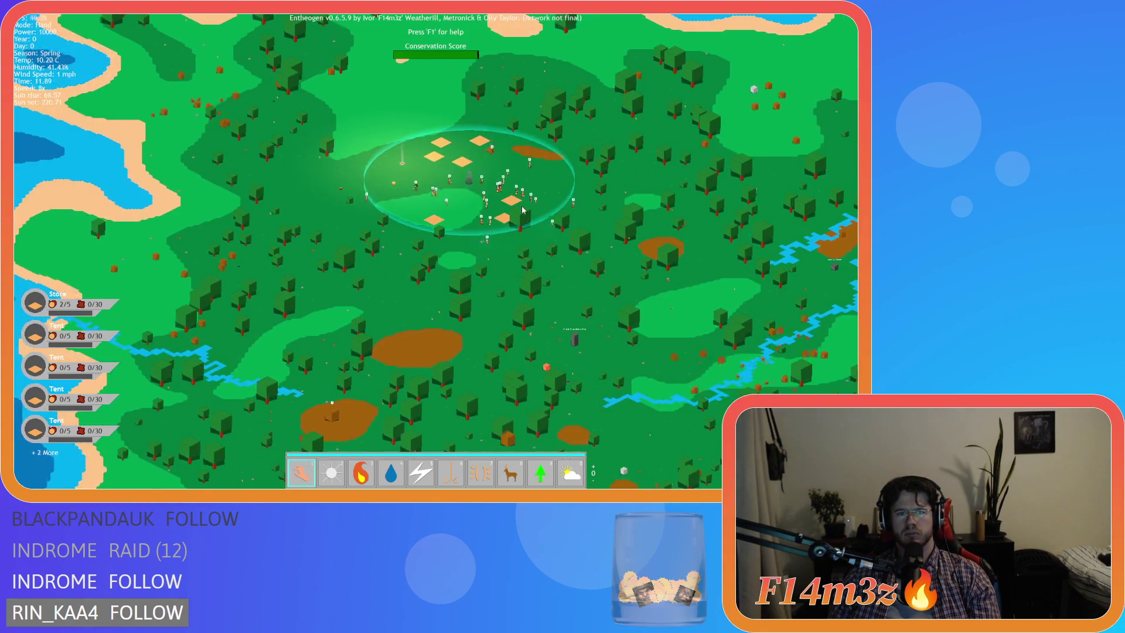
pyautogui.press('w')
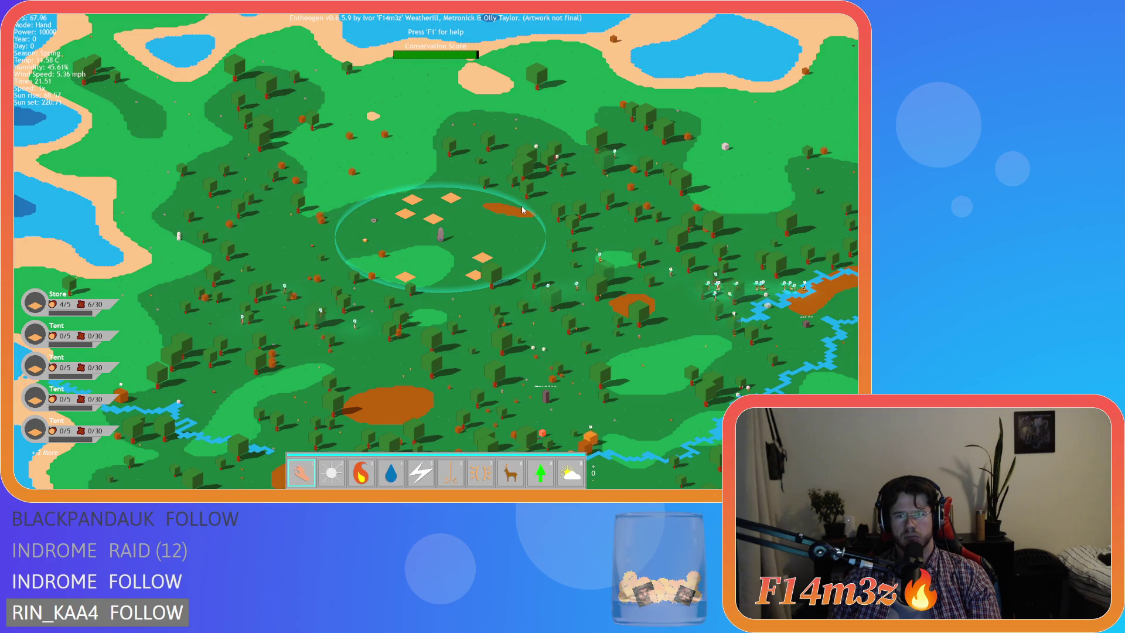
pyautogui.press('d')
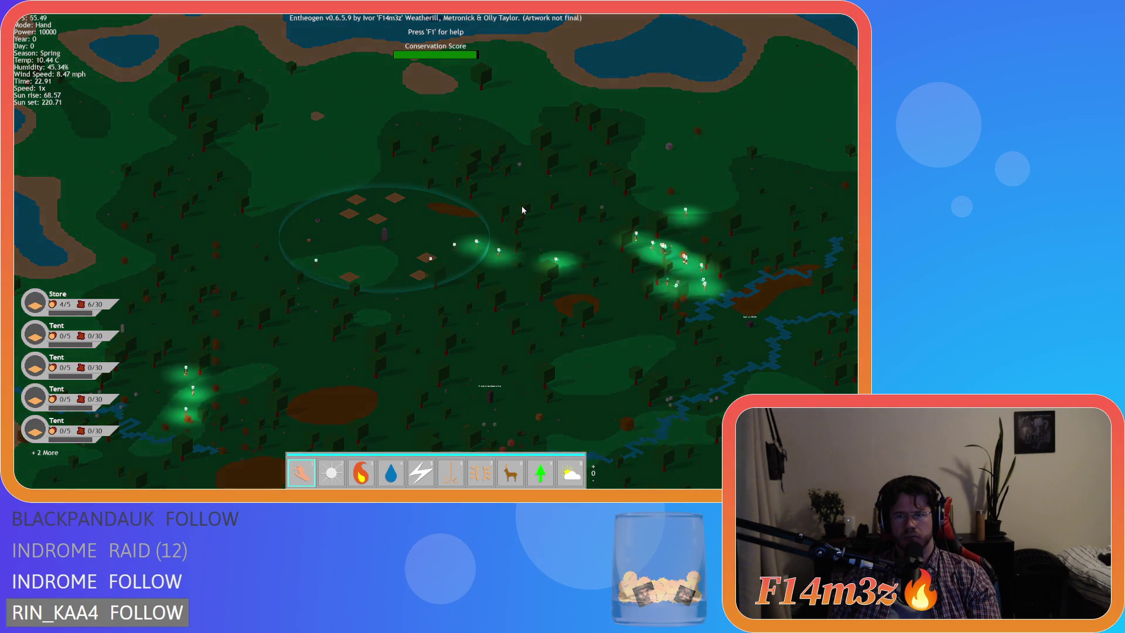
# Step: Pan through the red sunset, run the night at 8x, then return to 1x on Day 1 morning
pyautogui.press('d')
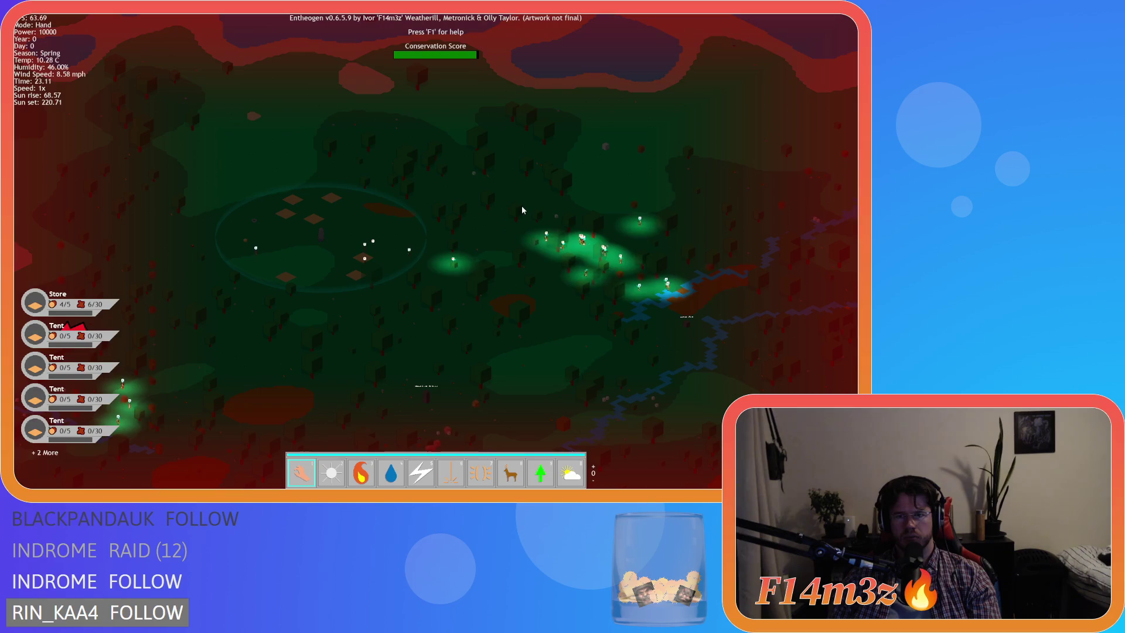
pyautogui.press('s')
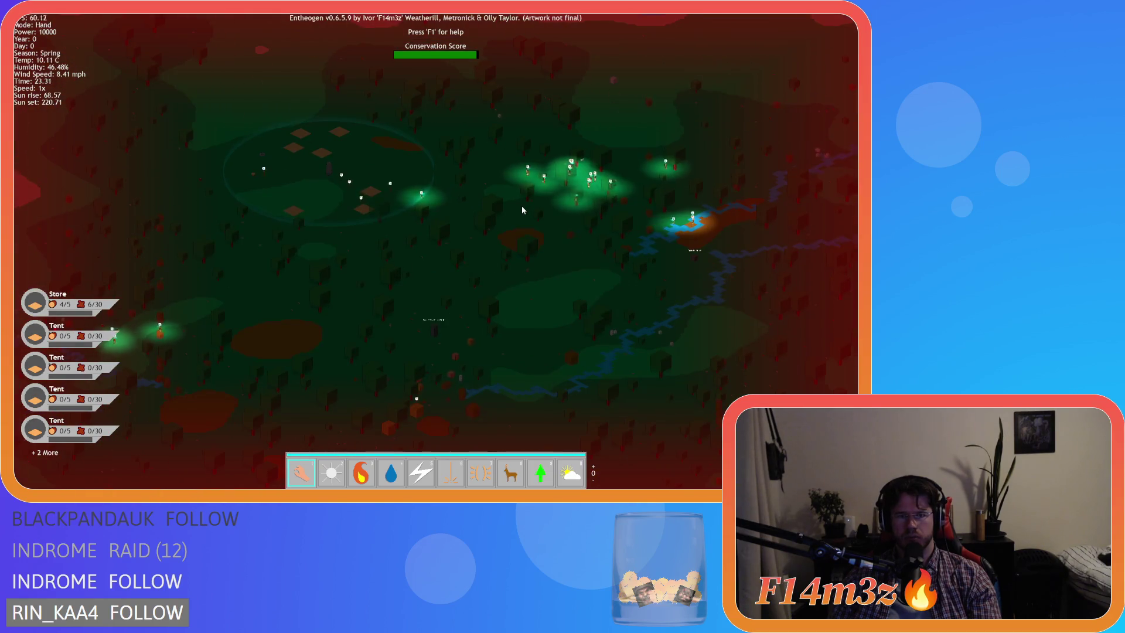
pyautogui.press('w')
pyautogui.press('a')
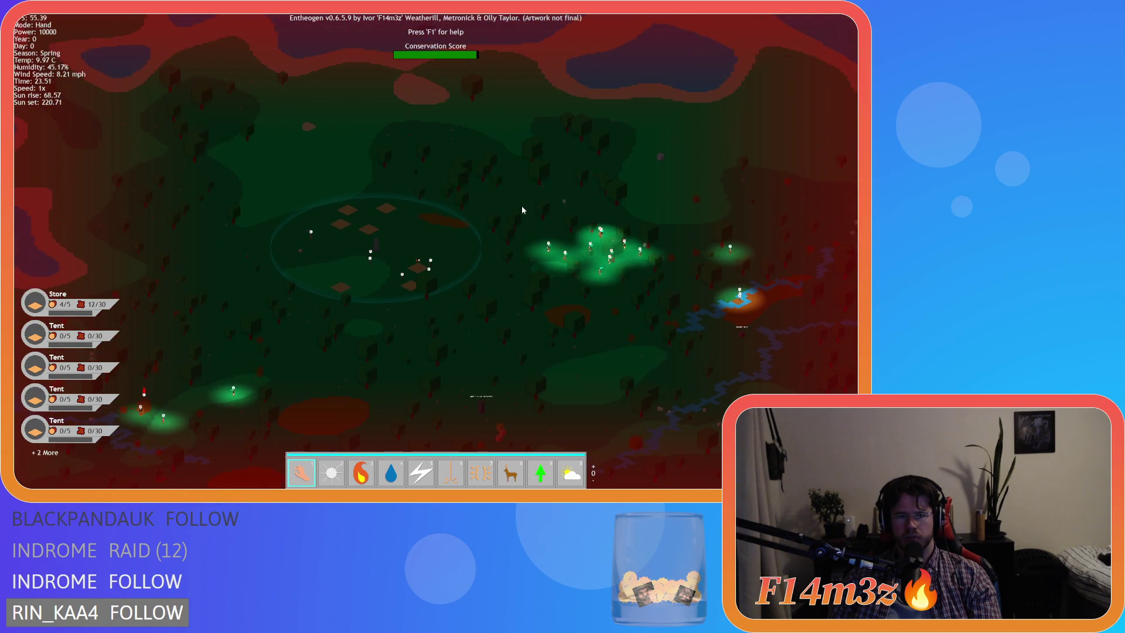
pyautogui.press('+')
pyautogui.press('+')
pyautogui.press('+')
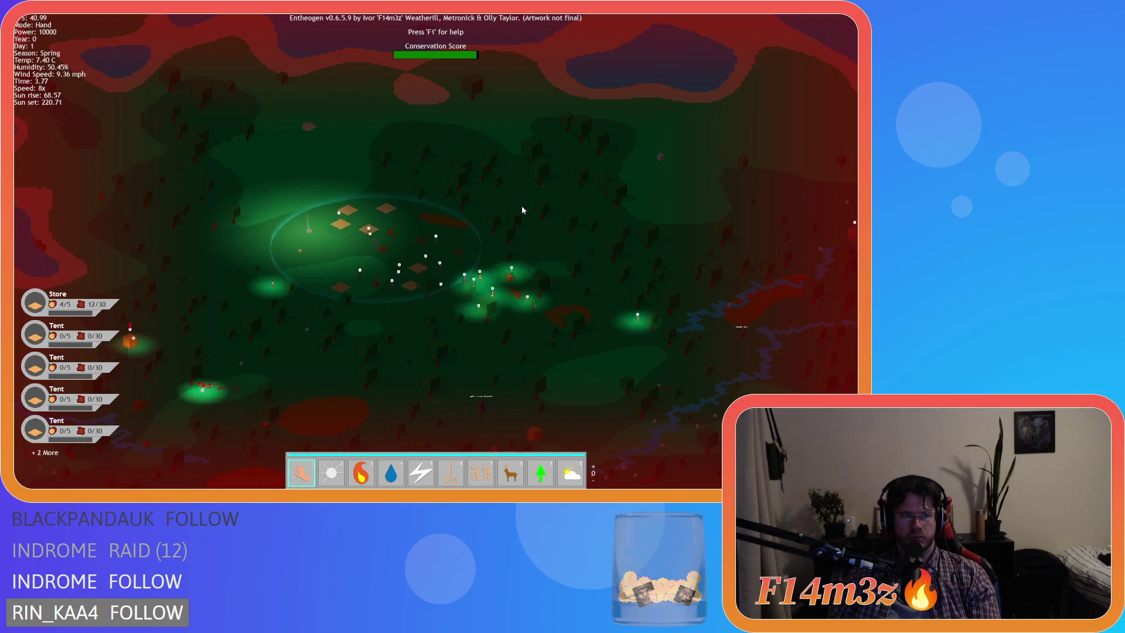
pyautogui.press('-')
pyautogui.press('-')
pyautogui.press('-')
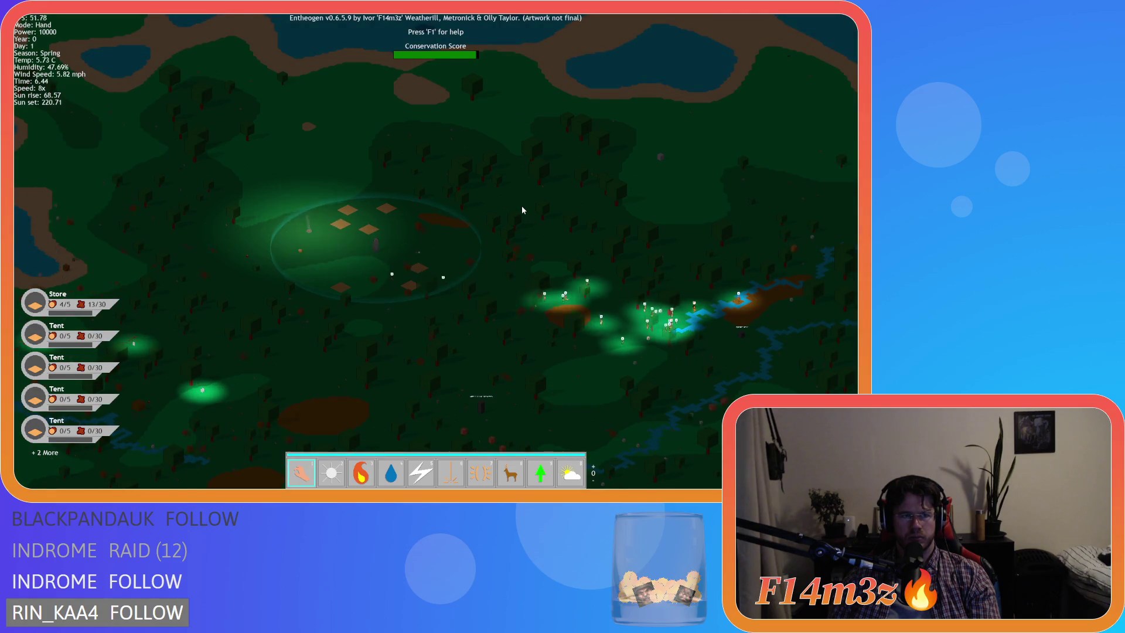
pyautogui.press('s')
pyautogui.press('d')
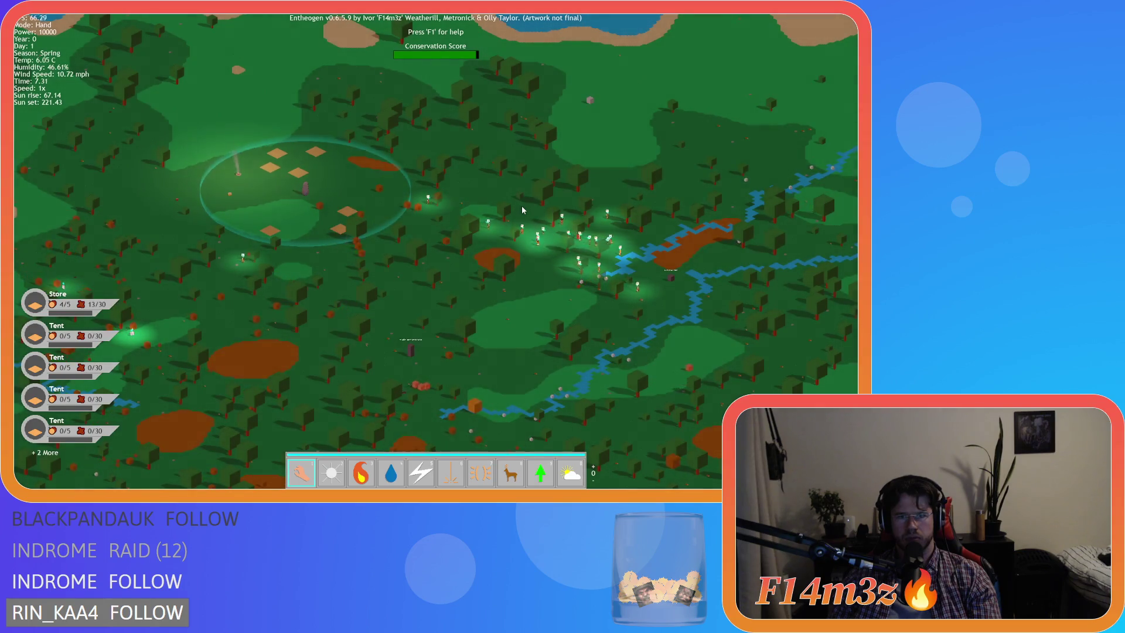
# Step: Pan and zoom around the settlement as Day 1 morning brightens to full daylight near 9.1
pyautogui.press('w')
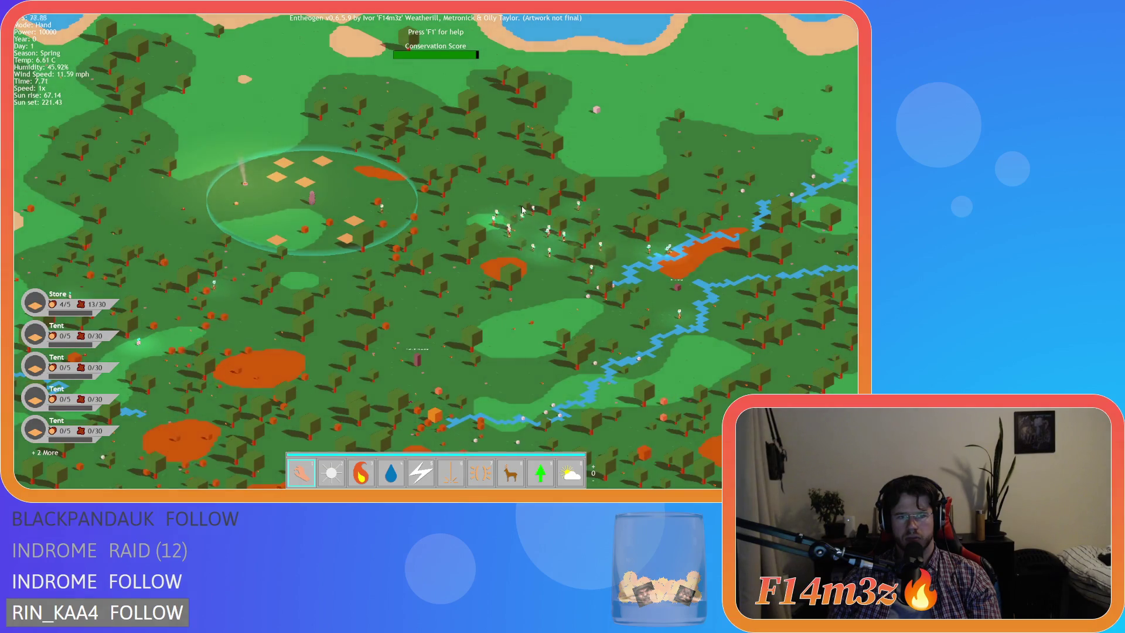
pyautogui.press('a')
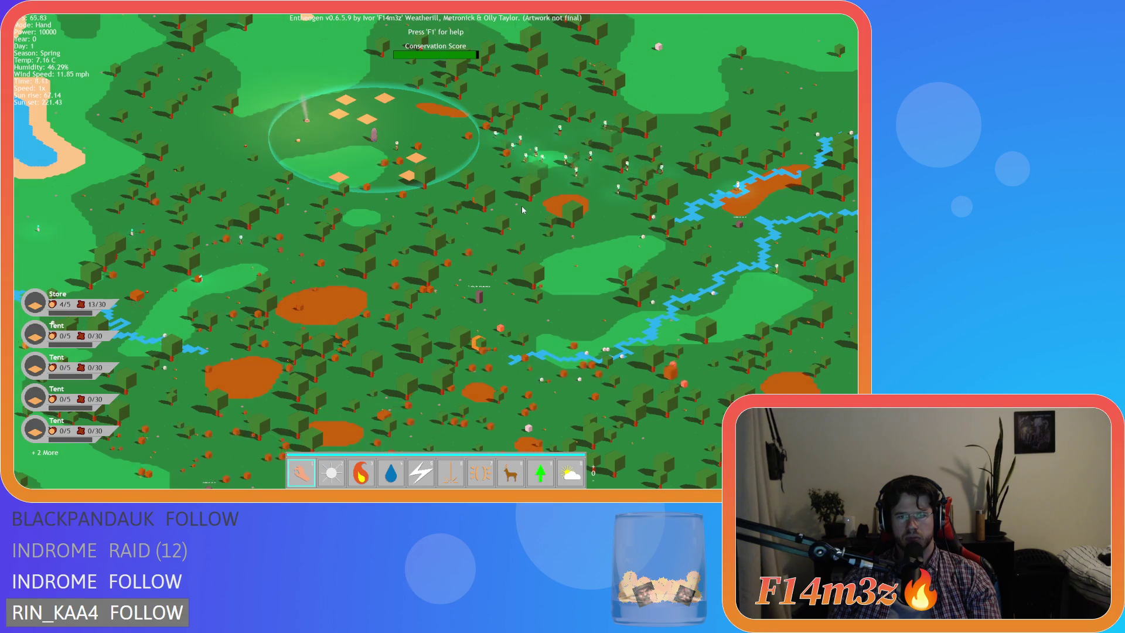
pyautogui.press('d')
pyautogui.press('a')
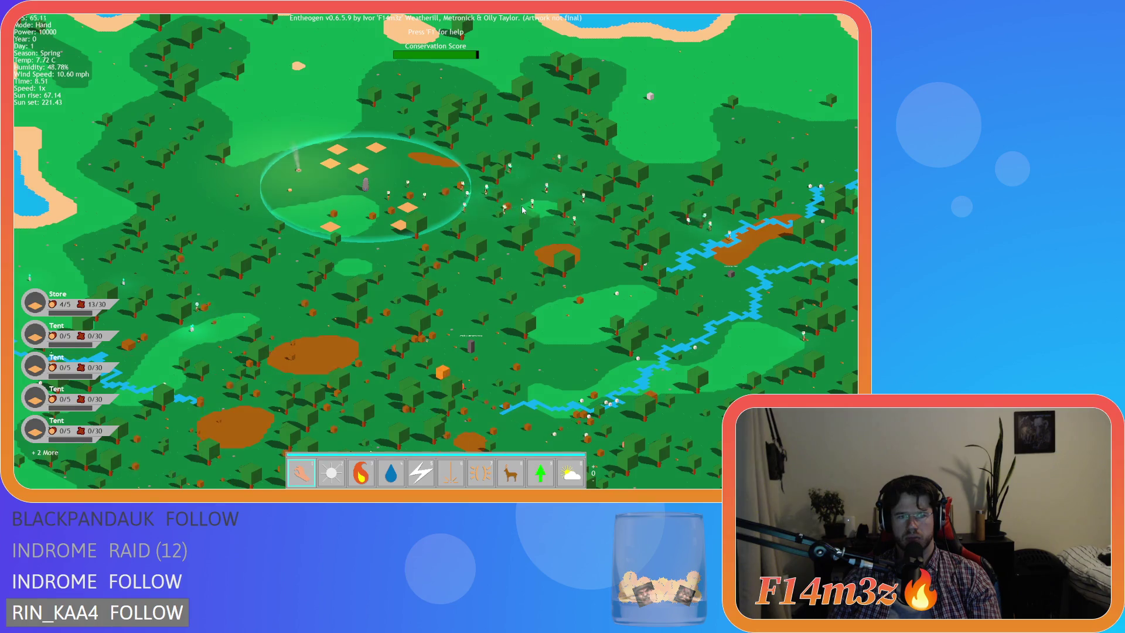
pyautogui.scroll(5, 524, 209)
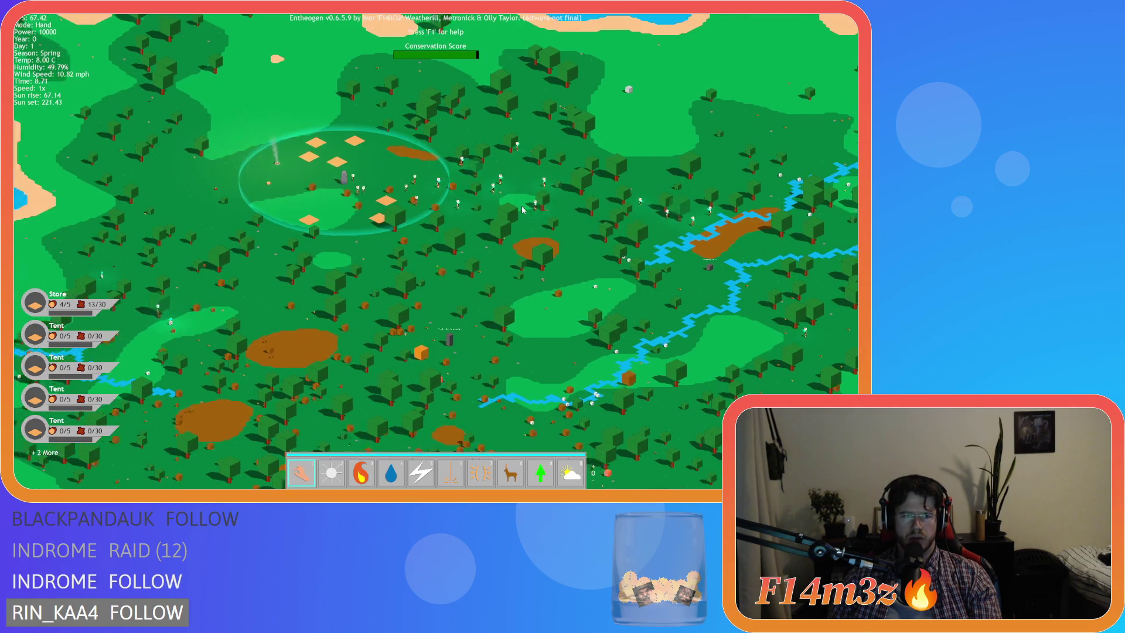
pyautogui.press('a')
pyautogui.press('a')
pyautogui.press('s')
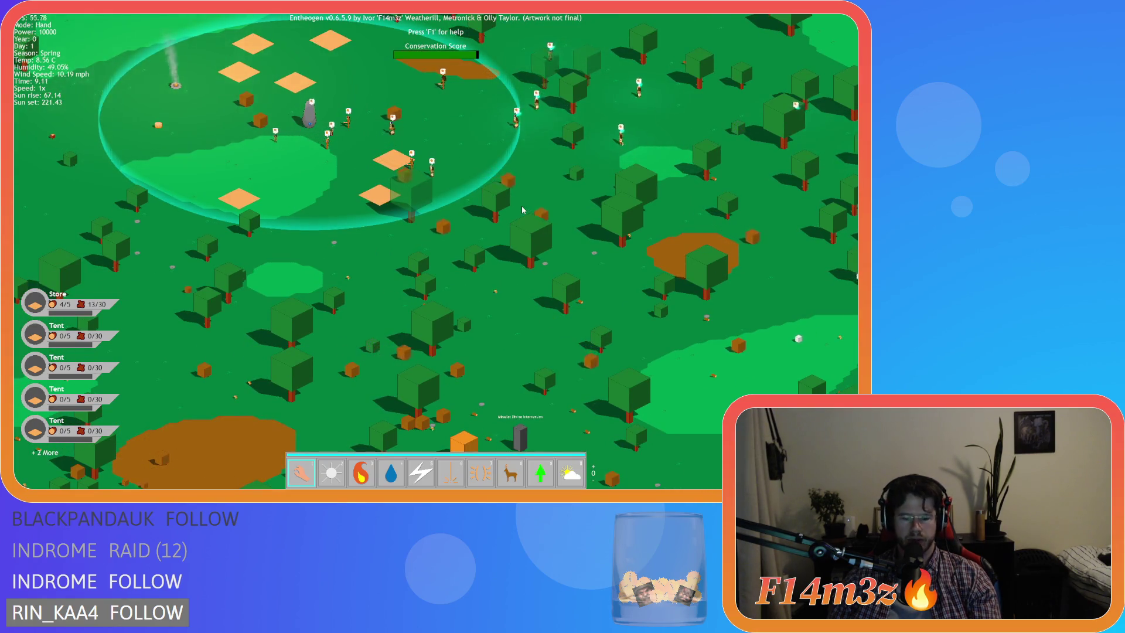
# Step: Run Day 1 at 8x toward evening, drop back to 1x, and zoom in over the villagers
pyautogui.press('+')
pyautogui.press('+')
pyautogui.press('+')
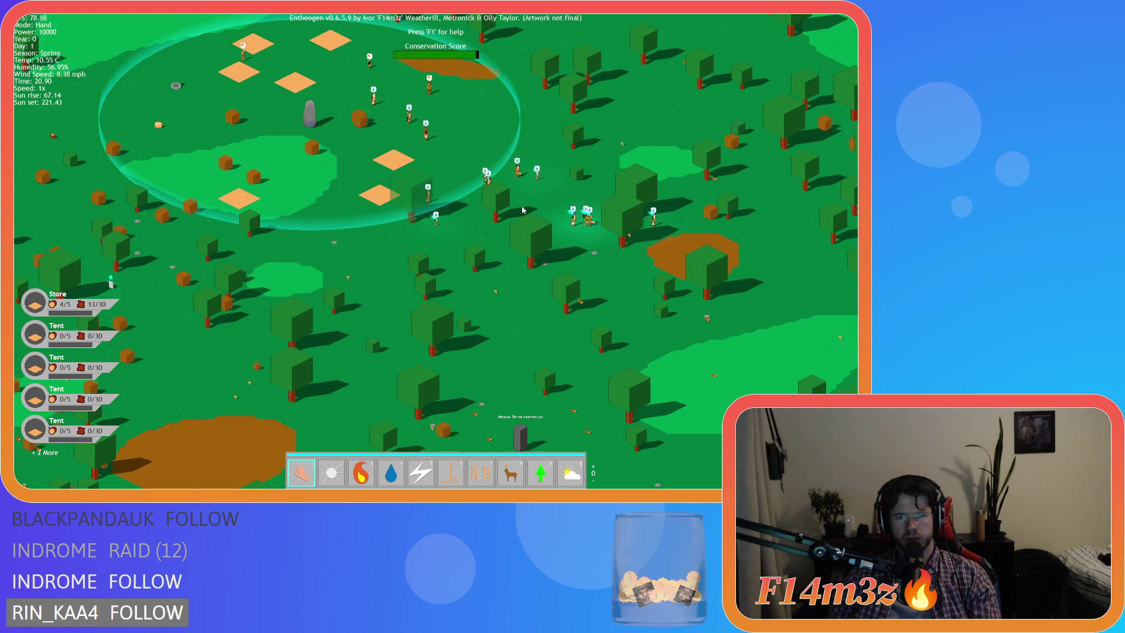
pyautogui.press('d')
pyautogui.scroll(5, 523, 210)
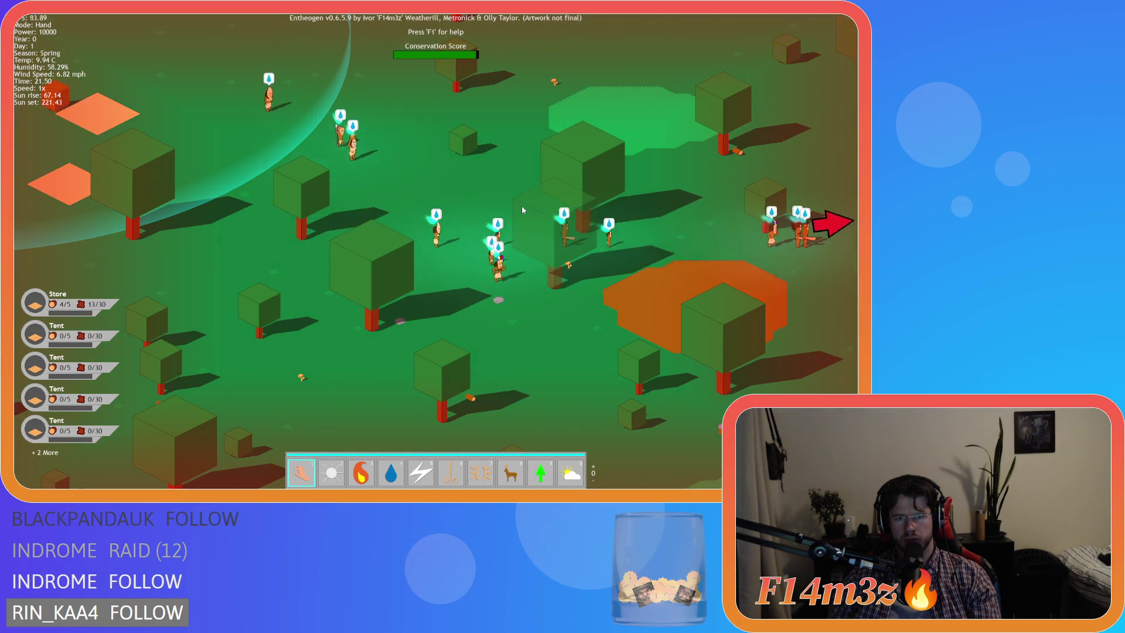
pyautogui.press('s')
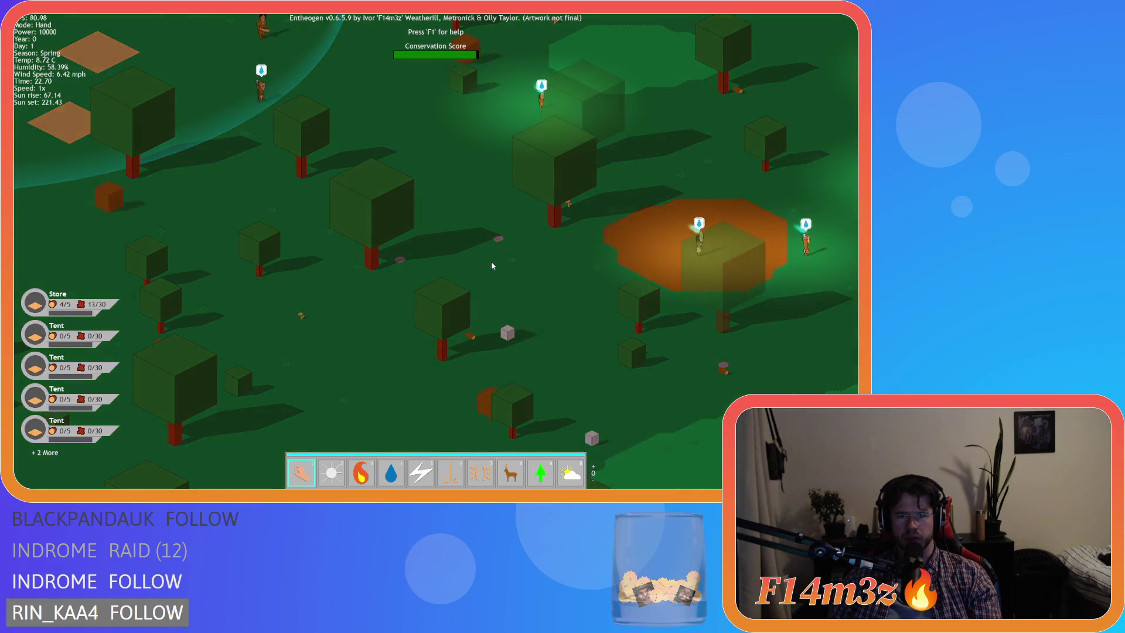
# Step: Zoom out and pan around the darkened settlement to recentre on the glowing villagers
pyautogui.press('a')
pyautogui.press('a')
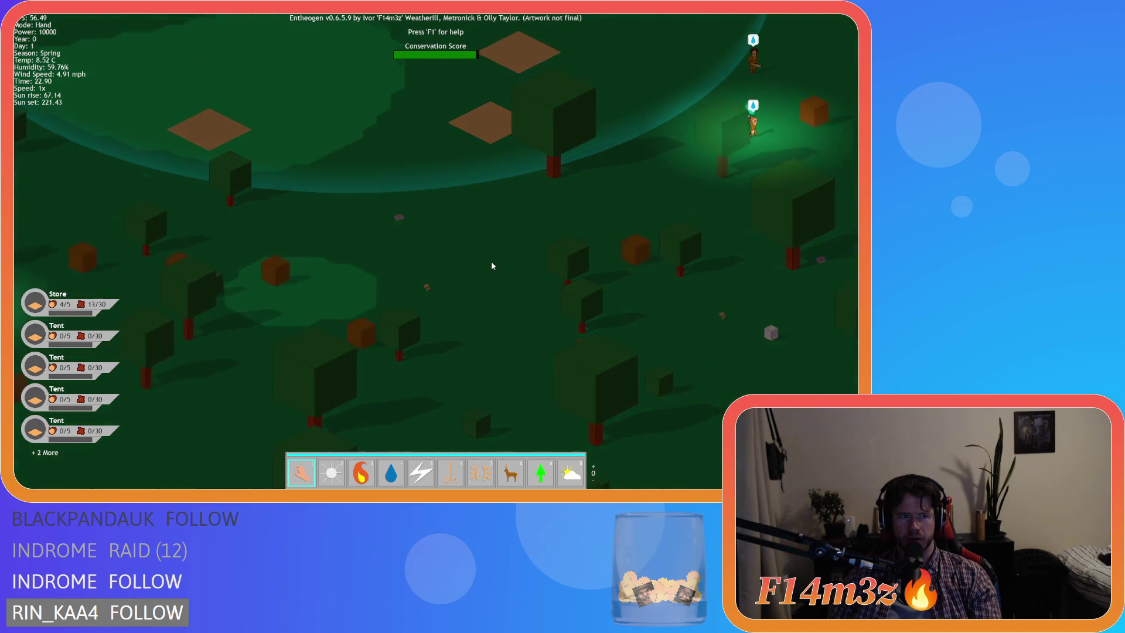
pyautogui.scroll(-5, 492, 262)
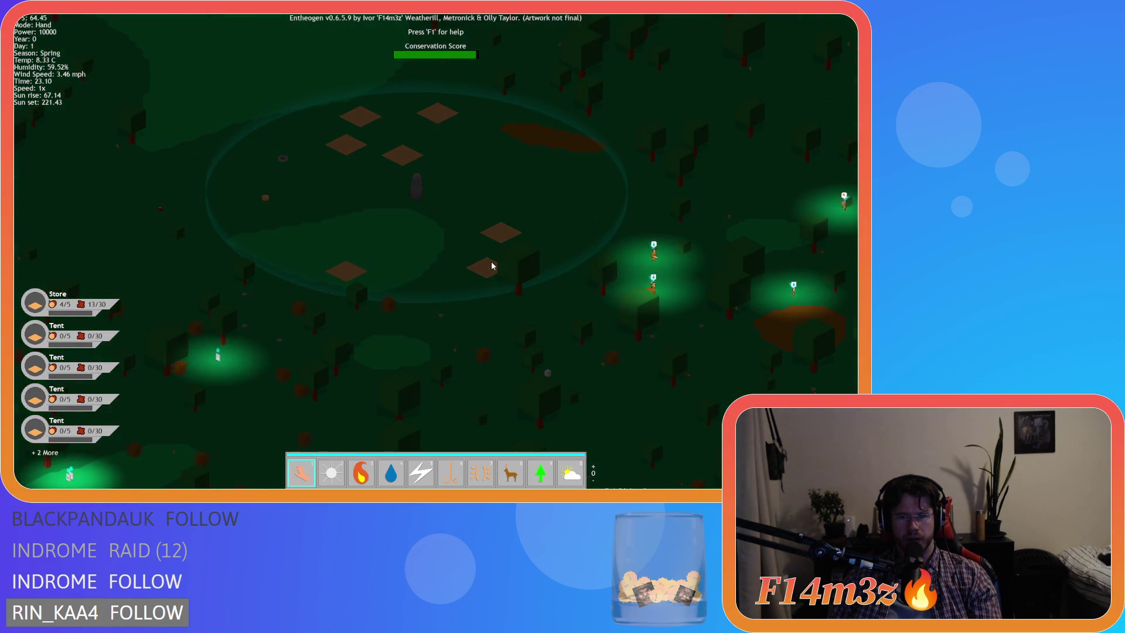
pyautogui.scroll(5, 491, 262)
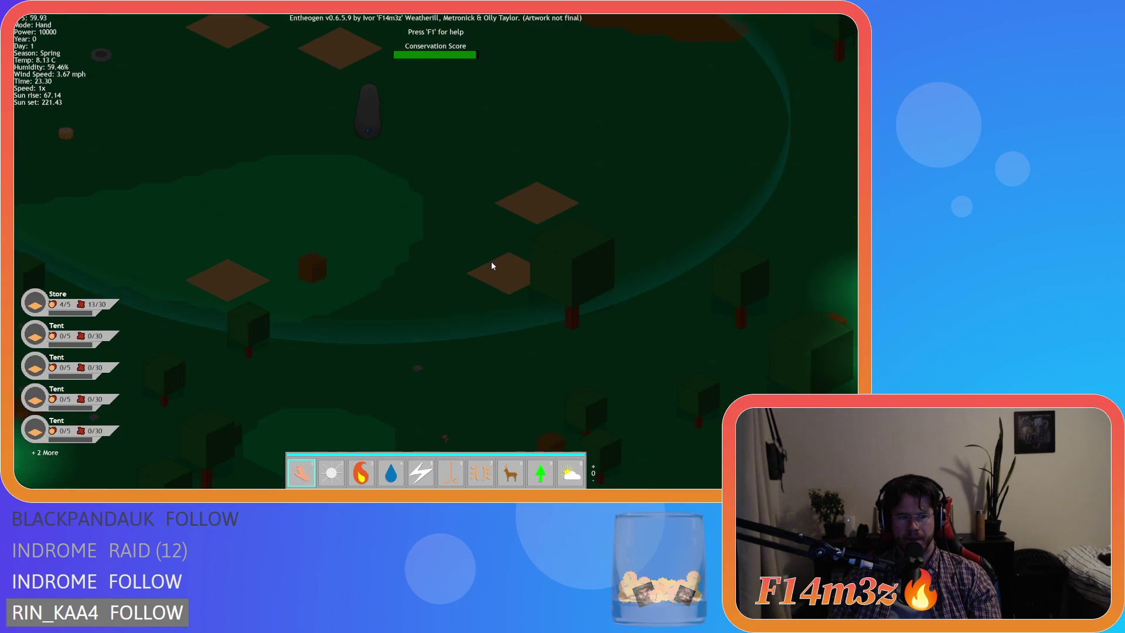
pyautogui.scroll(-3, 491, 262)
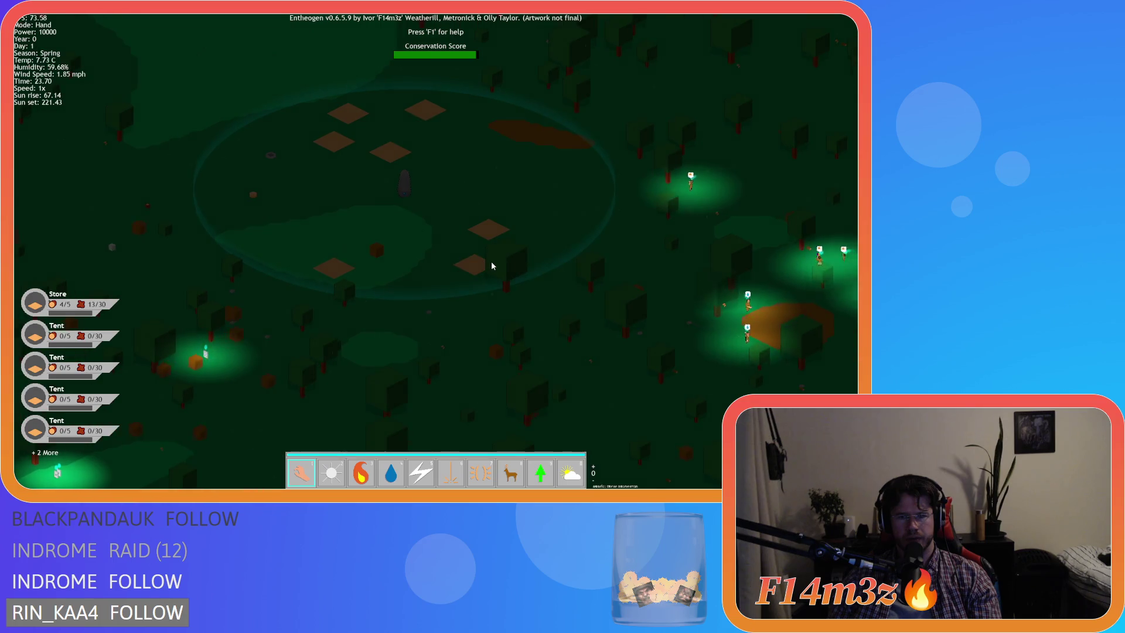
pyautogui.press('a')
pyautogui.press('d')
pyautogui.press('a')
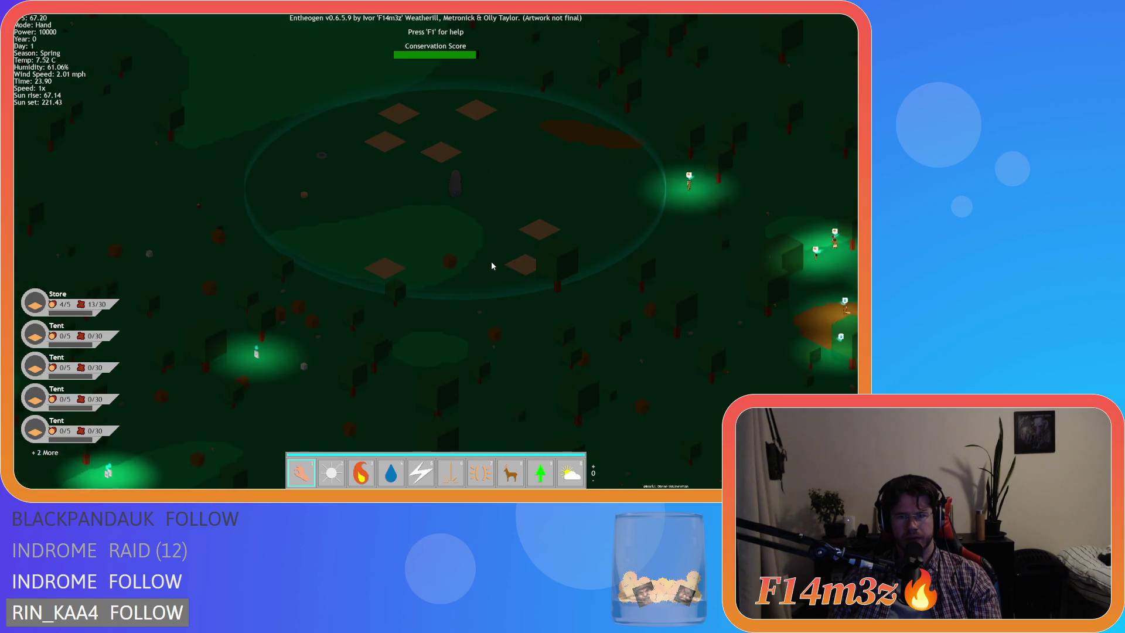
pyautogui.press('w')
pyautogui.press('d')
pyautogui.scroll(2, 492, 263)
pyautogui.scroll(-2, 491, 262)
pyautogui.press('a')
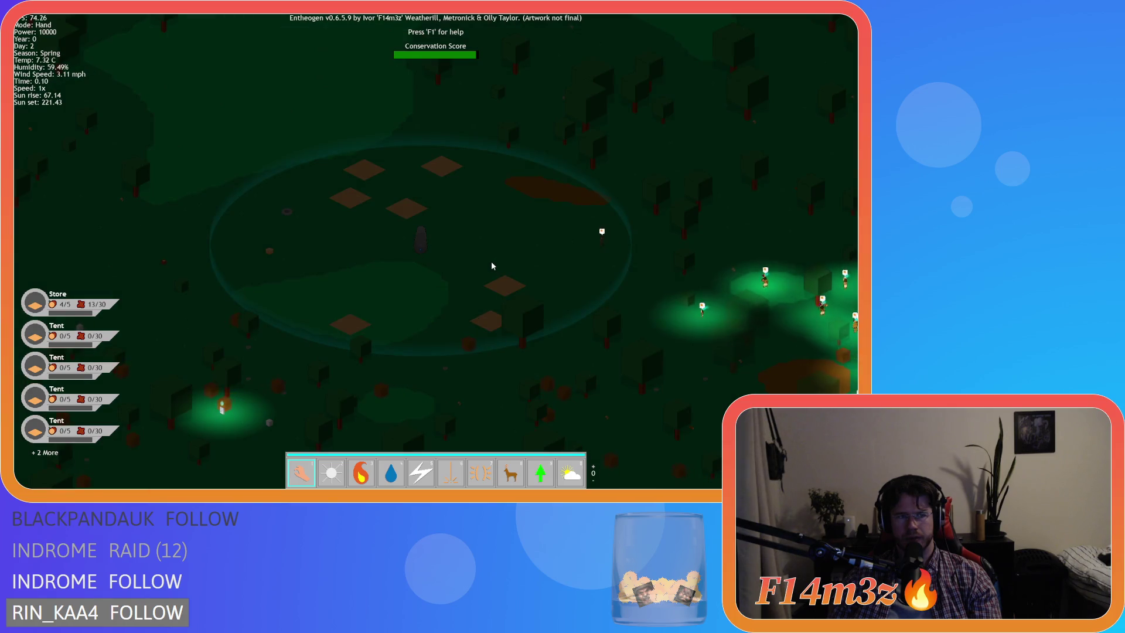
# Step: Run the night at 8x into Day 2, zooming in close on the glowing villagers
pyautogui.press('+')
pyautogui.press('+')
pyautogui.press('+')
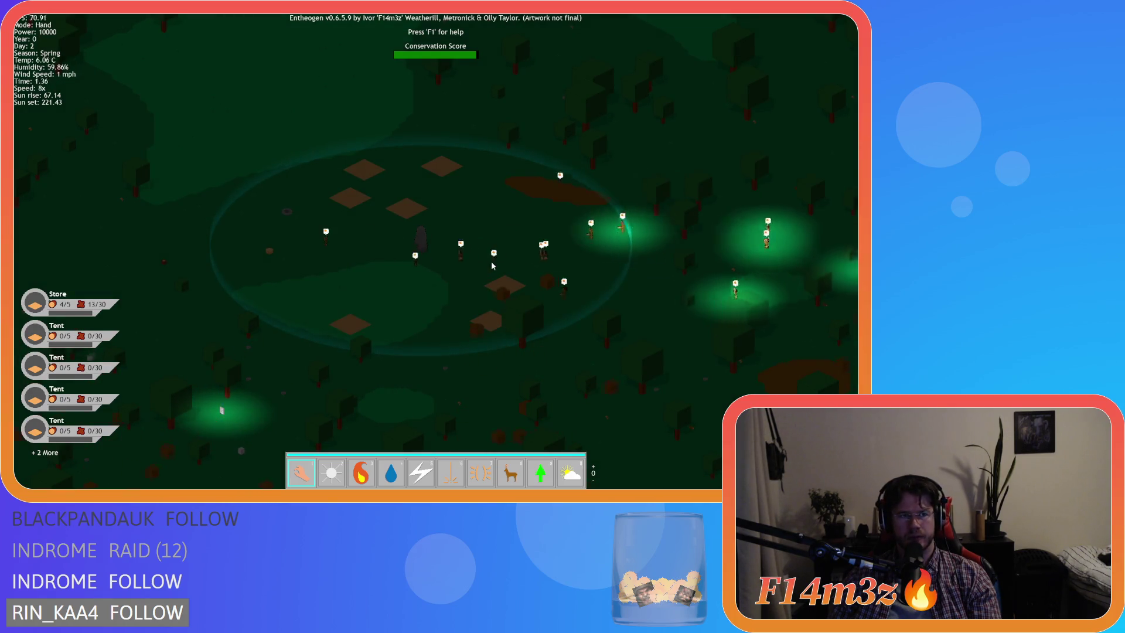
pyautogui.press('s')
pyautogui.press('a')
pyautogui.press('d')
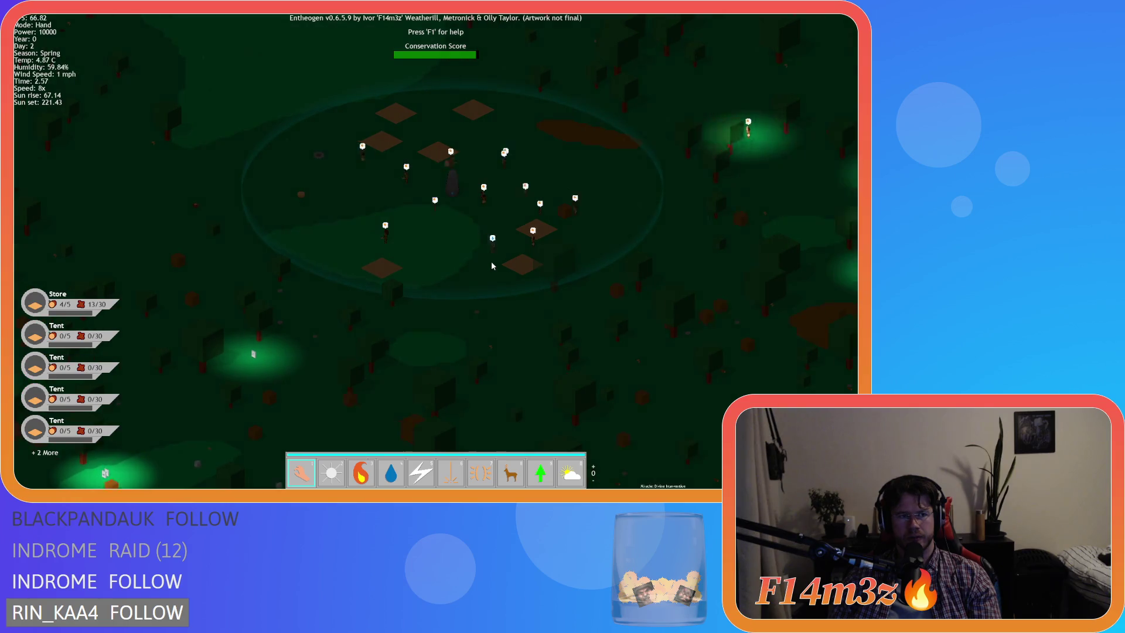
pyautogui.press('d')
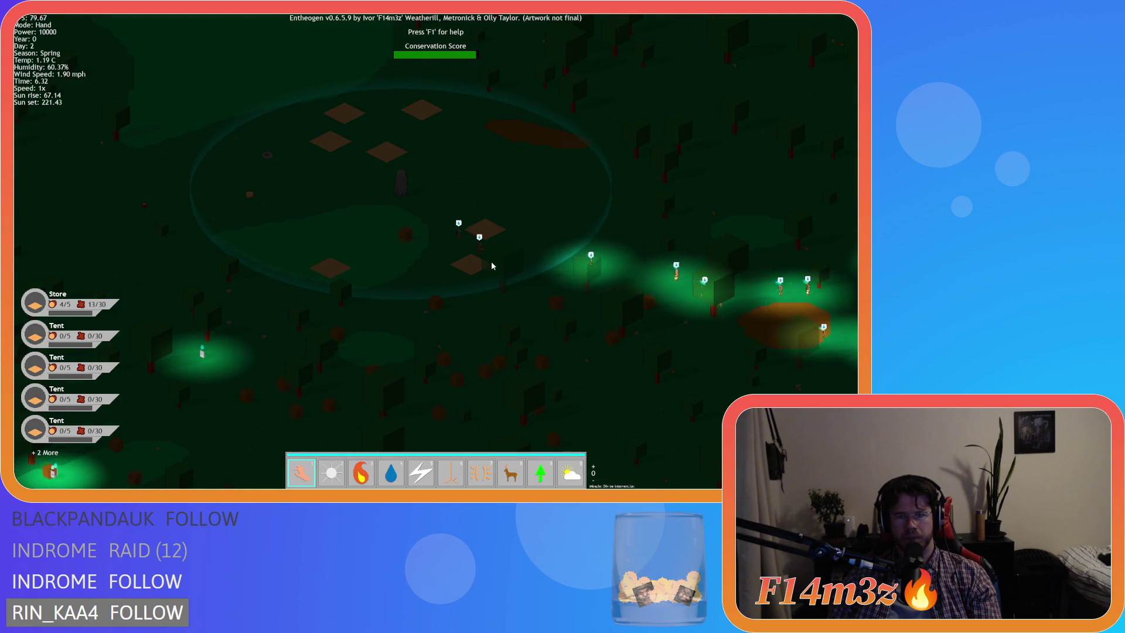
pyautogui.scroll(3, 493, 266)
pyautogui.press('d')
pyautogui.press('s')
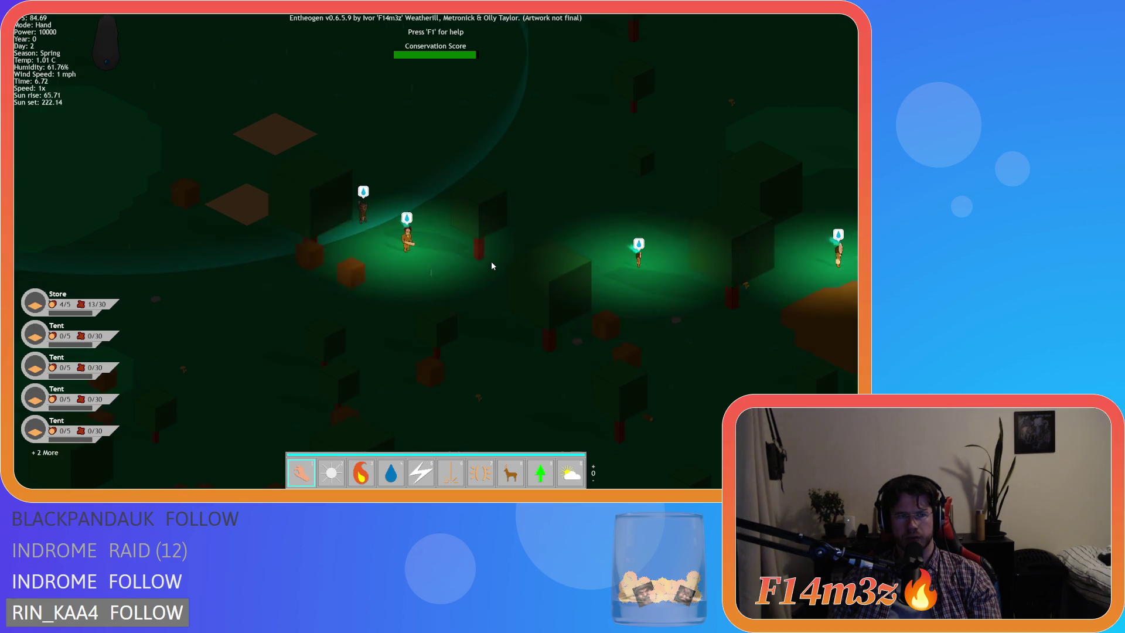
pyautogui.press('s')
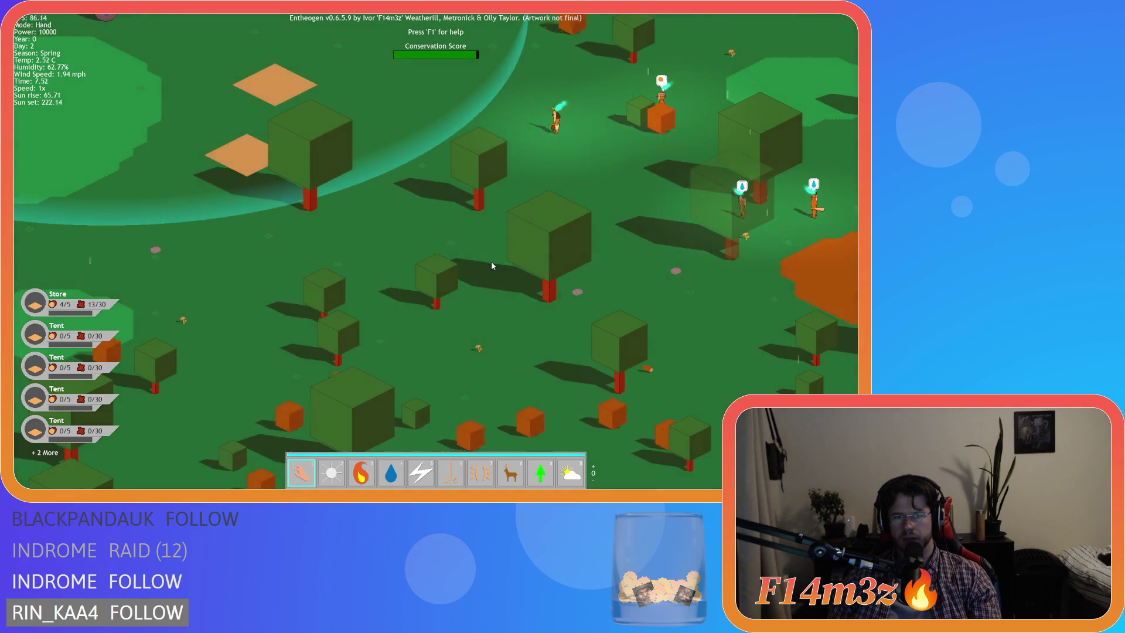
# Step: Zoom out over the map and pan to reveal the coast and the village circle
pyautogui.scroll(-2, 492, 263)
pyautogui.scroll(-2, 492, 263)
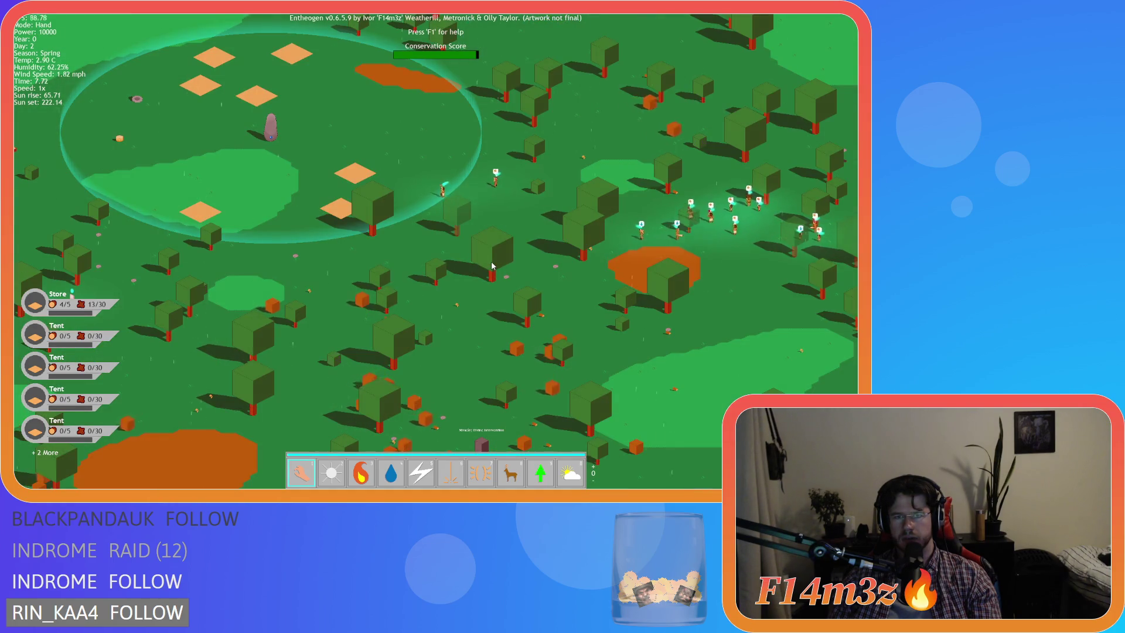
pyautogui.scroll(-3, 491, 265)
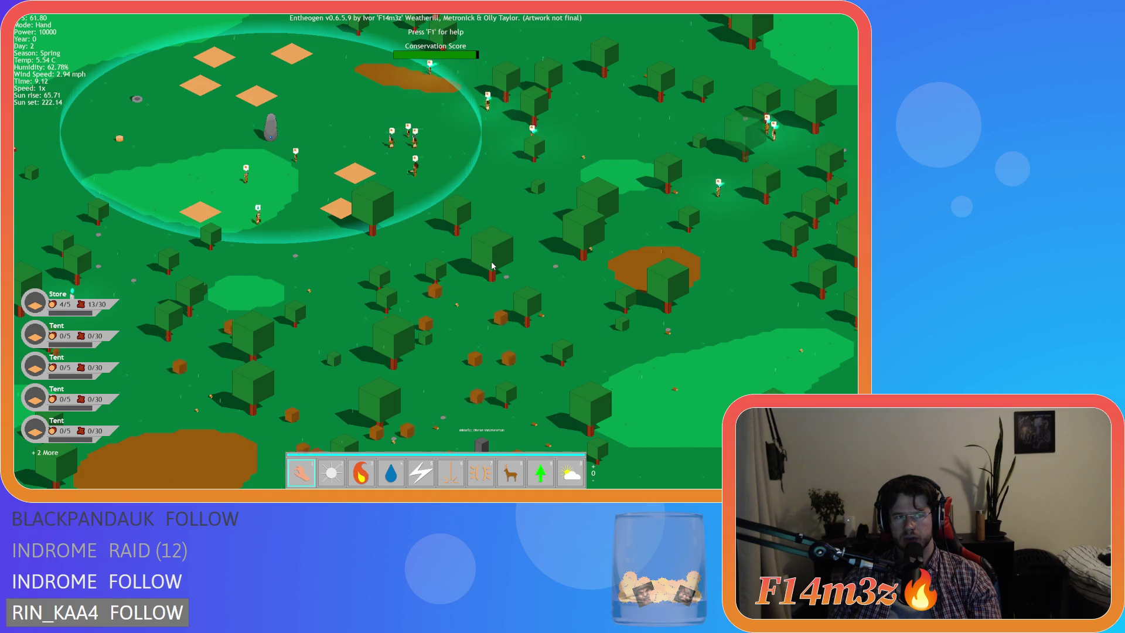
pyautogui.scroll(-5, 493, 265)
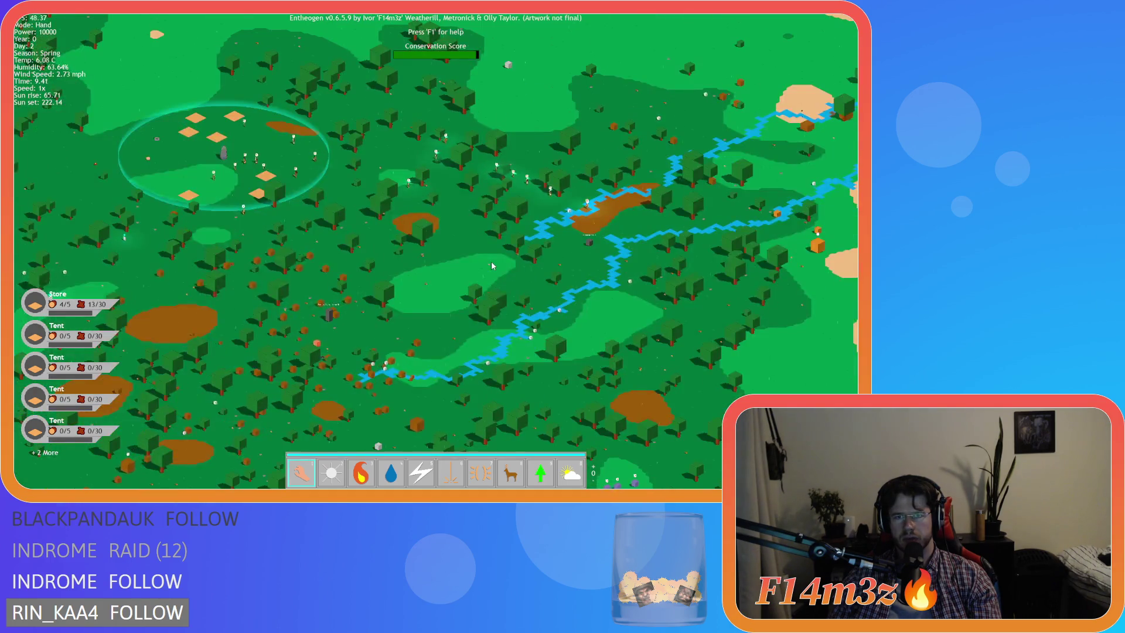
pyautogui.press('w')
pyautogui.press('d')
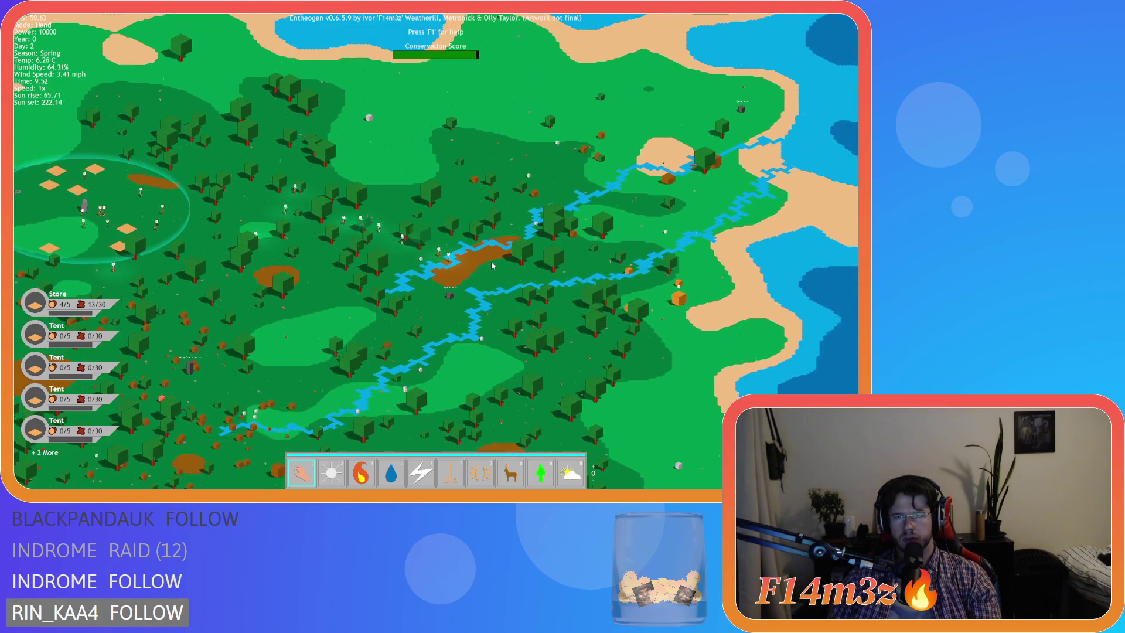
pyautogui.press('a')
pyautogui.press('s')
pyautogui.scroll(2, 493, 265)
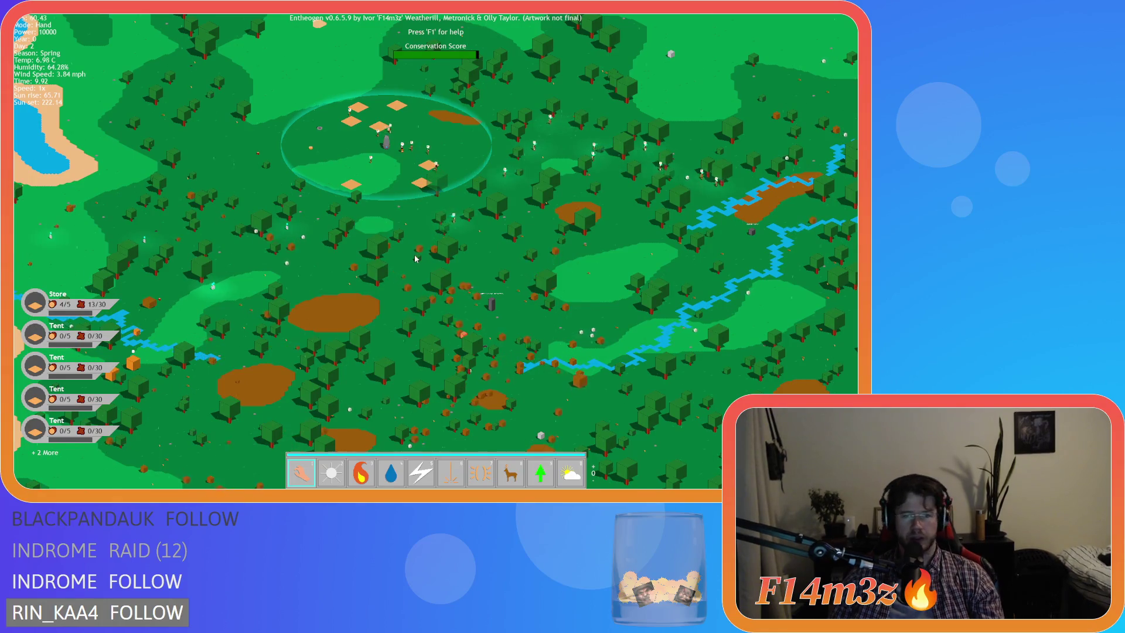
pyautogui.press('s')
pyautogui.press('d')
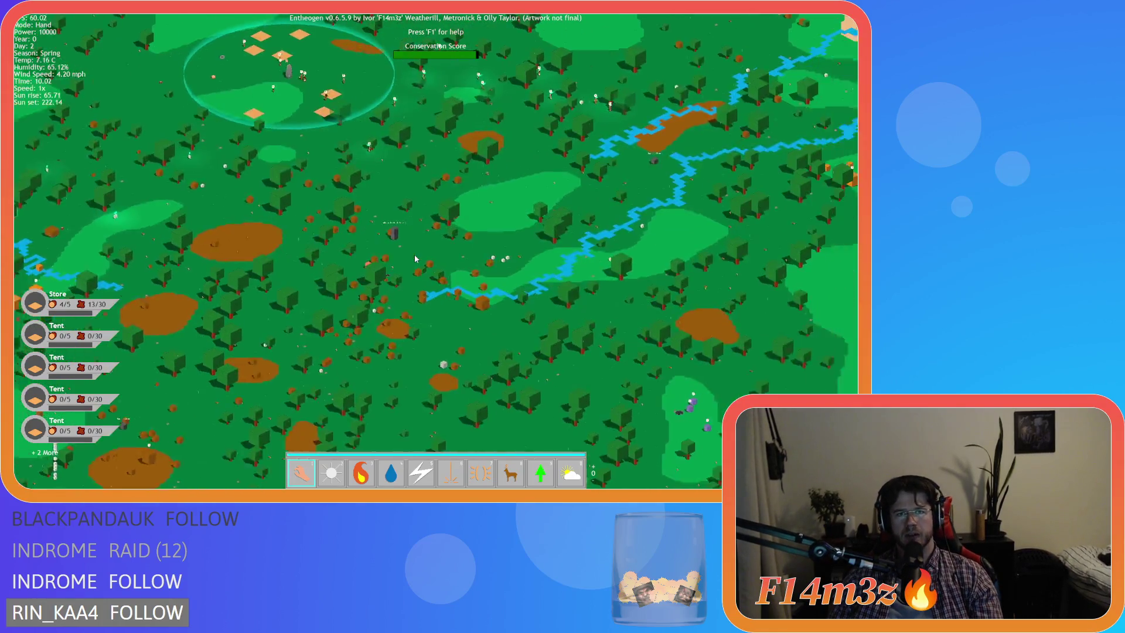
pyautogui.scroll(5, 415, 259)
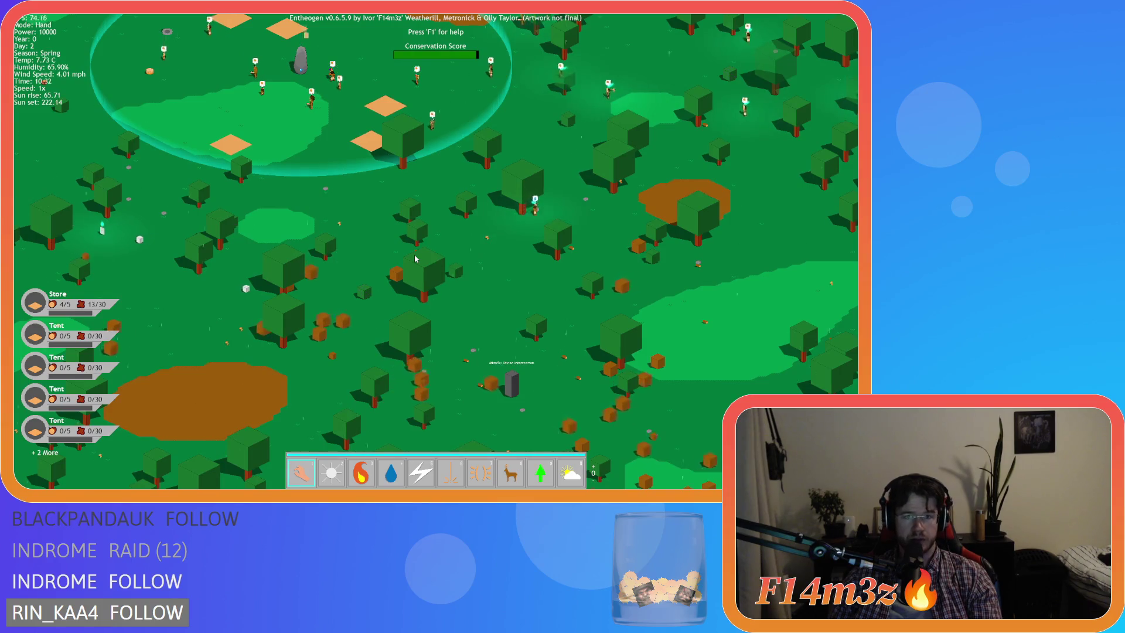
# Step: Pan over the forest and around the village circle, framing it above and below
pyautogui.press('w')
pyautogui.press('d')
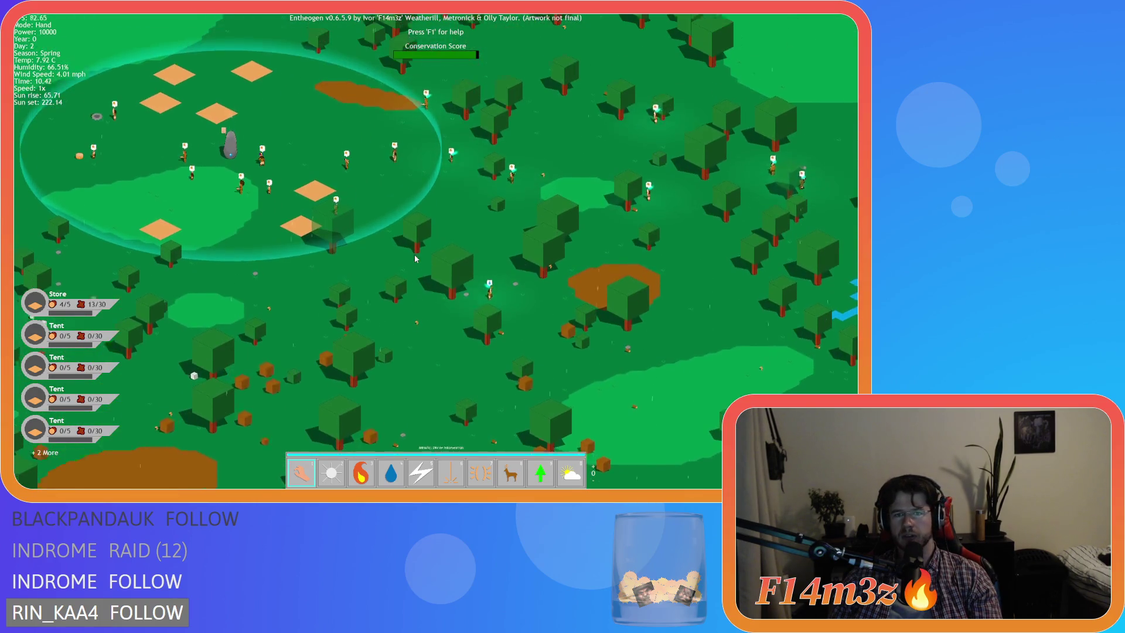
pyautogui.press('w')
pyautogui.press('a')
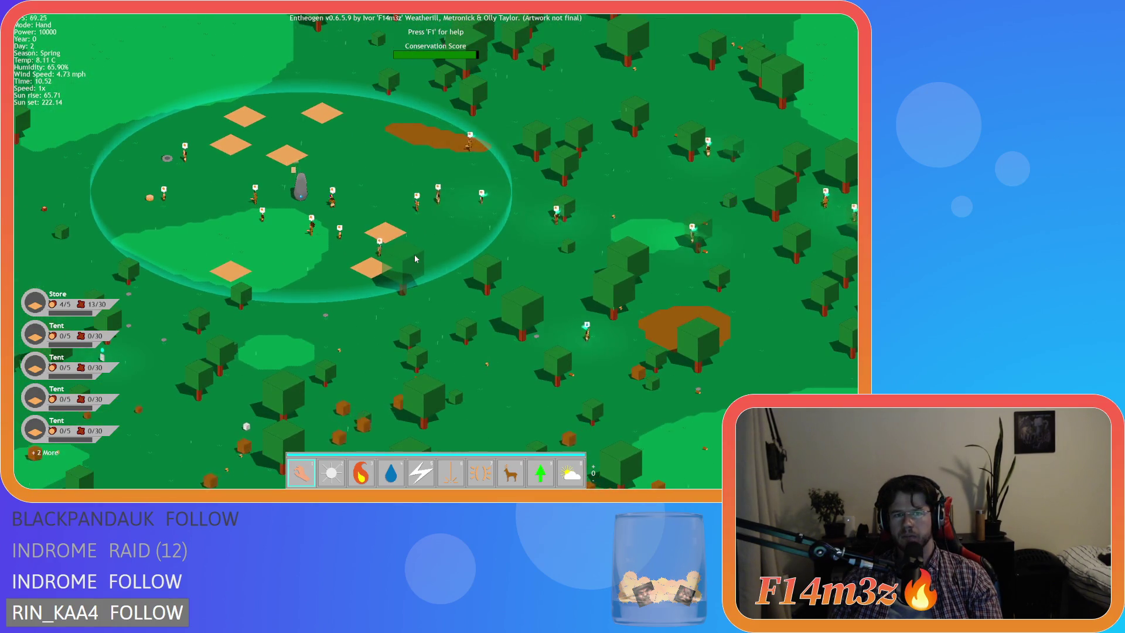
pyautogui.scroll(3, 415, 259)
pyautogui.scroll(-3, 415, 259)
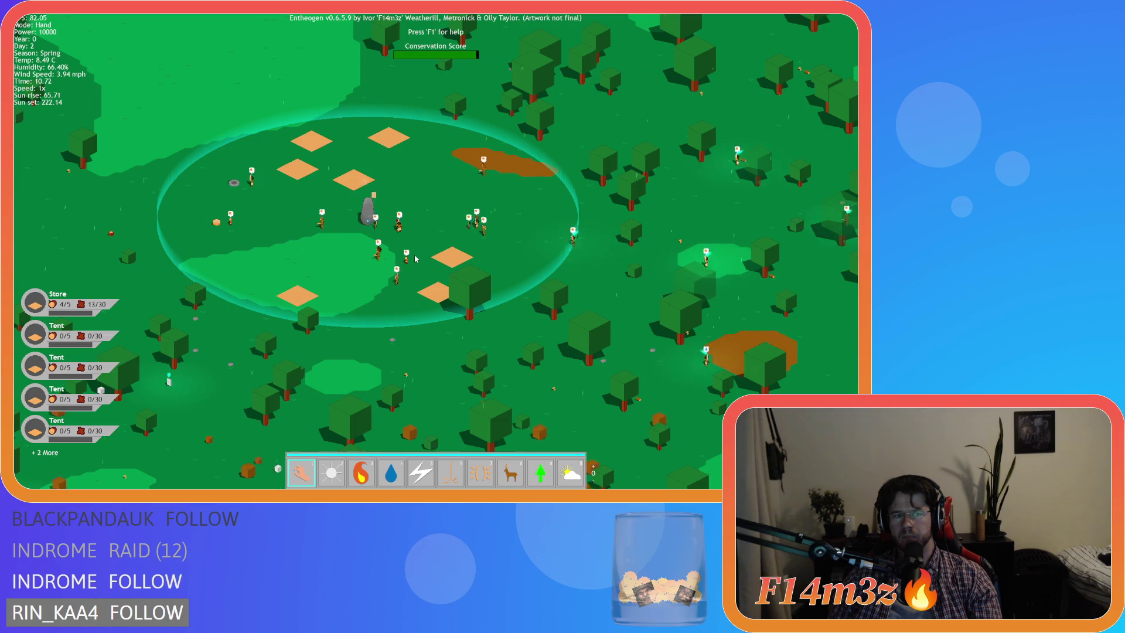
pyautogui.press('w')
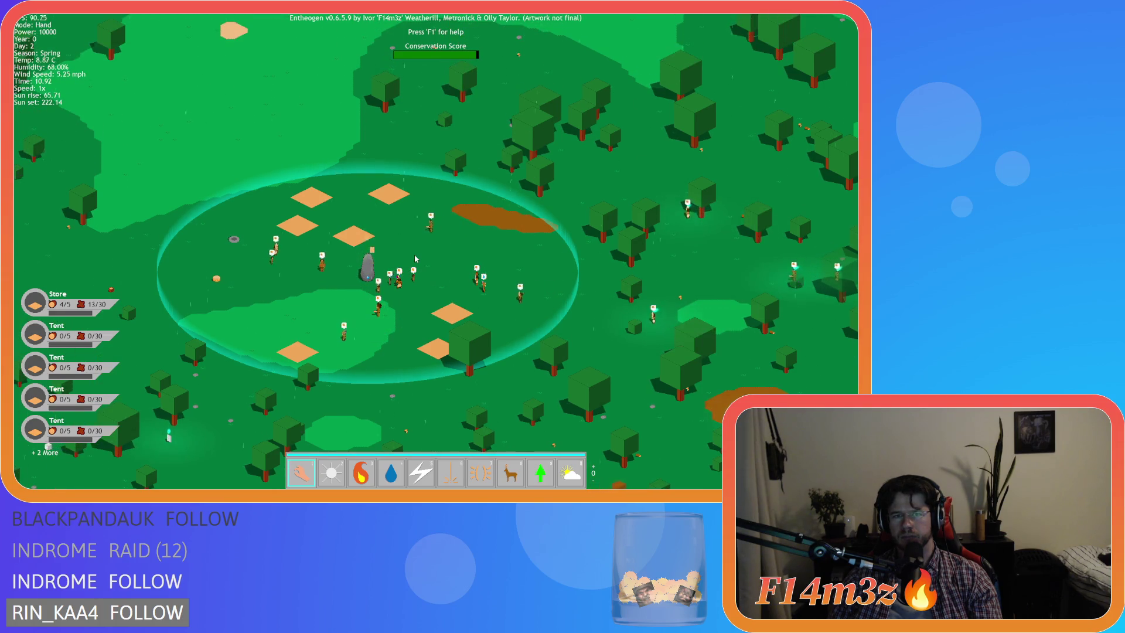
pyautogui.press('s')
pyautogui.press('d')
pyautogui.press('s')
pyautogui.press('a')
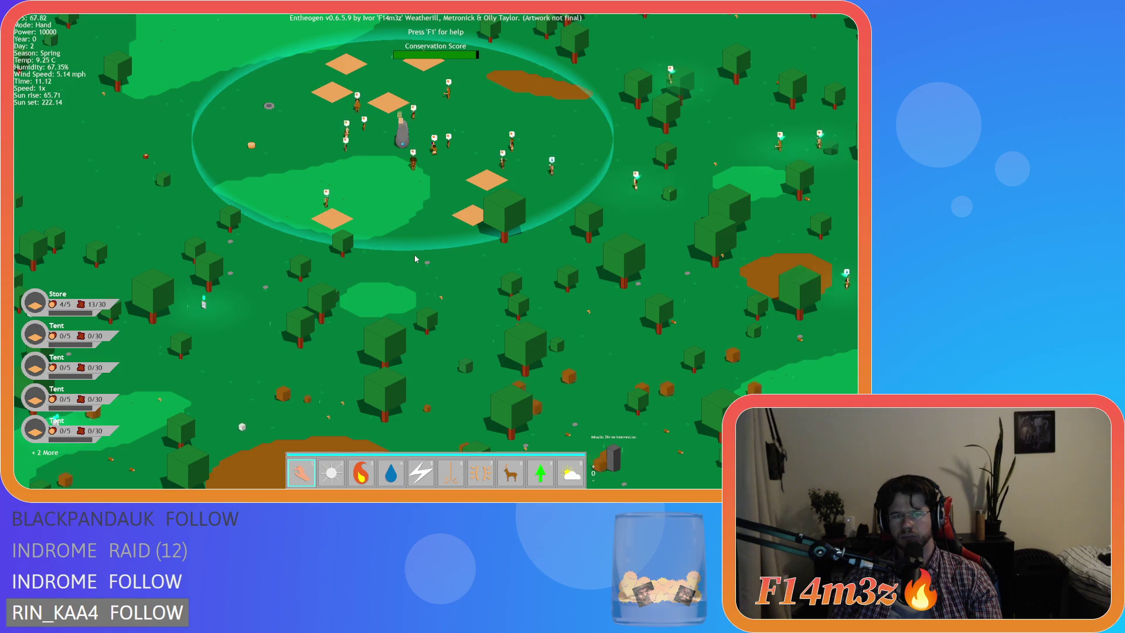
# Step: Fast-forward Day 2 at 8x to evening near 22.1, then return to 1x speed
pyautogui.press('+')
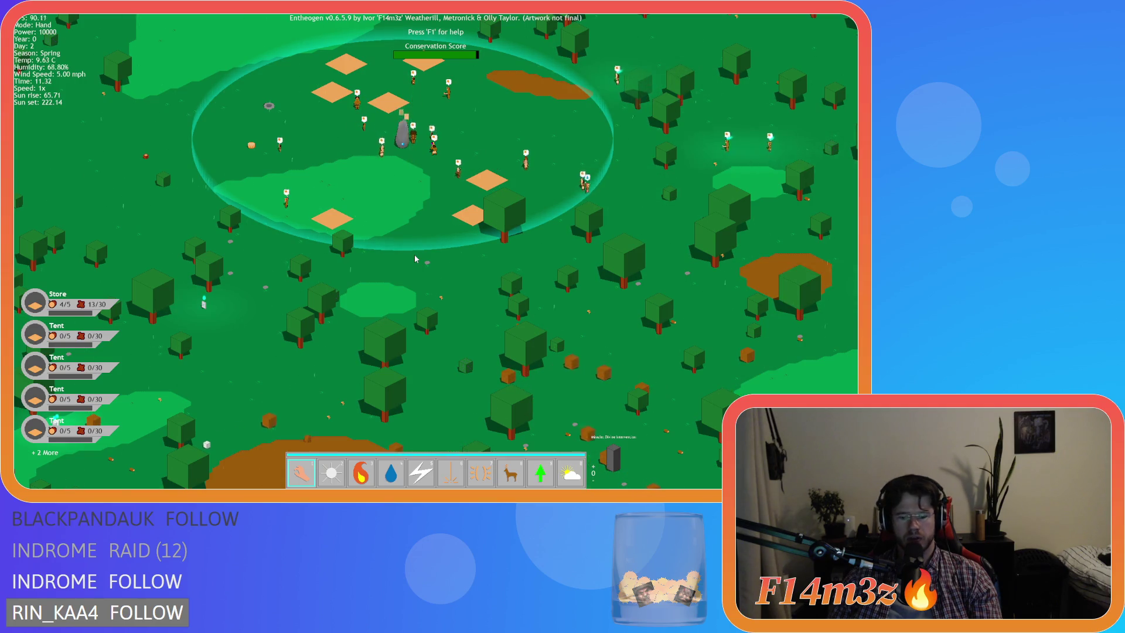
pyautogui.press('d')
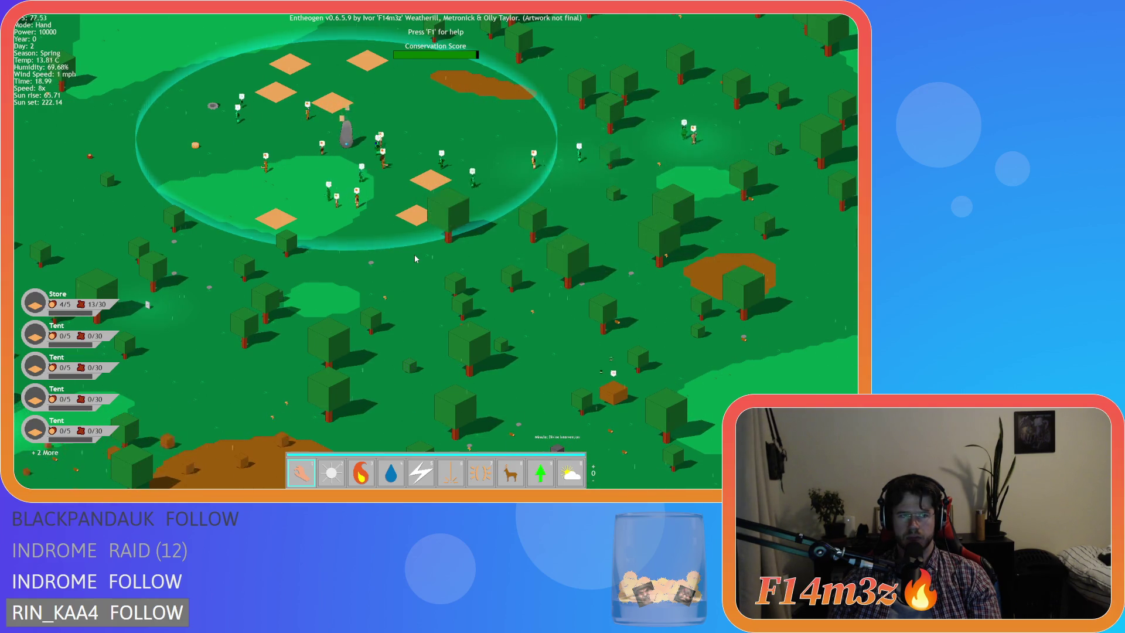
pyautogui.press('-')
pyautogui.press('-')
pyautogui.press('-')
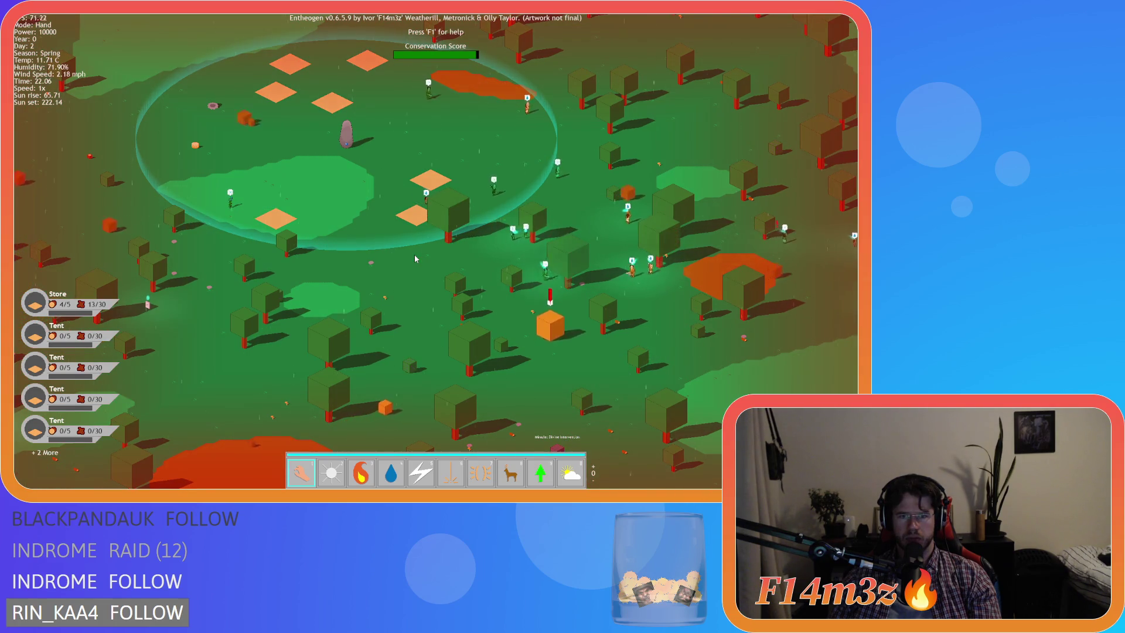
# Step: Follow the glowing villagers through red sunset and night, then quickload back to Day 0 morning
pyautogui.press('d')
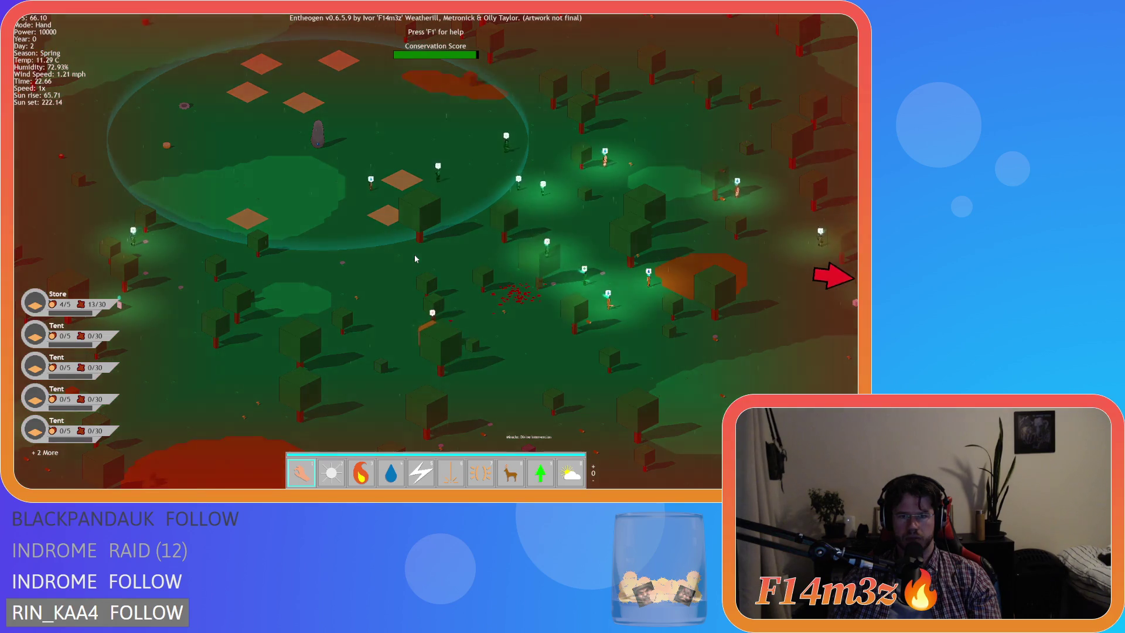
pyautogui.press('d')
pyautogui.press('a')
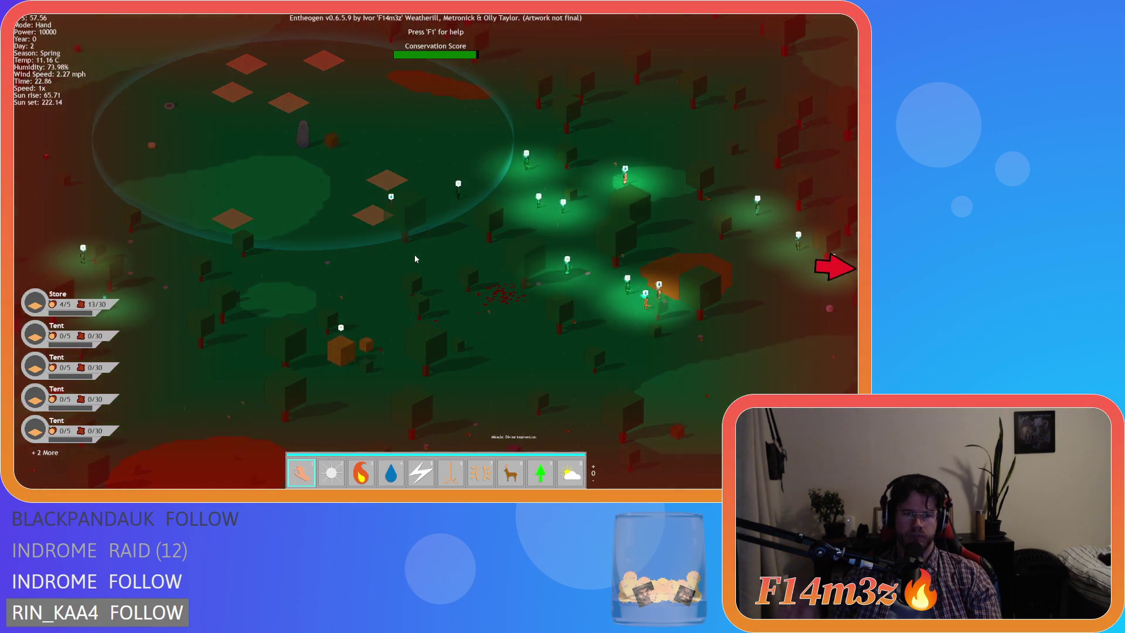
pyautogui.press('d')
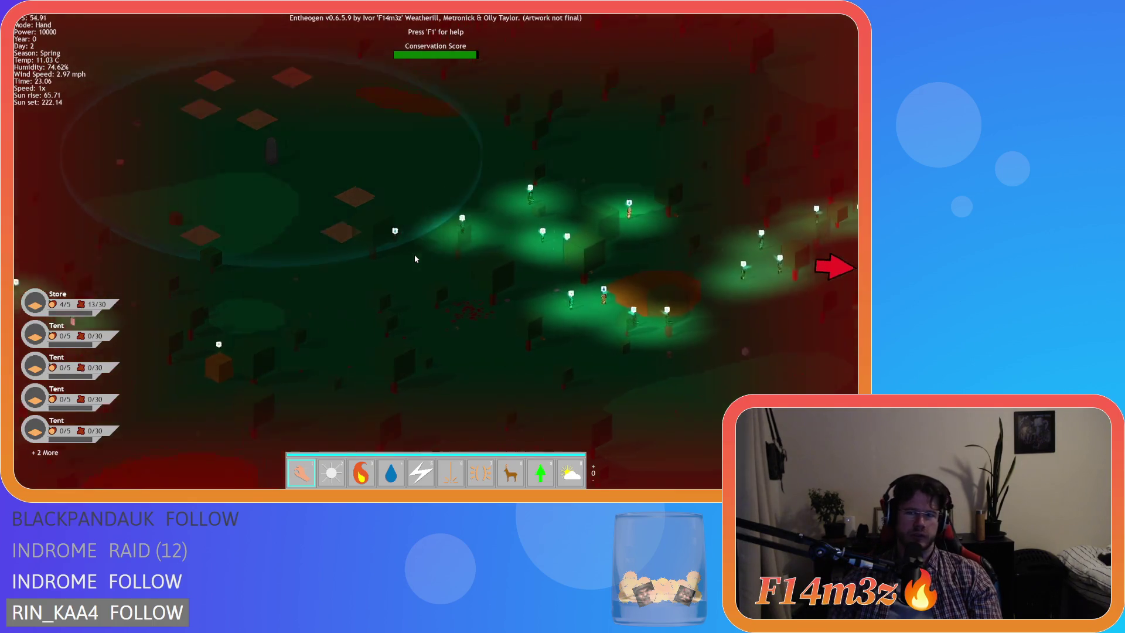
pyautogui.press('d')
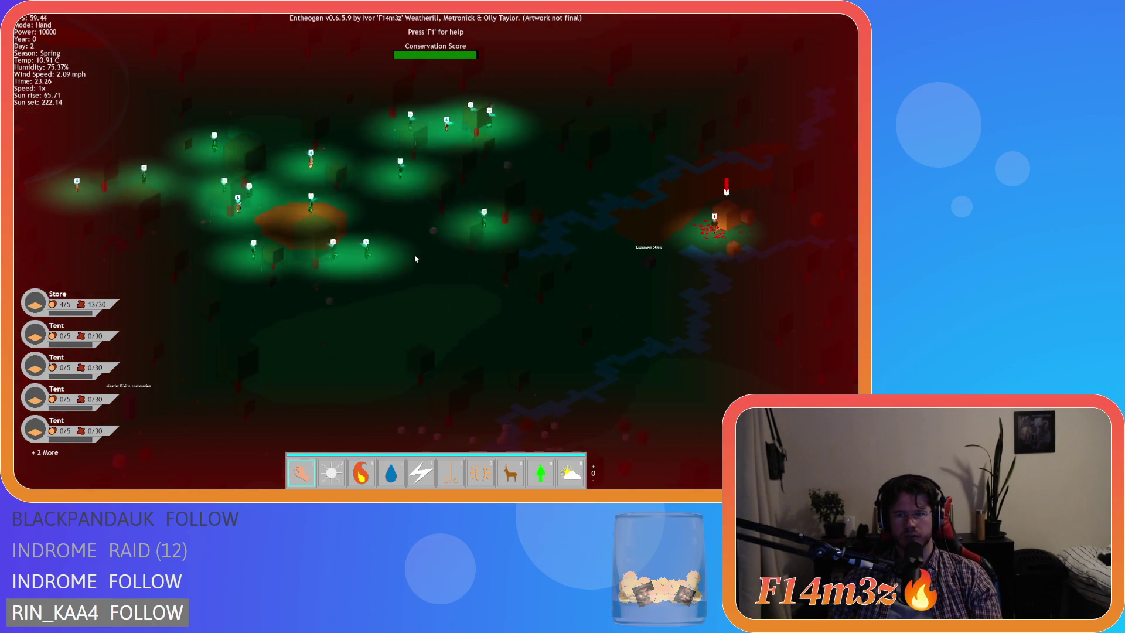
pyautogui.press('a')
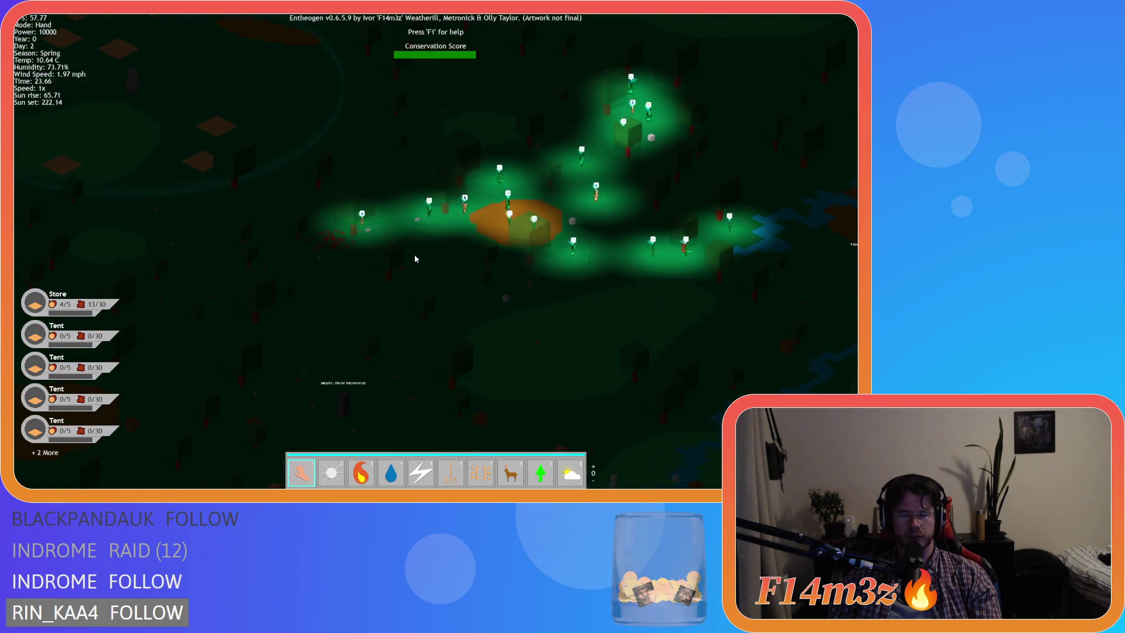
pyautogui.press('a')
pyautogui.press('s')
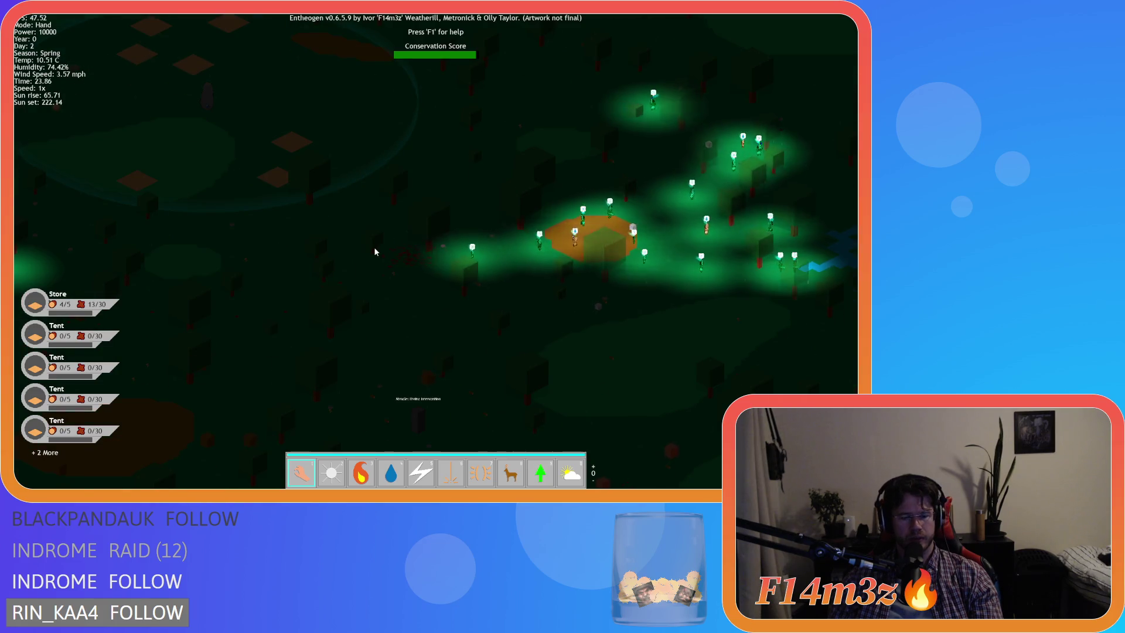
pyautogui.press('d')
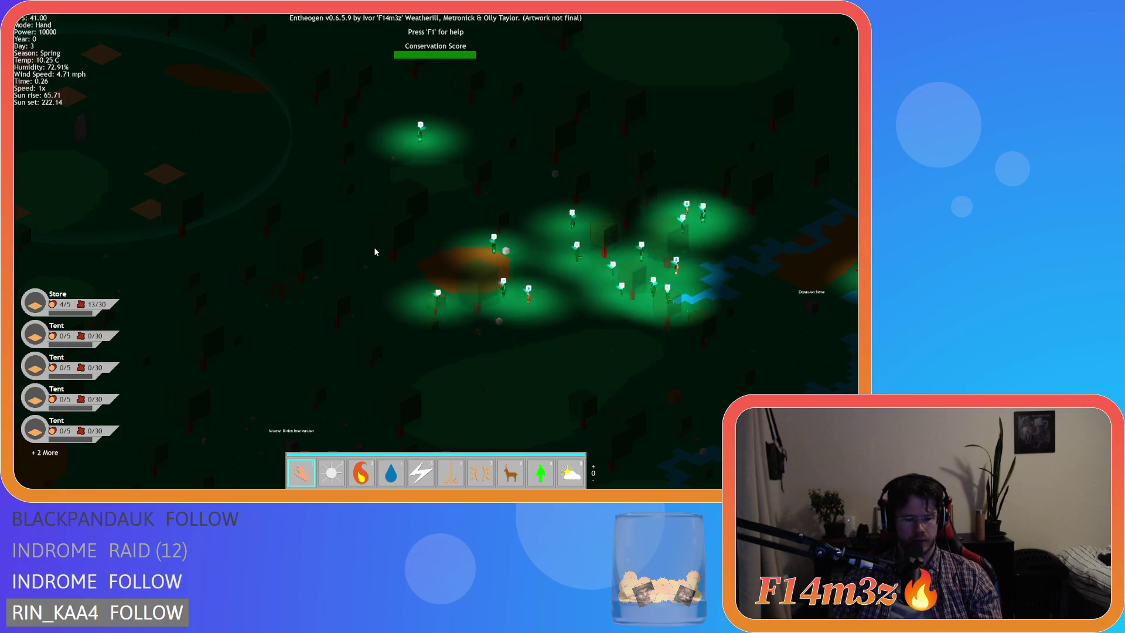
pyautogui.press('F9')
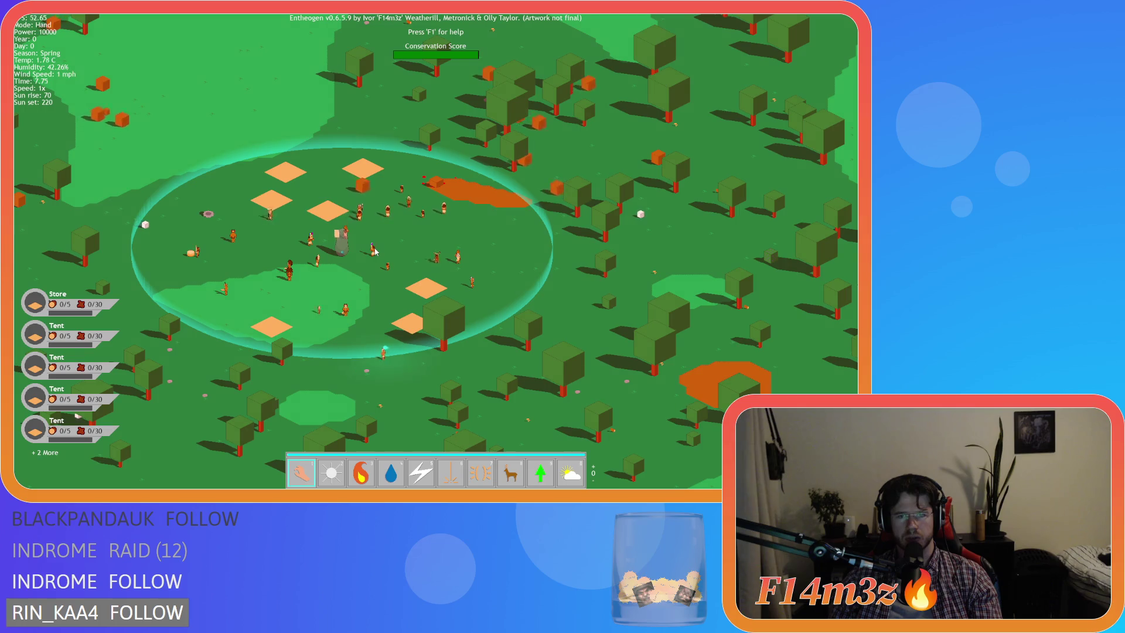
# Step: Pan and zoom the map left and right around the village circle
pyautogui.press('a')
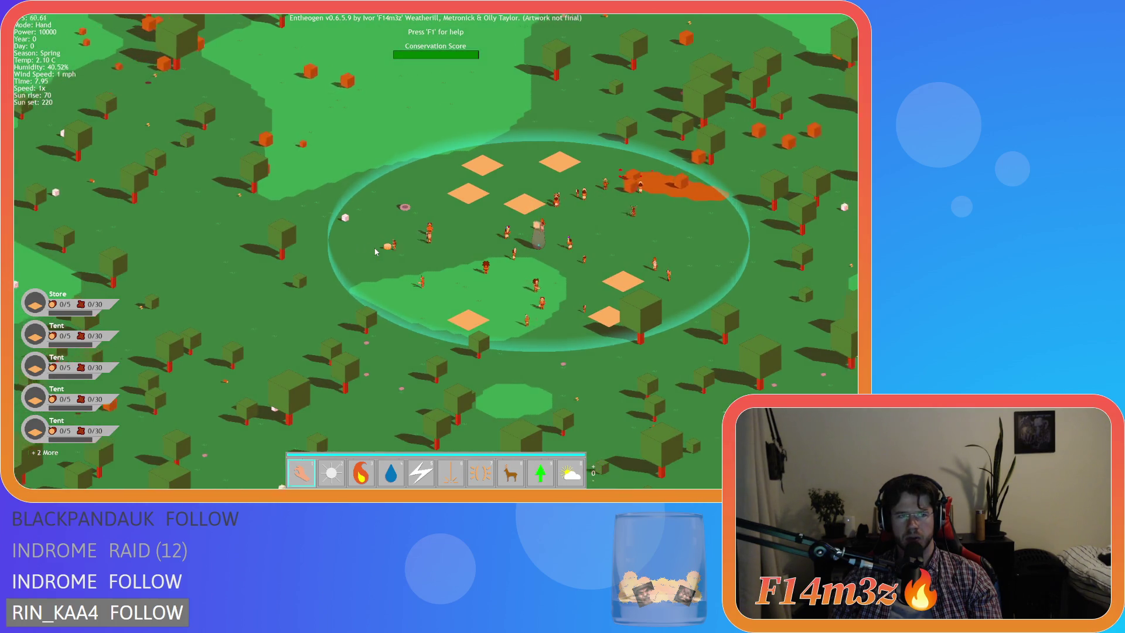
pyautogui.press('d')
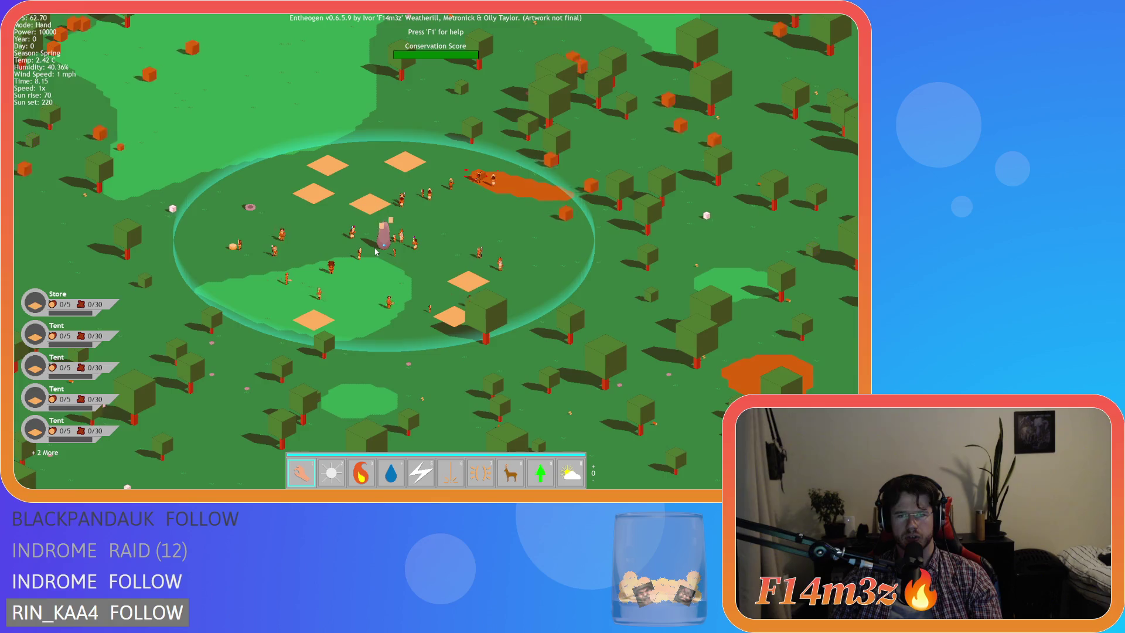
pyautogui.scroll(-3, 376, 252)
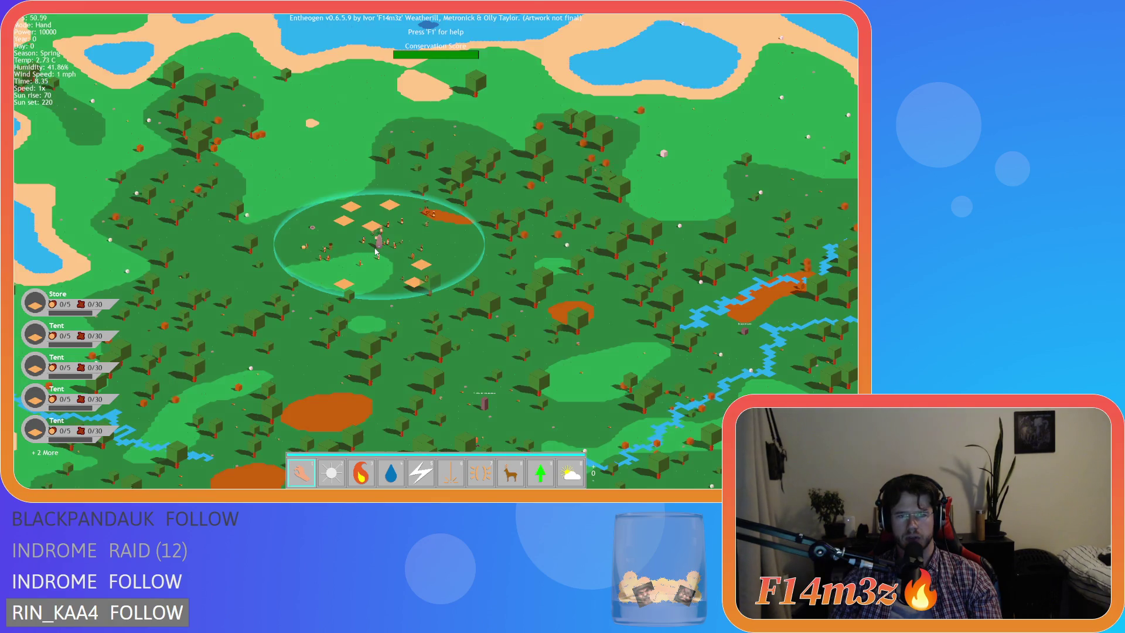
pyautogui.scroll(5, 376, 252)
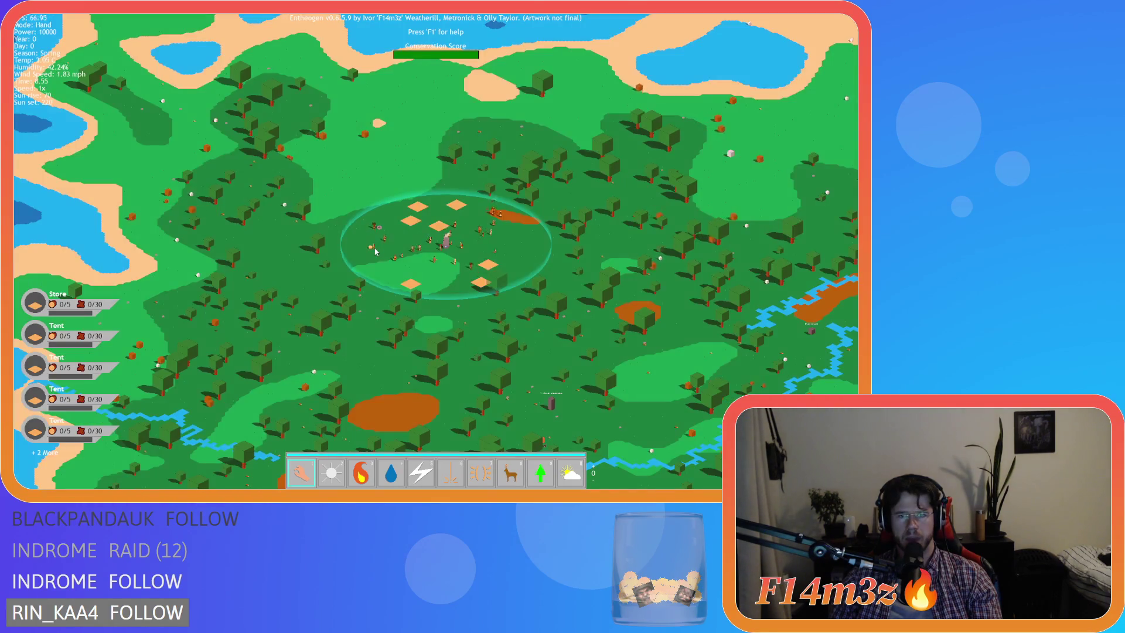
pyautogui.press('d')
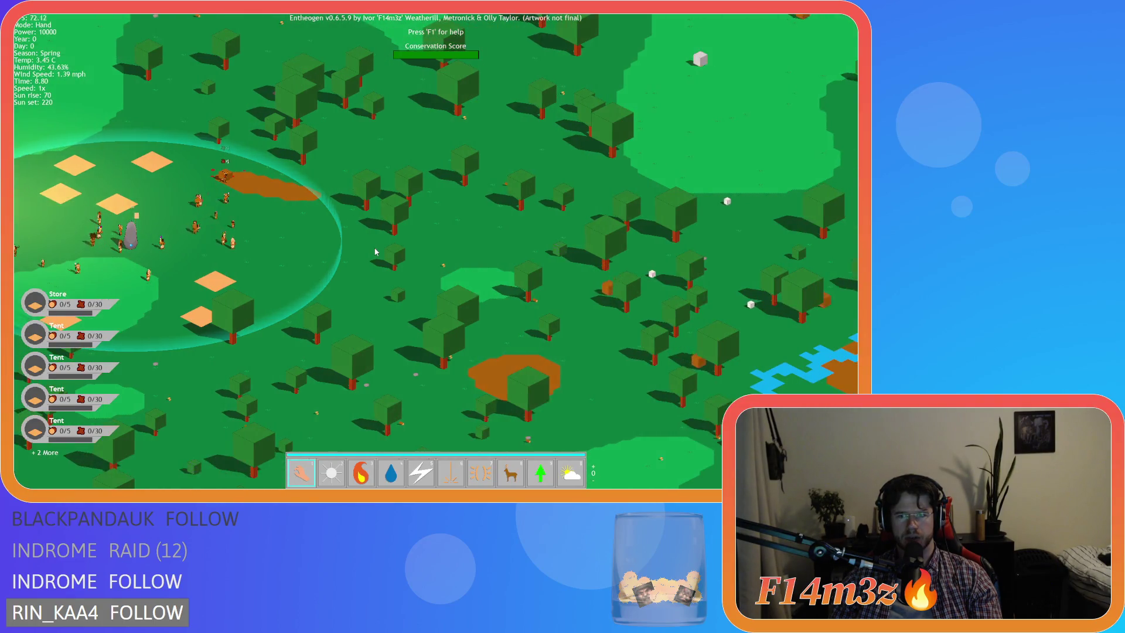
pyautogui.press('a')
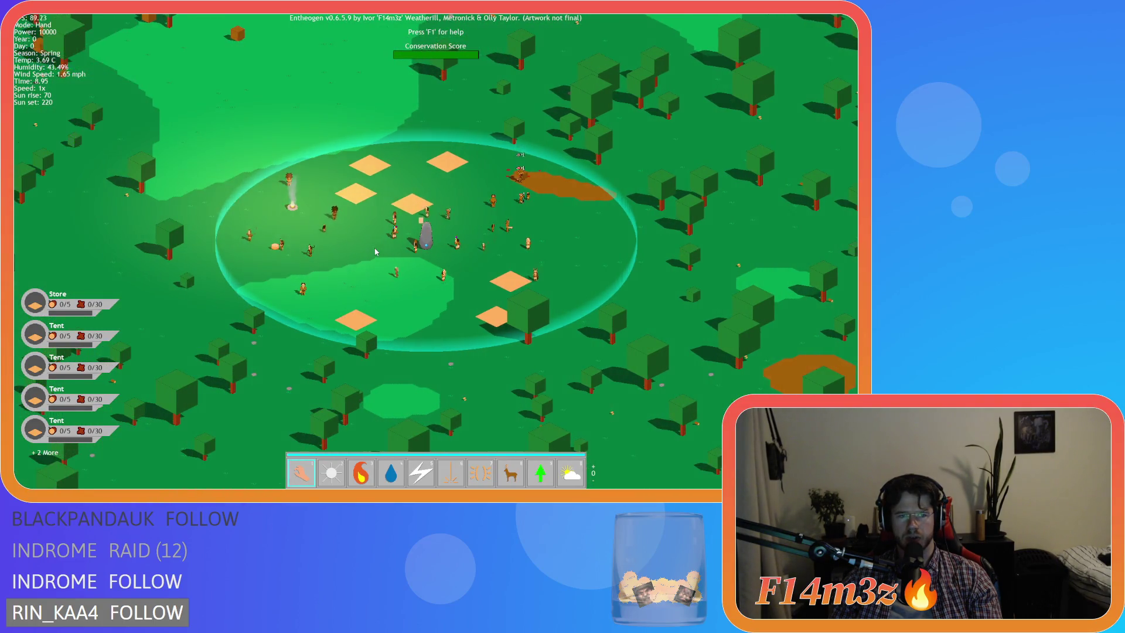
pyautogui.press('s')
pyautogui.press('d')
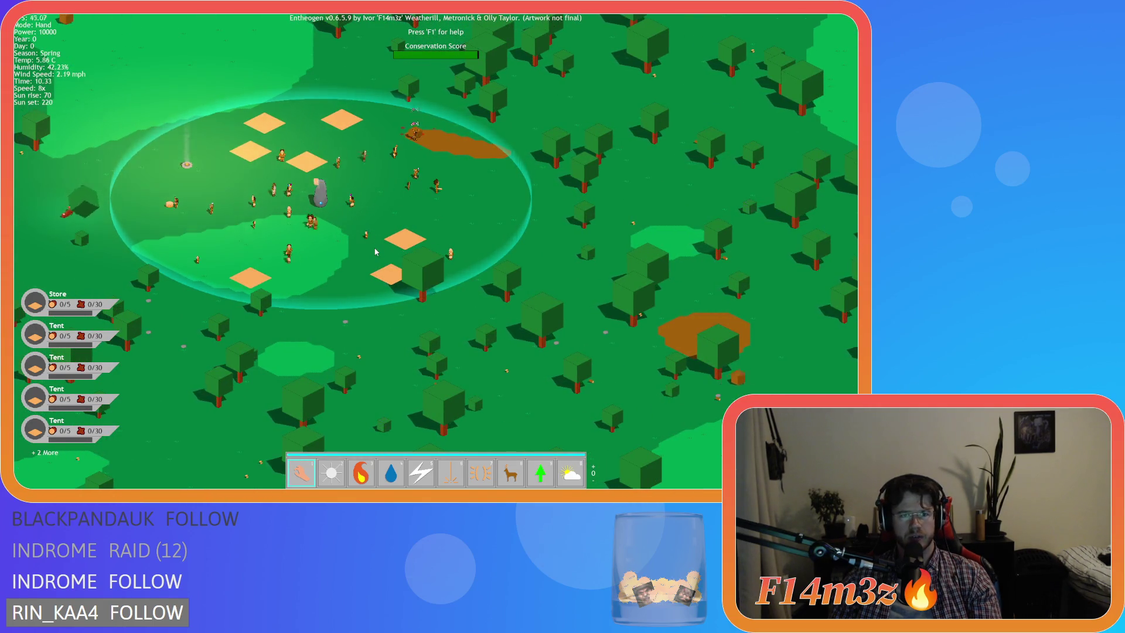
pyautogui.scroll(5, 376, 251)
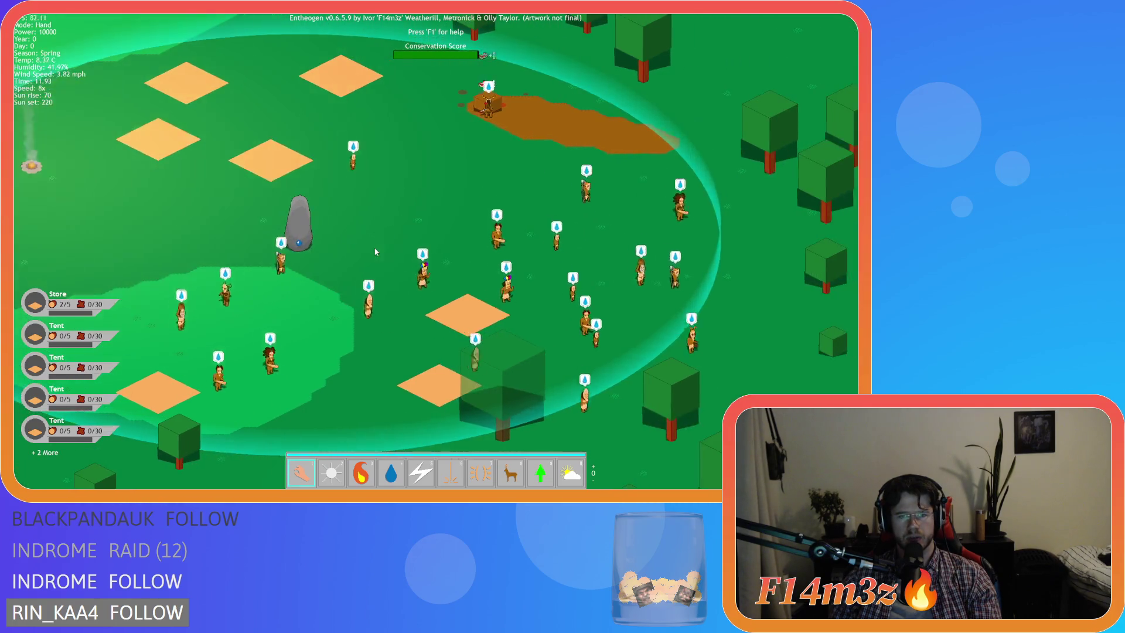
pyautogui.scroll(-5, 400, 266)
# Step: Frame the village in the upper left and follow the wandering villagers
pyautogui.press('s')
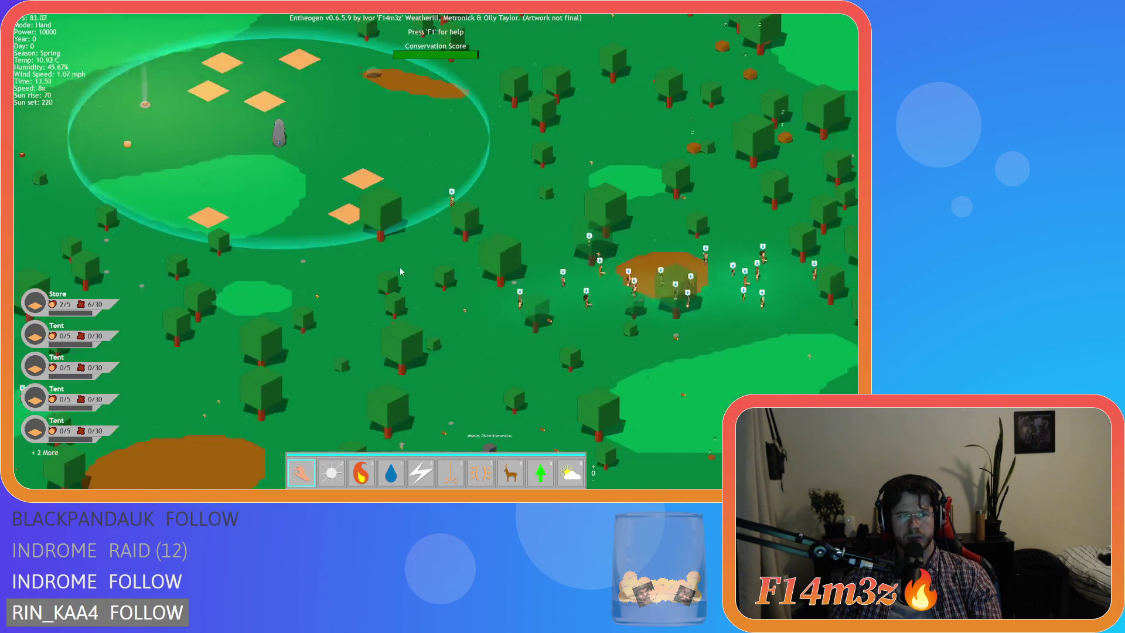
pyautogui.press('s')
pyautogui.press('d')
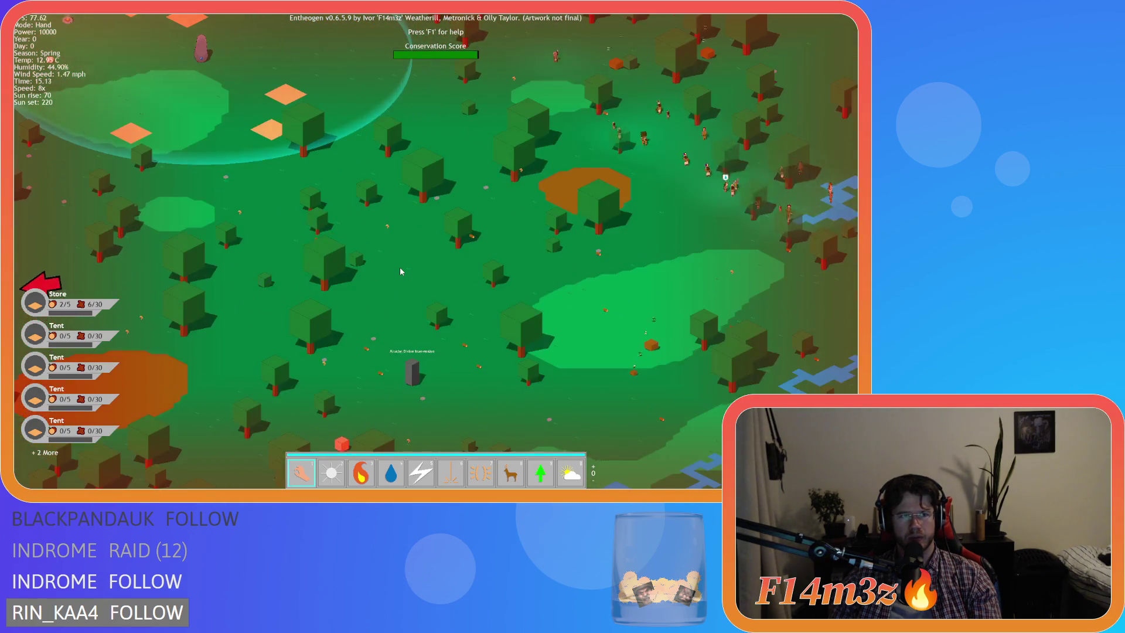
pyautogui.press('w')
pyautogui.press('a')
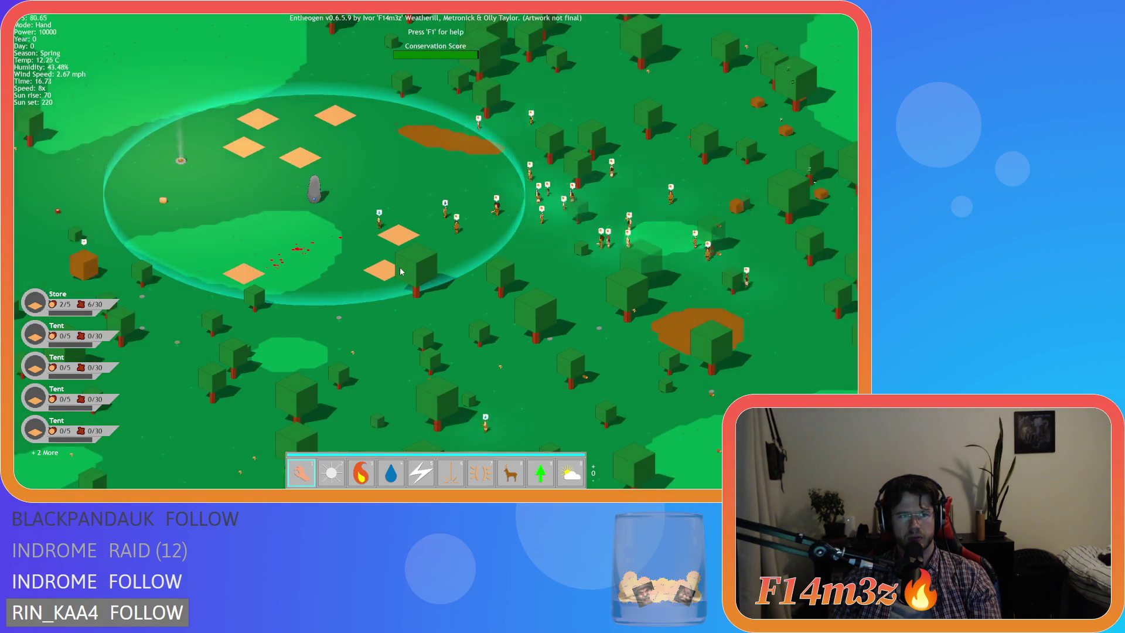
pyautogui.press('s')
pyautogui.press('d')
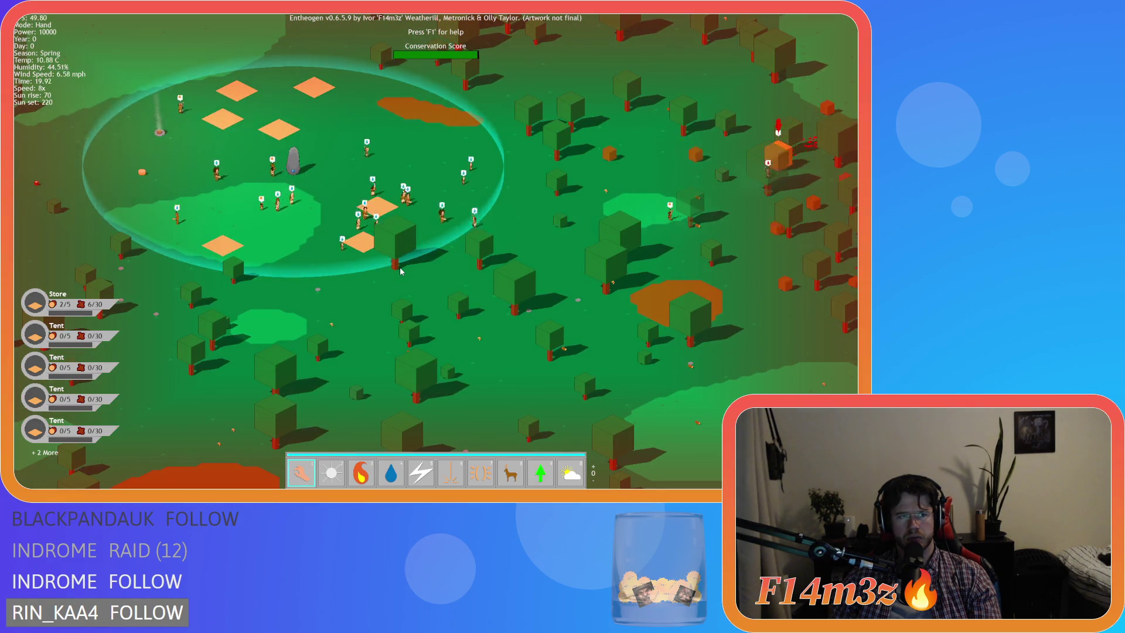
# Step: Return the game speed to normal and quit the Entheogen test back to the IDE
pyautogui.press('-')
pyautogui.press('-')
pyautogui.press('-')
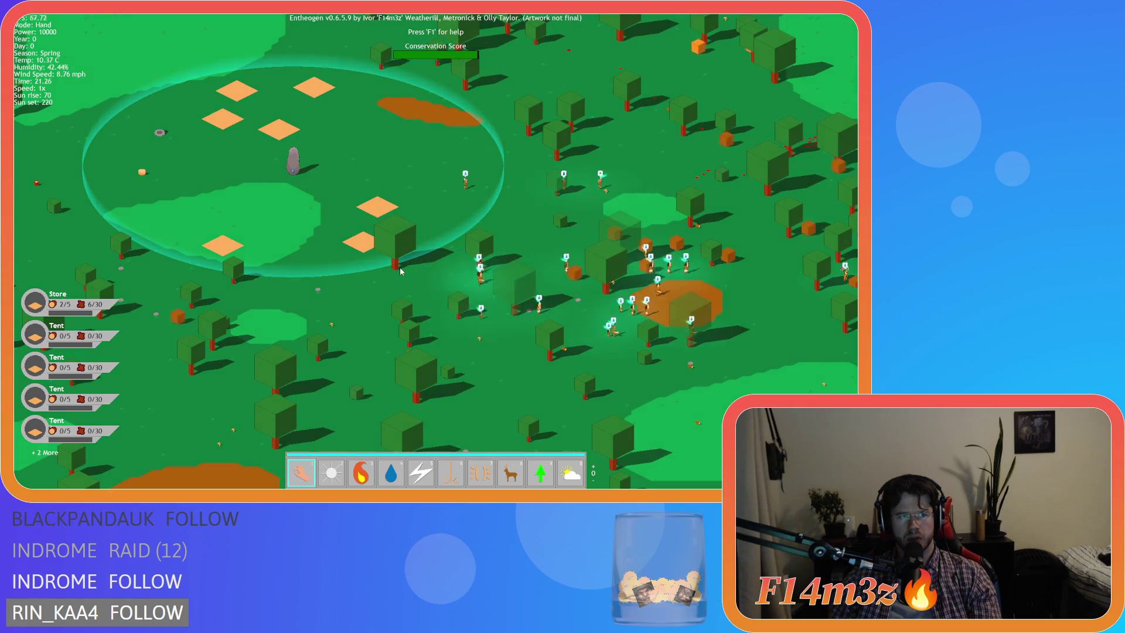
pyautogui.press('s')
pyautogui.press('d')
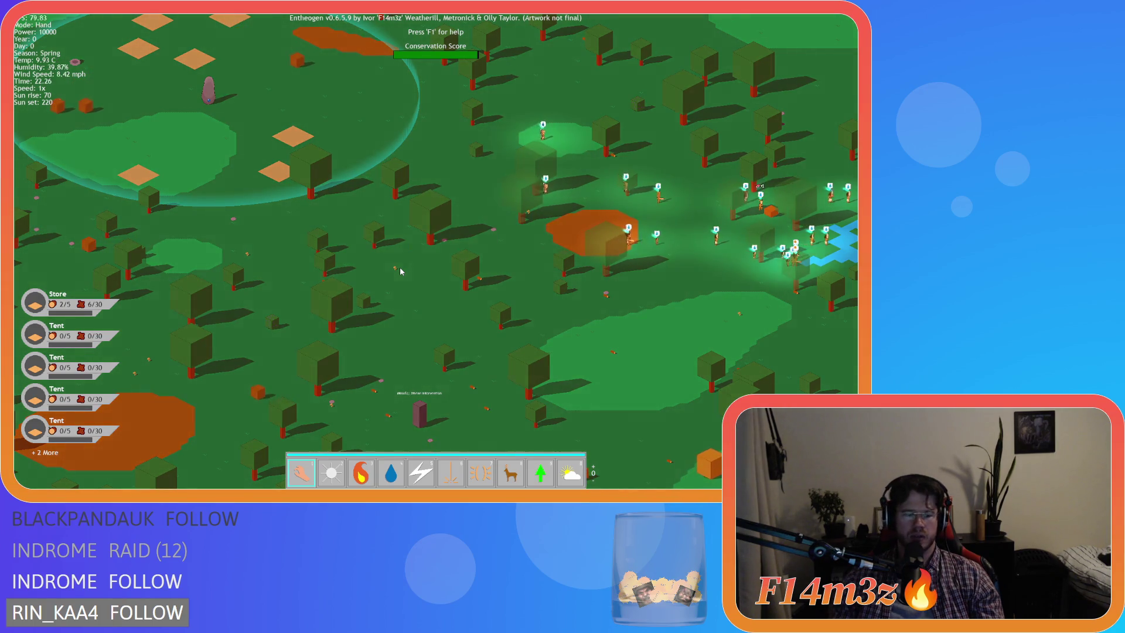
pyautogui.press('Escape')
pyautogui.press('Return')
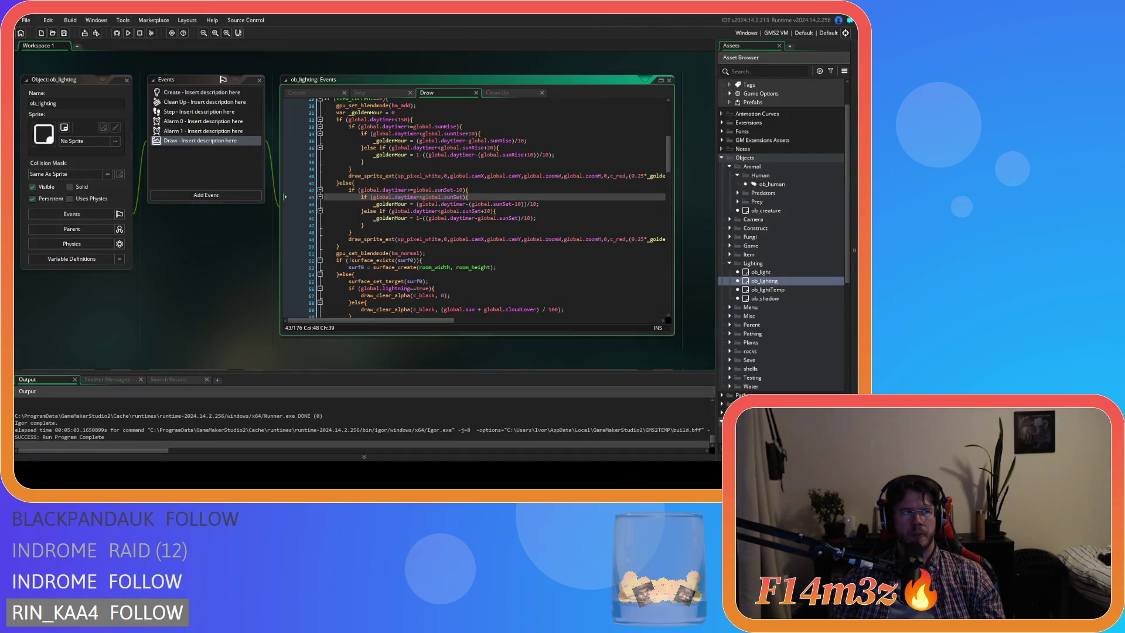
# Step: Close all open editor windows via the workspace's Windows > Close All
pyautogui.rightClick(229, 319)
pyautogui.moveTo(242, 332)
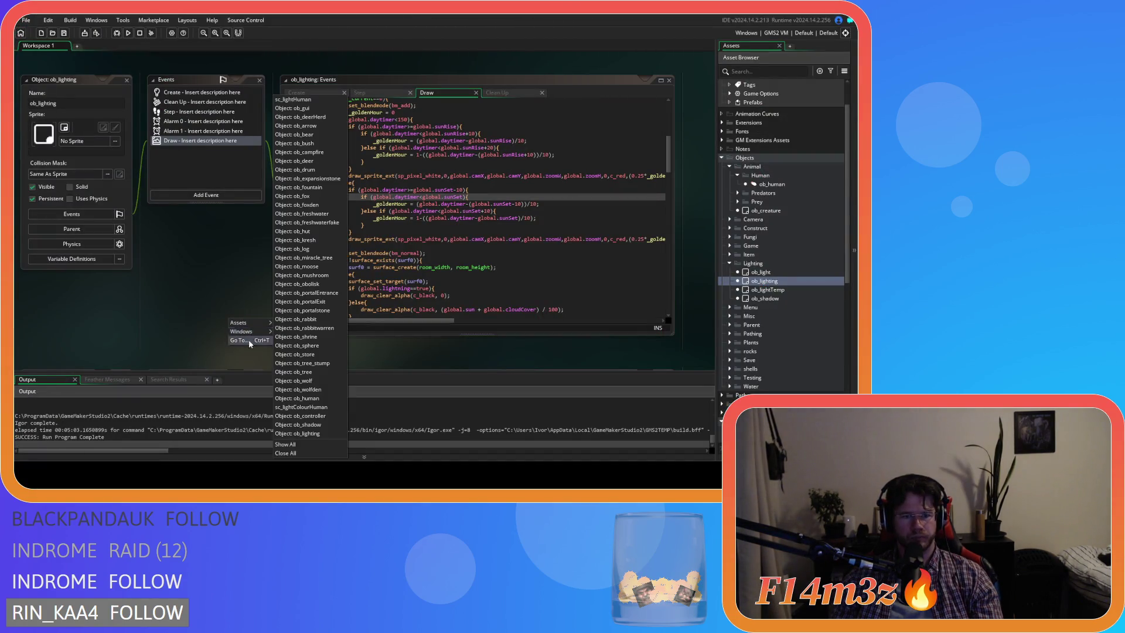
pyautogui.click(287, 454)
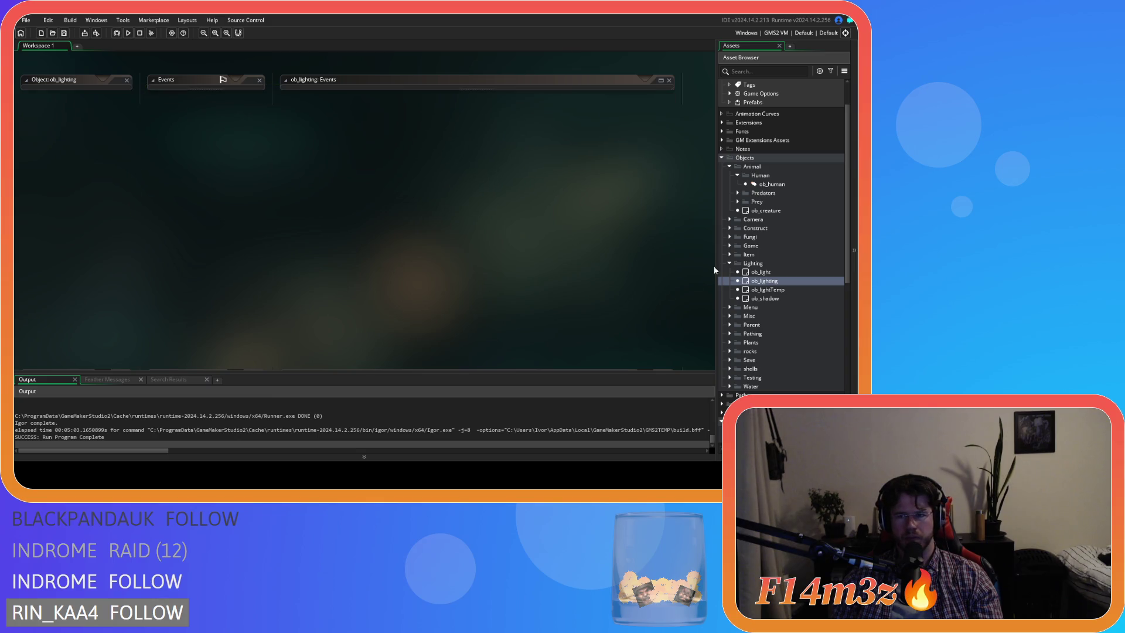
# Step: Collapse the Lighting, Human, Animal, Objects and Scripts folders, then open ob_save under Objects
pyautogui.click(730, 263)
pyautogui.click(737, 175)
pyautogui.click(730, 167)
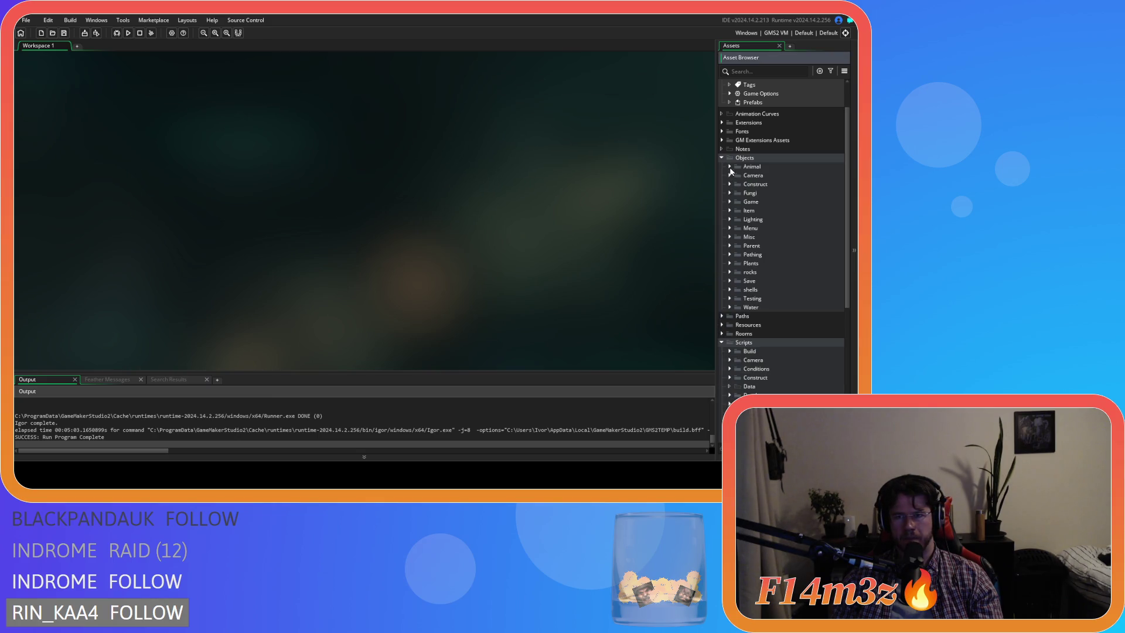
pyautogui.click(722, 158)
pyautogui.click(722, 193)
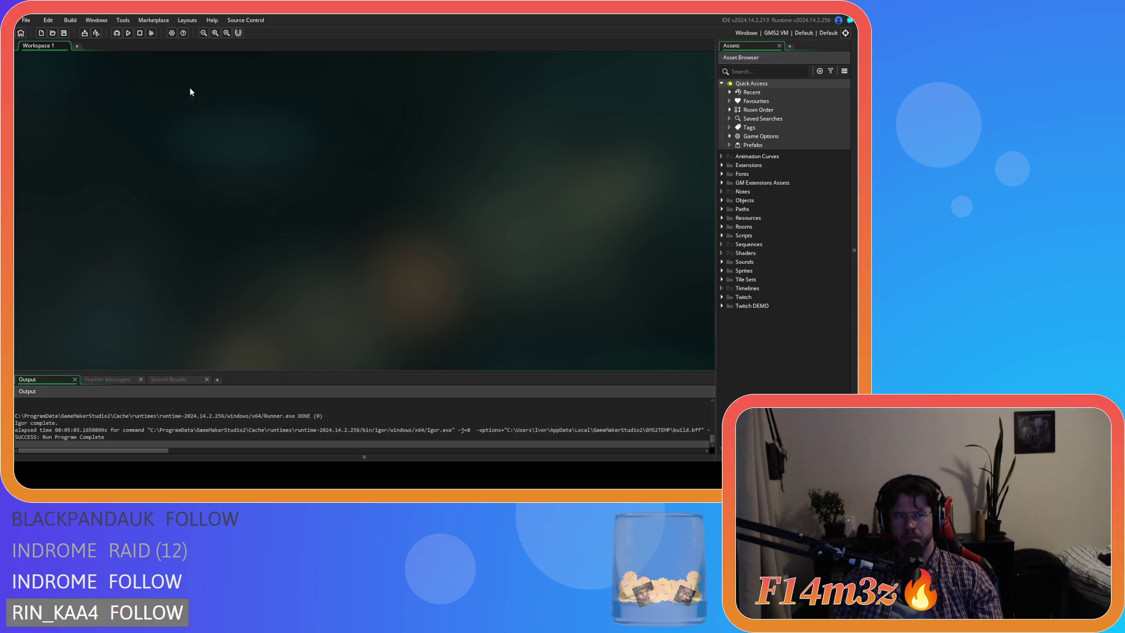
pyautogui.click(723, 200)
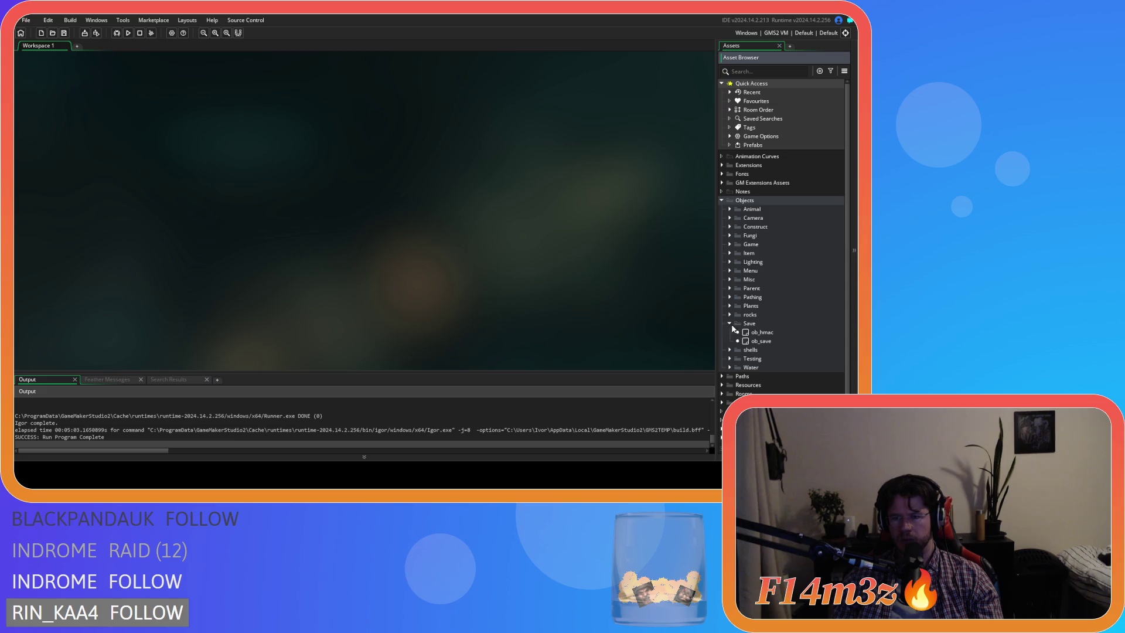
pyautogui.doubleClick(759, 341)
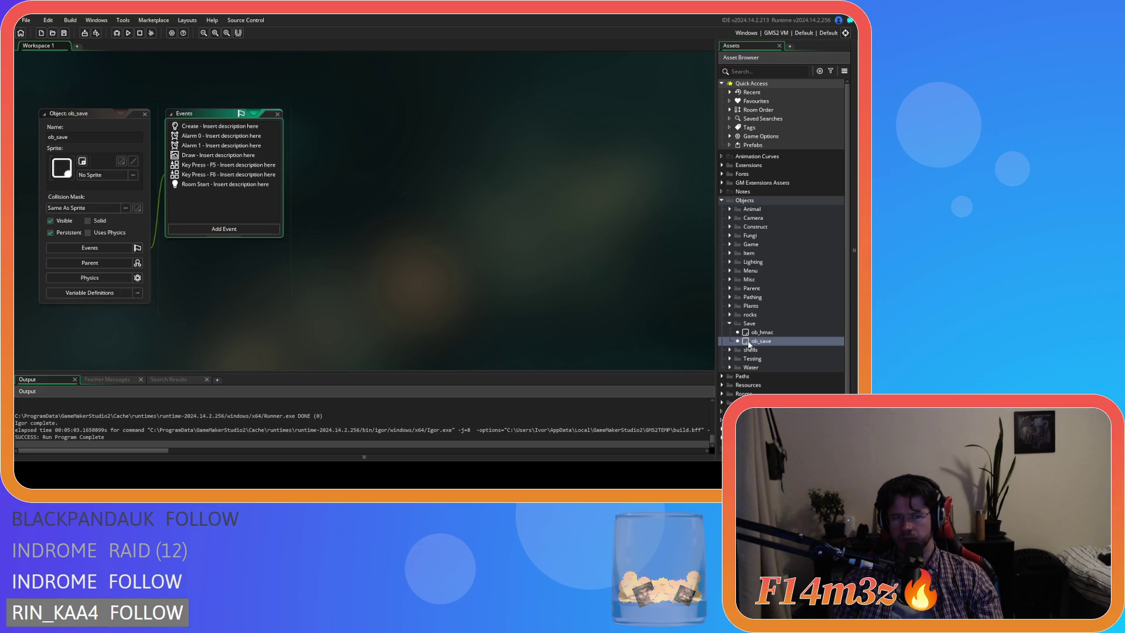
pyautogui.doubleClick(210, 166)
pyautogui.scroll(-10, 446, 220)
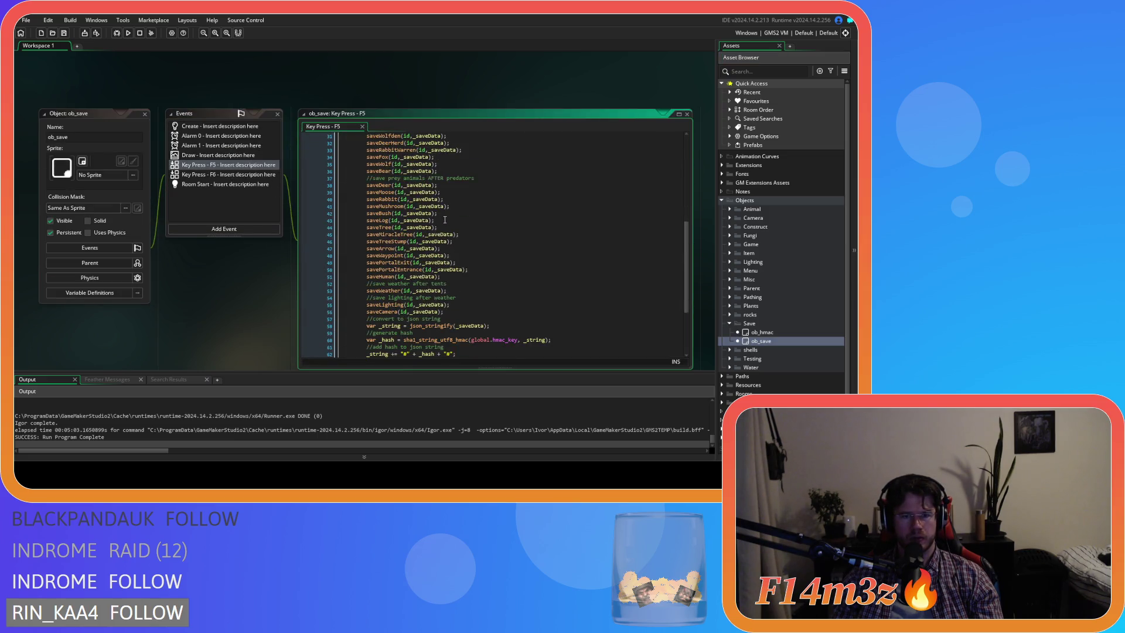
pyautogui.middleClick(391, 303)
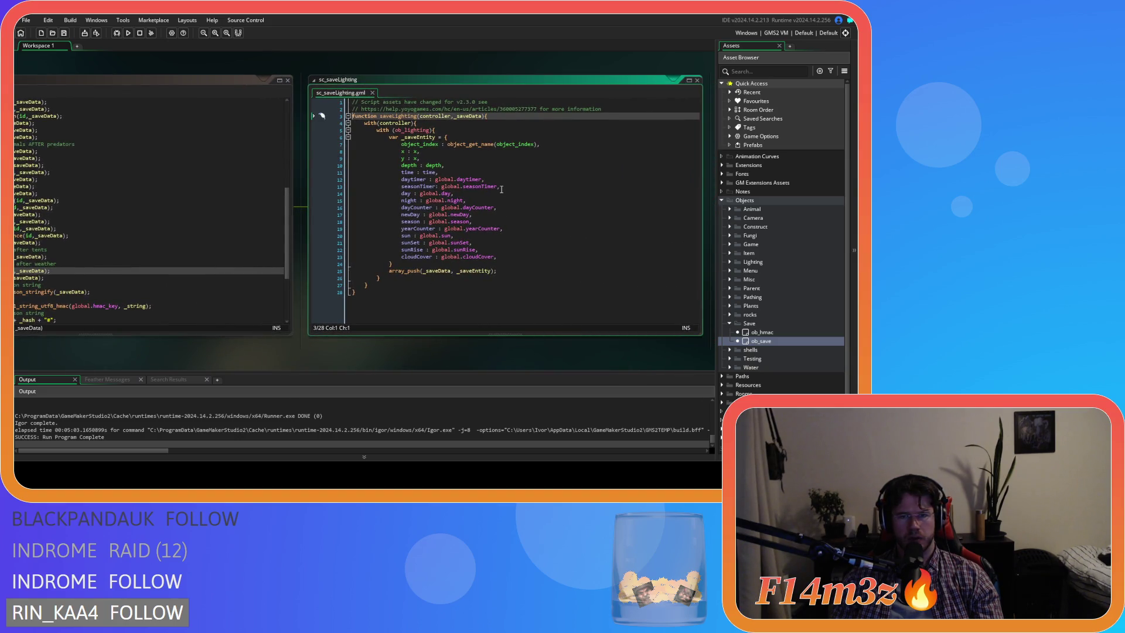
pyautogui.click(487, 249)
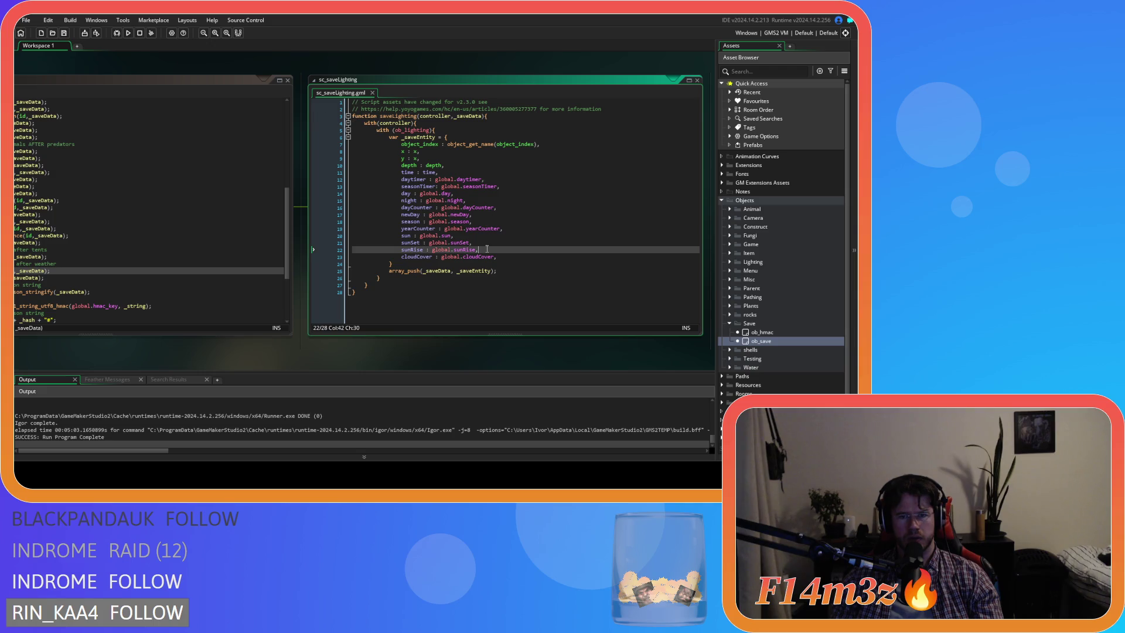
pyautogui.rightClick(251, 349)
pyautogui.moveTo(269, 362)
pyautogui.click(304, 380)
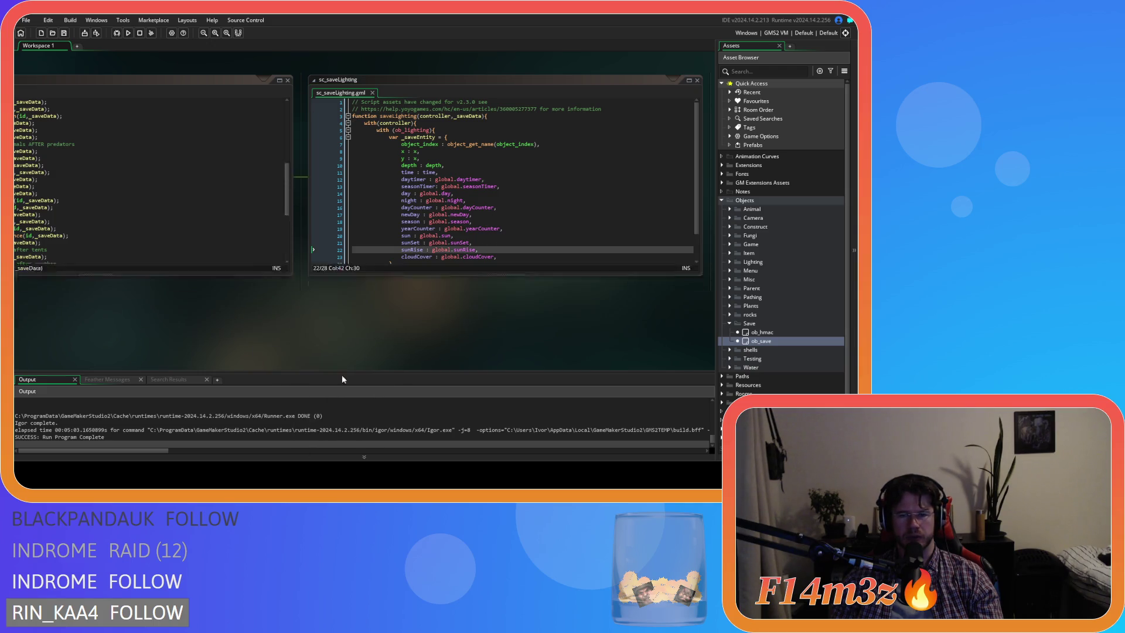
pyautogui.click(730, 324)
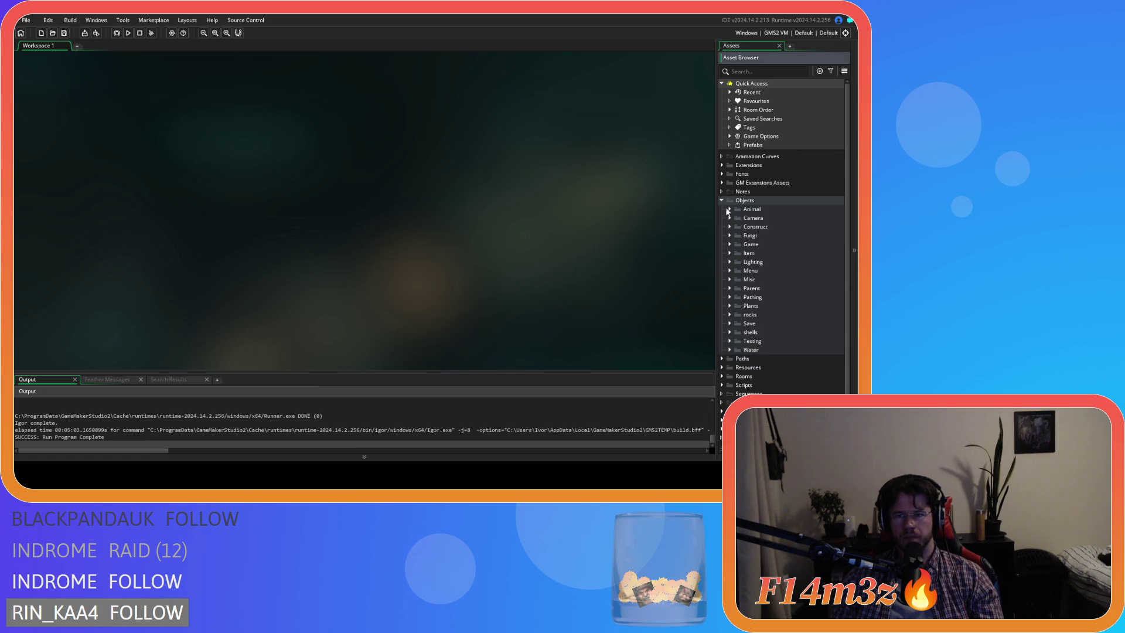
pyautogui.click(723, 201)
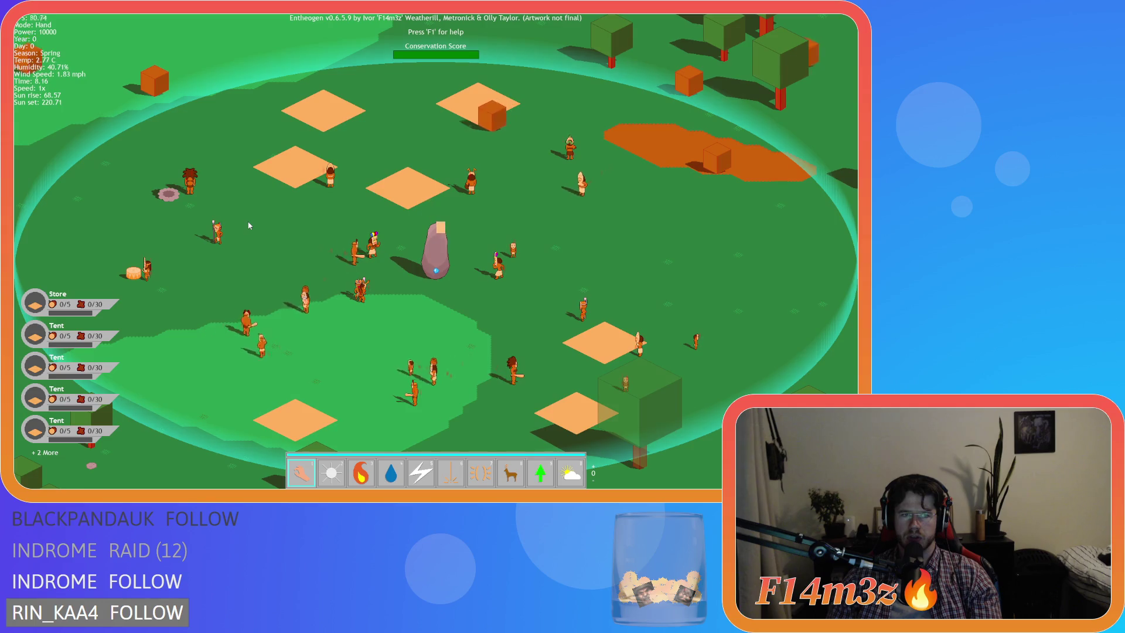
# Step: Zoom out and pan around the map view
pyautogui.scroll(-5, 249, 226)
pyautogui.press('w')
pyautogui.press('a')
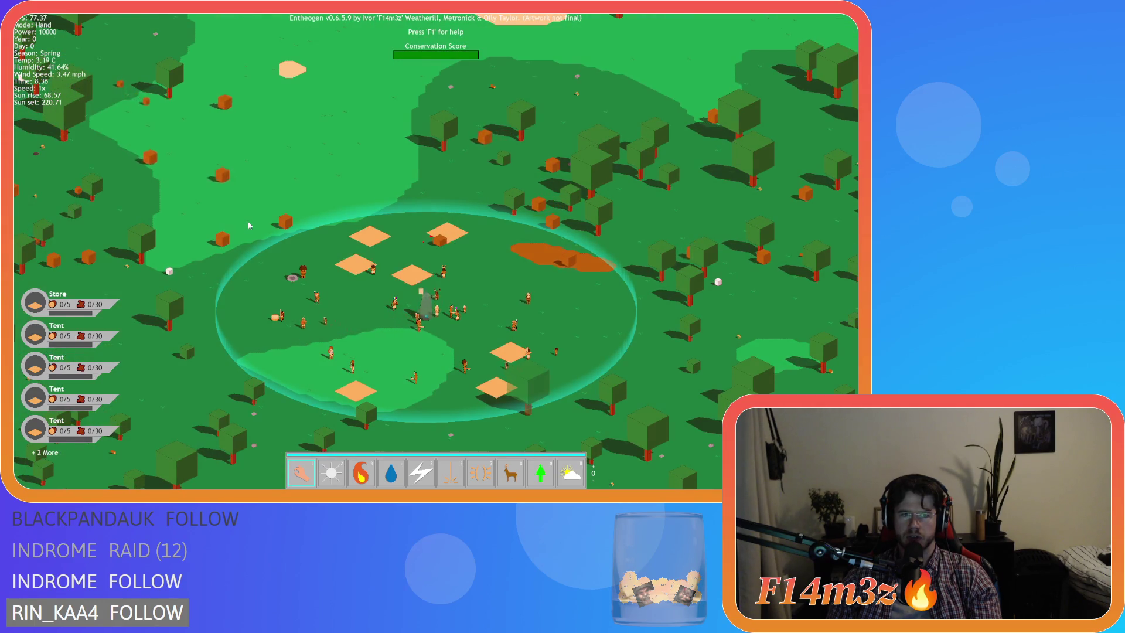
pyautogui.press('d')
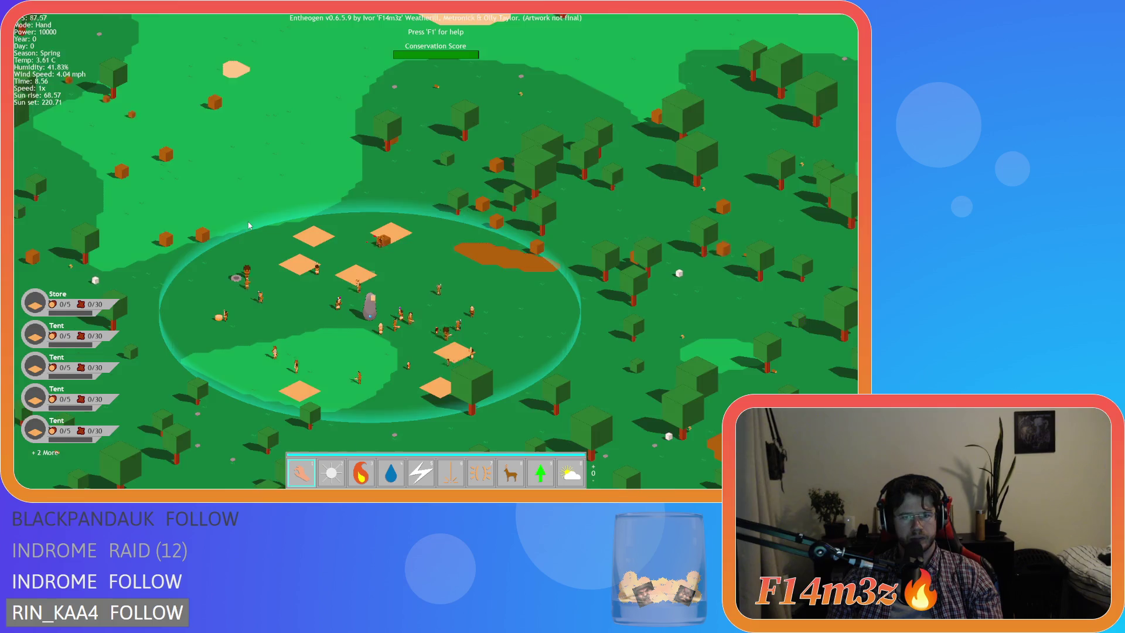
pyautogui.scroll(-5, 249, 225)
pyautogui.press('s')
pyautogui.press('a')
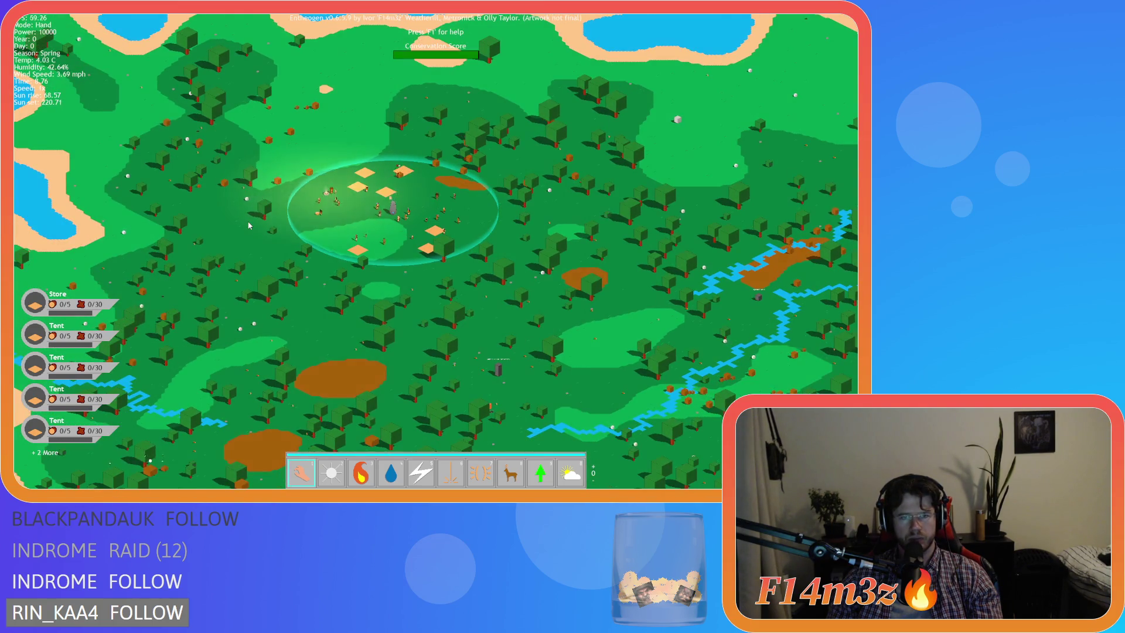
# Step: Quit to the title menu and start a New Game, confirming the level selection
pyautogui.press('Escape')
pyautogui.press('Return')
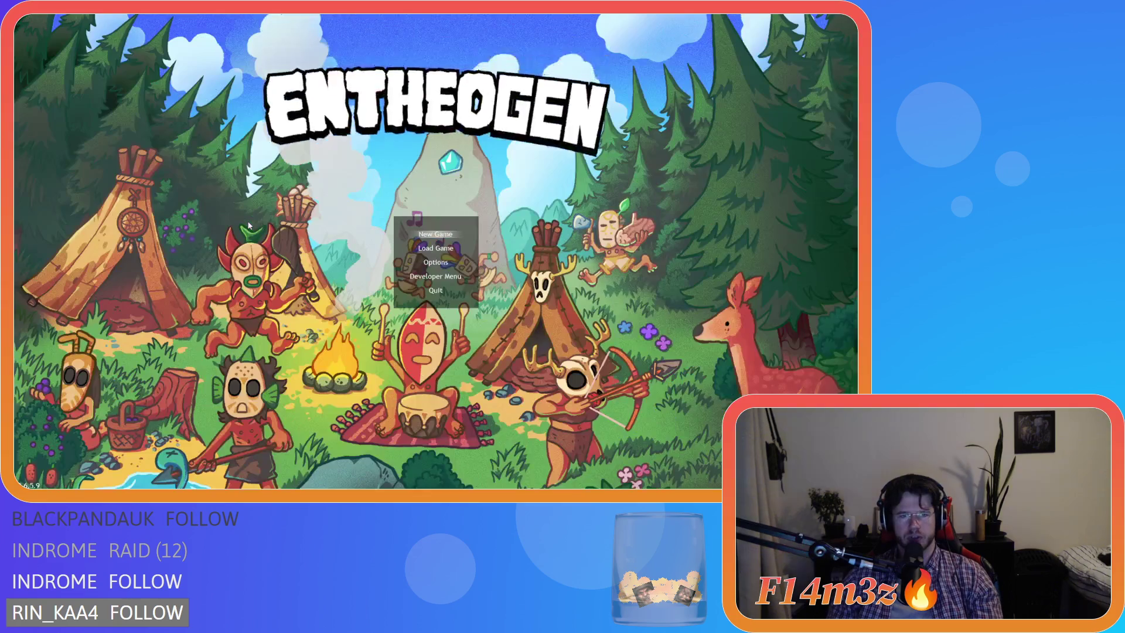
pyautogui.press('Down')
pyautogui.press('Return')
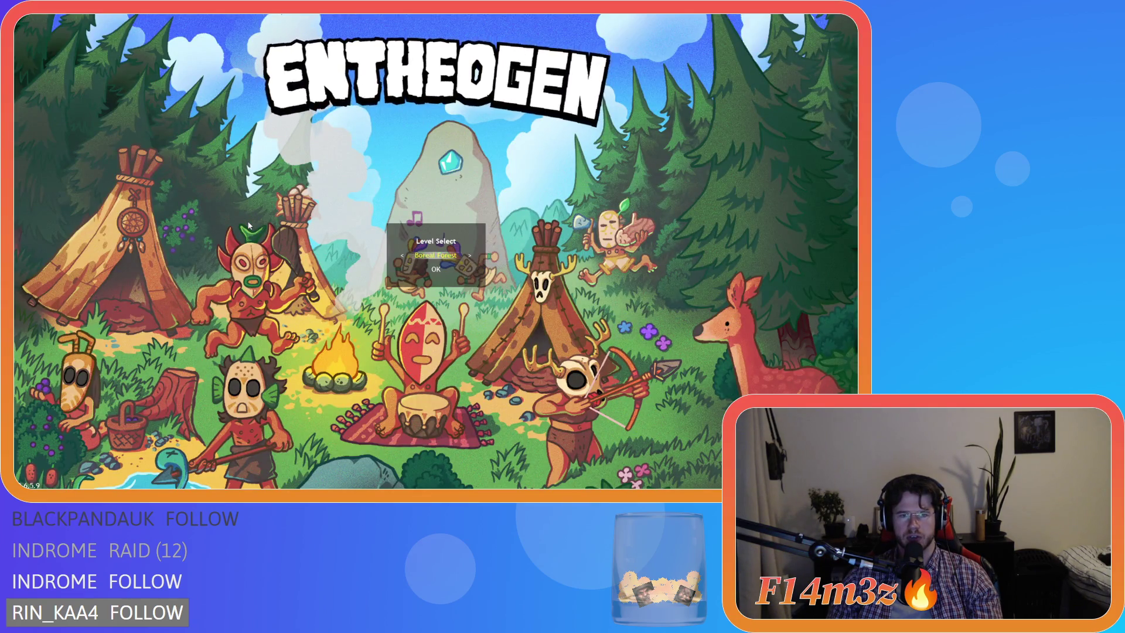
pyautogui.press('Return')
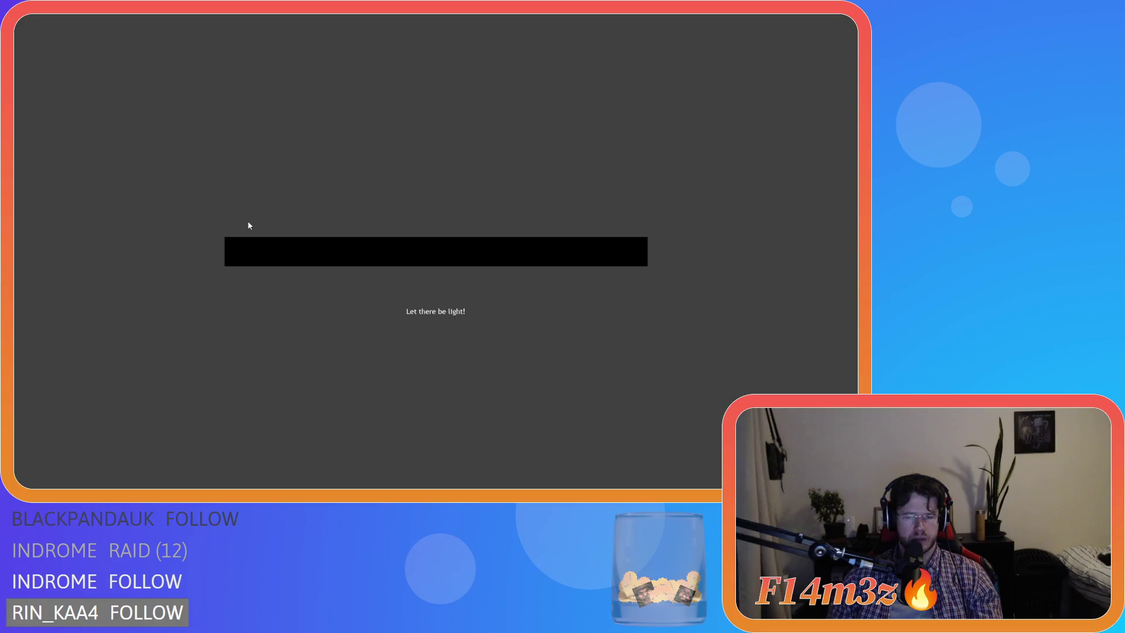
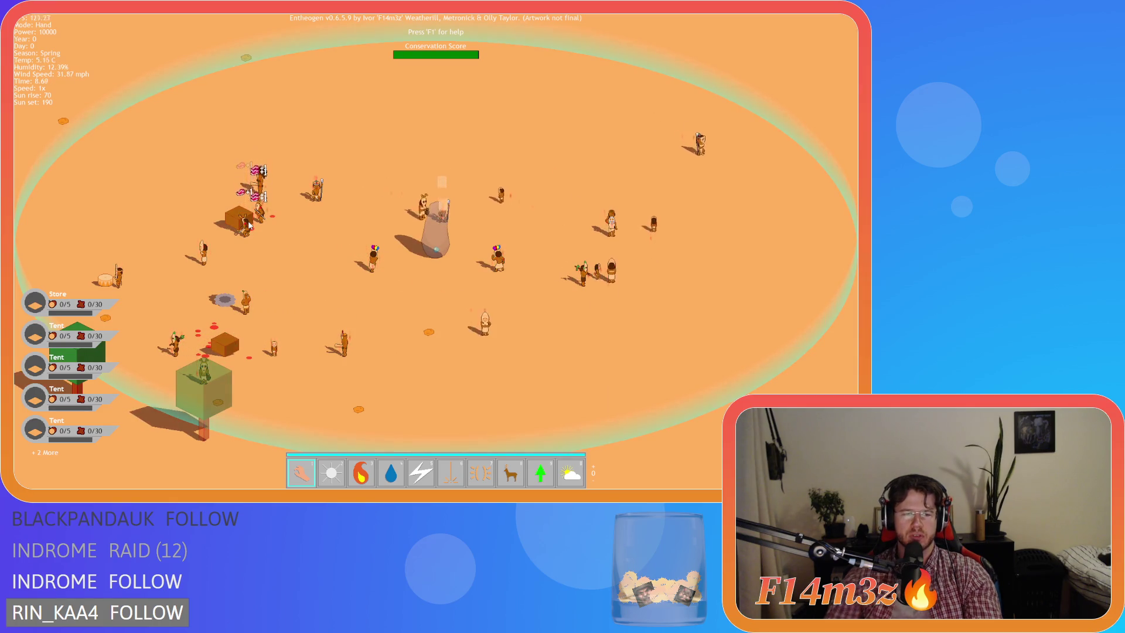
# Step: Quit the running Entheogen test build and return to the GameMaker IDE
pyautogui.scroll(-5, 240, 228)
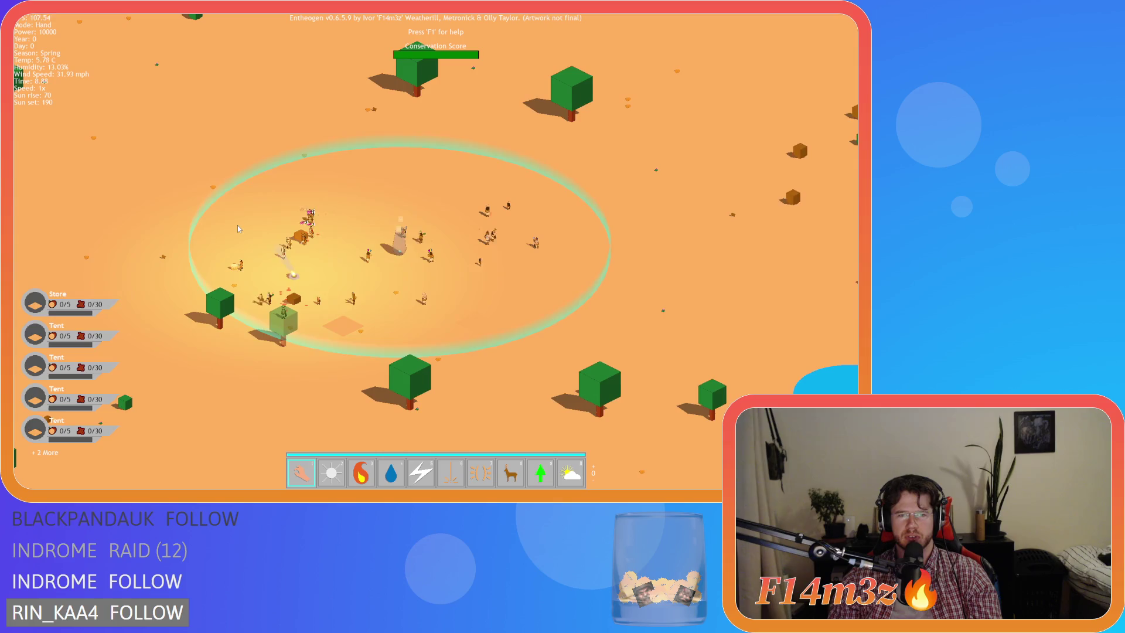
pyautogui.press('Escape')
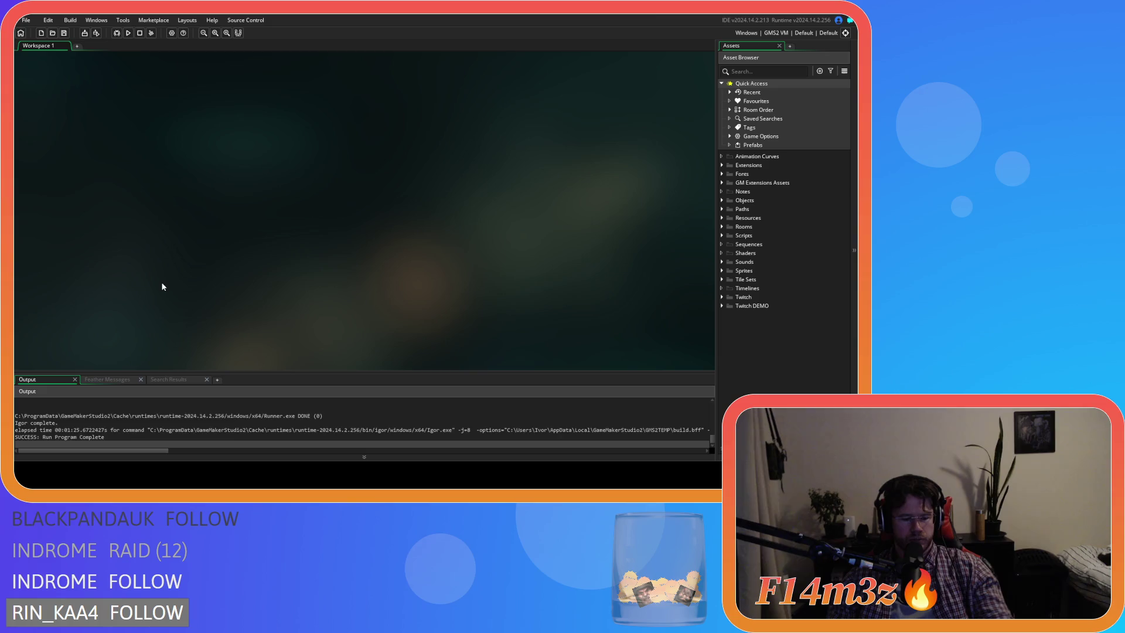
# Step: Compile and launch a fresh Entheogen test session with F5
pyautogui.press('F5')
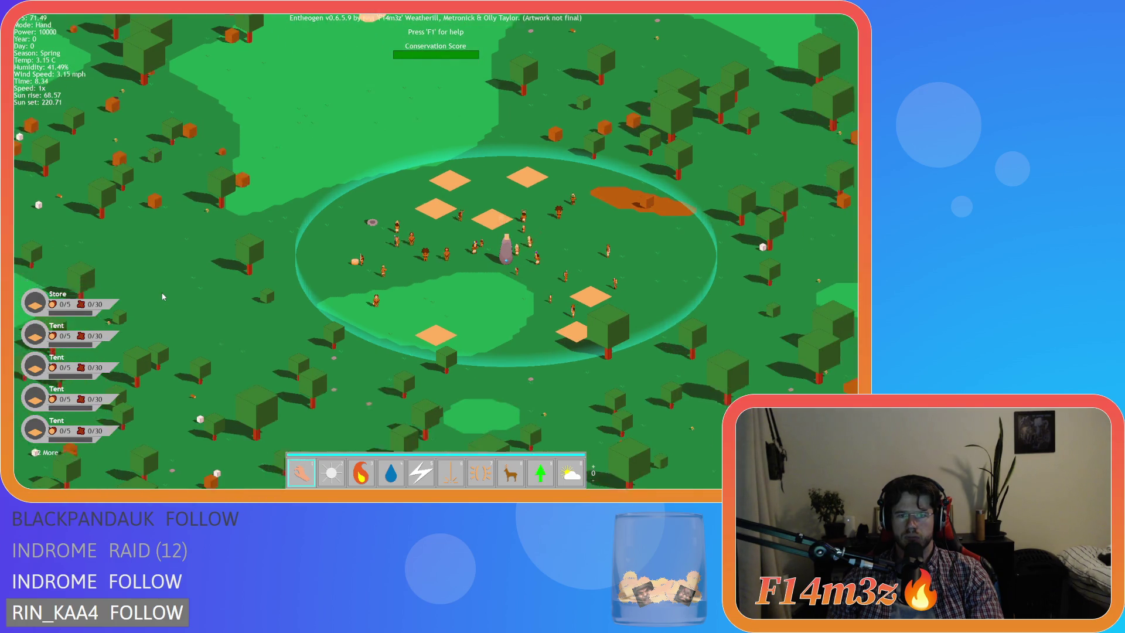
# Step: Speed the game up to 8x and pan around the settlement and forest
pyautogui.scroll(5, 164, 297)
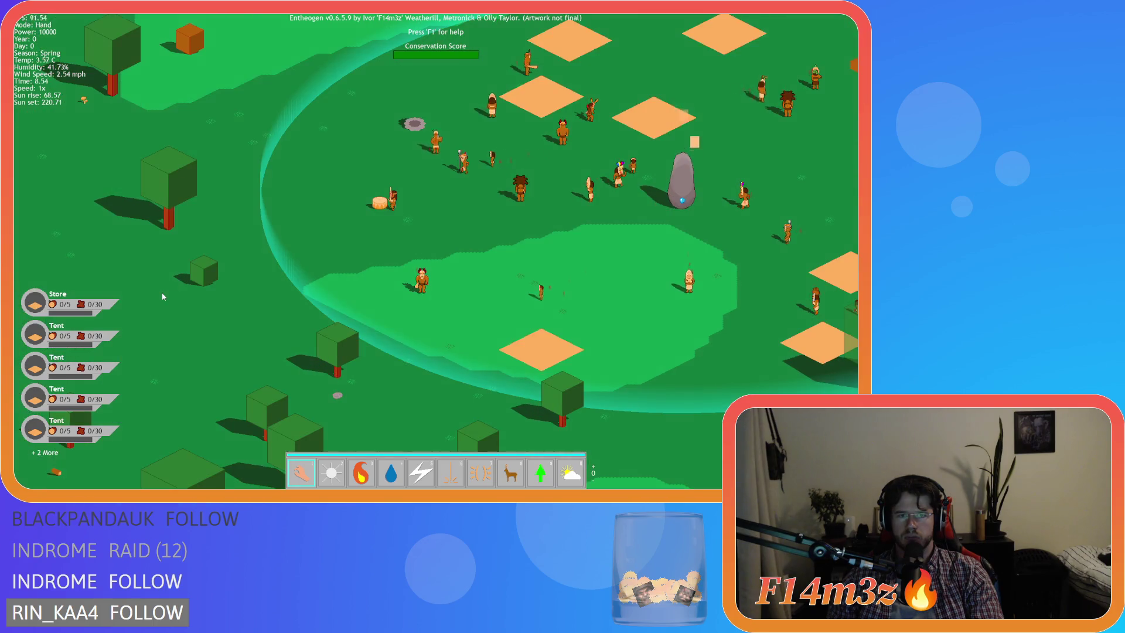
pyautogui.scroll(-5, 163, 297)
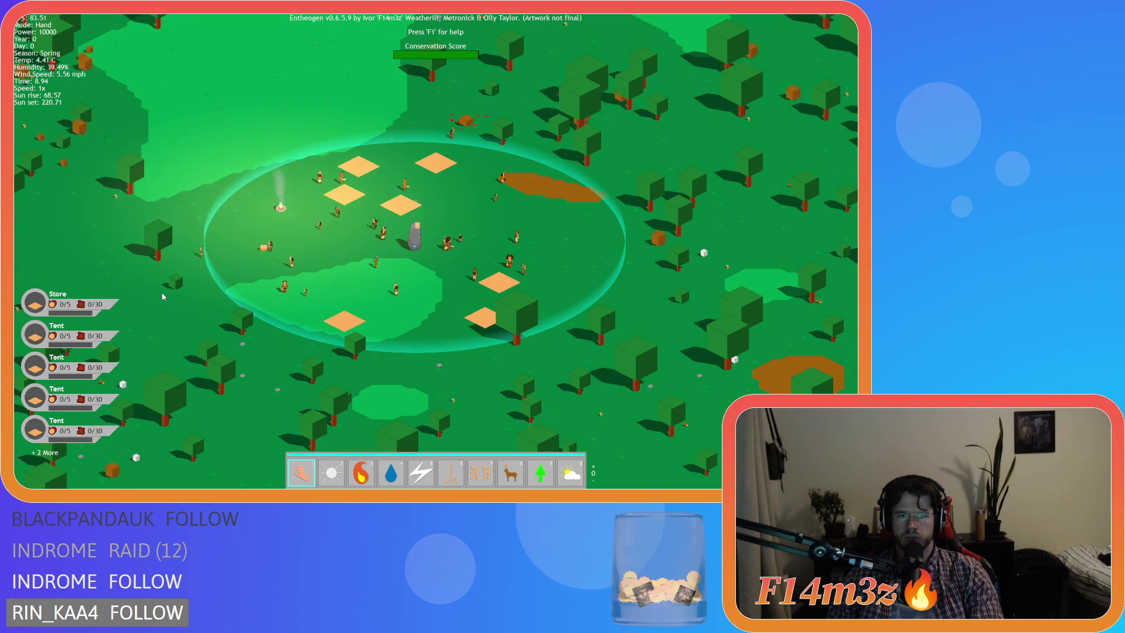
pyautogui.scroll(5, 163, 298)
pyautogui.scroll(-5, 163, 298)
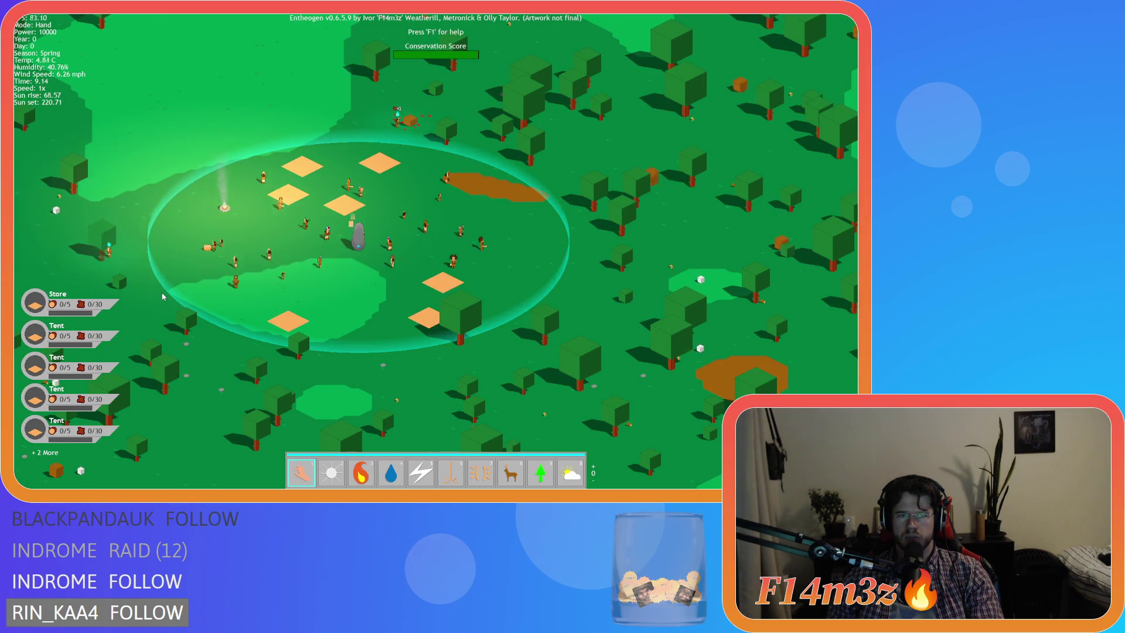
pyautogui.press('+')
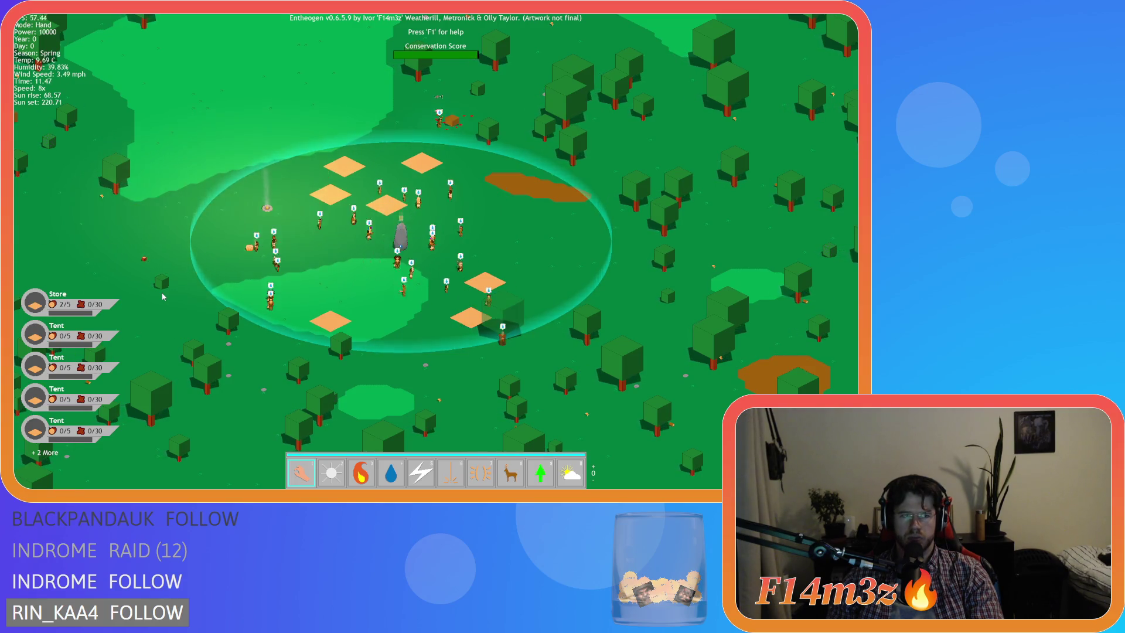
pyautogui.press('d')
pyautogui.press('s')
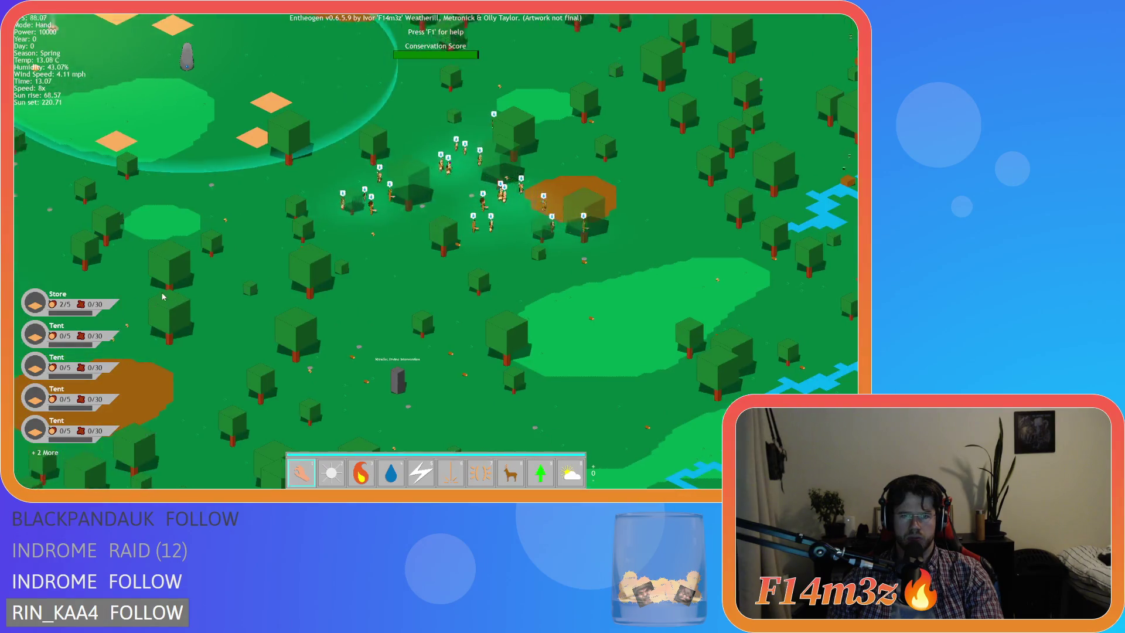
pyautogui.press('w')
pyautogui.press('a')
pyautogui.press('s')
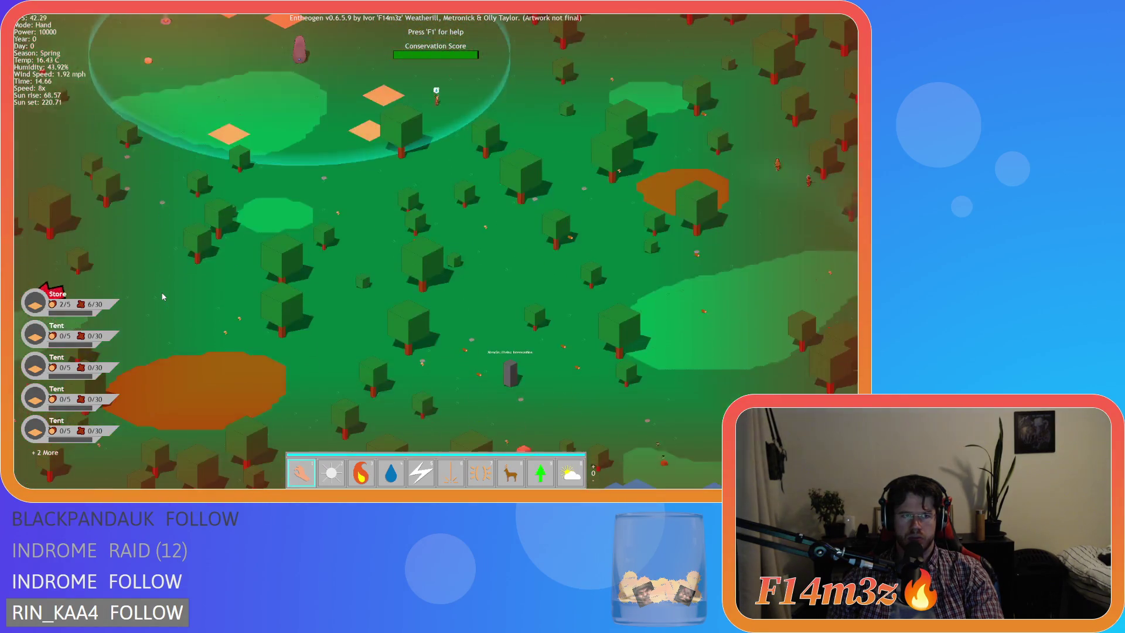
pyautogui.press('w')
pyautogui.press('a')
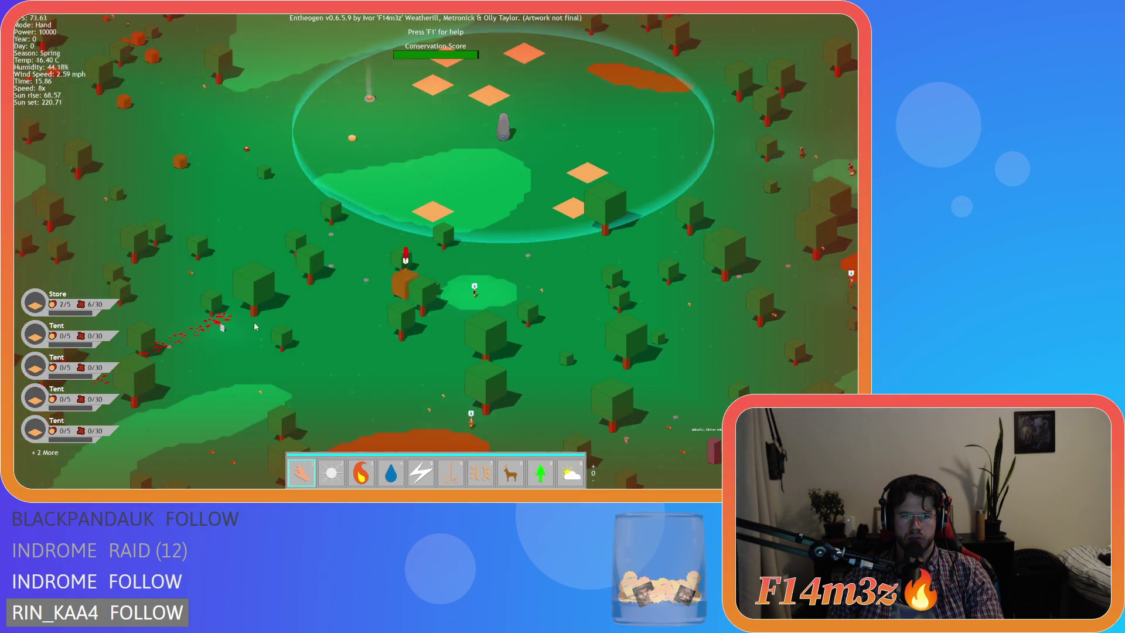
pyautogui.press('d')
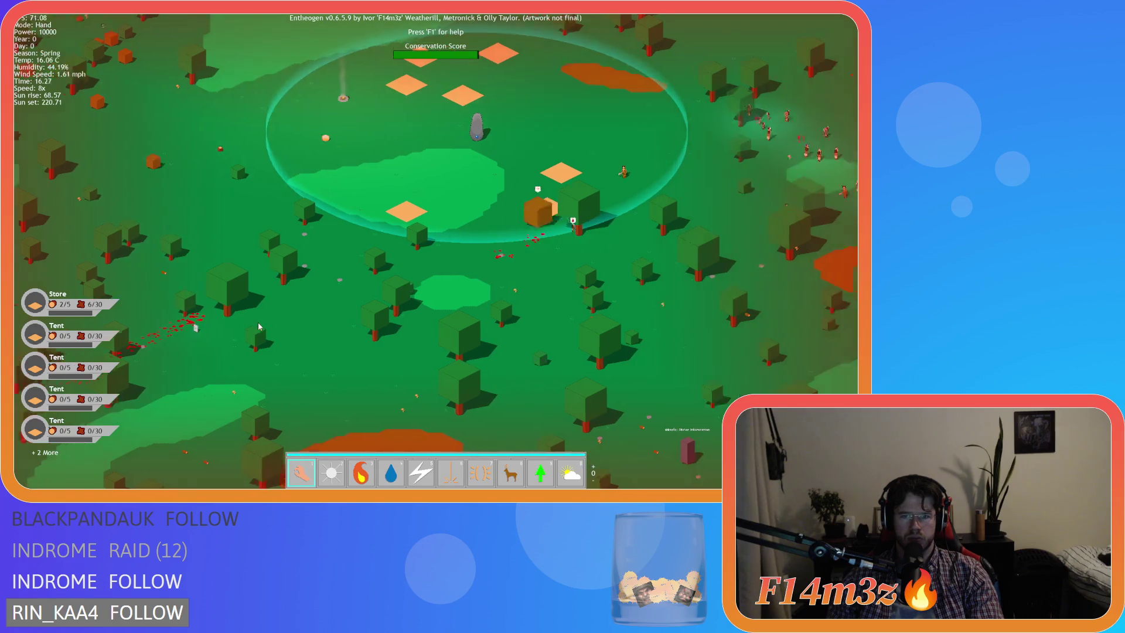
pyautogui.press('w')
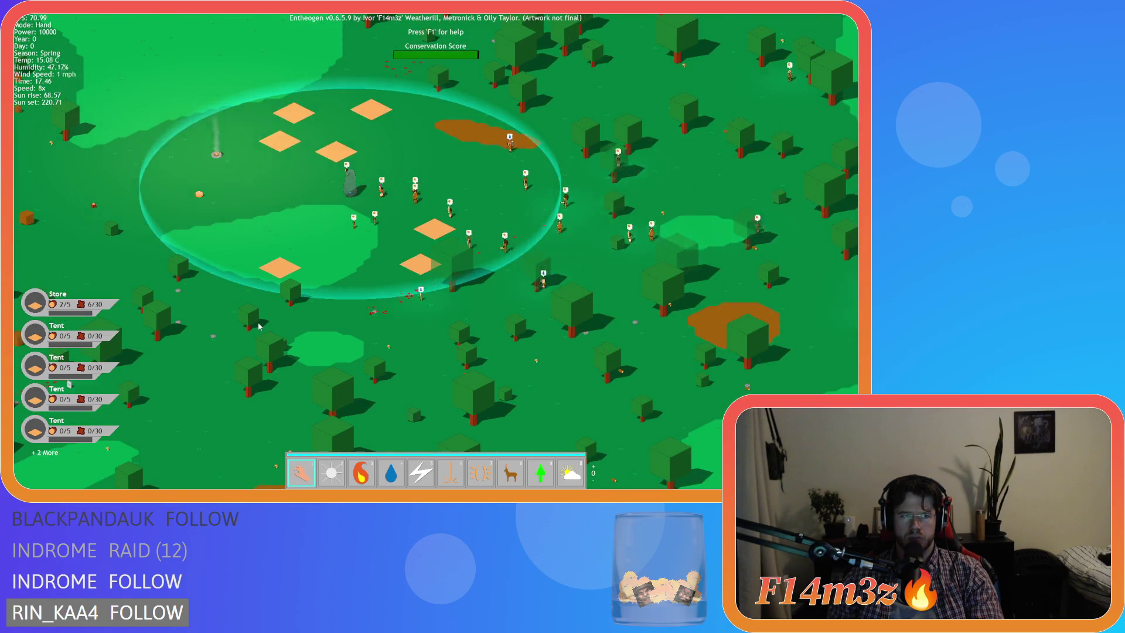
# Step: Return to 1x speed, follow the villagers through the red sunset tint, then quit the game
pyautogui.press('d')
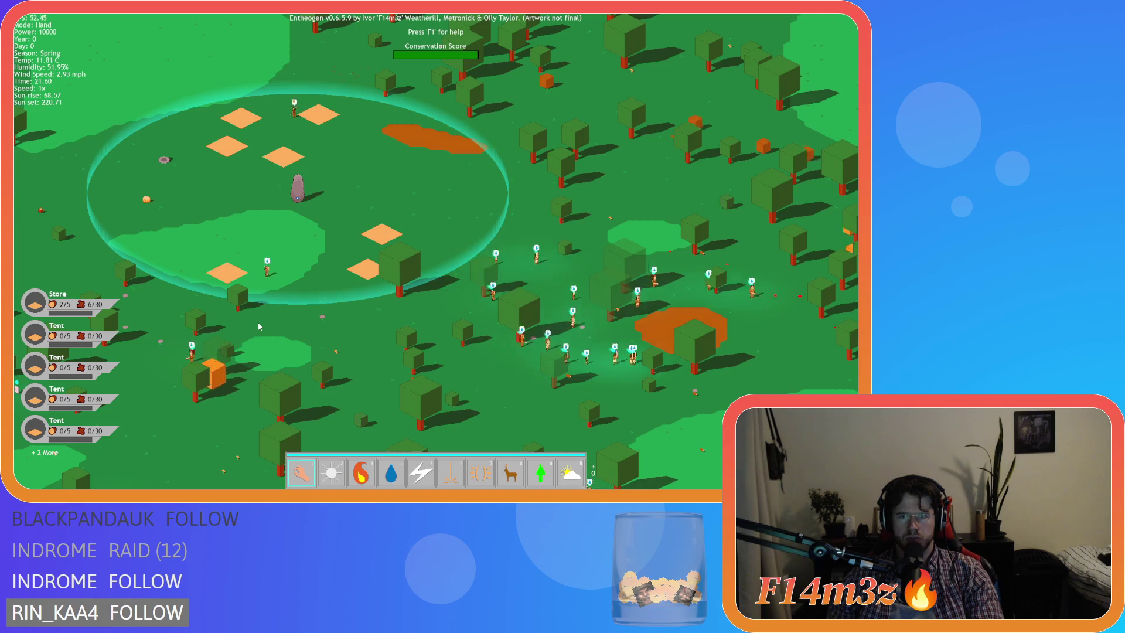
pyautogui.press('d')
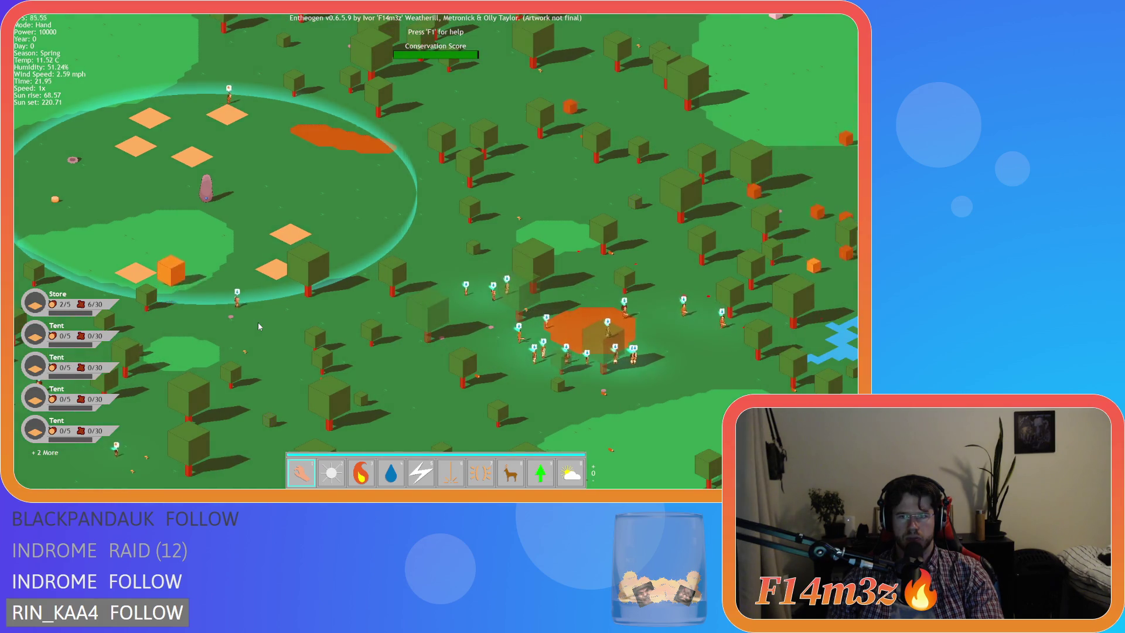
pyautogui.press('d')
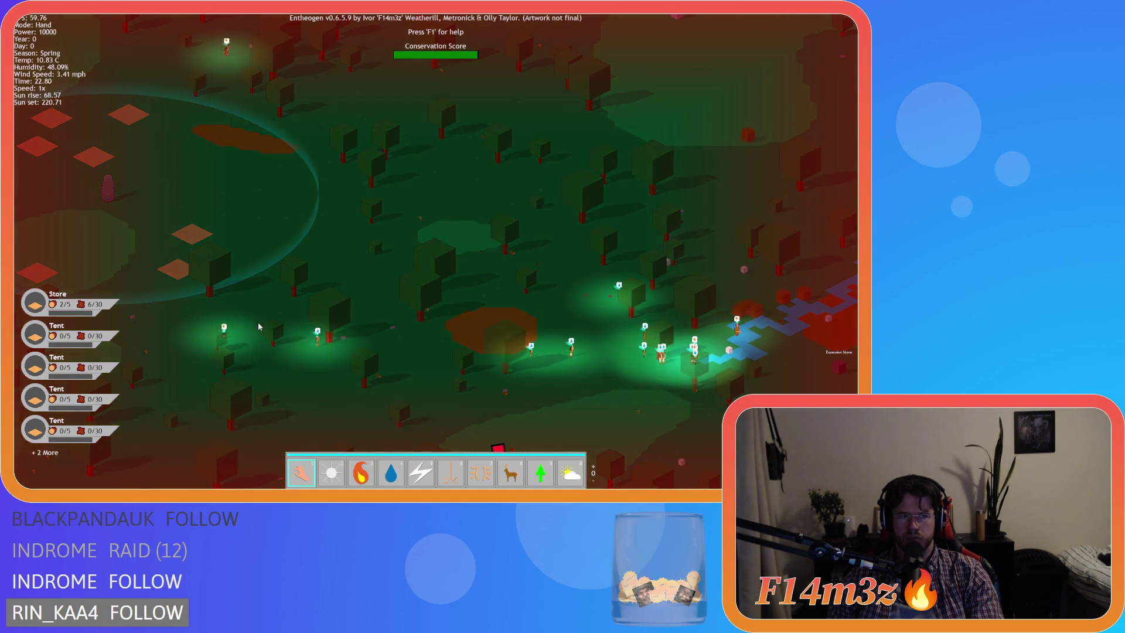
pyautogui.press('a')
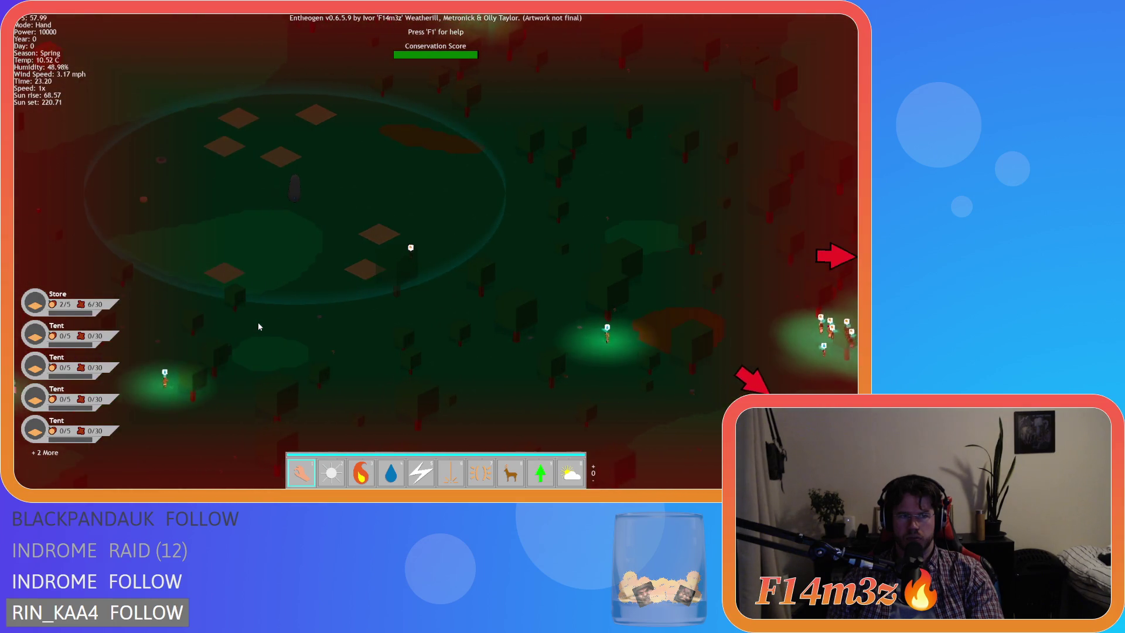
pyautogui.press('d')
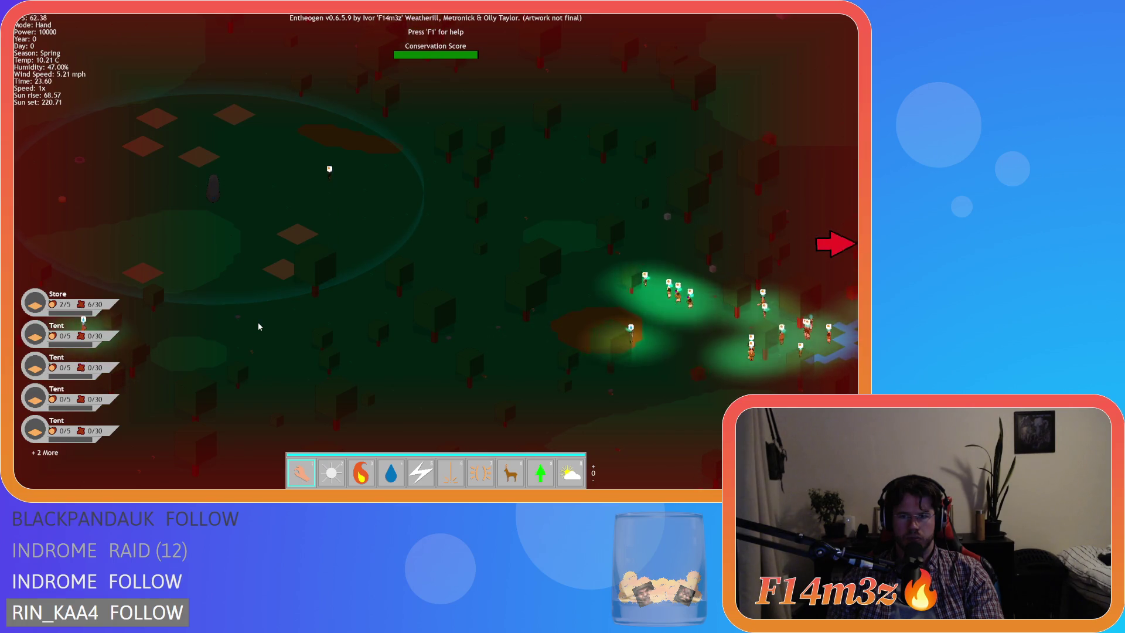
pyautogui.press('Escape')
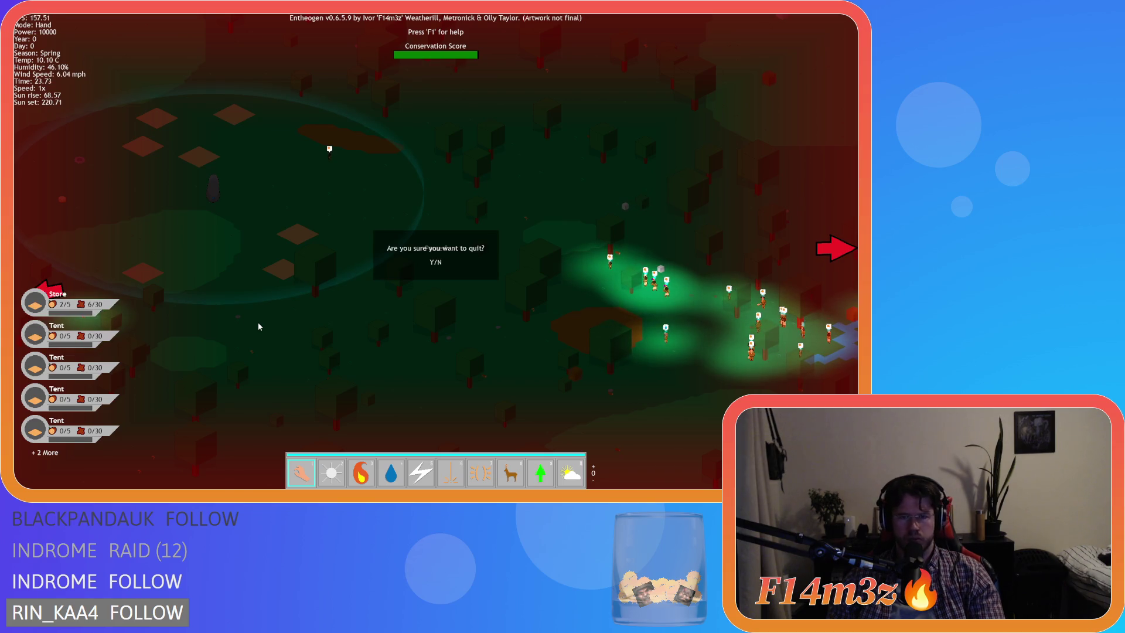
pyautogui.press('y')
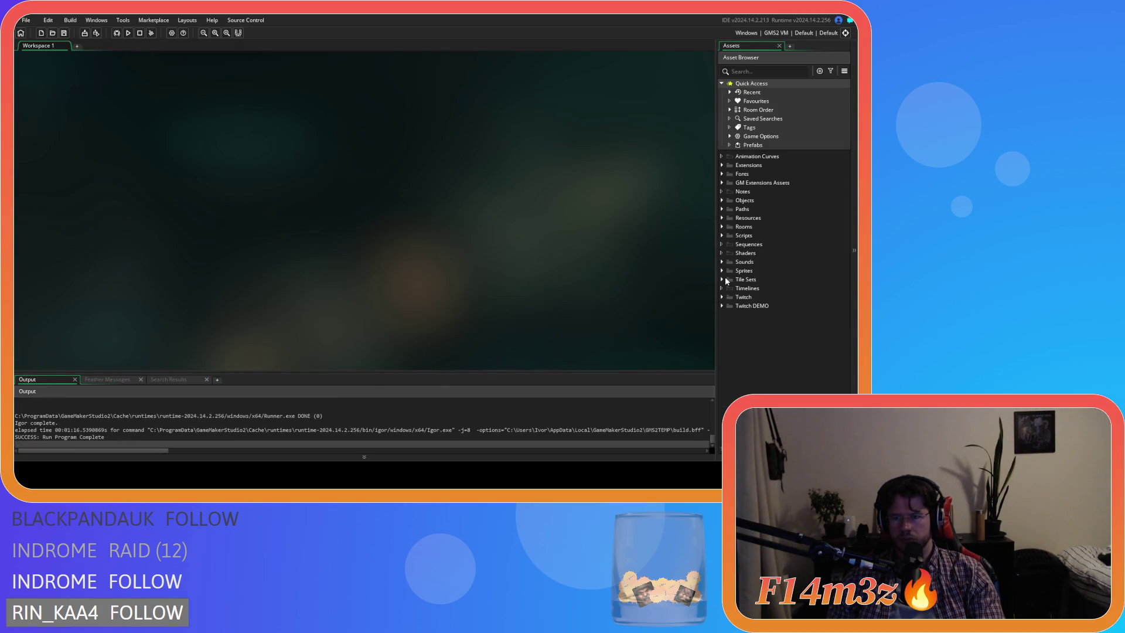
# Step: Open the Draw event code of ob_lighting from Objects > Lighting
pyautogui.click(722, 200)
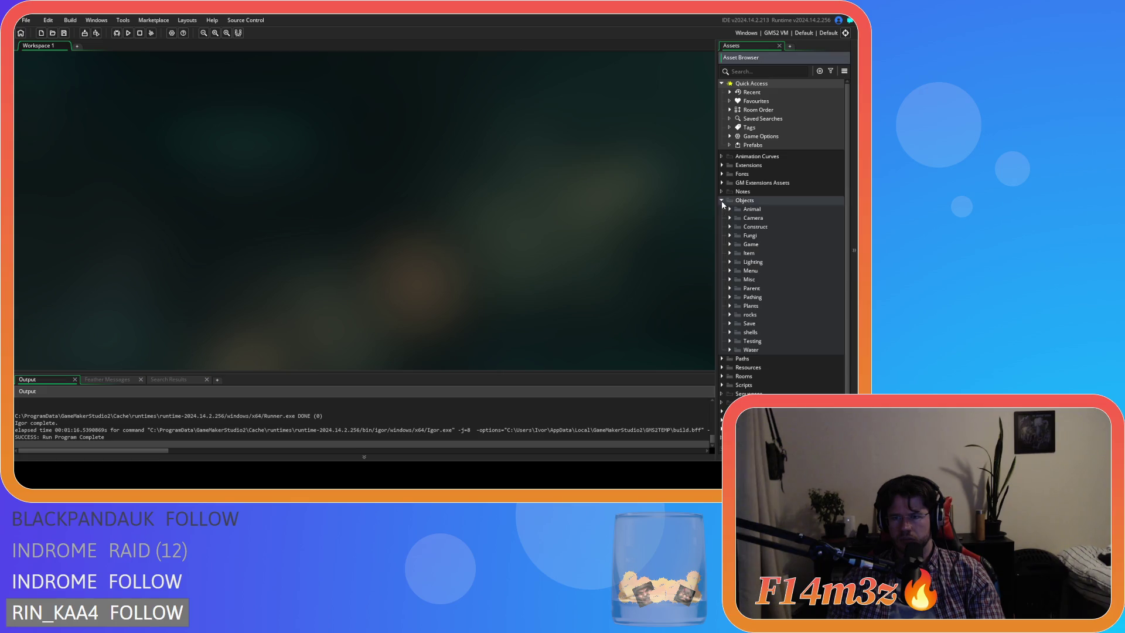
pyautogui.click(730, 253)
pyautogui.click(730, 255)
pyautogui.click(731, 263)
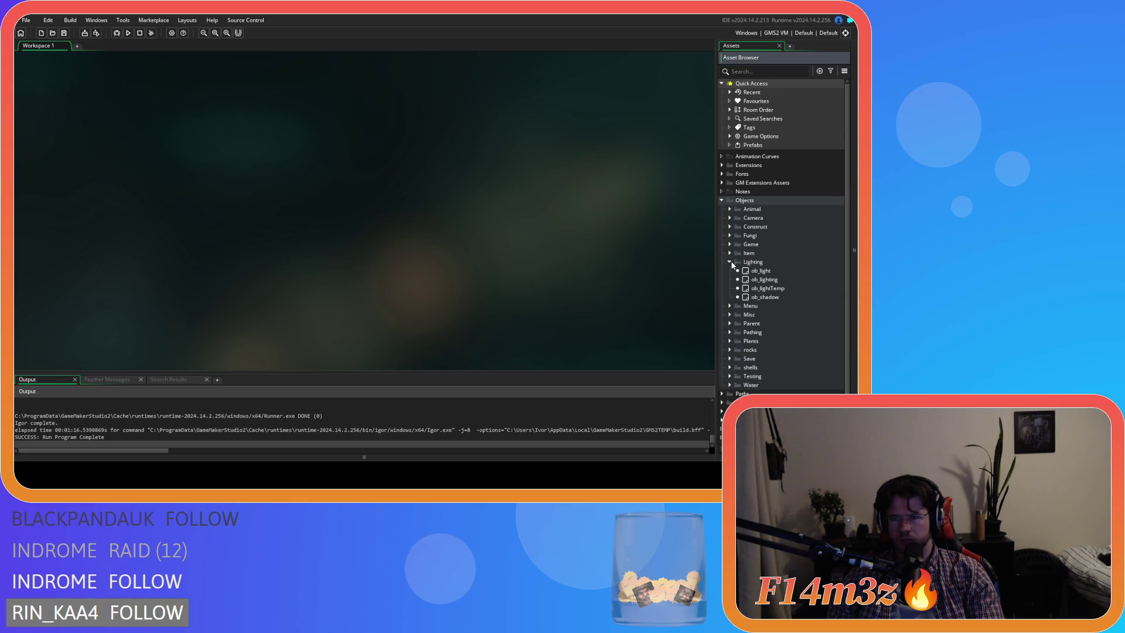
pyautogui.doubleClick(778, 280)
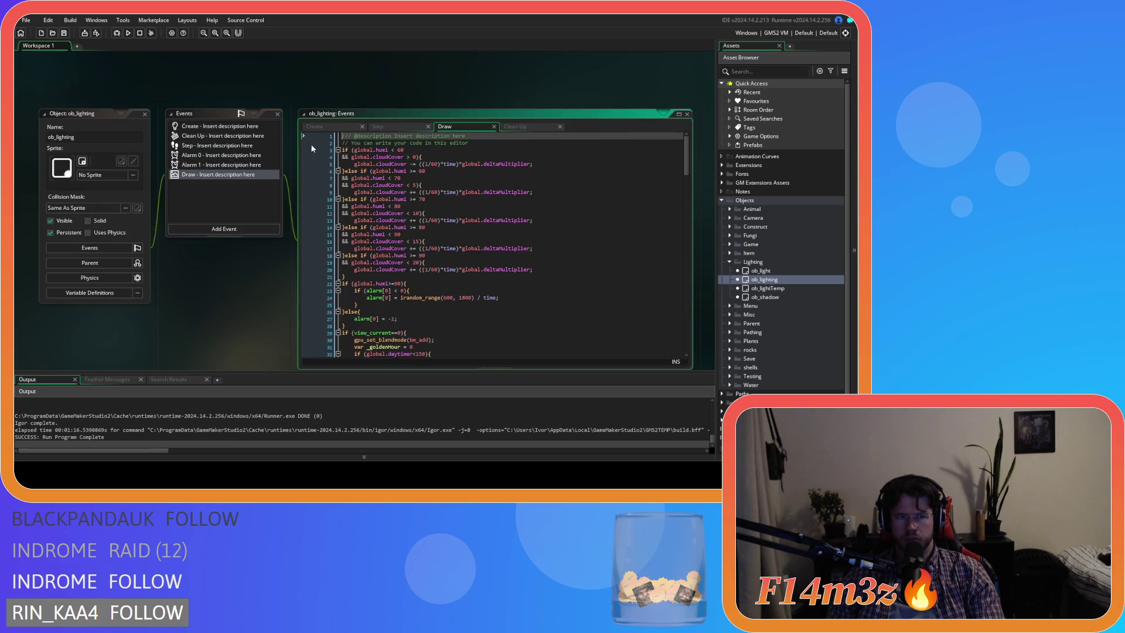
pyautogui.click(547, 126)
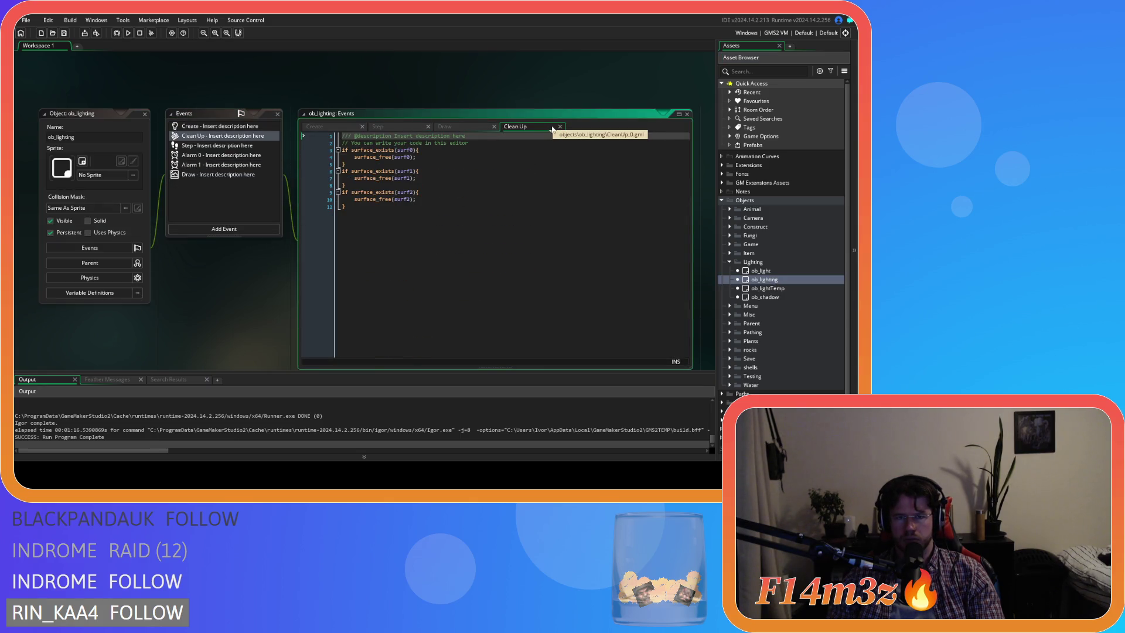
pyautogui.click(559, 127)
pyautogui.scroll(-9, 600, 257)
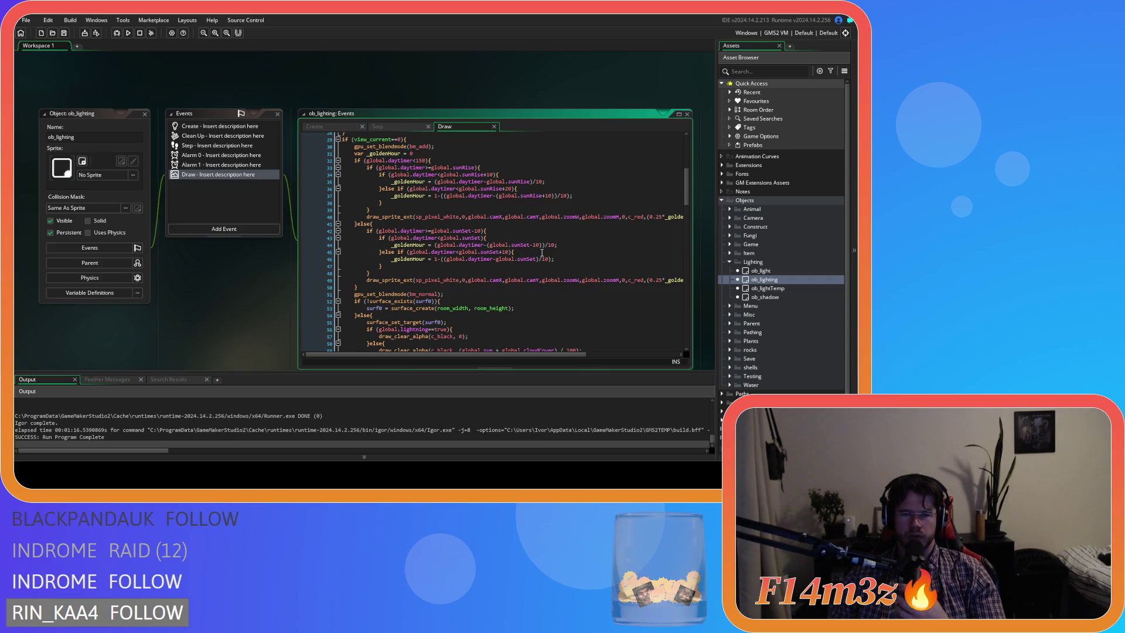
pyautogui.scroll(3, 543, 264)
pyautogui.scroll(-3, 544, 275)
pyautogui.scroll(-2, 543, 275)
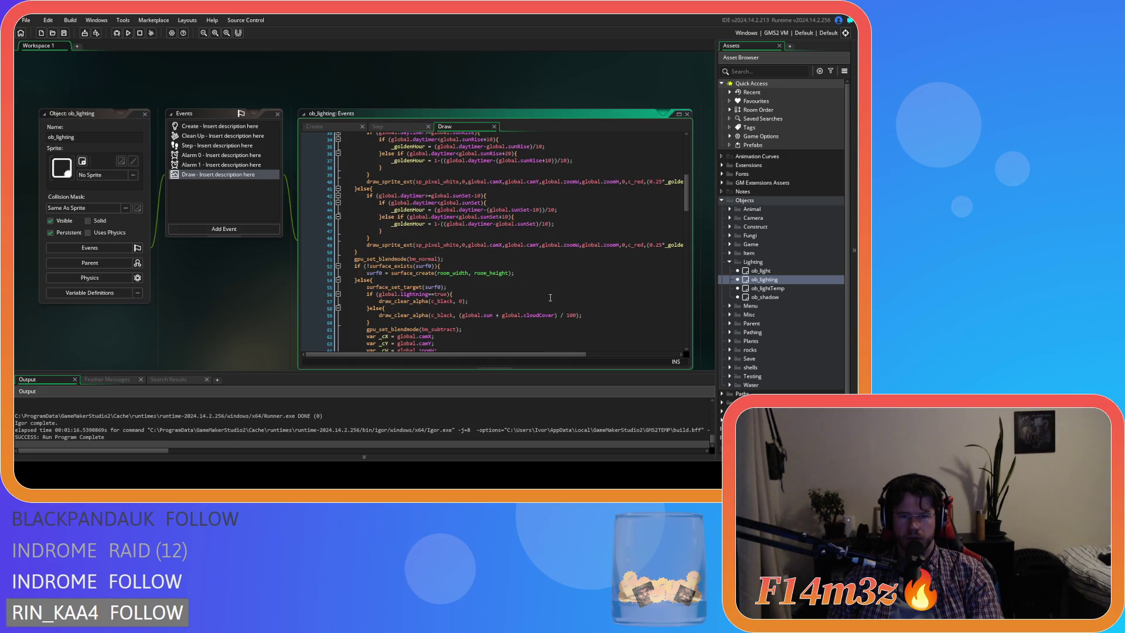
pyautogui.scroll(2, 550, 298)
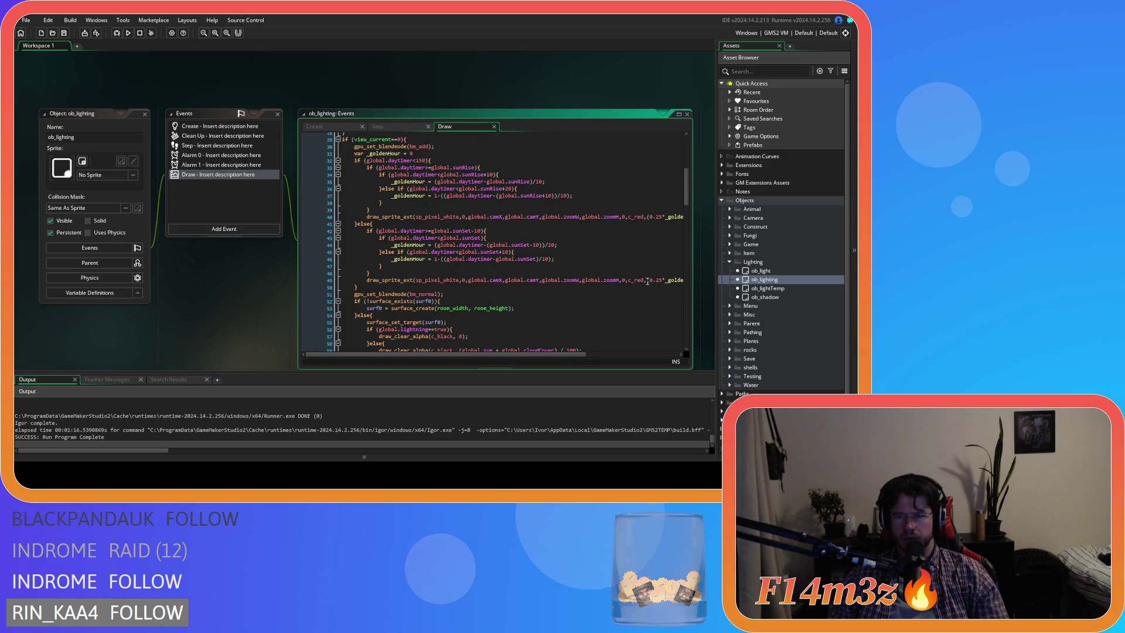
# Step: Move the sunset red-tint draw_sprite_ext call out of its branch to below the if/else
pyautogui.moveTo(532, 355); pyautogui.dragTo(638, 308)
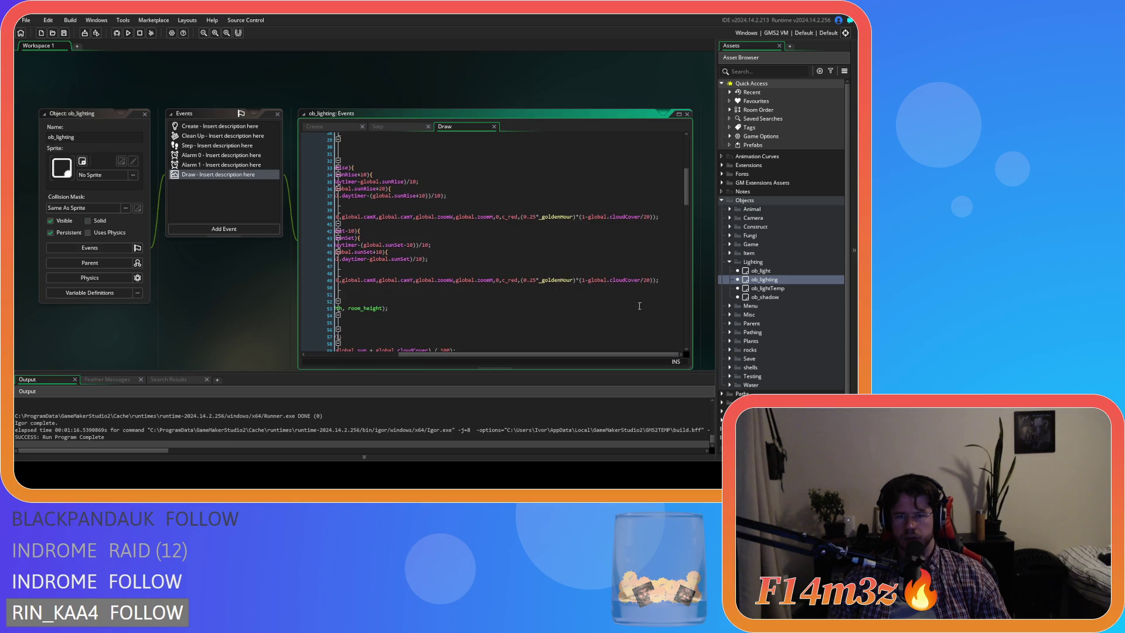
pyautogui.click(666, 280)
pyautogui.press('Home')
pyautogui.moveTo(368, 283)
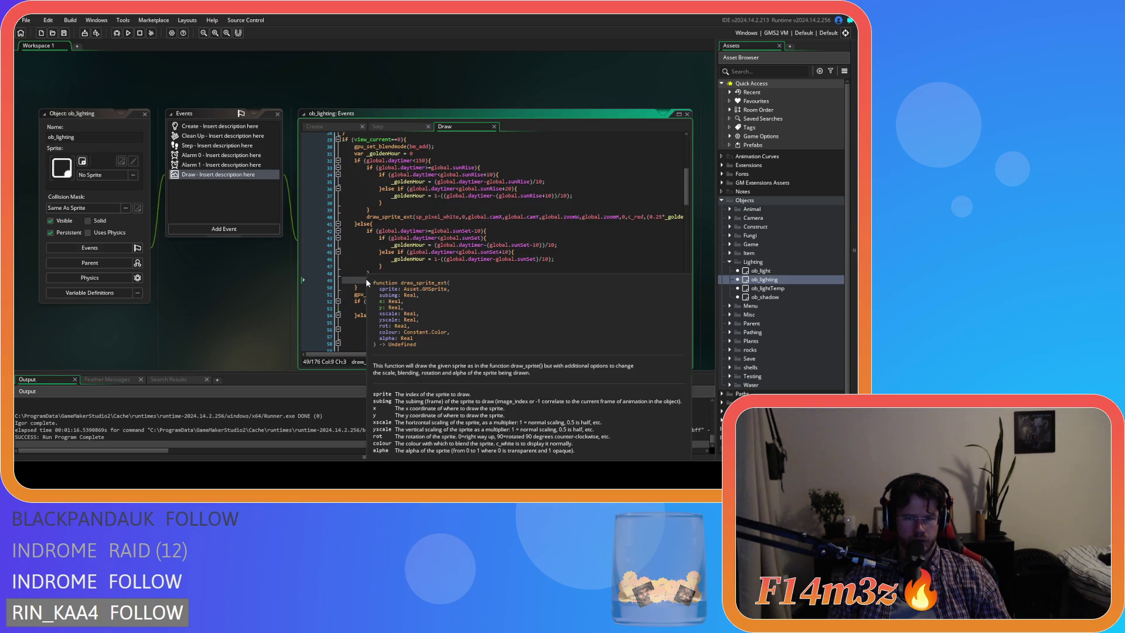
pyautogui.press('Delete')
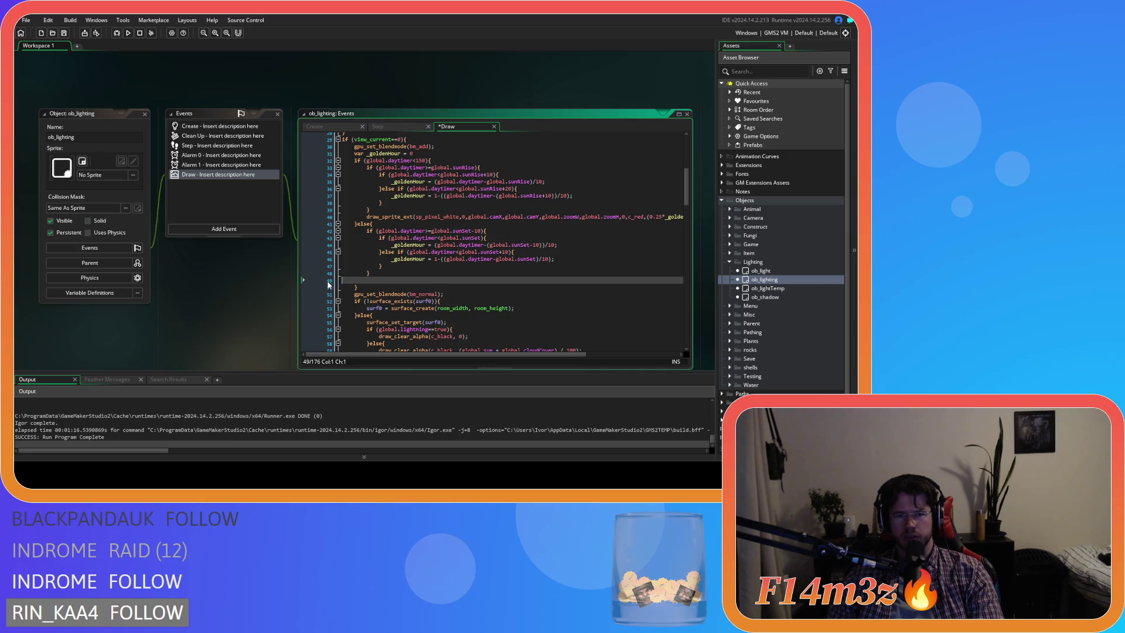
pyautogui.press('Delete')
pyautogui.press('End')
pyautogui.press('Return')
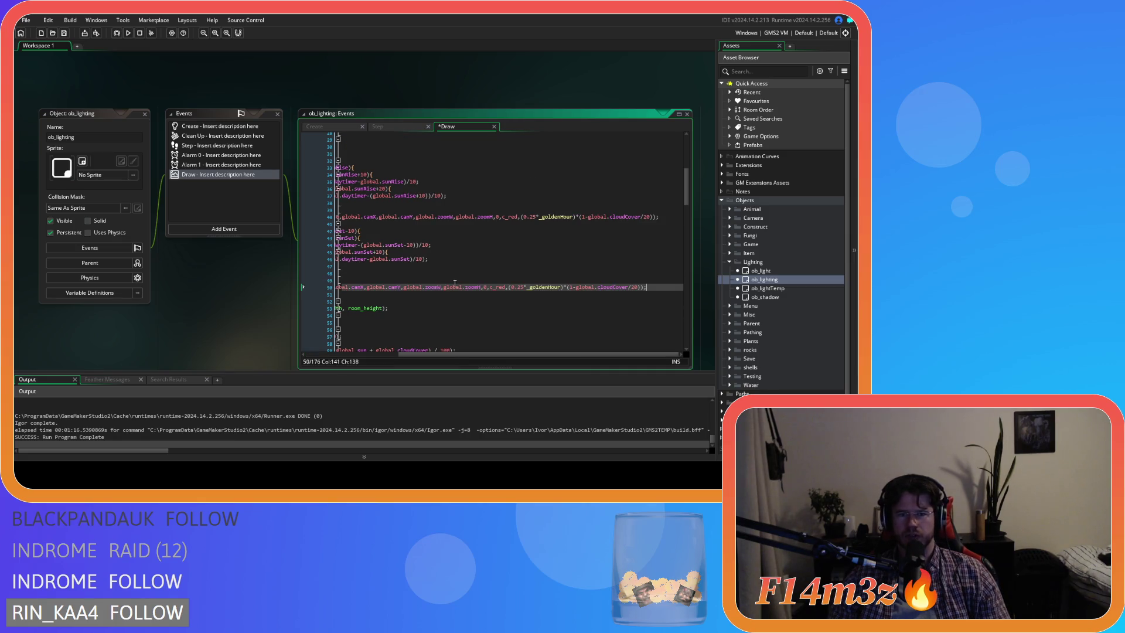
# Step: Remove the duplicate sunrise draw call, change the 0.25 tint strength to 1, and rerun the game
pyautogui.click(538, 218)
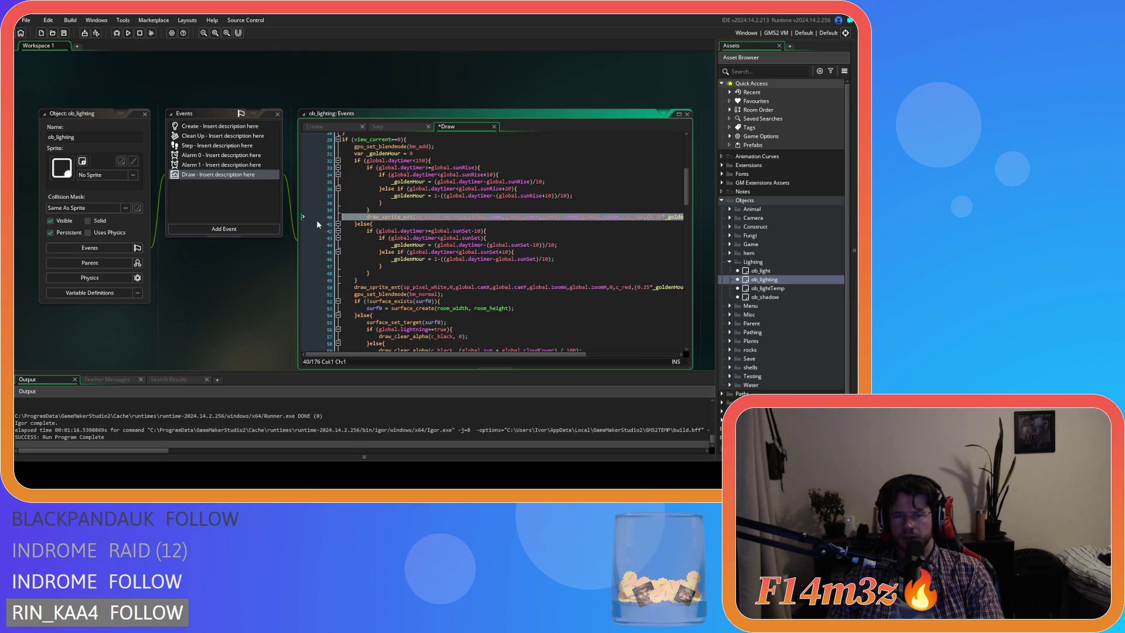
pyautogui.hotkey('ctrl', 'z')
pyautogui.doubleClick(642, 280)
pyautogui.write('1')
pyautogui.press('F5')
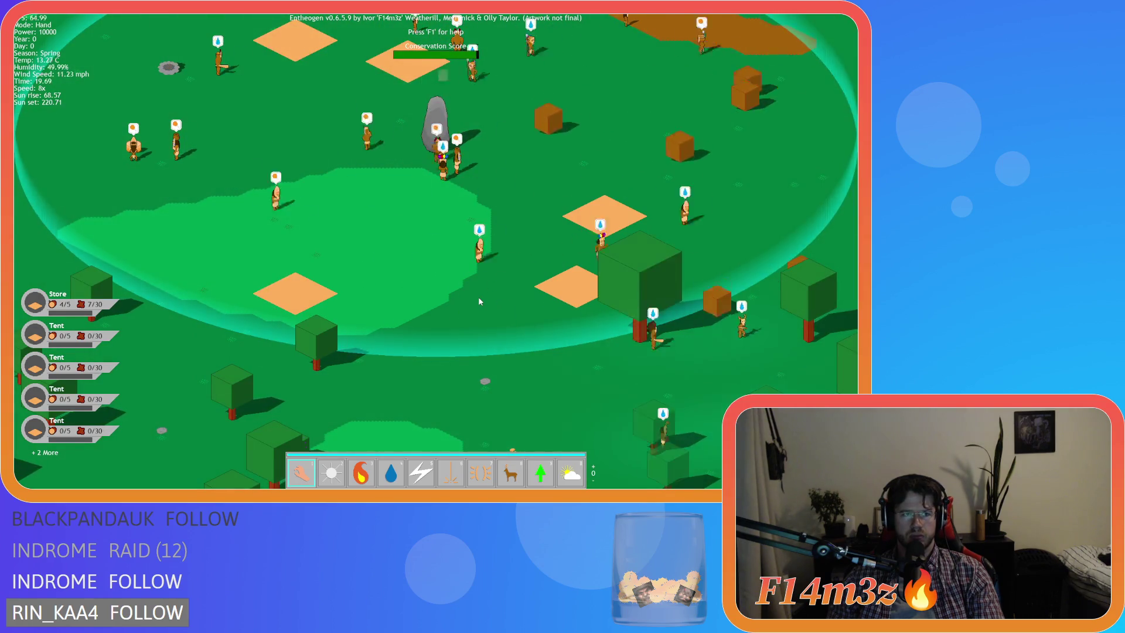
# Step: Pan at 1x speed toward the pink stone to watch the golden-hour tint, then quit the game
pyautogui.press('d')
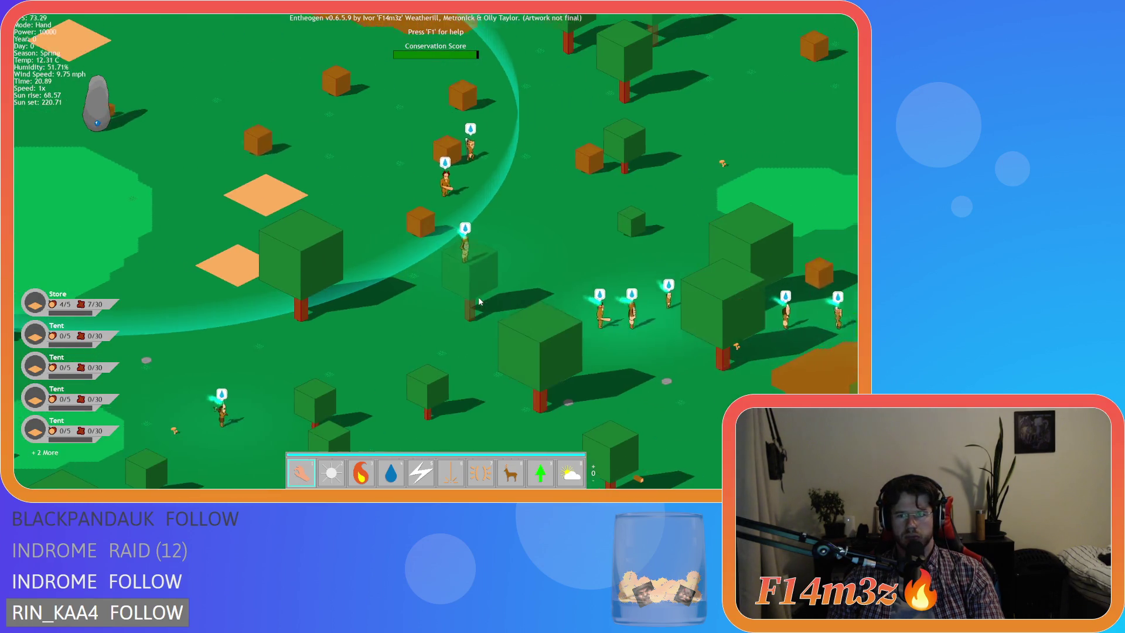
pyautogui.press('s')
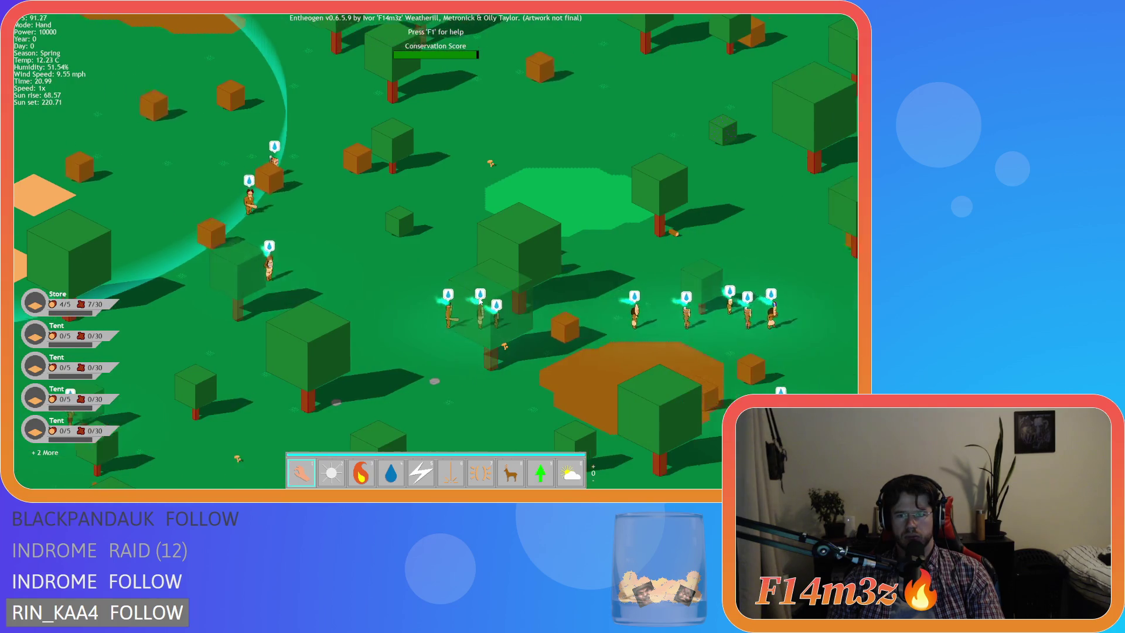
pyautogui.press('w')
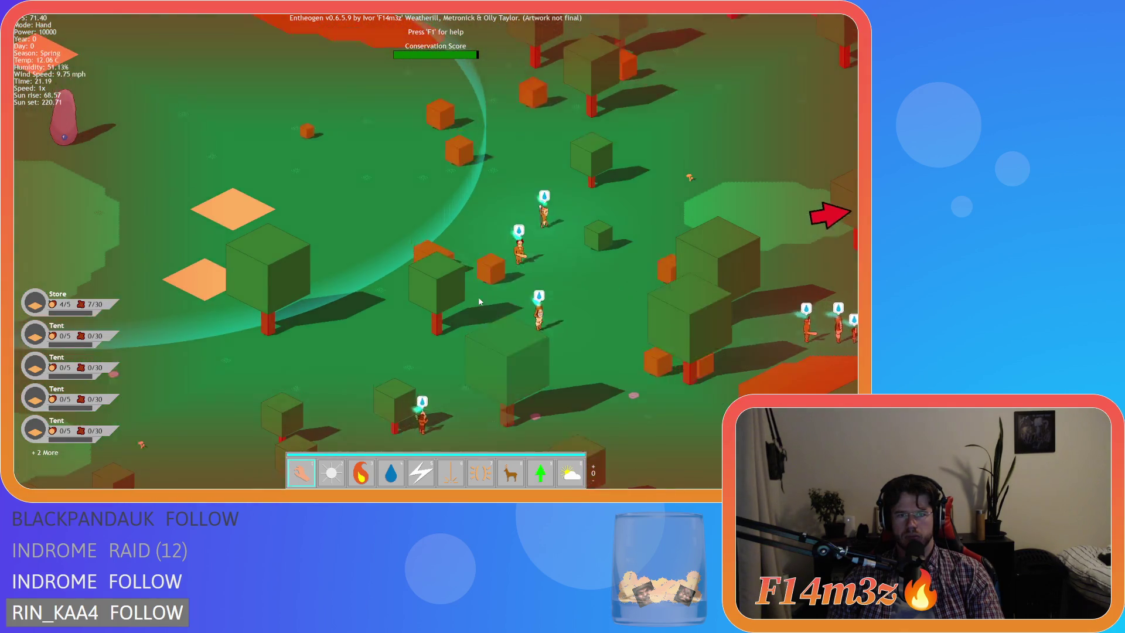
pyautogui.press('a')
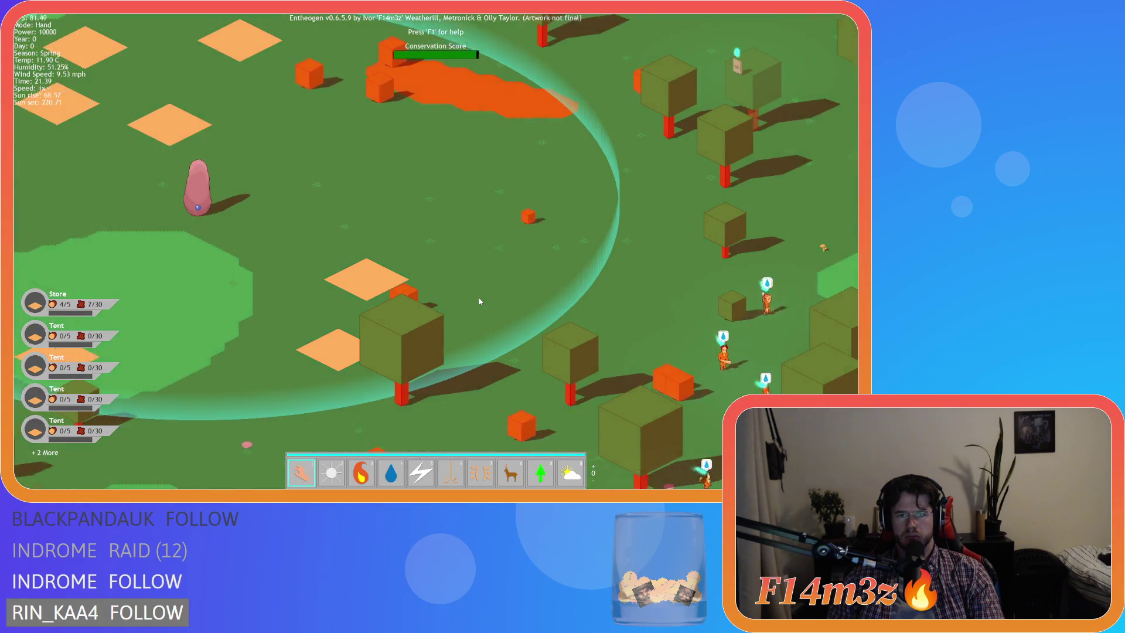
pyautogui.press('a')
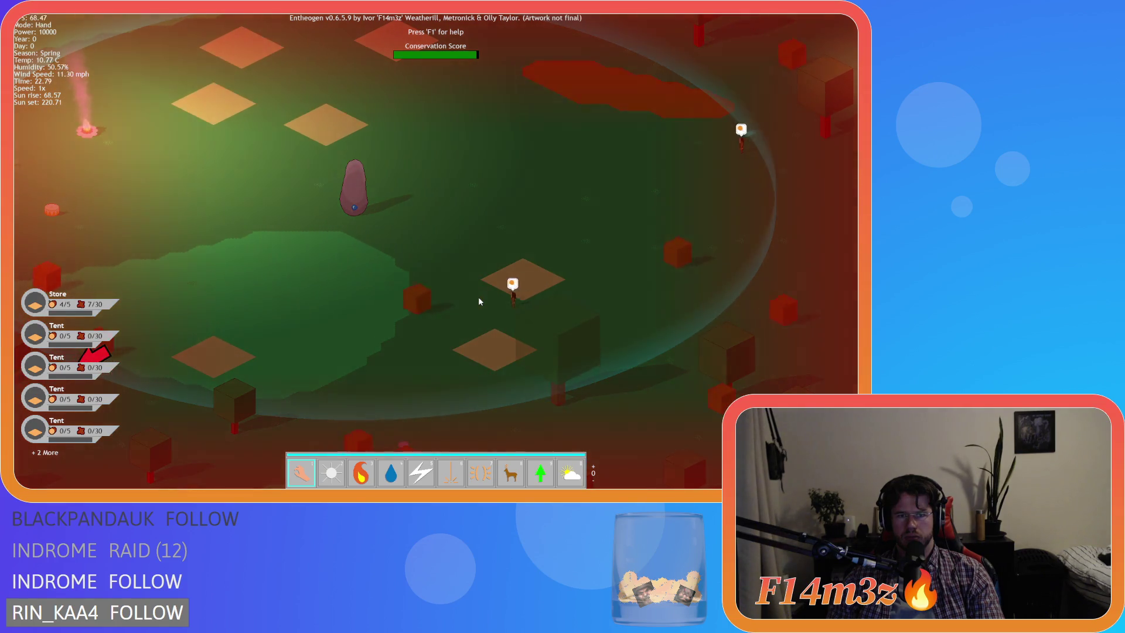
pyautogui.press('a')
pyautogui.press('d')
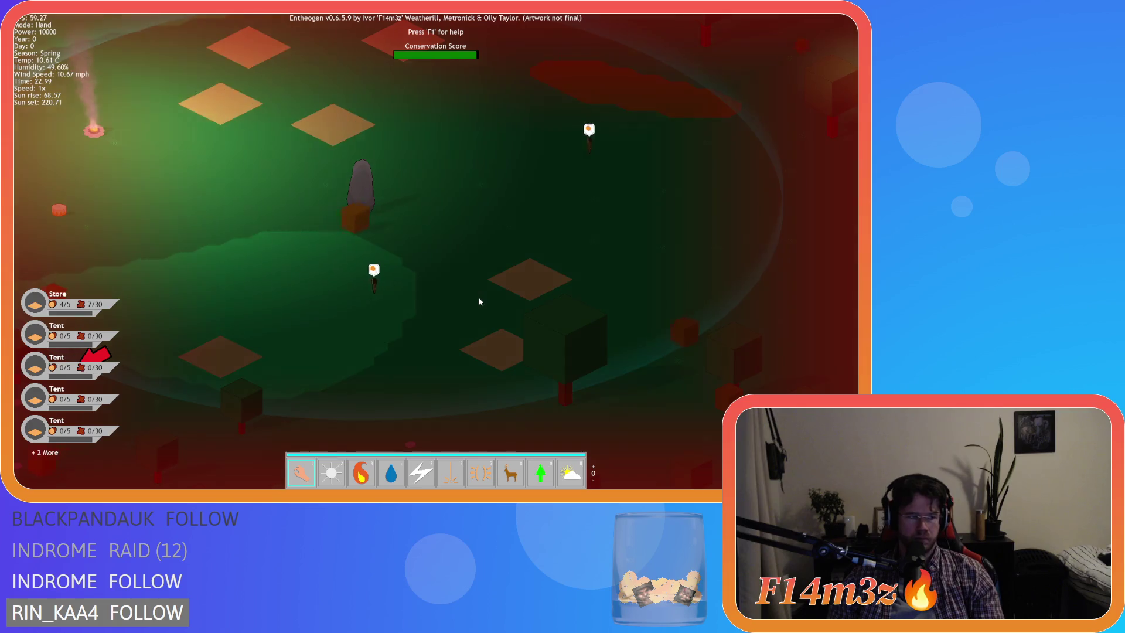
pyautogui.press('Escape')
pyautogui.press('y')
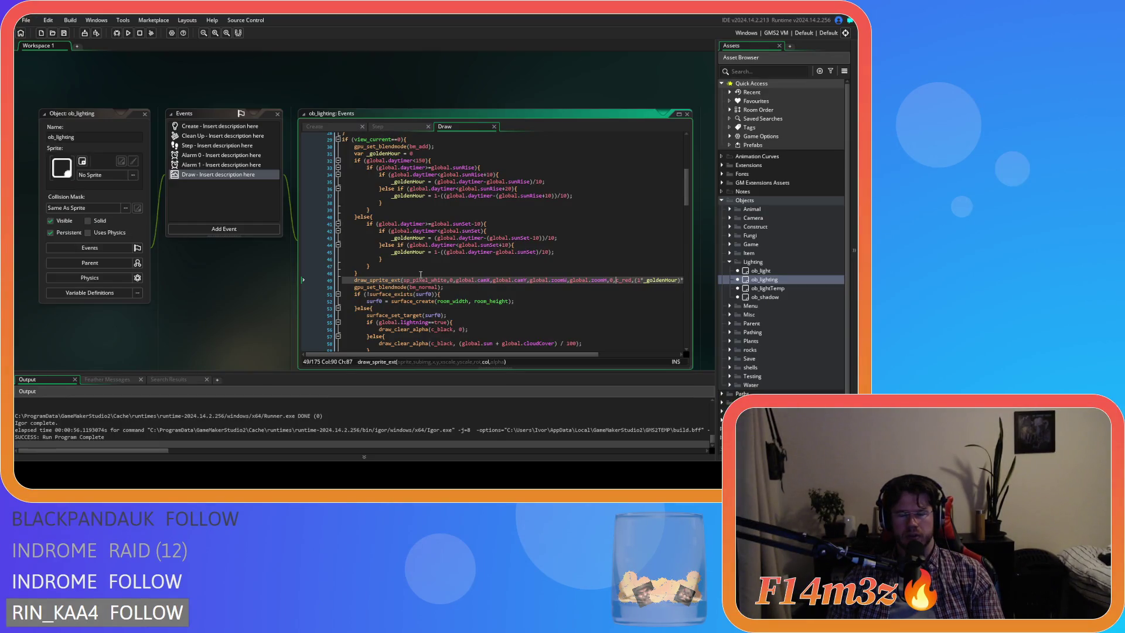
# Step: Set the overlay alpha on line 49 to .25*_goldenHour and save the Draw event
pyautogui.click(462, 287)
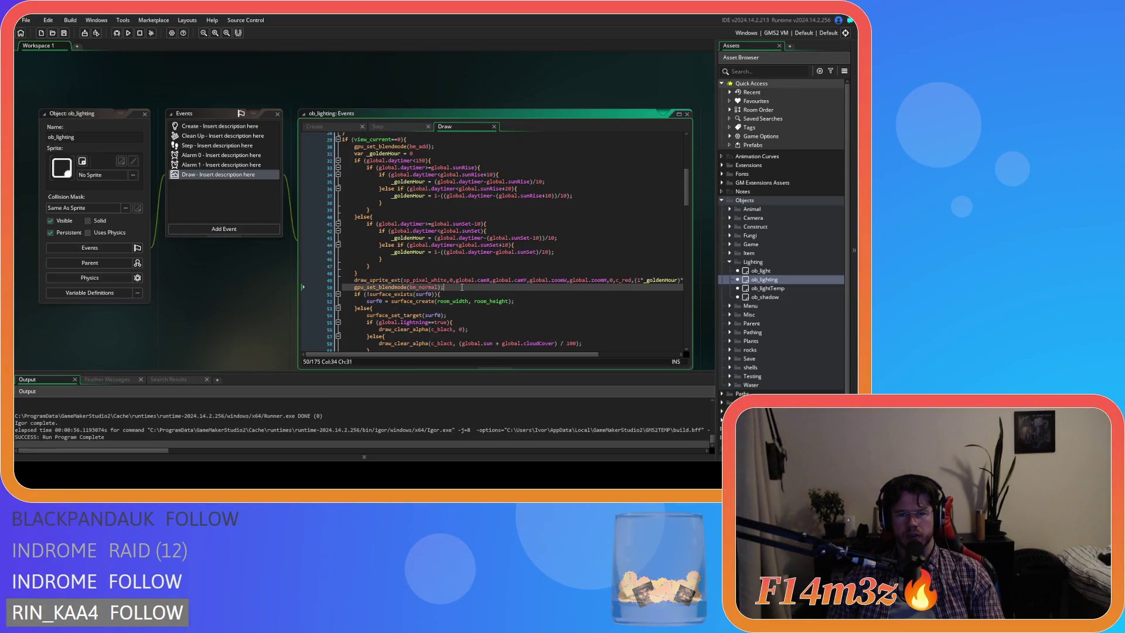
pyautogui.click(468, 281)
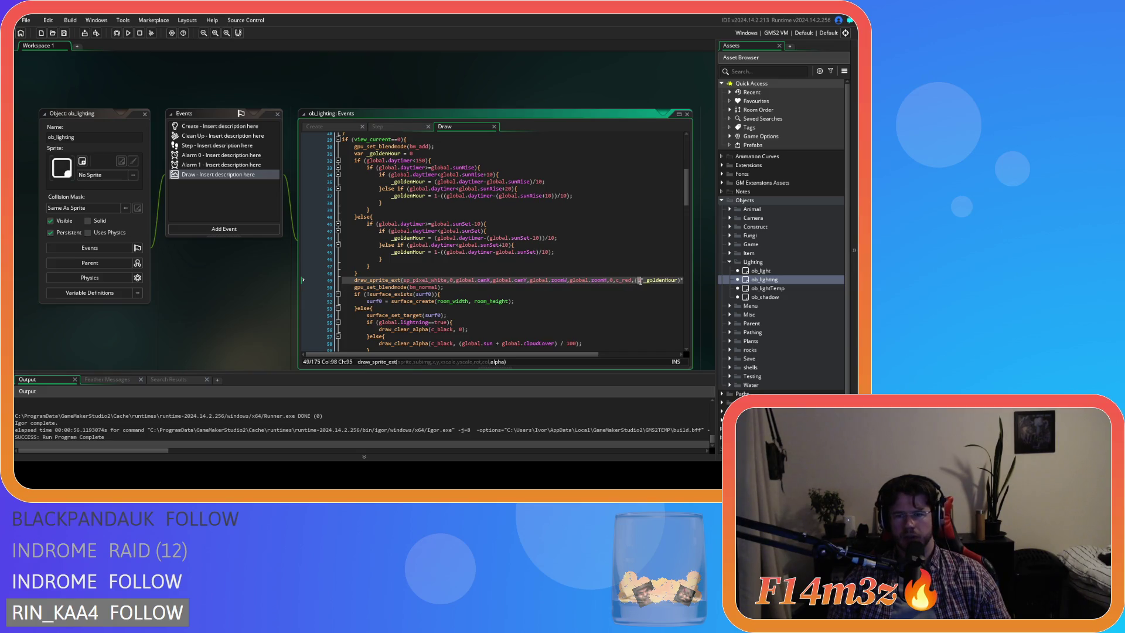
pyautogui.write('.25*')
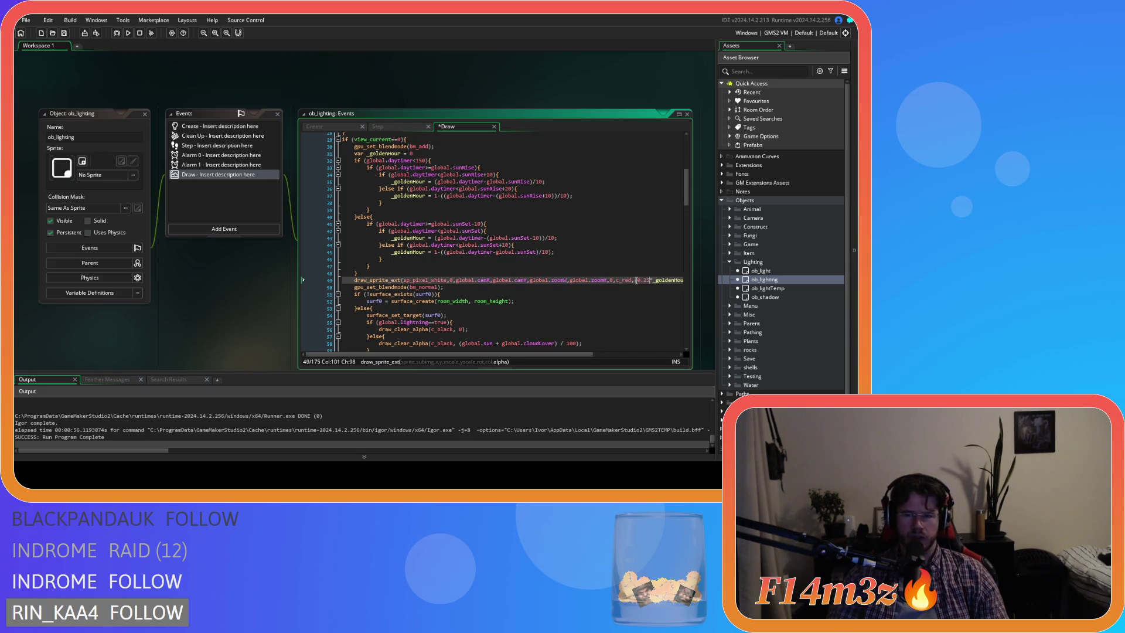
pyautogui.hotkey('ctrl', 's')
pyautogui.click(497, 287)
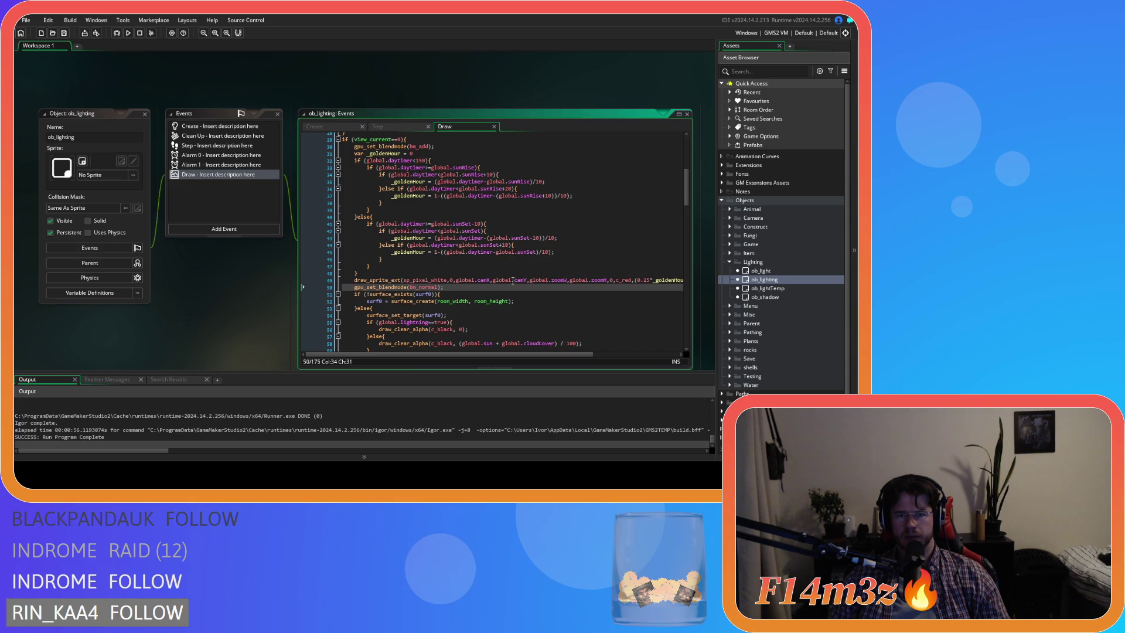
pyautogui.moveTo(500, 300)
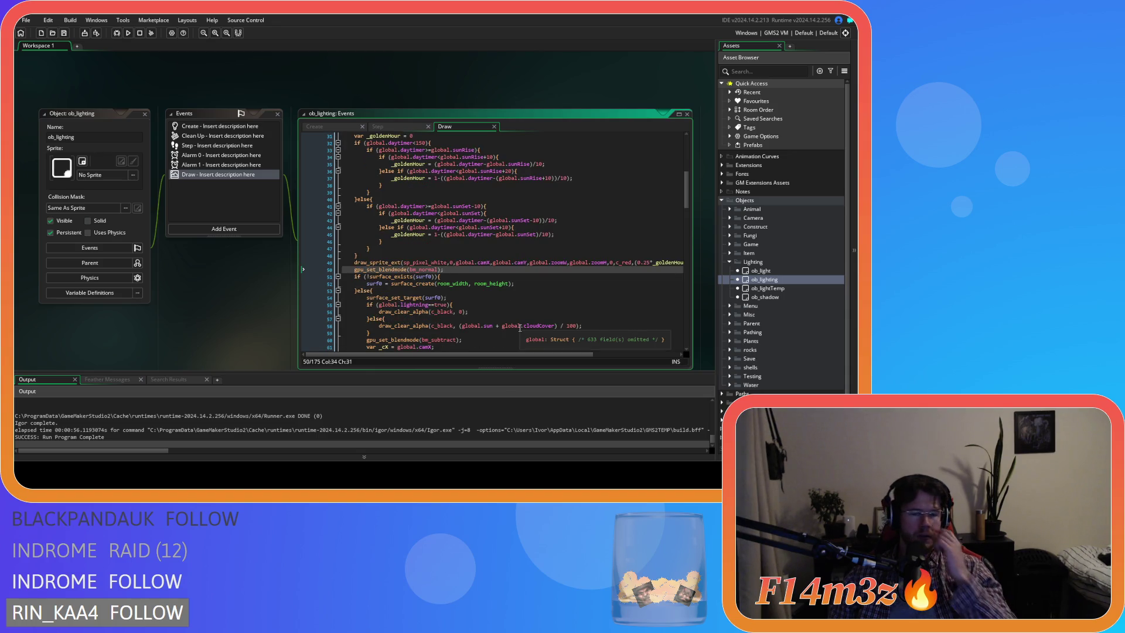
# Step: Select the golden-hour calculation and overlay code and copy it
pyautogui.scroll(1, 469, 293)
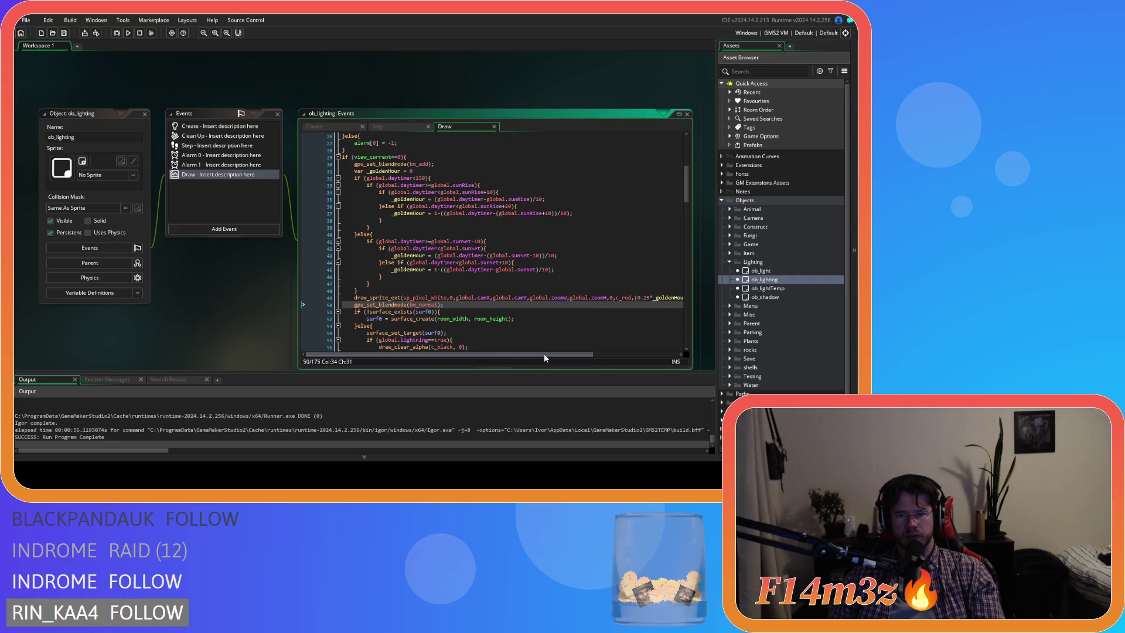
pyautogui.moveTo(544, 353); pyautogui.dragTo(633, 353)
pyautogui.moveTo(665, 298)
pyautogui.mouseDown()
pyautogui.moveTo(389, 290)
pyautogui.moveTo(410, 282)
pyautogui.moveTo(350, 168)
pyautogui.mouseUp()
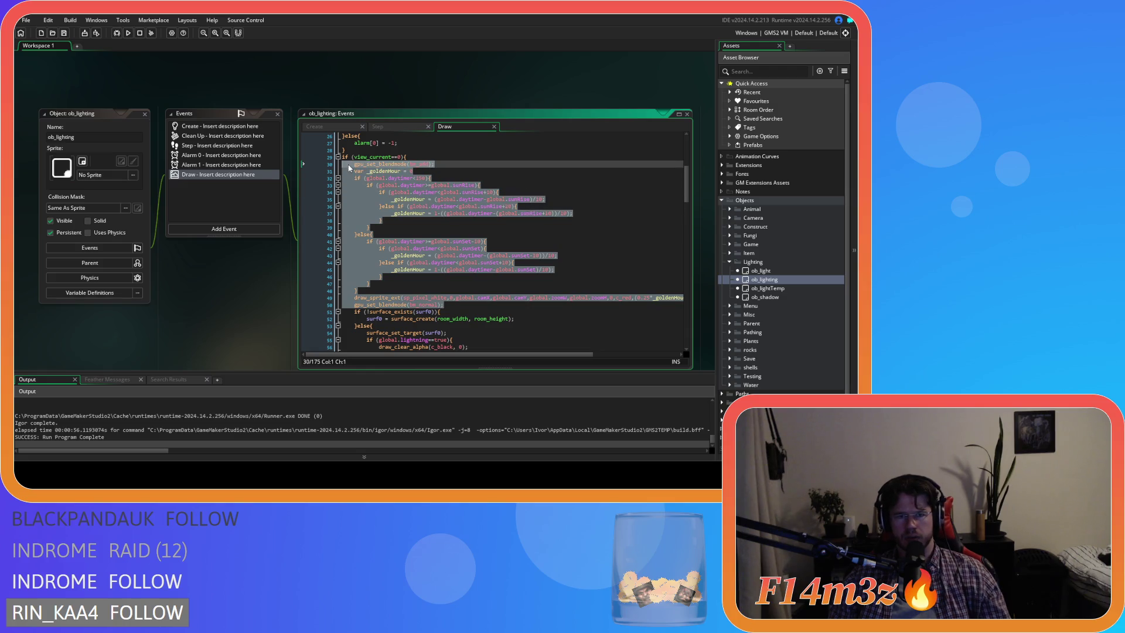
pyautogui.rightClick(395, 214)
pyautogui.click(417, 226)
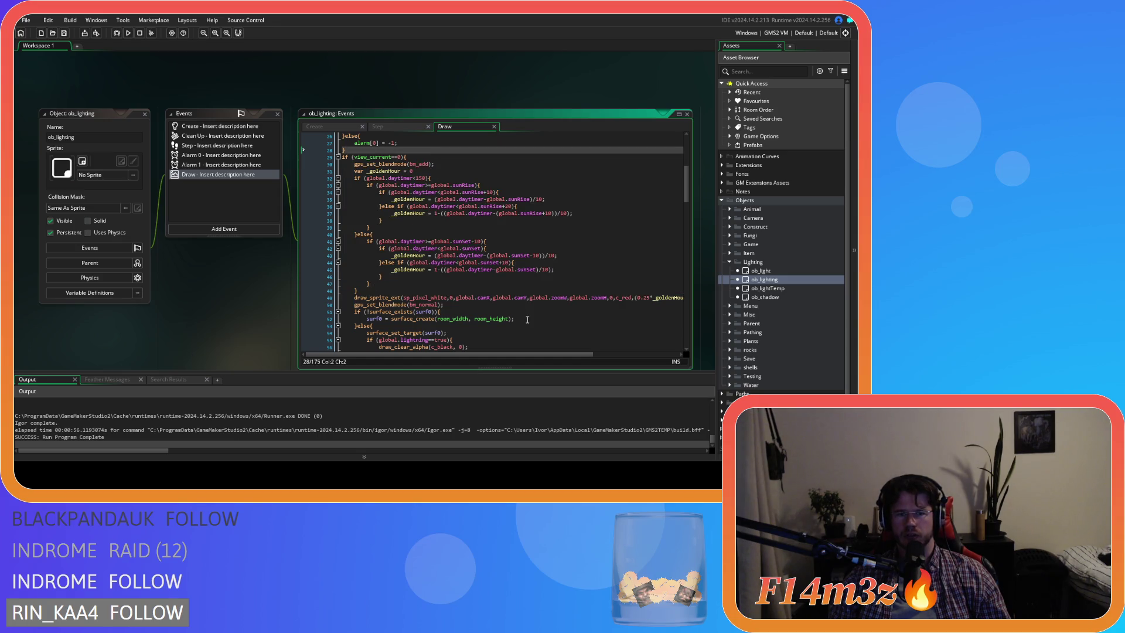
pyautogui.moveTo(443, 305); pyautogui.dragTo(371, 284)
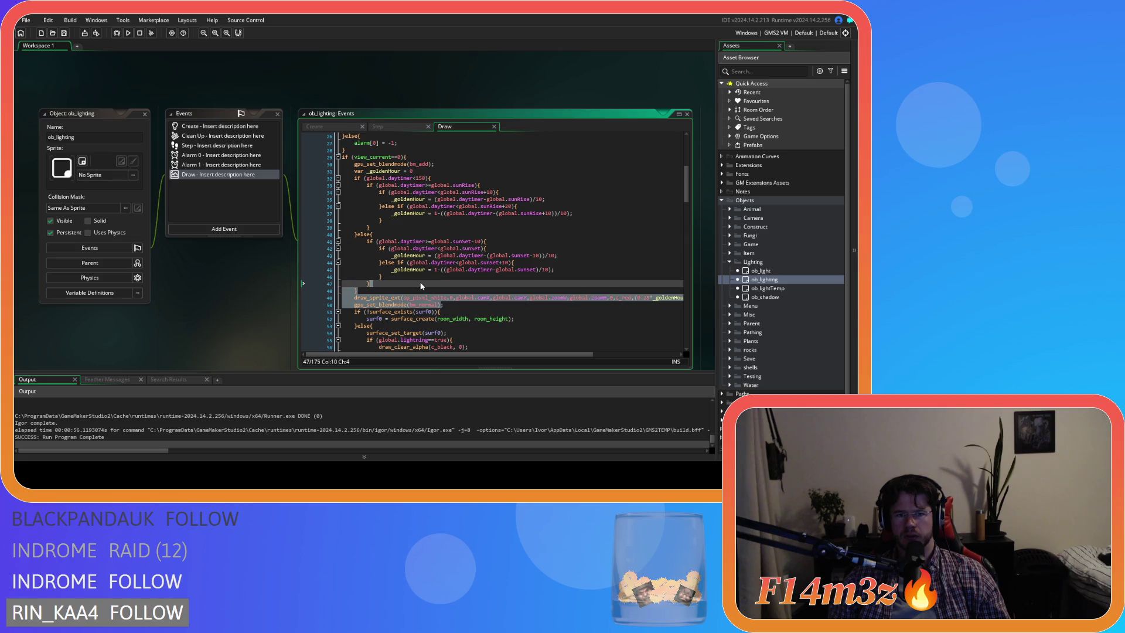
pyautogui.scroll(-5, 498, 302)
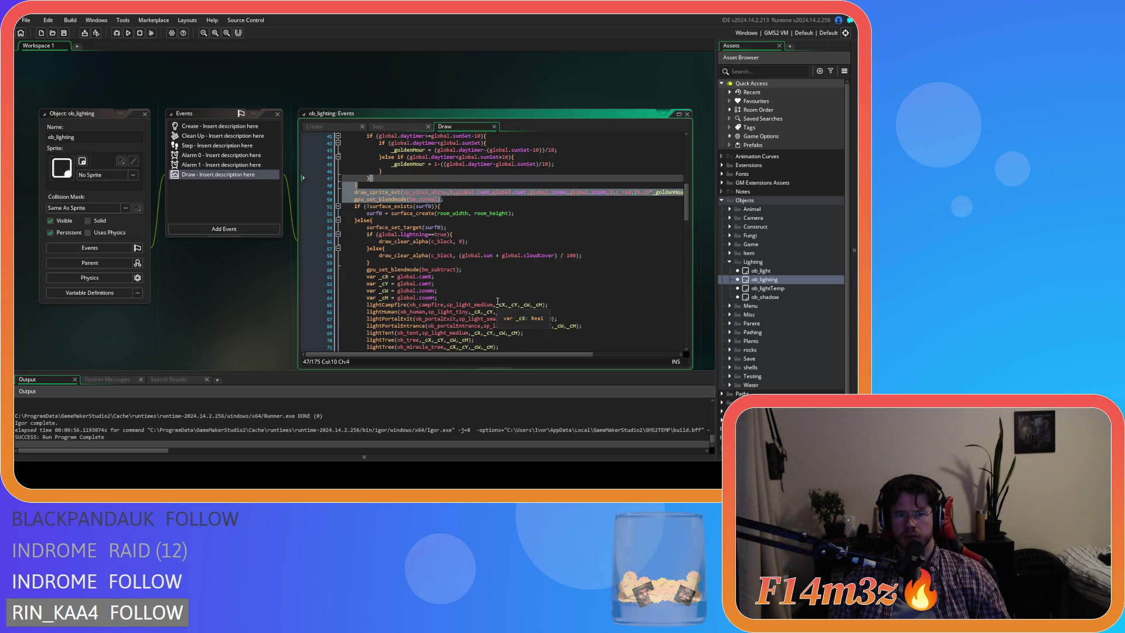
pyautogui.scroll(4, 497, 301)
pyautogui.moveTo(454, 355); pyautogui.dragTo(644, 327)
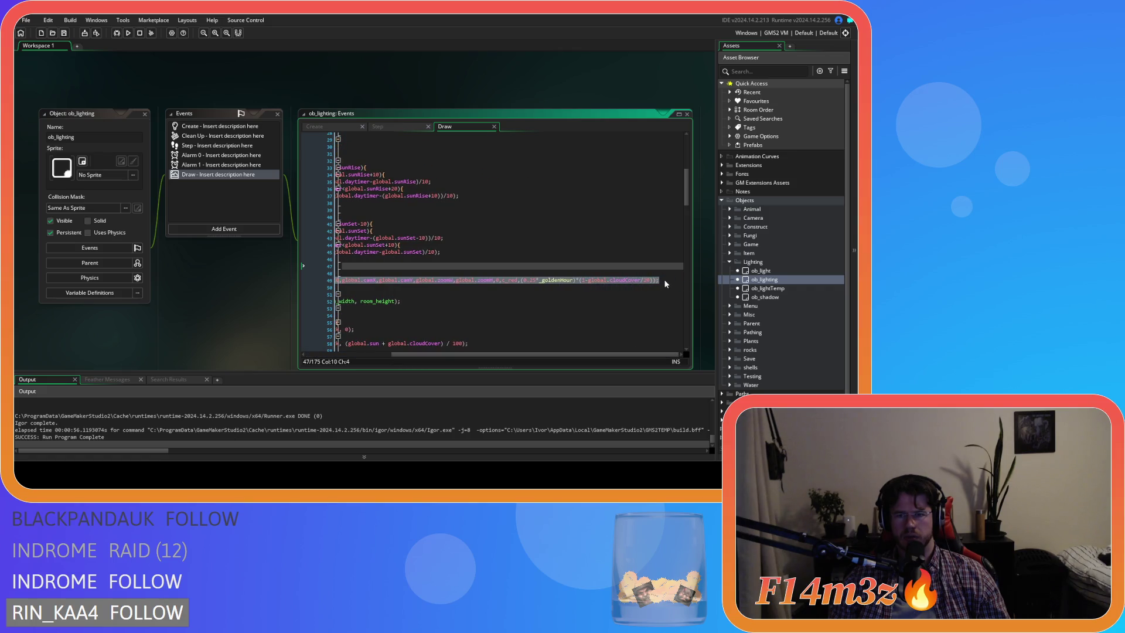
# Step: Delete the golden-hour code on lines 31–49 from ob_lighting's Draw event
pyautogui.click(665, 282)
pyautogui.moveTo(483, 356)
pyautogui.mouseDown()
pyautogui.moveTo(422, 354)
pyautogui.moveTo(578, 309)
pyautogui.mouseUp()
pyautogui.moveTo(670, 281)
pyautogui.mouseDown()
pyautogui.moveTo(381, 242)
pyautogui.moveTo(354, 156)
pyautogui.mouseUp()
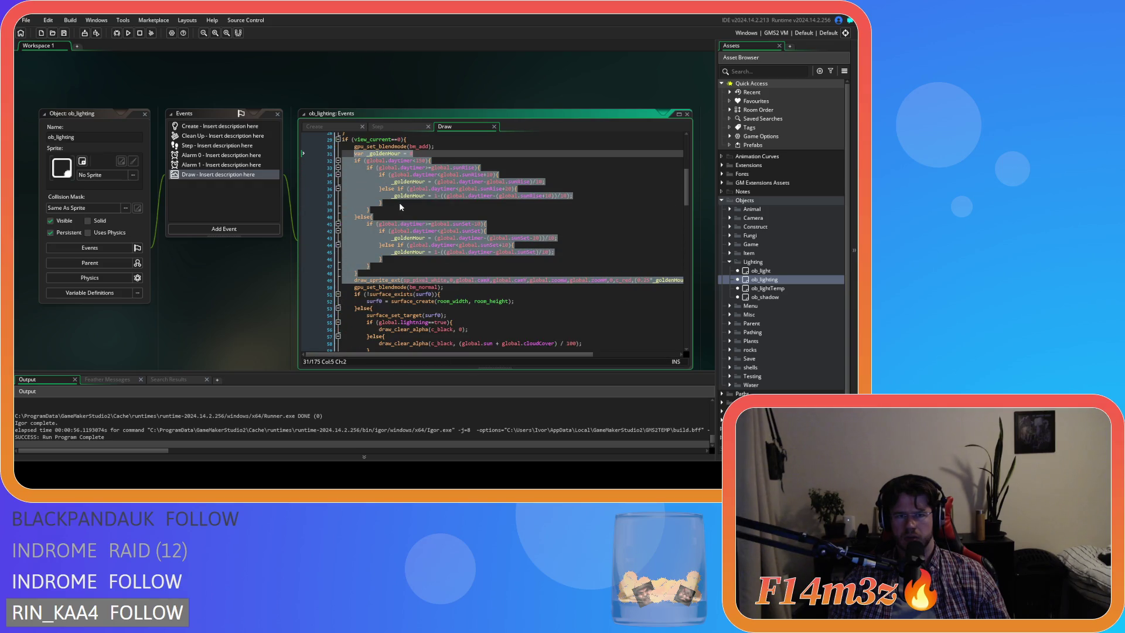
pyautogui.press('Delete')
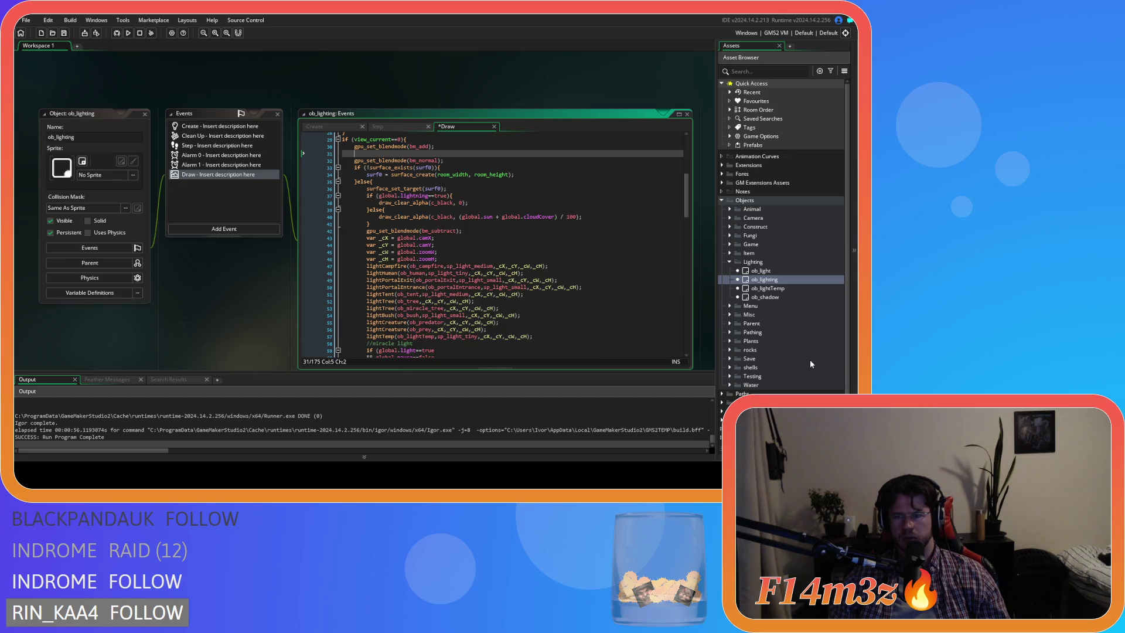
pyautogui.scroll(-2, 811, 361)
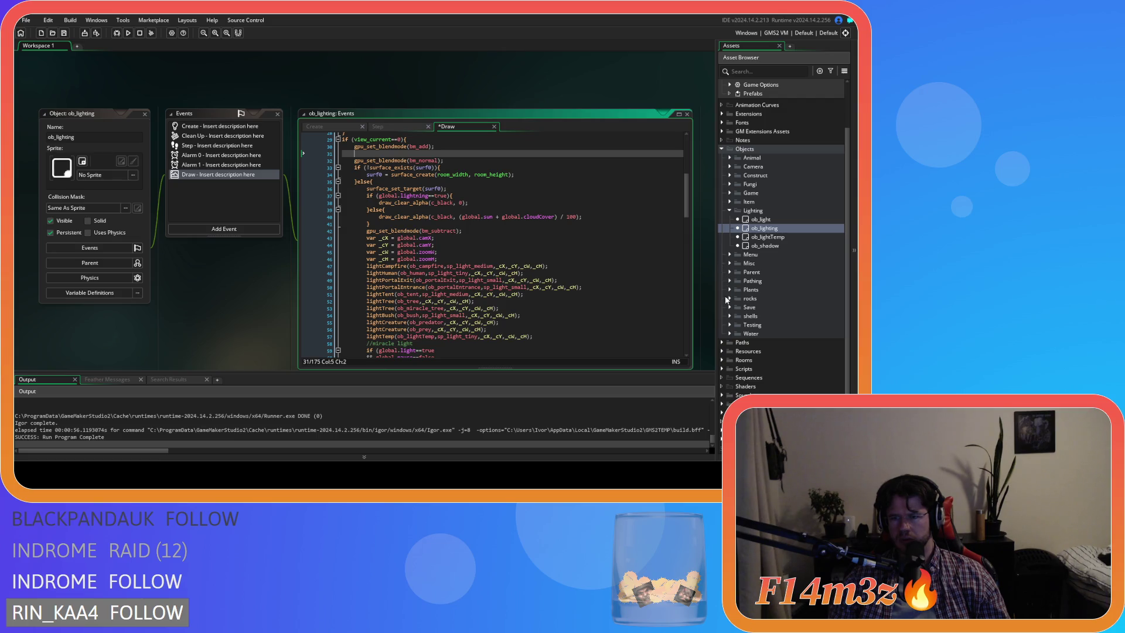
# Step: Create a new script inside the Scripts > Lighting folder
pyautogui.click(724, 369)
pyautogui.scroll(-6, 726, 368)
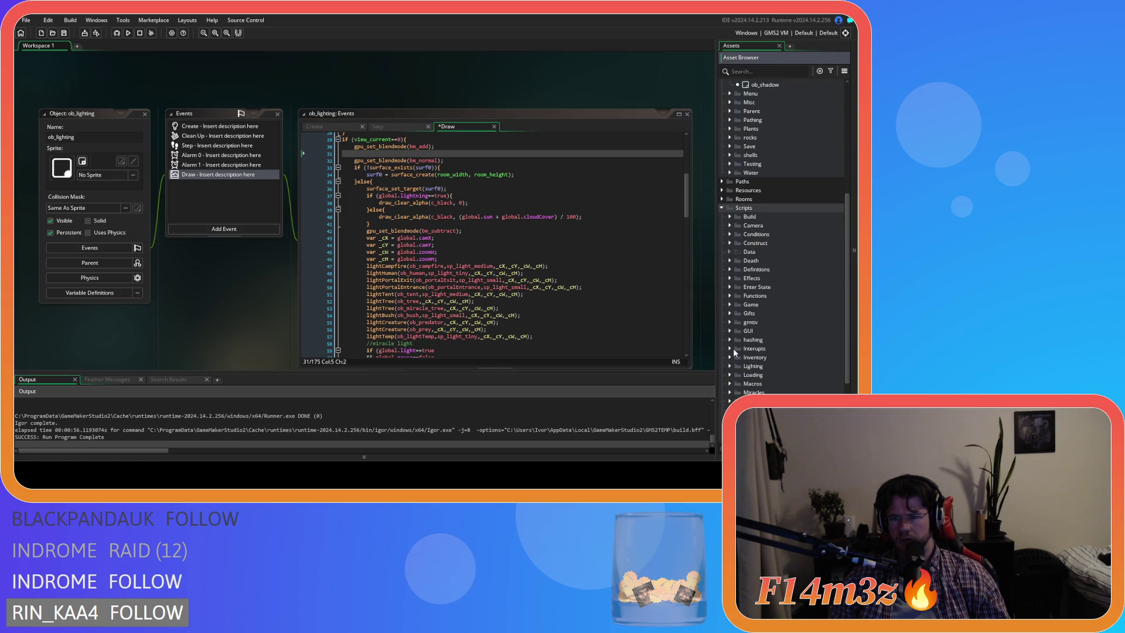
pyautogui.scroll(-3, 732, 357)
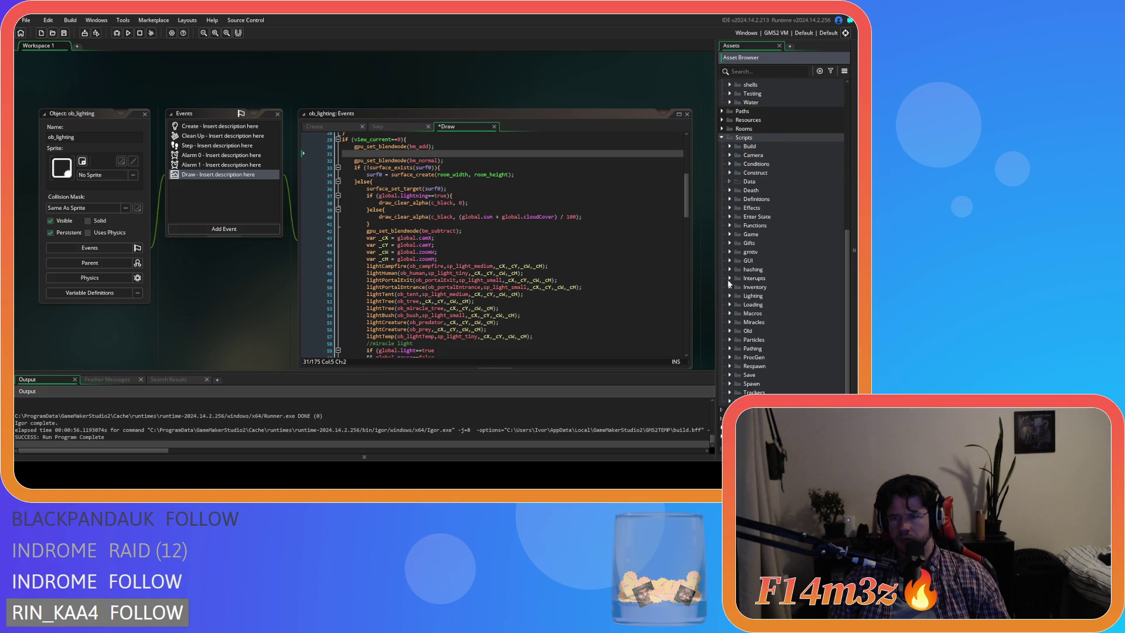
pyautogui.click(730, 296)
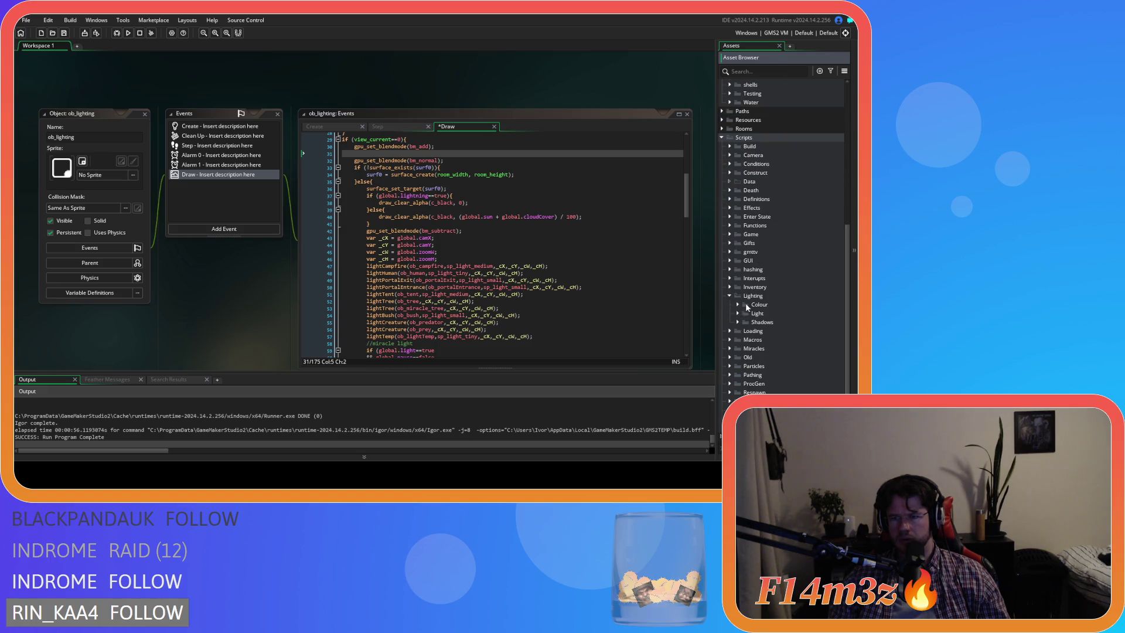
pyautogui.click(738, 314)
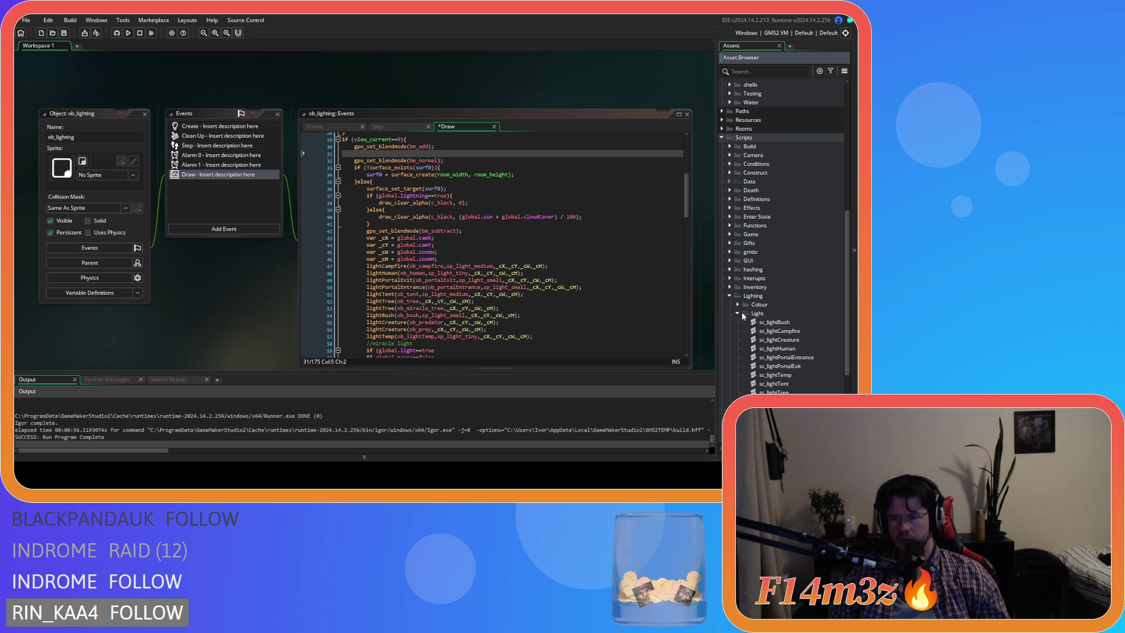
pyautogui.click(740, 314)
pyautogui.rightClick(752, 297)
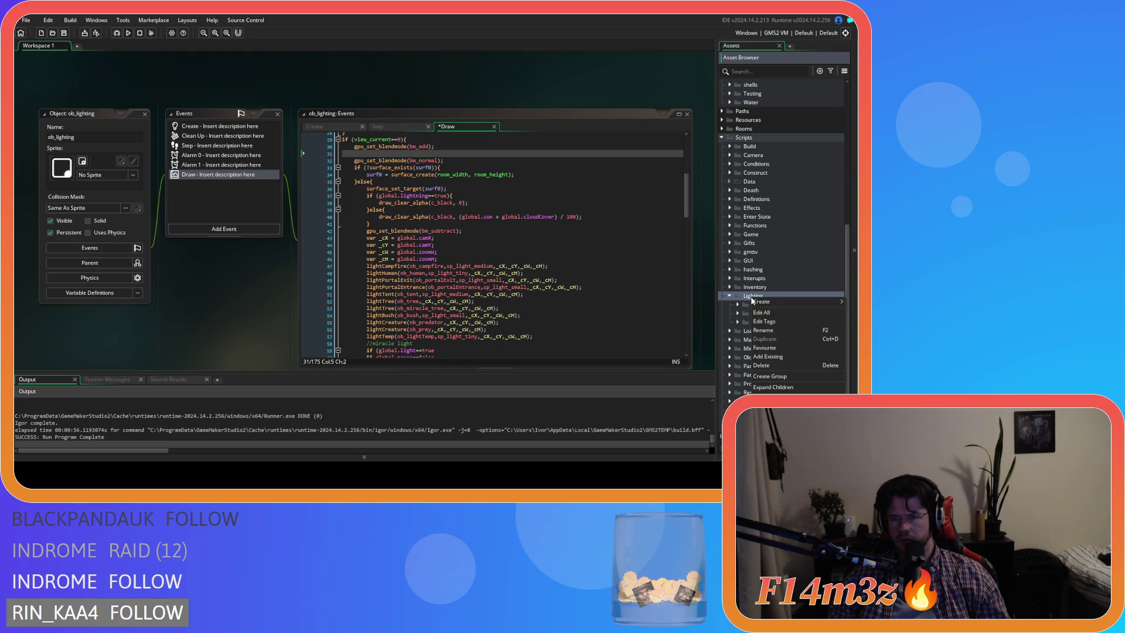
pyautogui.moveTo(761, 306)
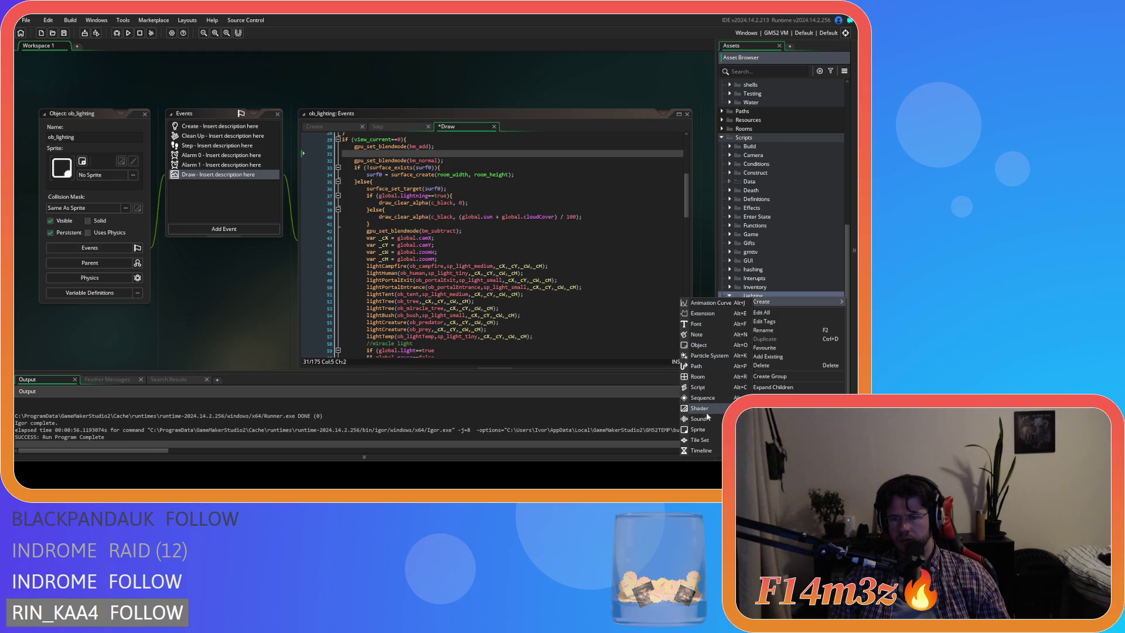
pyautogui.click(699, 387)
# Step: Name the script sc_goldenHour and declare its function as goldenHour(controller)
pyautogui.write('sc_goldenHour')
pyautogui.press('Return')
pyautogui.click(119, 117)
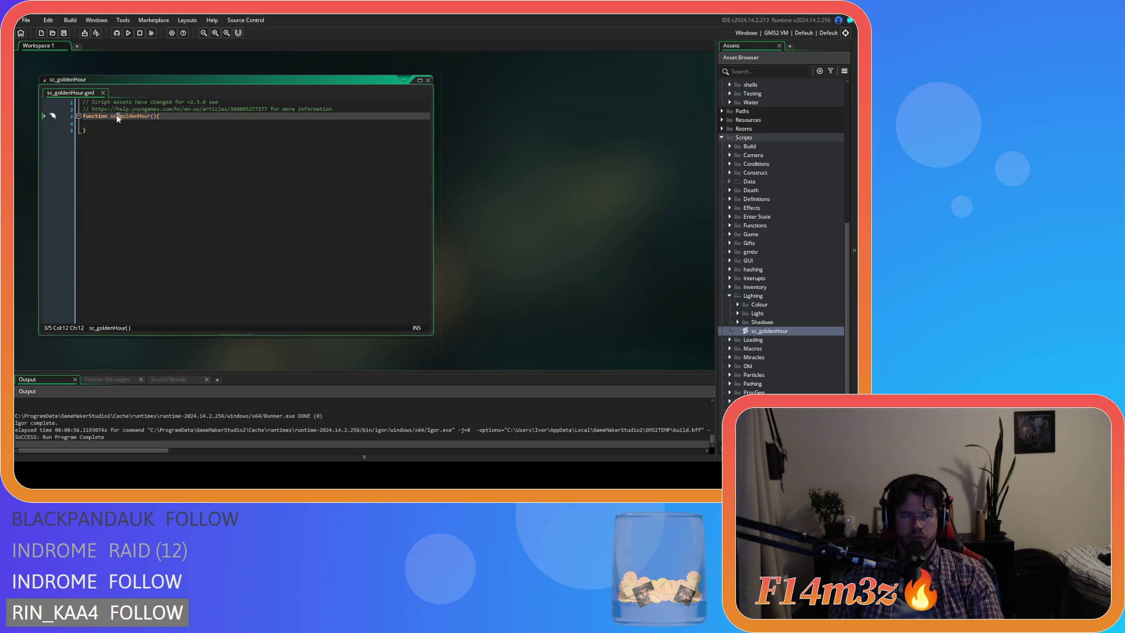
pyautogui.press('BackSpace')
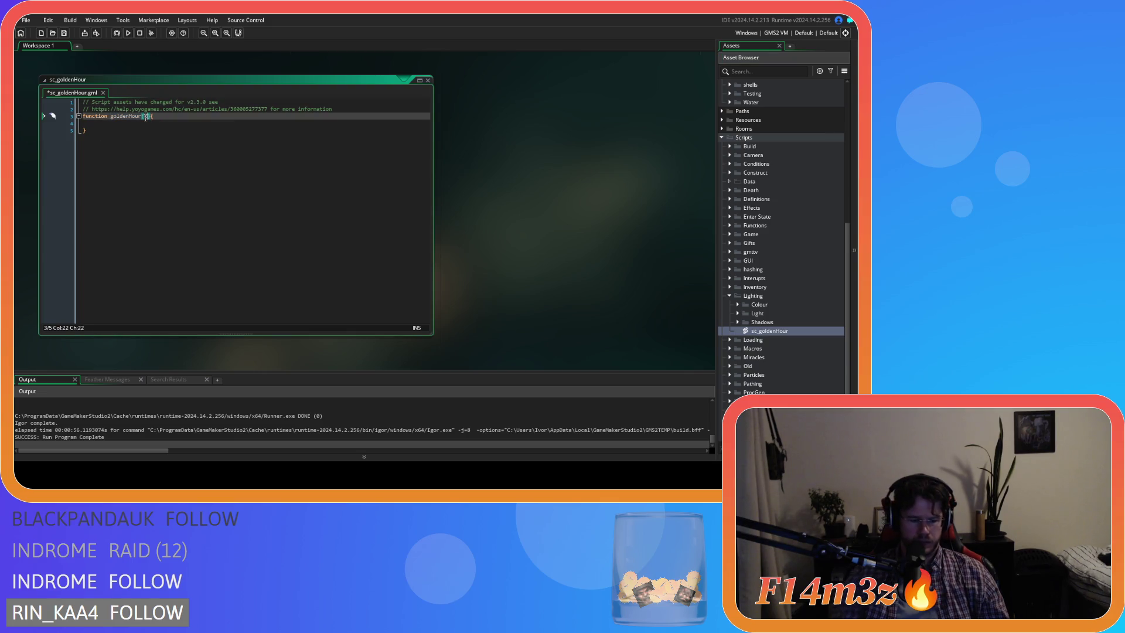
pyautogui.write('controller')
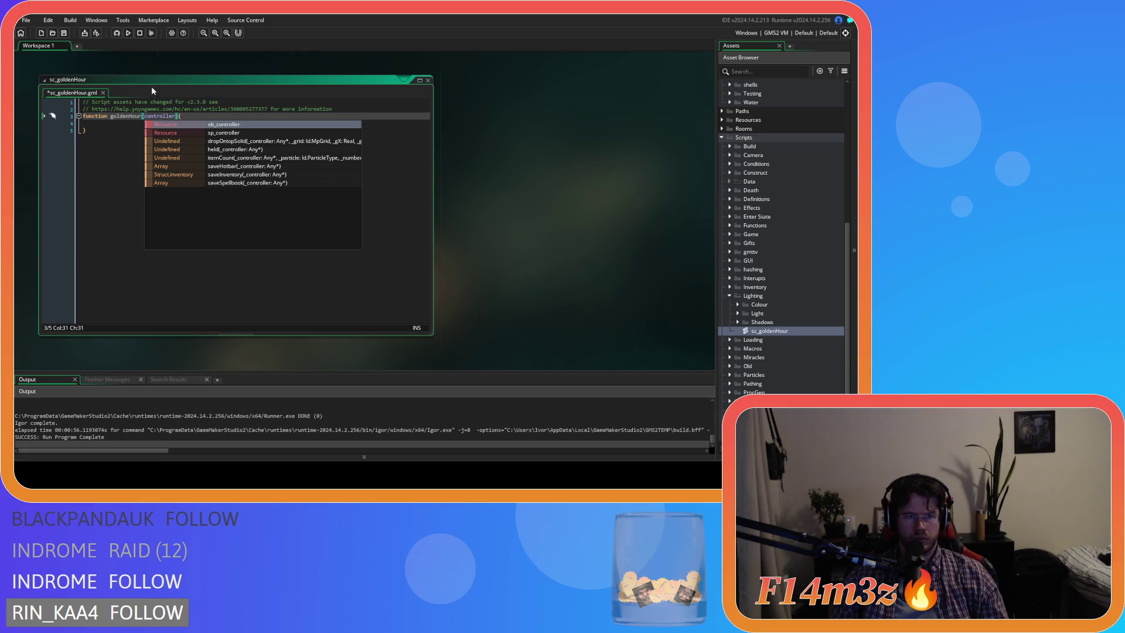
pyautogui.click(212, 119)
pyautogui.press('Return')
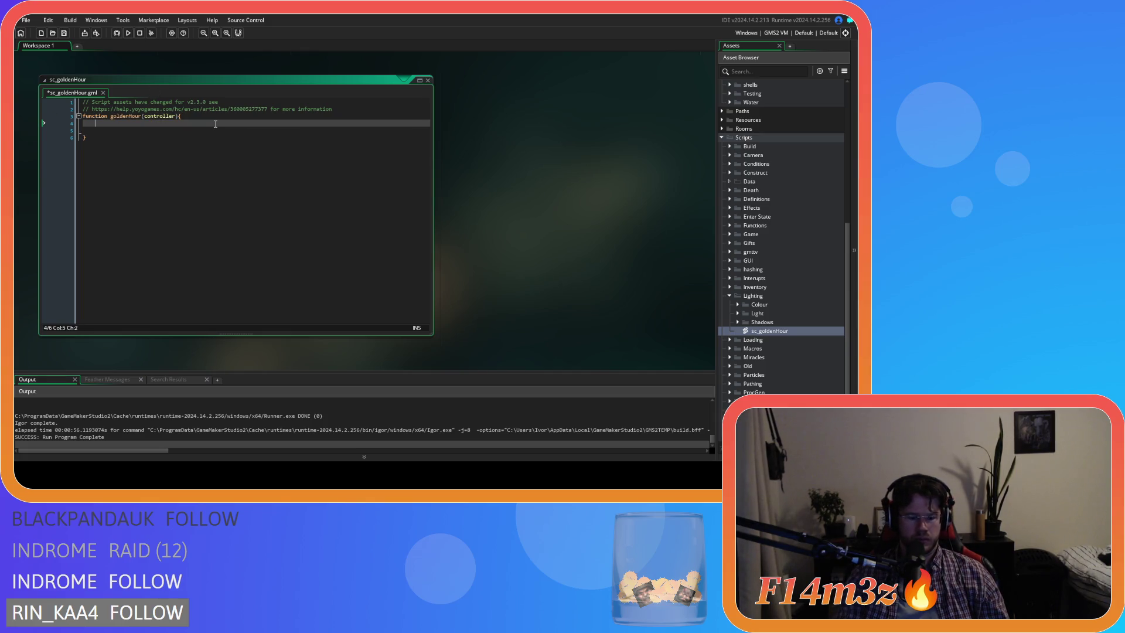
# Step: Add a with(controller) block, paste the lighting code inside, and indent lines 6–23
pyautogui.write('with()')
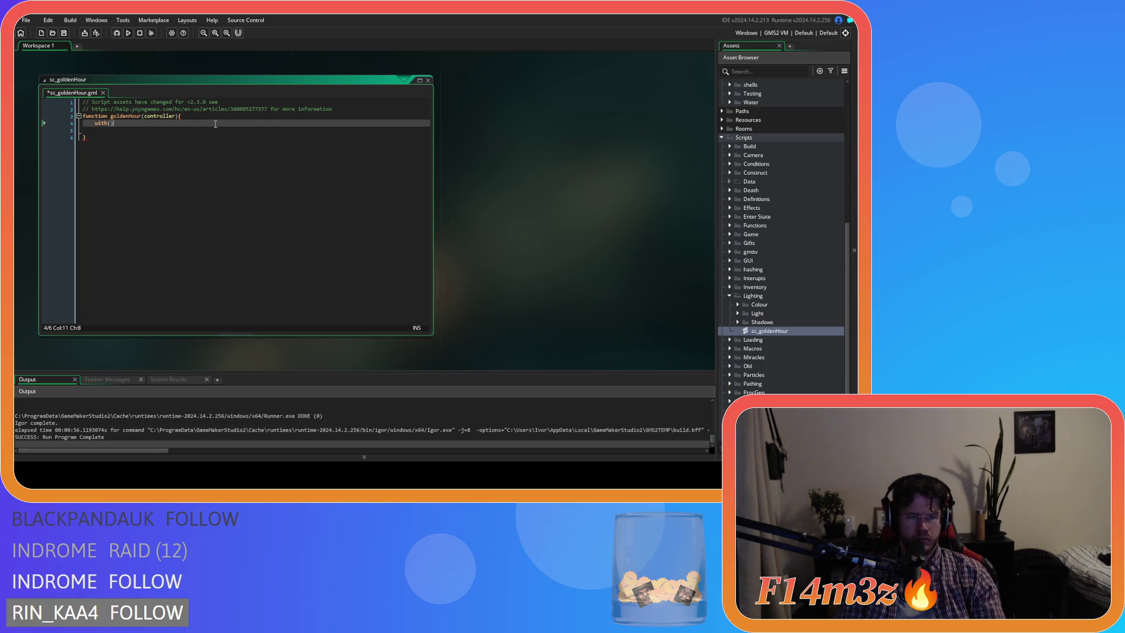
pyautogui.write('ontroller)')
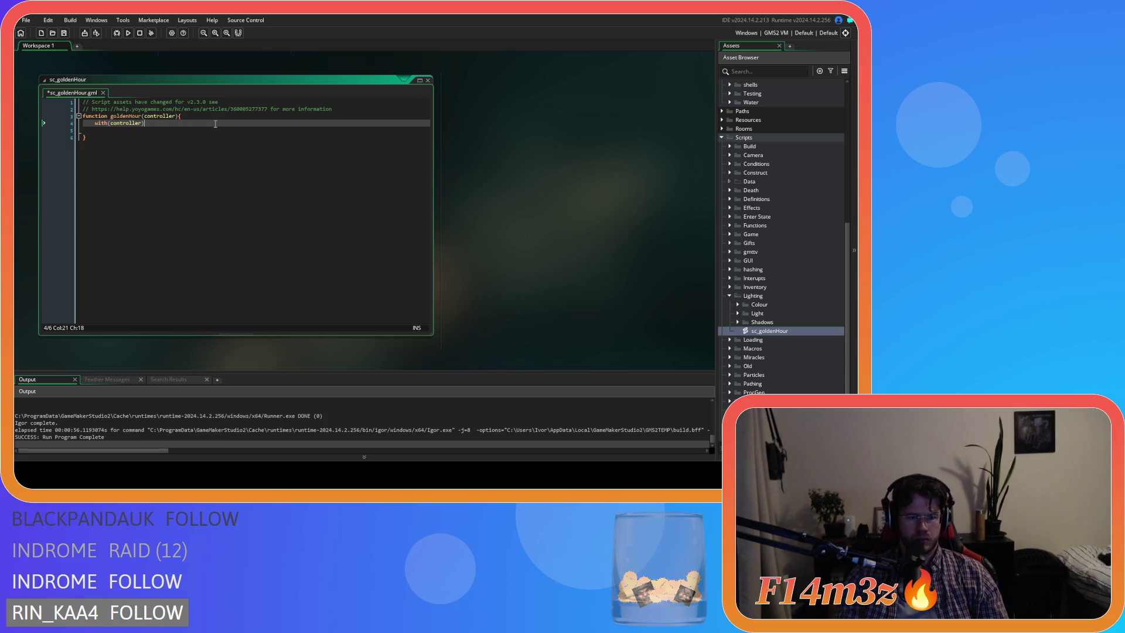
pyautogui.press('Down')
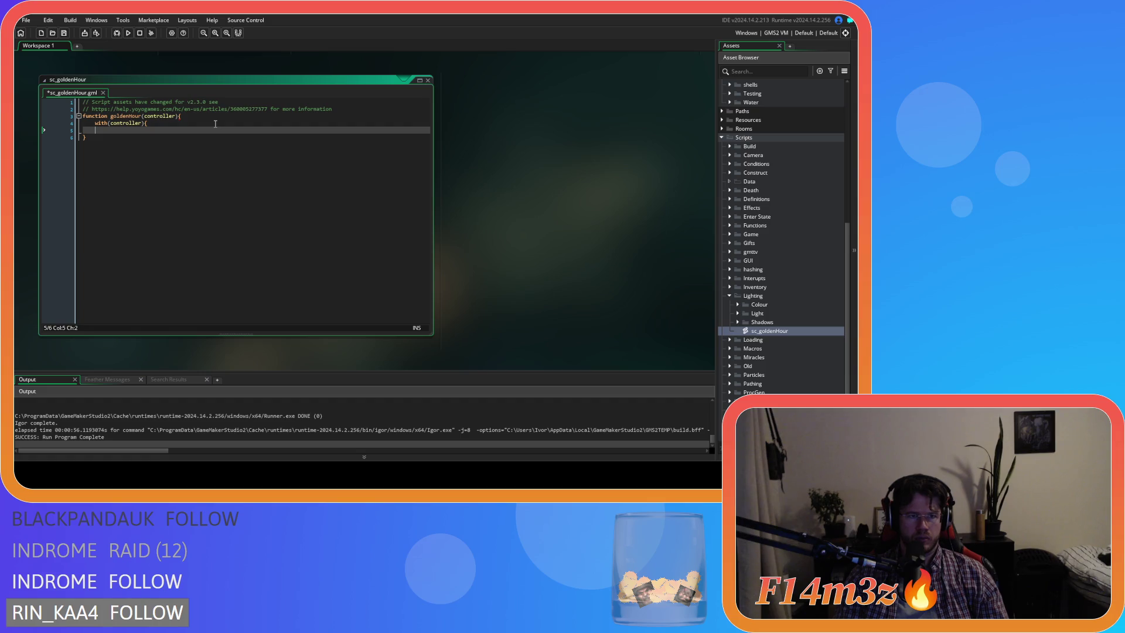
pyautogui.press('Return')
pyautogui.press('Tab')
pyautogui.hotkey('ctrl', 'v')
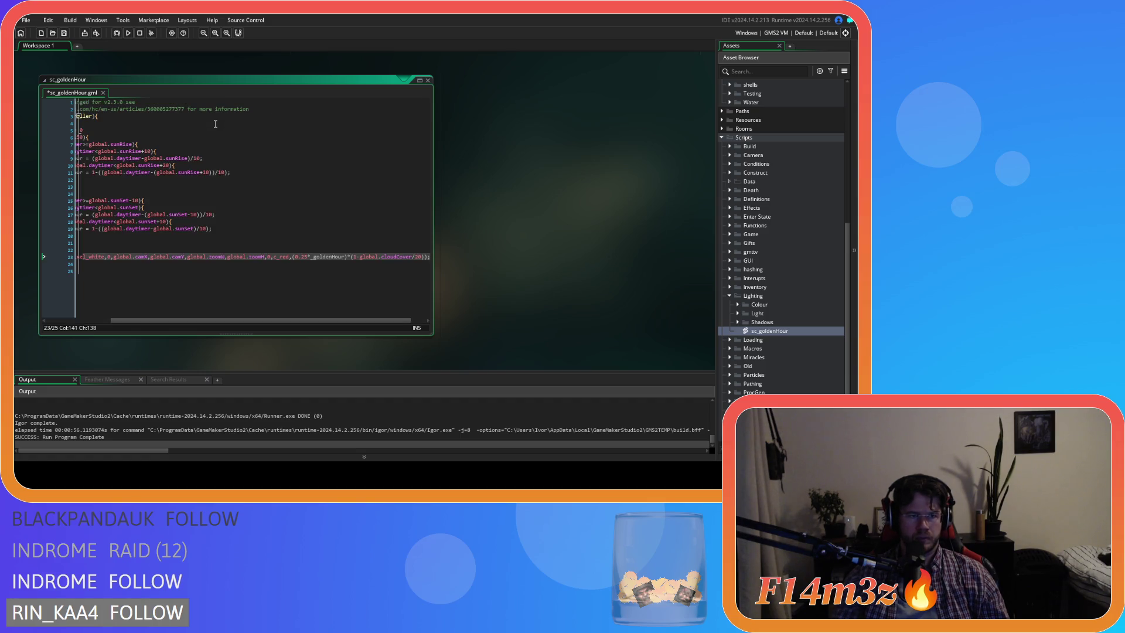
pyautogui.moveTo(141, 320); pyautogui.dragTo(274, 322)
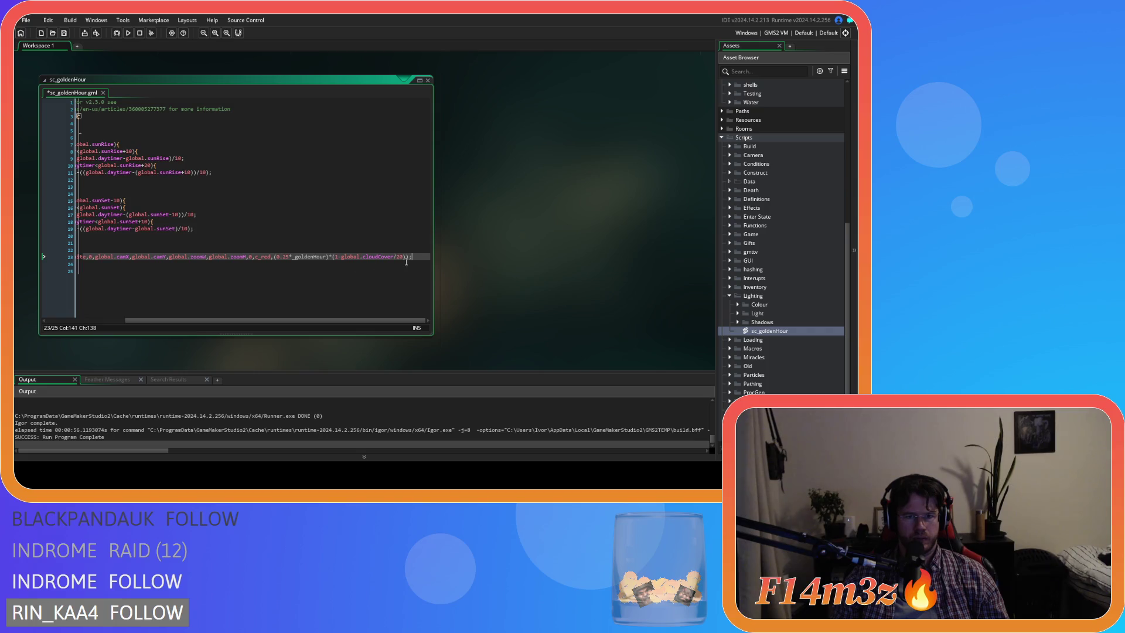
pyautogui.hotkey('shift', 'Up')
pyautogui.hotkey('shift', 'Up')
pyautogui.hotkey('shift', 'Up')
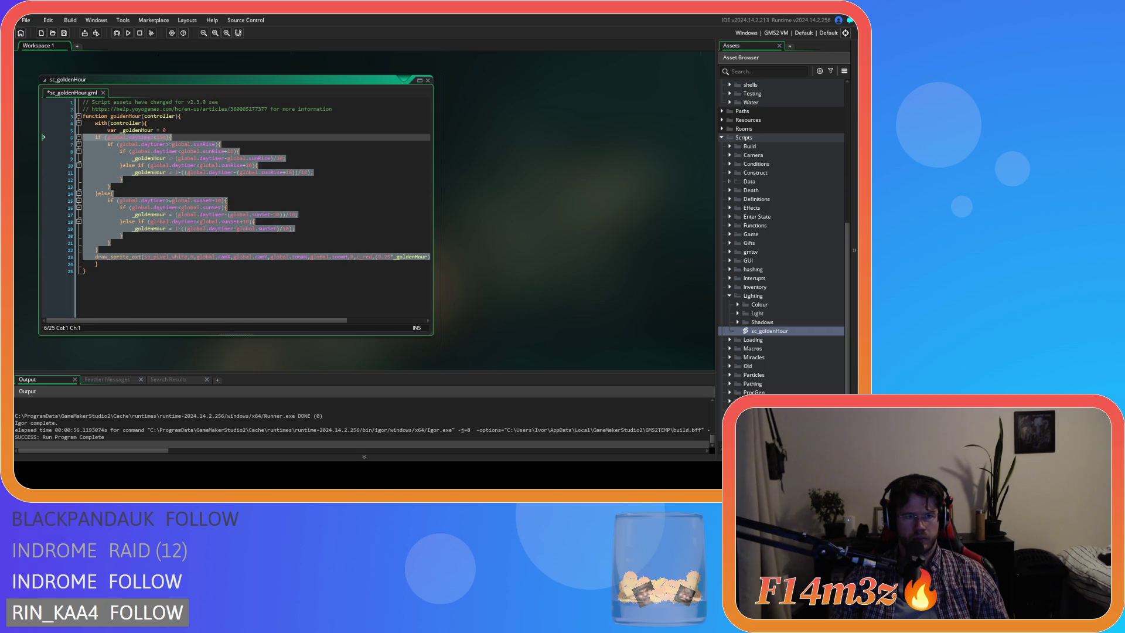
pyautogui.press('Tab')
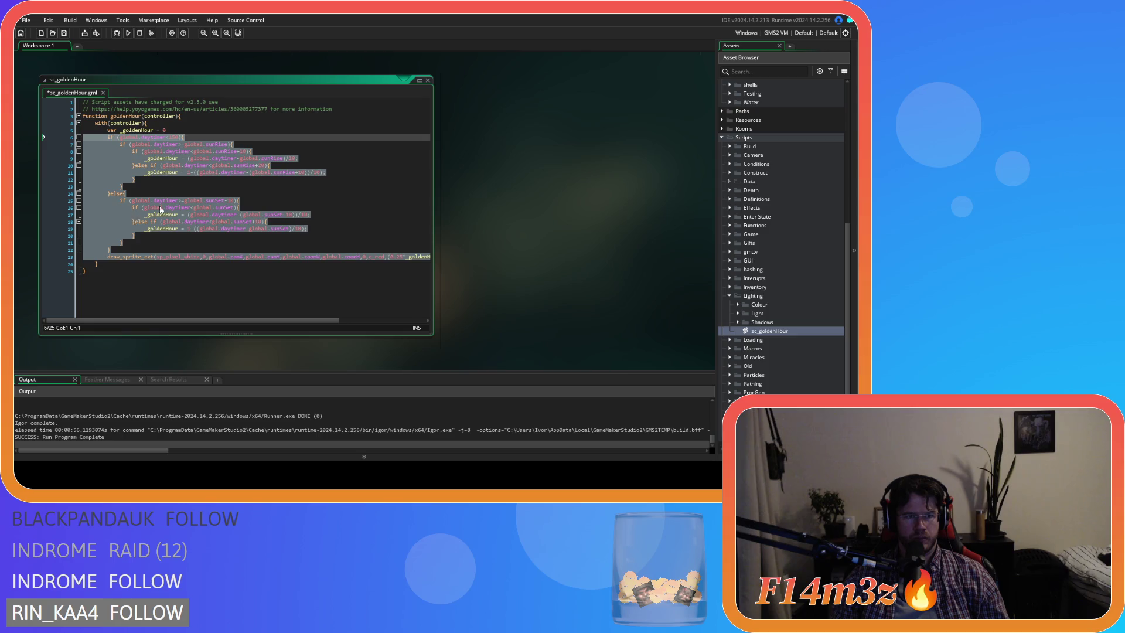
pyautogui.click(167, 124)
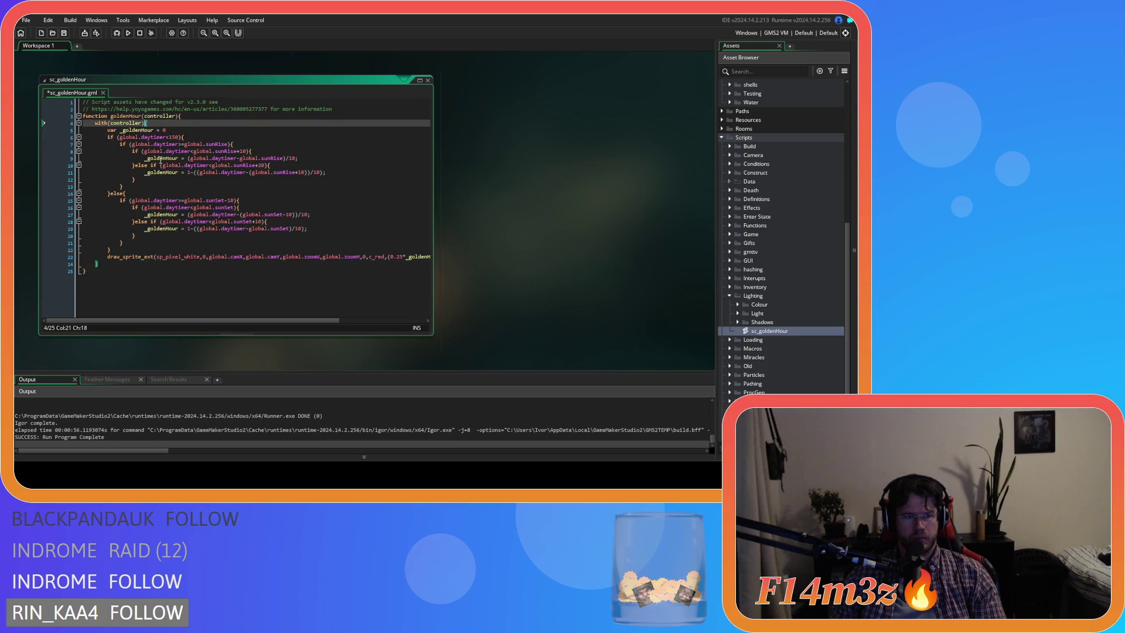
pyautogui.click(205, 143)
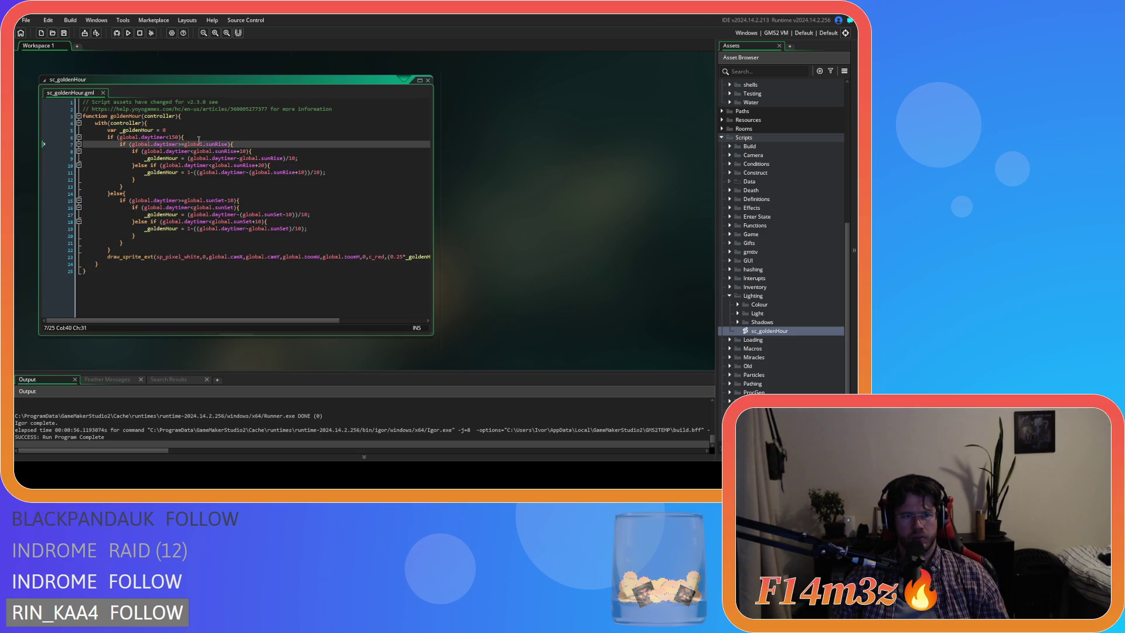
pyautogui.click(181, 137)
pyautogui.click(190, 185)
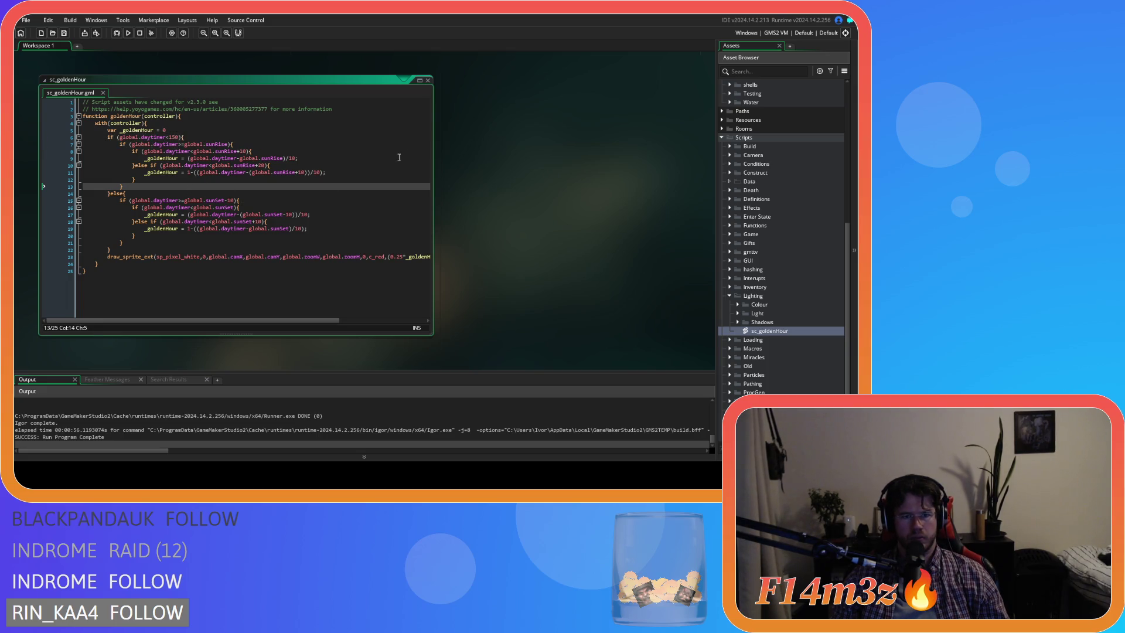
pyautogui.scroll(2, 375, 155)
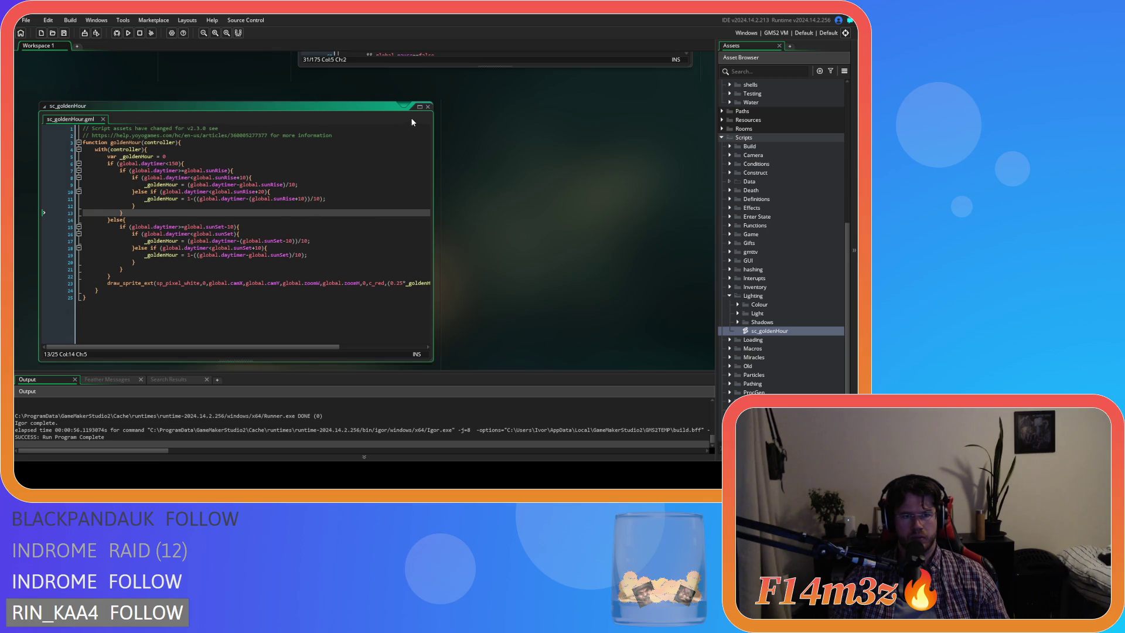
# Step: Close the script and add goldenHour(id); on line 31 of ob_lighting's Draw event
pyautogui.click(428, 107)
pyautogui.scroll(10, 473, 275)
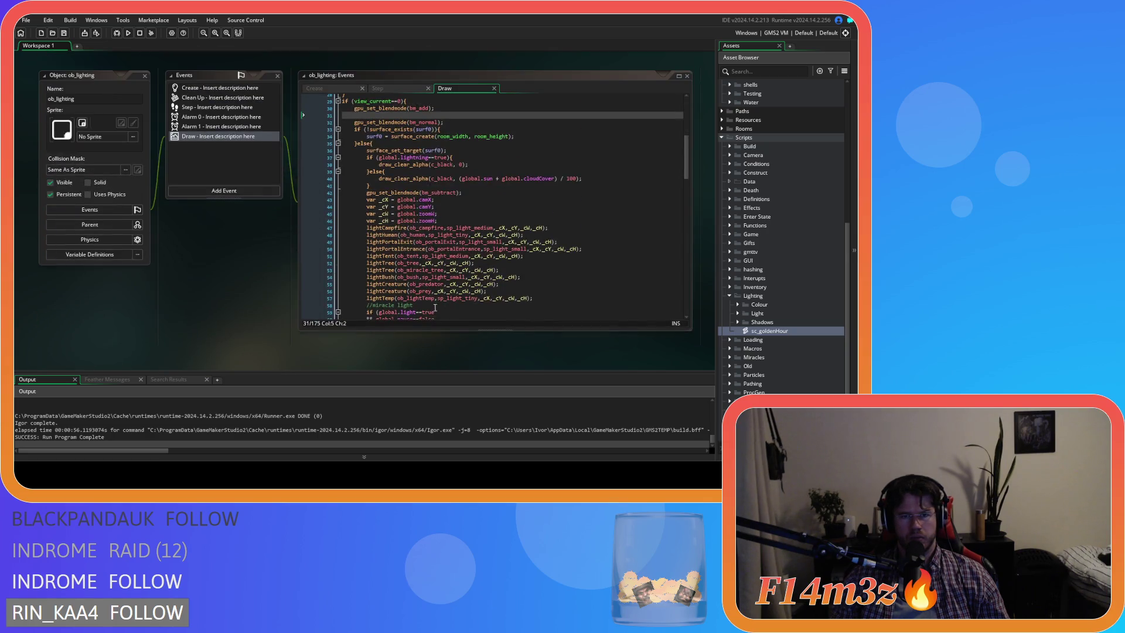
pyautogui.scroll(5, 284, 257)
pyautogui.scroll(-5, 286, 248)
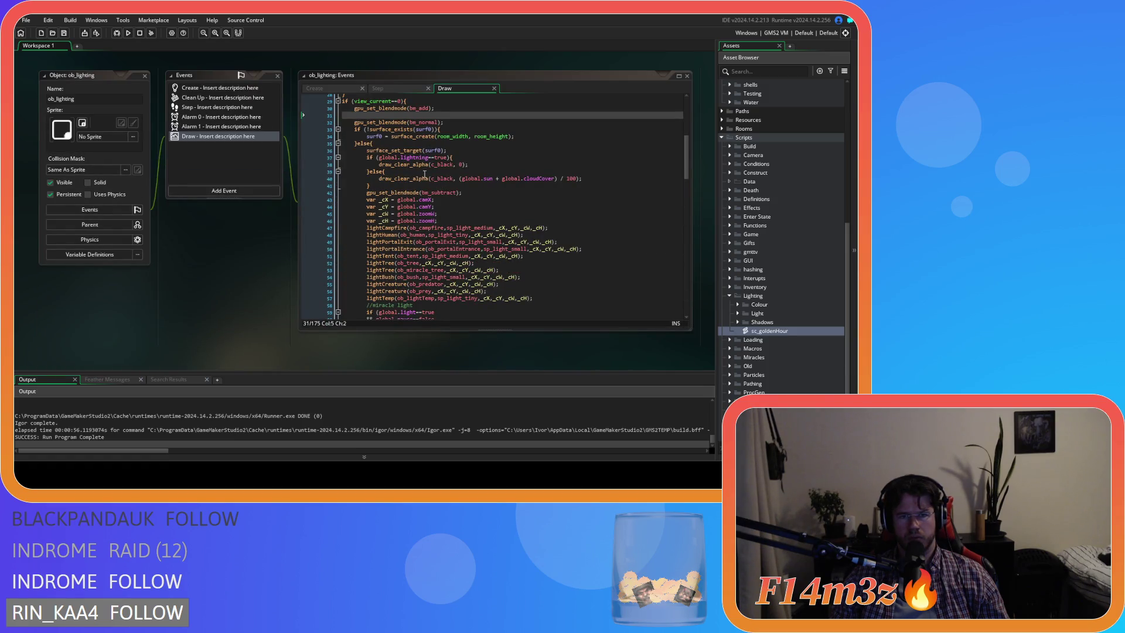
pyautogui.click(393, 114)
pyautogui.write('golden')
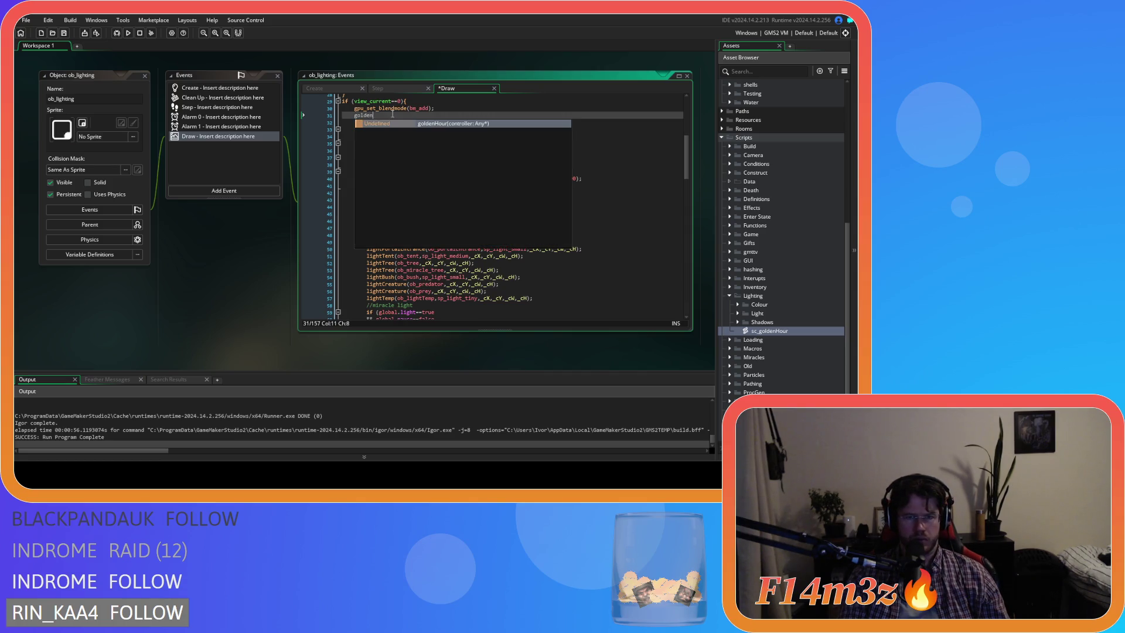
pyautogui.write('Hour(id);')
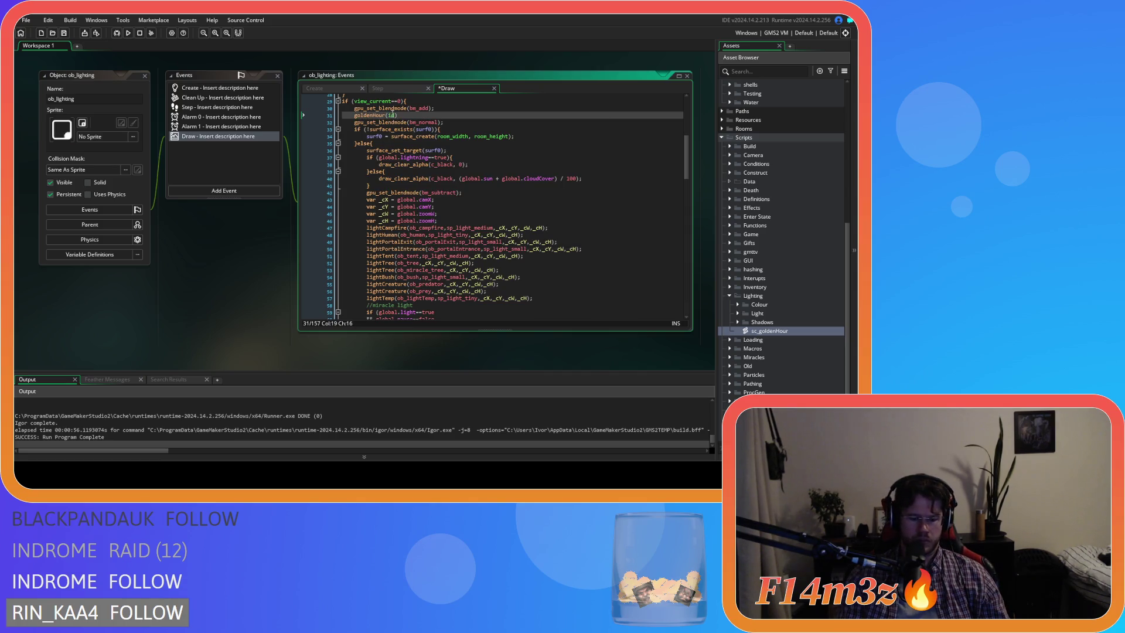
pyautogui.moveTo(456, 122); pyautogui.dragTo(354, 107)
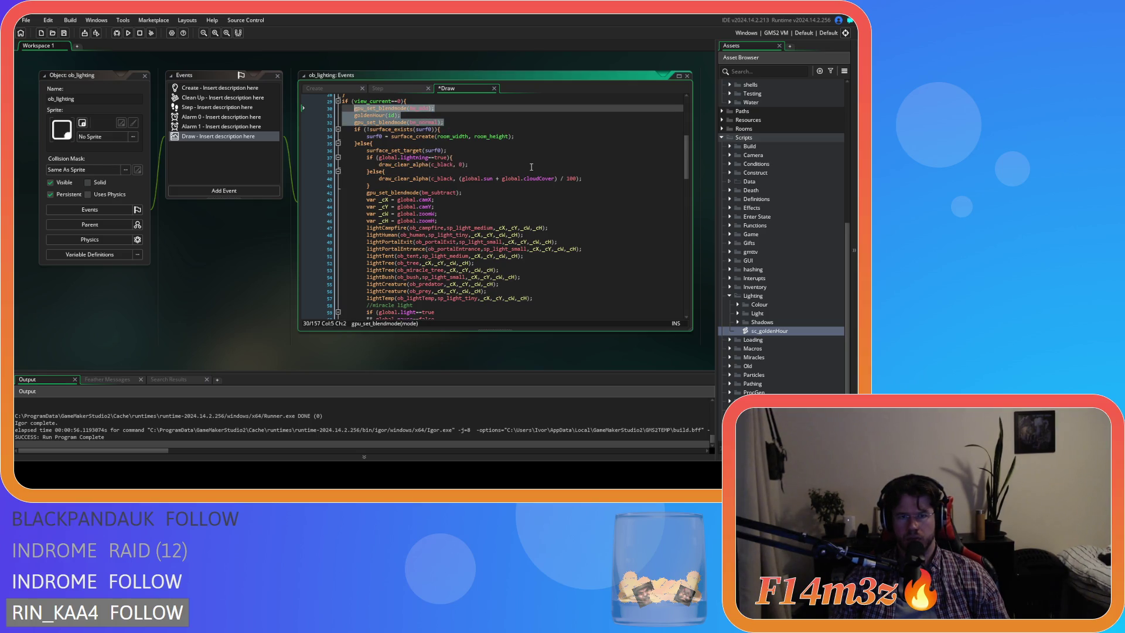
# Step: Open the sc_goldenHour script directly from the goldenHour call
pyautogui.scroll(-13, 532, 167)
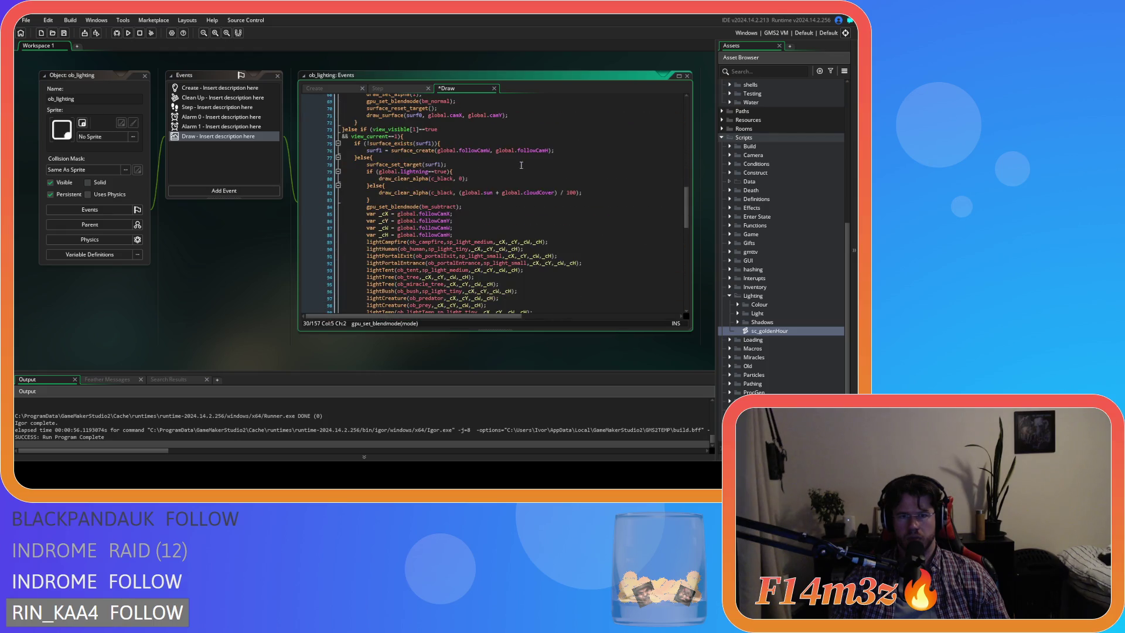
pyautogui.scroll(15, 473, 185)
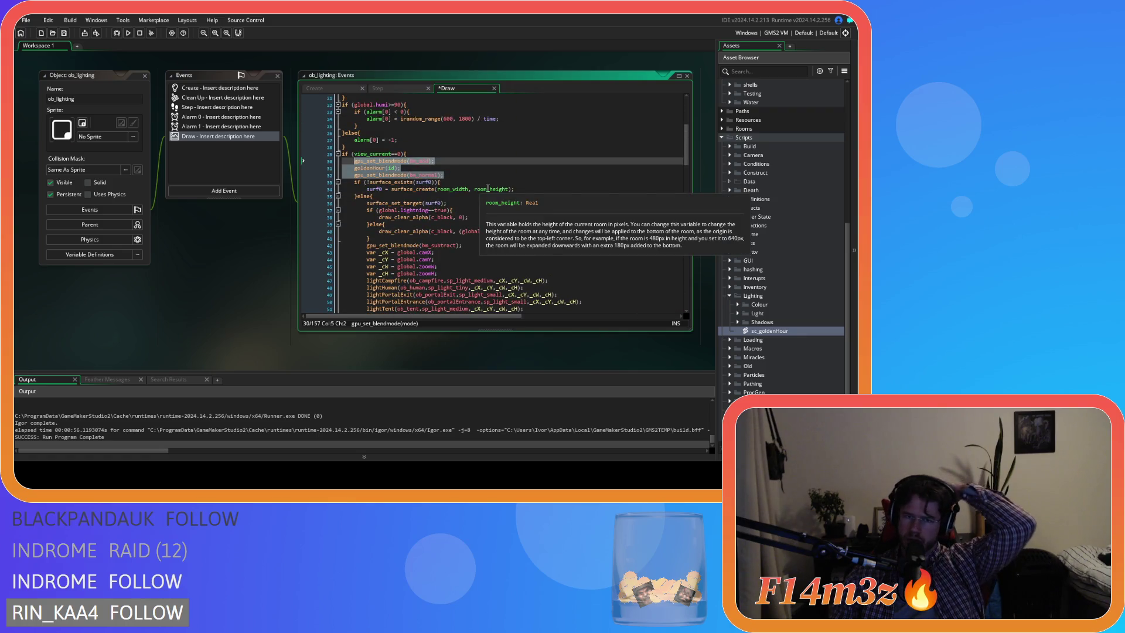
pyautogui.click(369, 168)
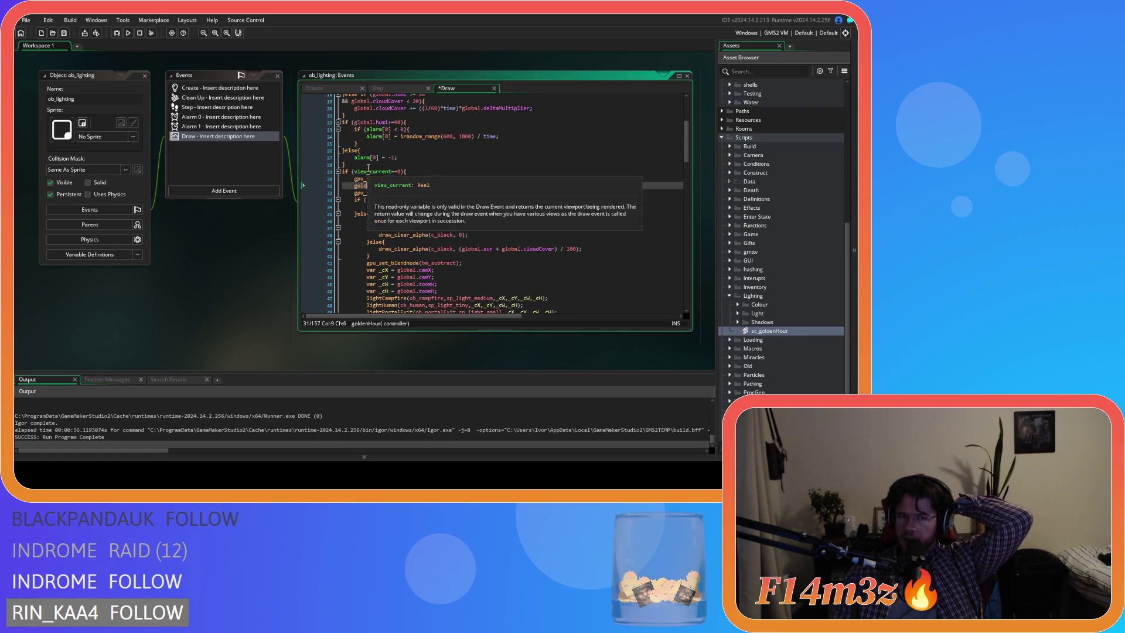
pyautogui.middleClick(365, 169)
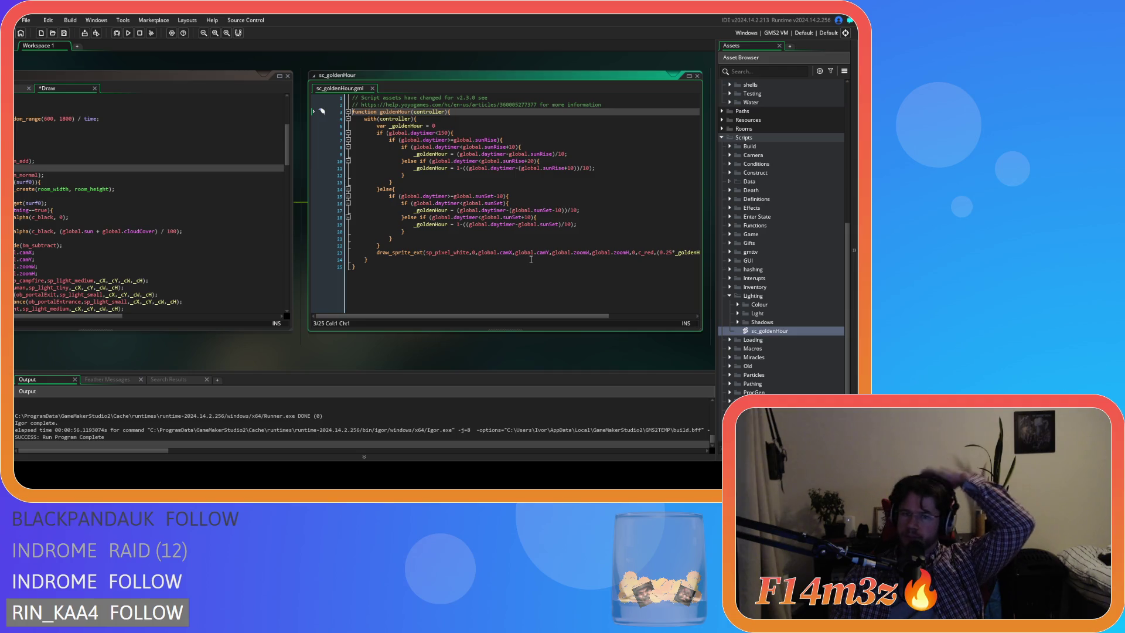
# Step: Append the _cX, _cY, _cW and _cH parameters to the goldenHour function signature
pyautogui.press('End')
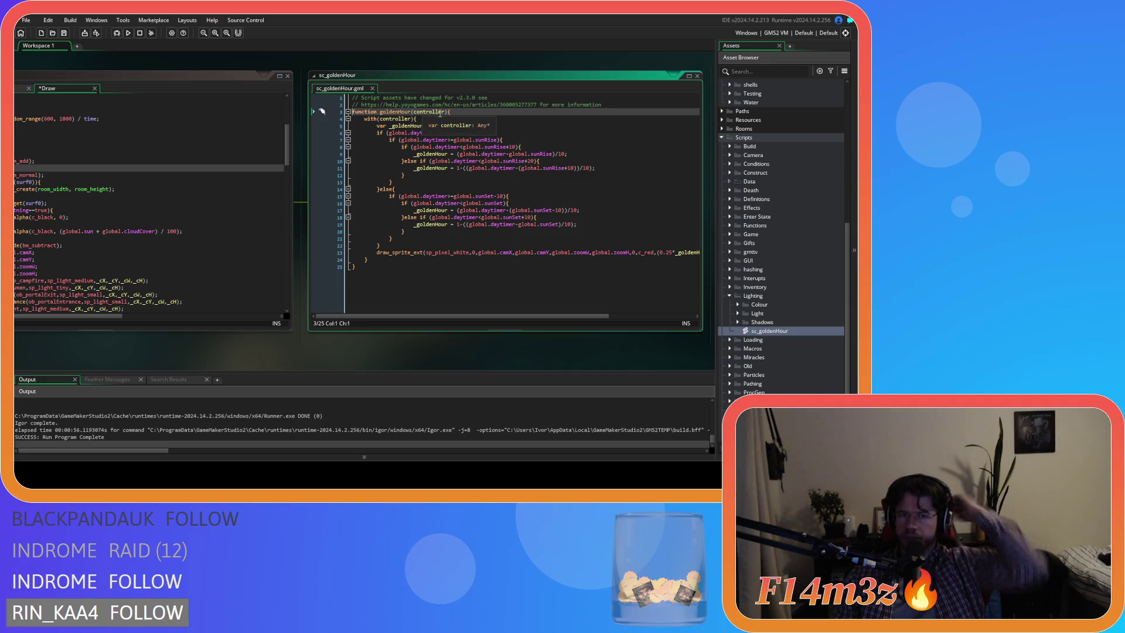
pyautogui.click(94, 281)
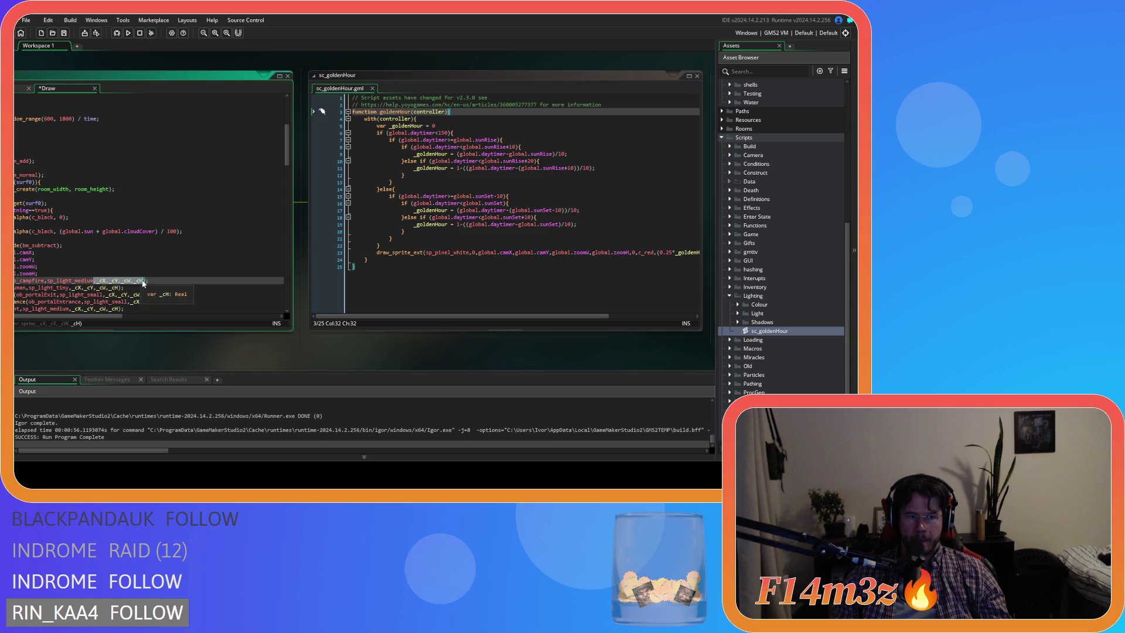
pyautogui.click(449, 112)
pyautogui.write(',')
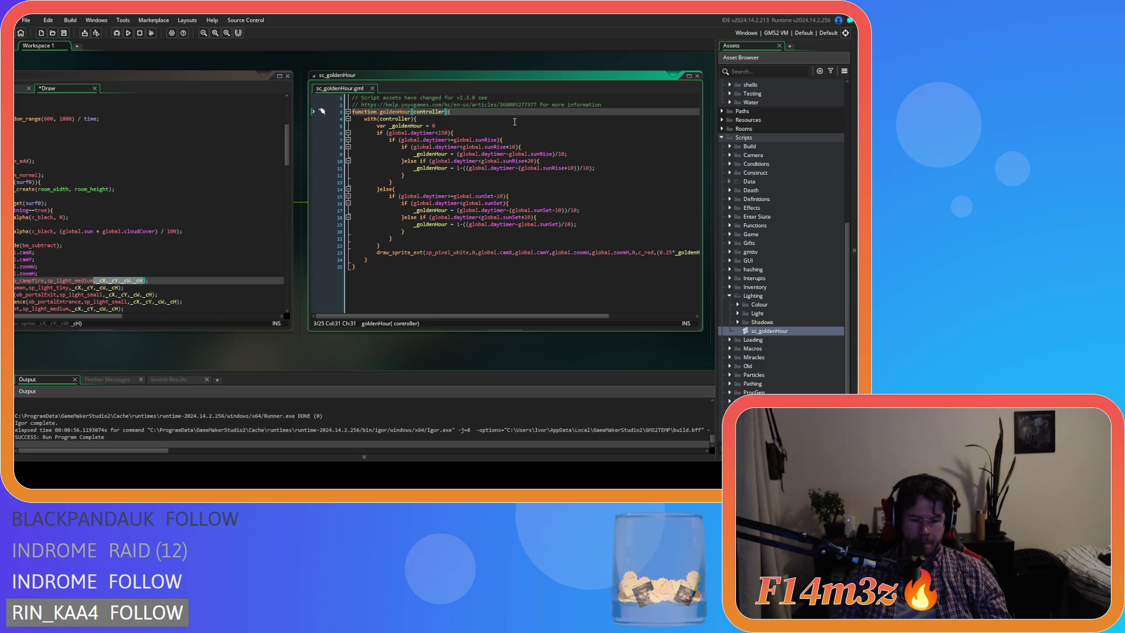
pyautogui.write(',,_cX,_cY,_cW,_cH')
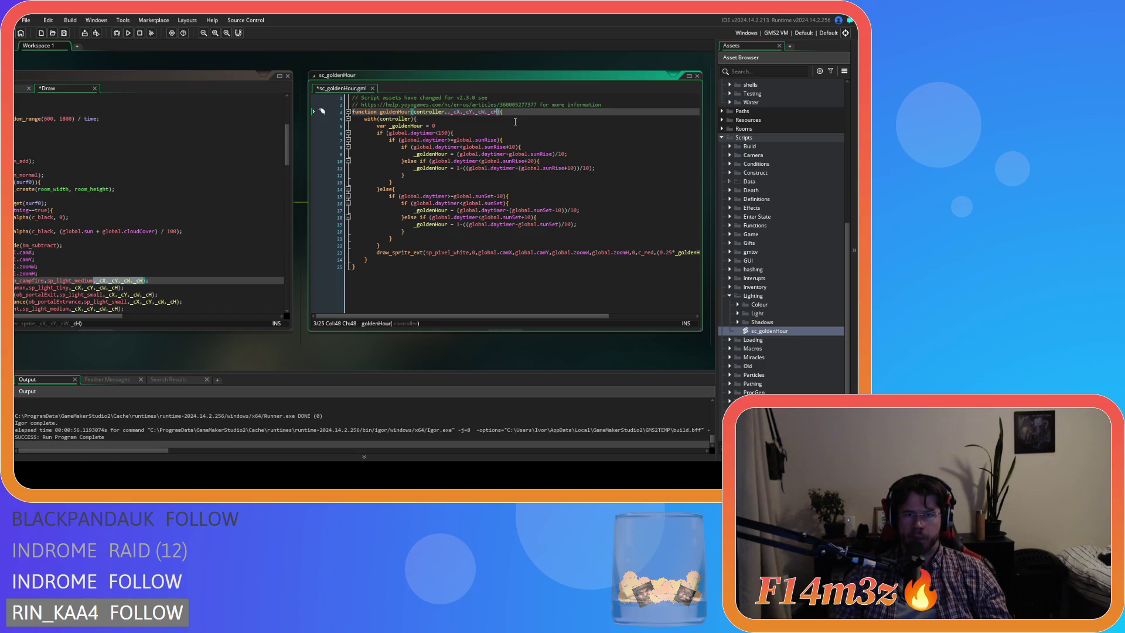
pyautogui.click(447, 112)
pyautogui.press('BackSpace')
pyautogui.click(509, 111)
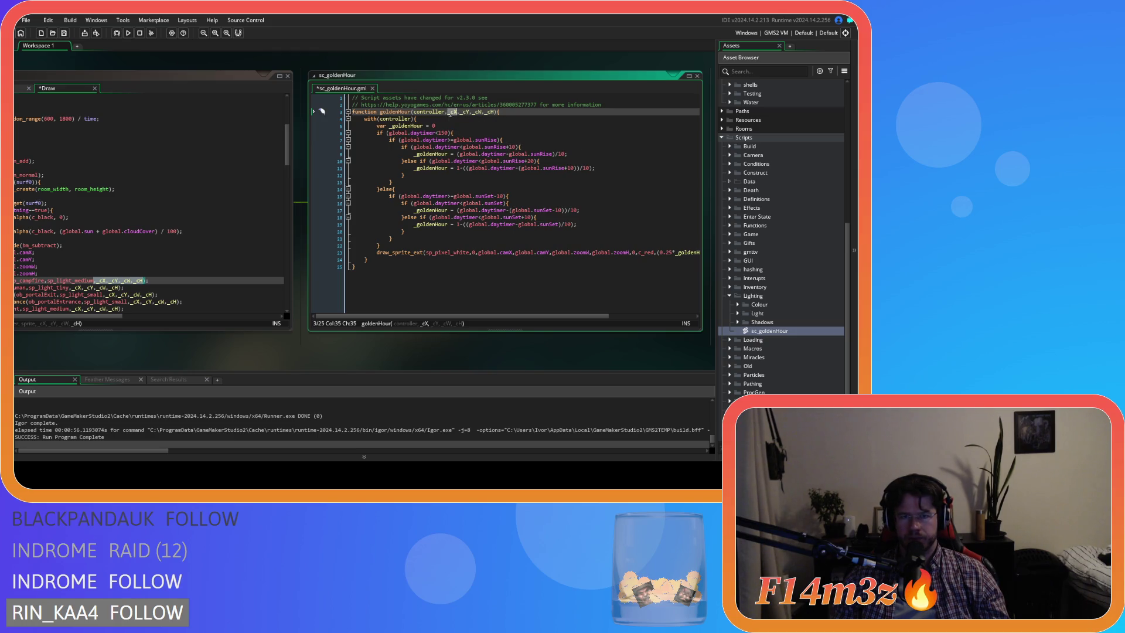
# Step: In draw_sprite_ext, replace global.camX and global.camY with _cX and _cY
pyautogui.moveTo(264, 285)
pyautogui.mouseDown()
pyautogui.moveTo(308, 294)
pyautogui.moveTo(357, 357)
pyautogui.moveTo(279, 354)
pyautogui.mouseUp()
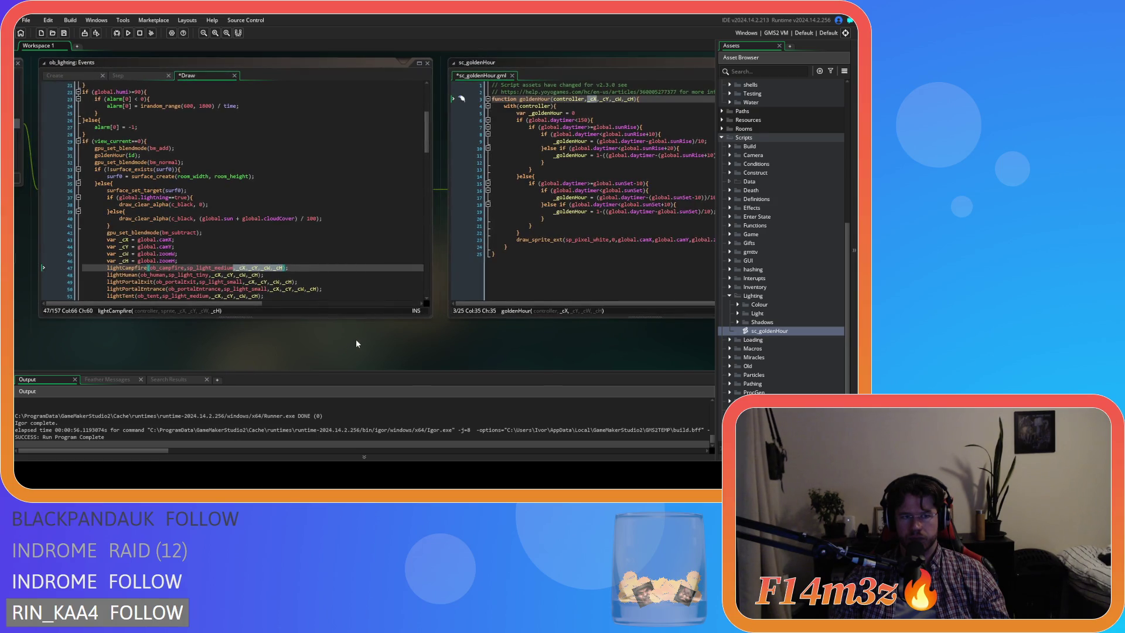
pyautogui.moveTo(332, 344)
pyautogui.mouseDown()
pyautogui.moveTo(314, 344)
pyautogui.moveTo(346, 340)
pyautogui.moveTo(178, 329)
pyautogui.mouseUp()
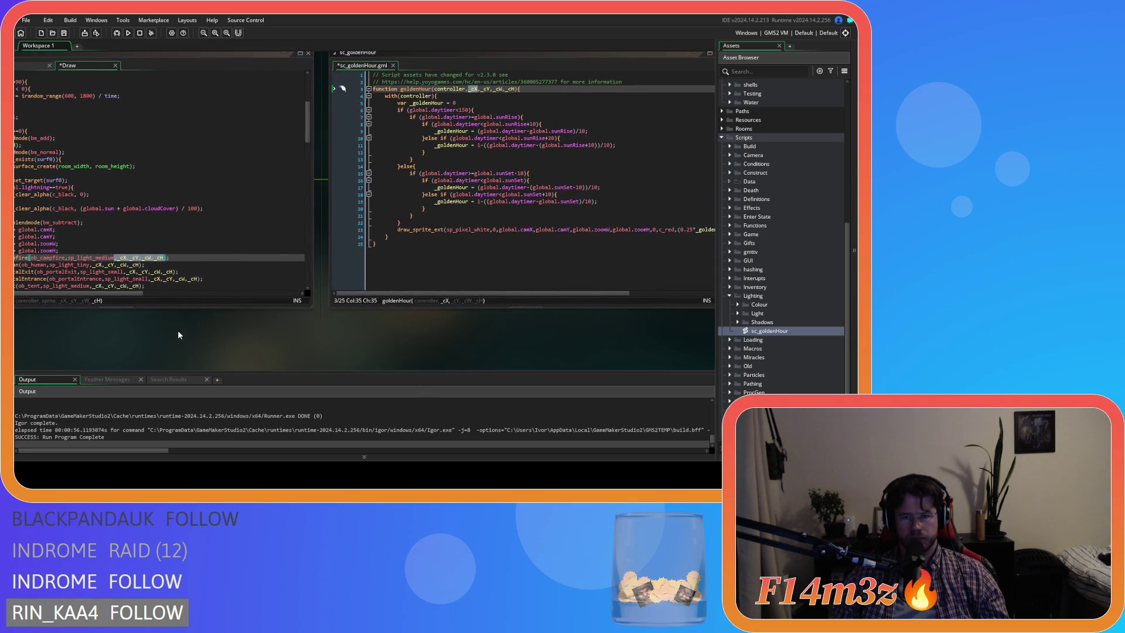
pyautogui.click(505, 230)
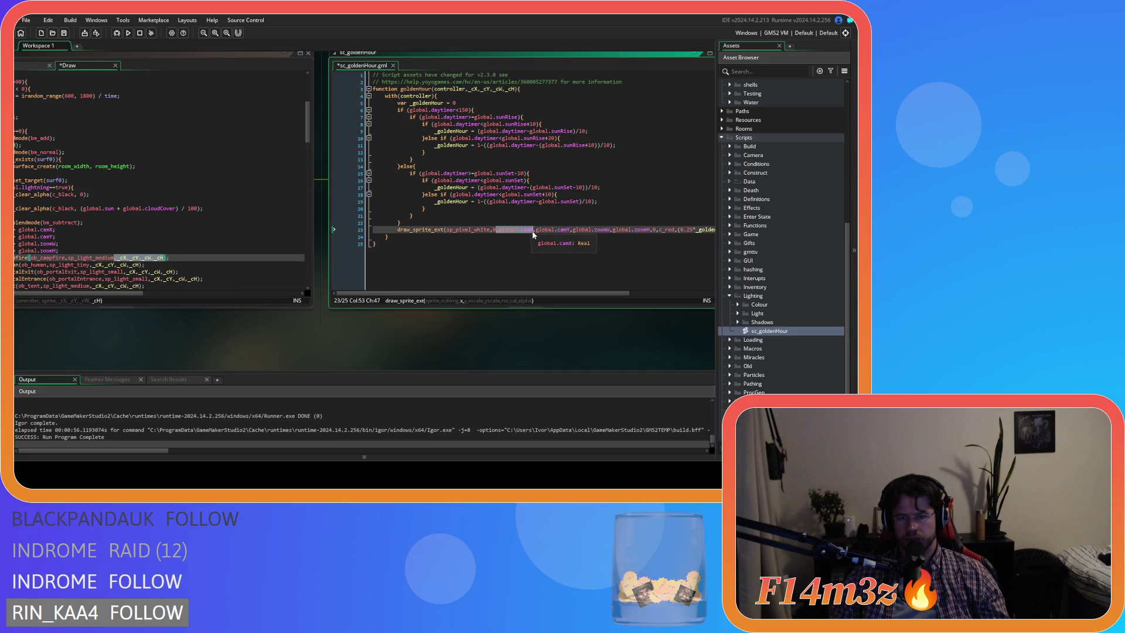
pyautogui.write('_cX')
pyautogui.hotkey('ctrl', 'z')
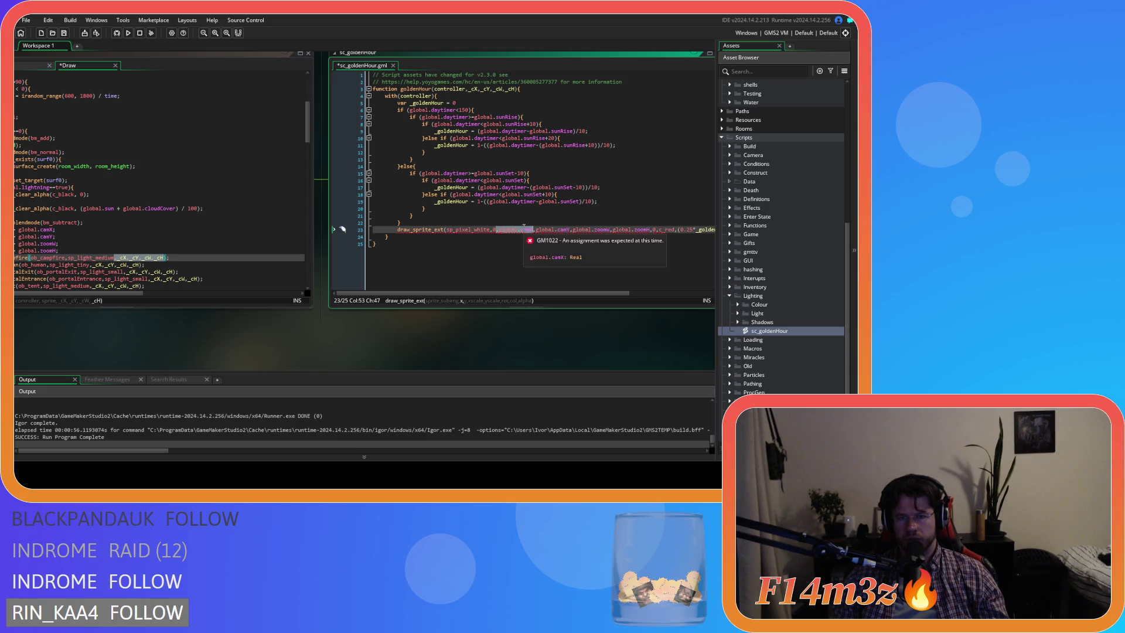
pyautogui.write('_cX')
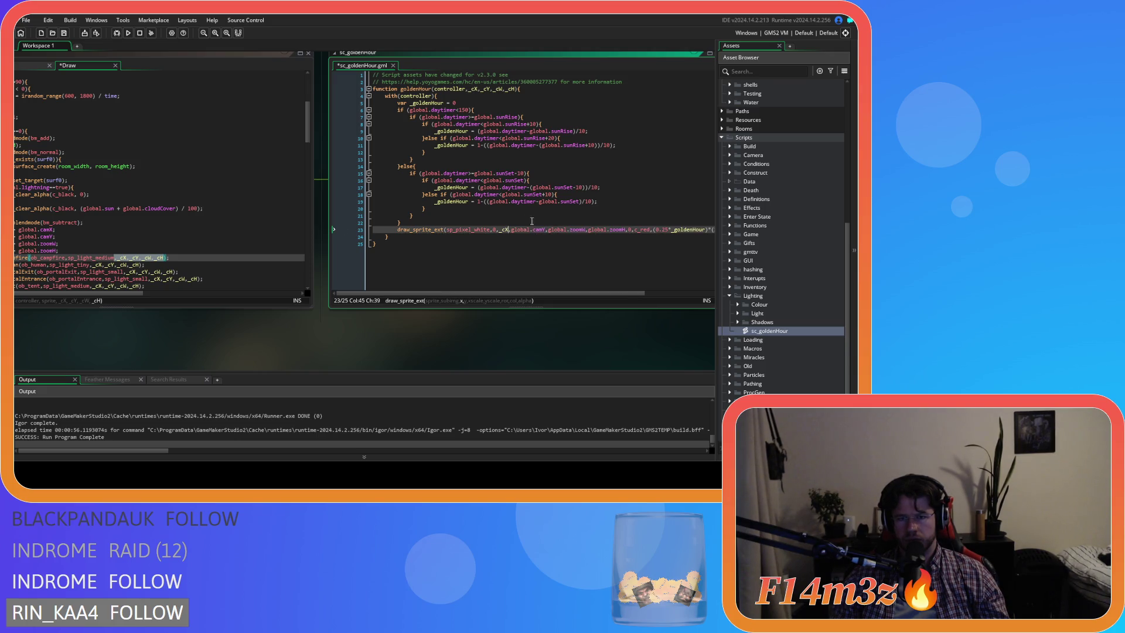
pyautogui.click(484, 89)
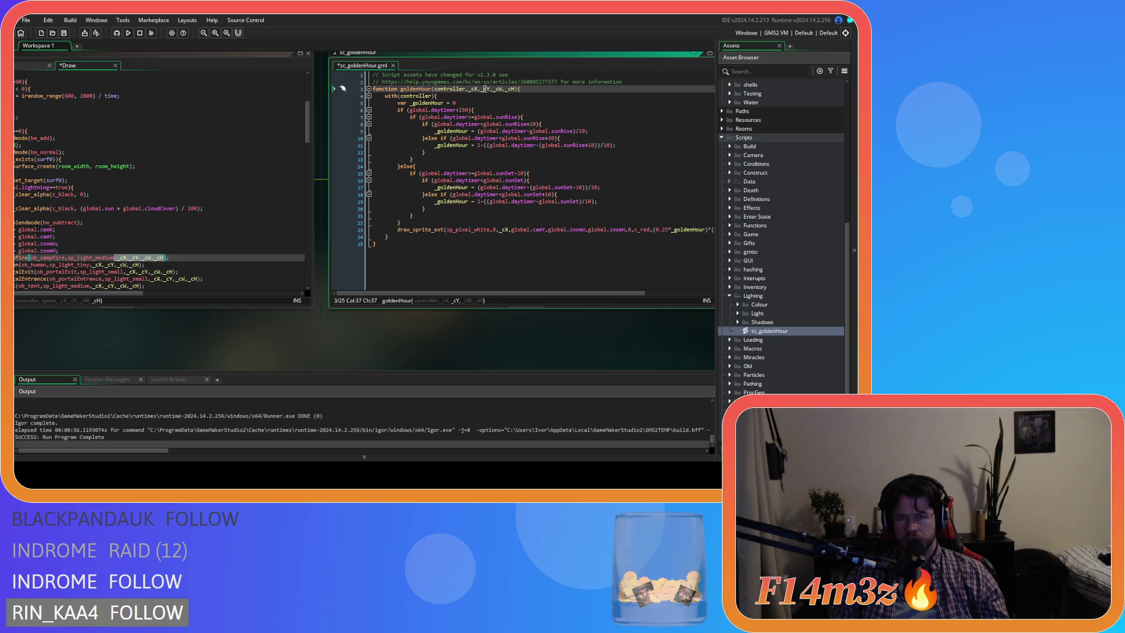
pyautogui.doubleClick(515, 229)
pyautogui.keyDown('shift'); pyautogui.click(544, 233); pyautogui.keyUp('shift')
pyautogui.write('_cY')
# Step: Replace global.zoomW and global.zoomH with _cW and _cH, then save with Ctrl+S
pyautogui.doubleClick(497, 88)
pyautogui.moveTo(525, 230); pyautogui.dragTo(536, 232)
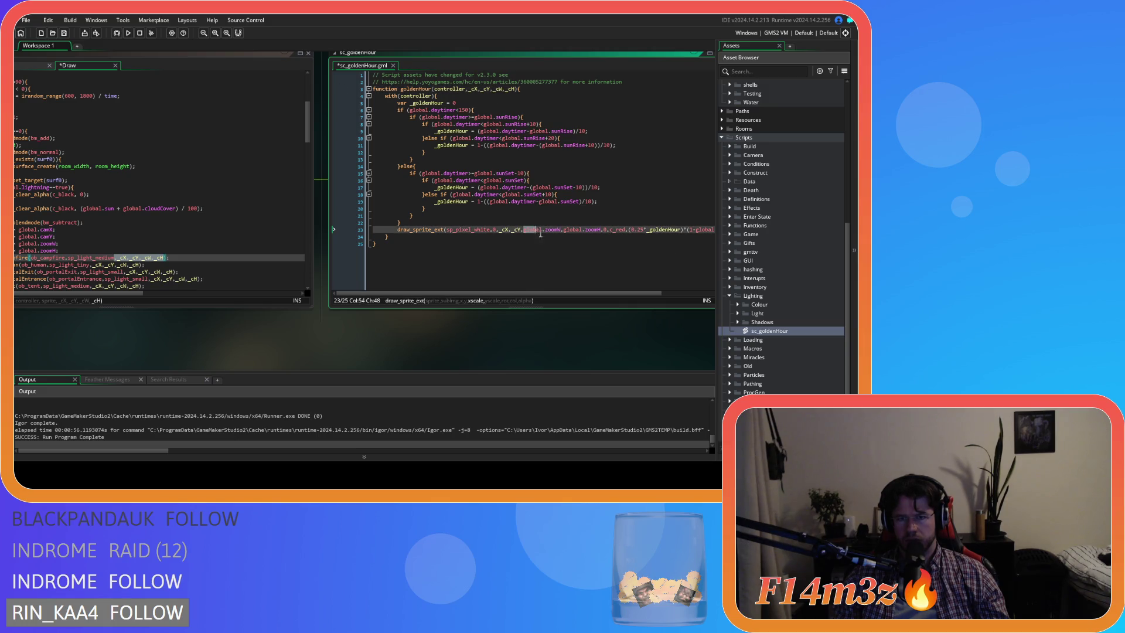
pyautogui.write('_cW')
pyautogui.doubleClick(511, 88)
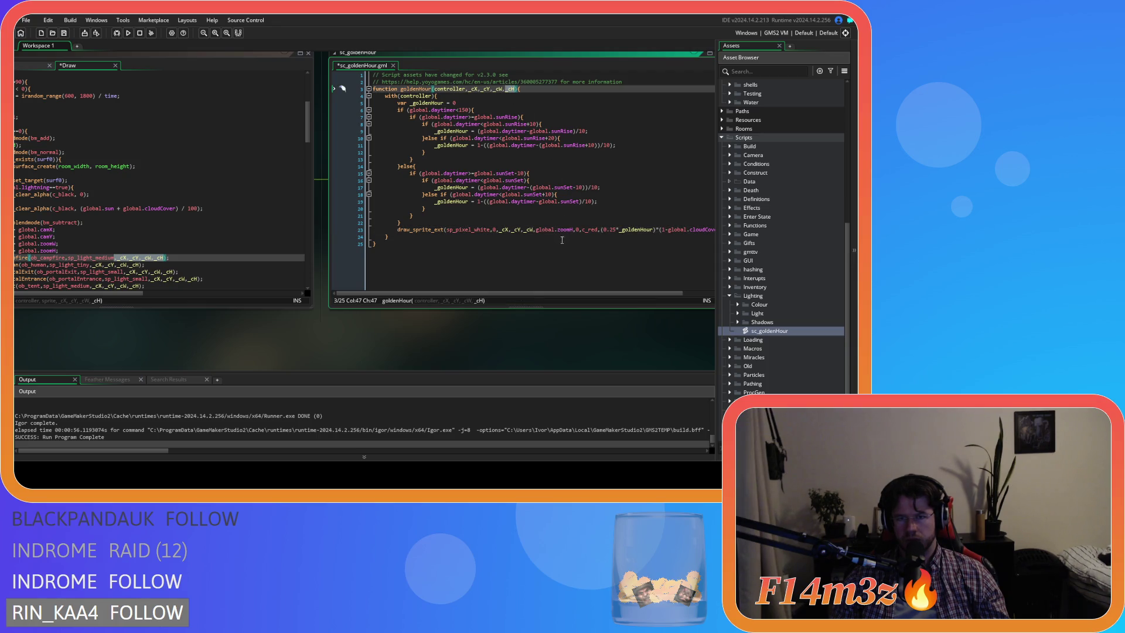
pyautogui.moveTo(536, 231); pyautogui.dragTo(561, 231)
pyautogui.write('_cH')
pyautogui.hotkey('ctrl', 's')
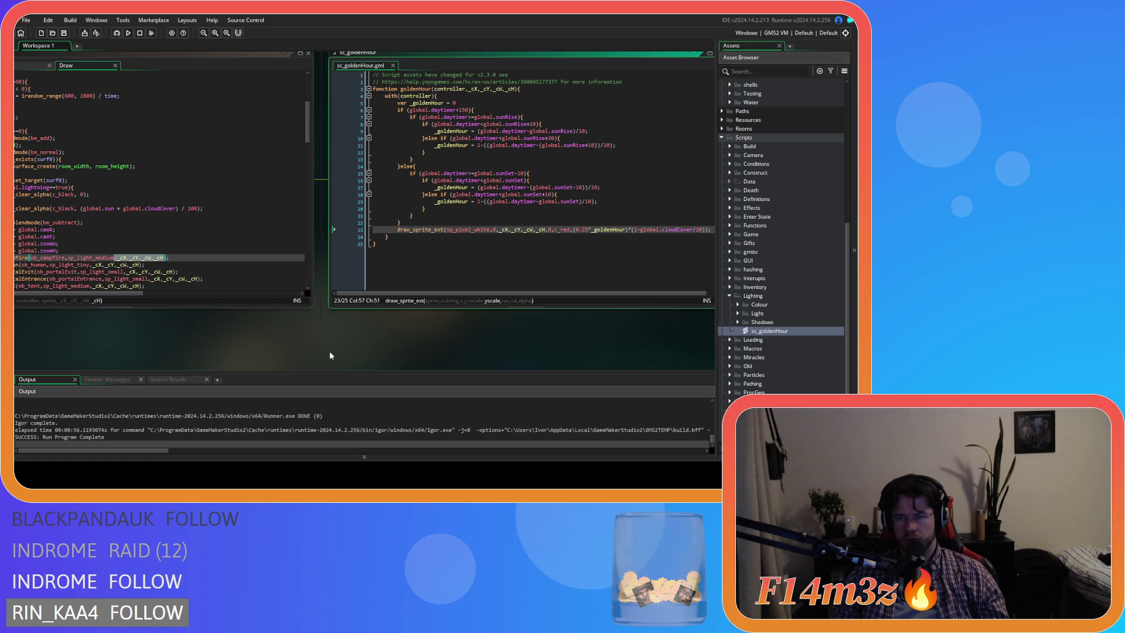
pyautogui.moveTo(330, 349); pyautogui.dragTo(440, 352)
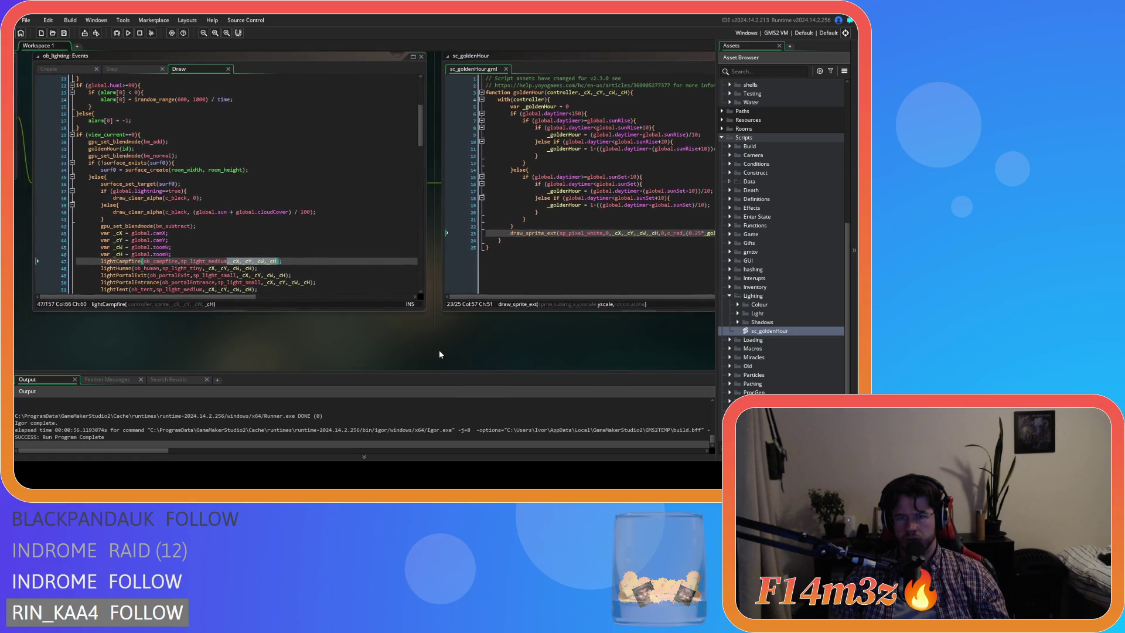
# Step: Close the sc_goldenHour script and add global.camX after id in ob_lighting's goldenHour call
pyautogui.click(507, 69)
pyautogui.moveTo(129, 173); pyautogui.dragTo(378, 172)
pyautogui.click(378, 172)
pyautogui.write(',')
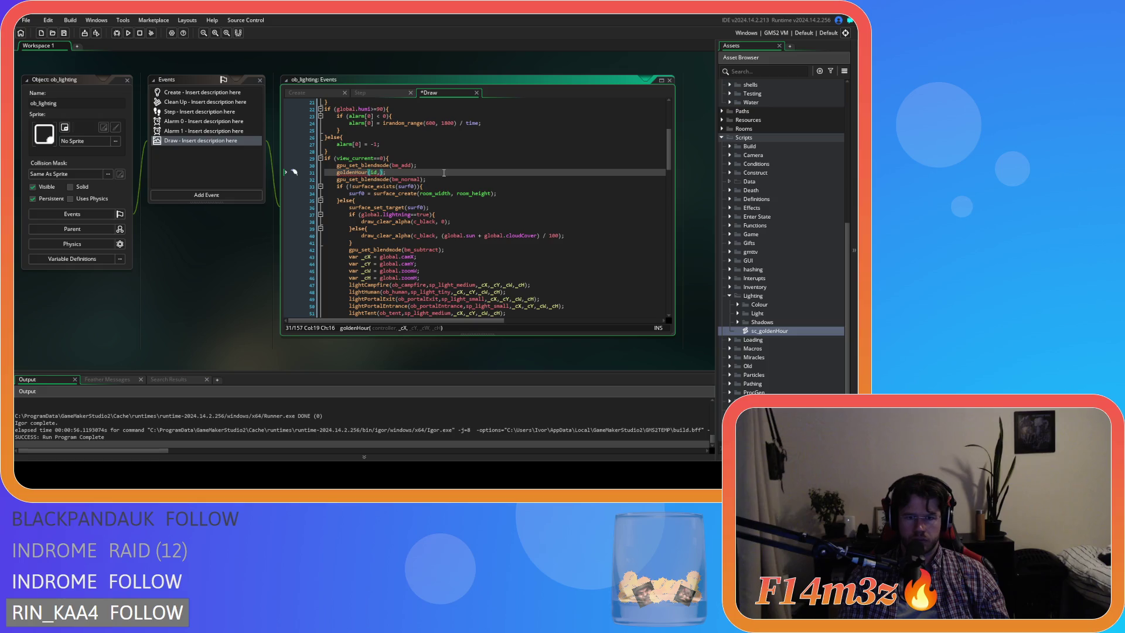
pyautogui.click(414, 257)
pyautogui.moveTo(414, 256); pyautogui.dragTo(380, 256)
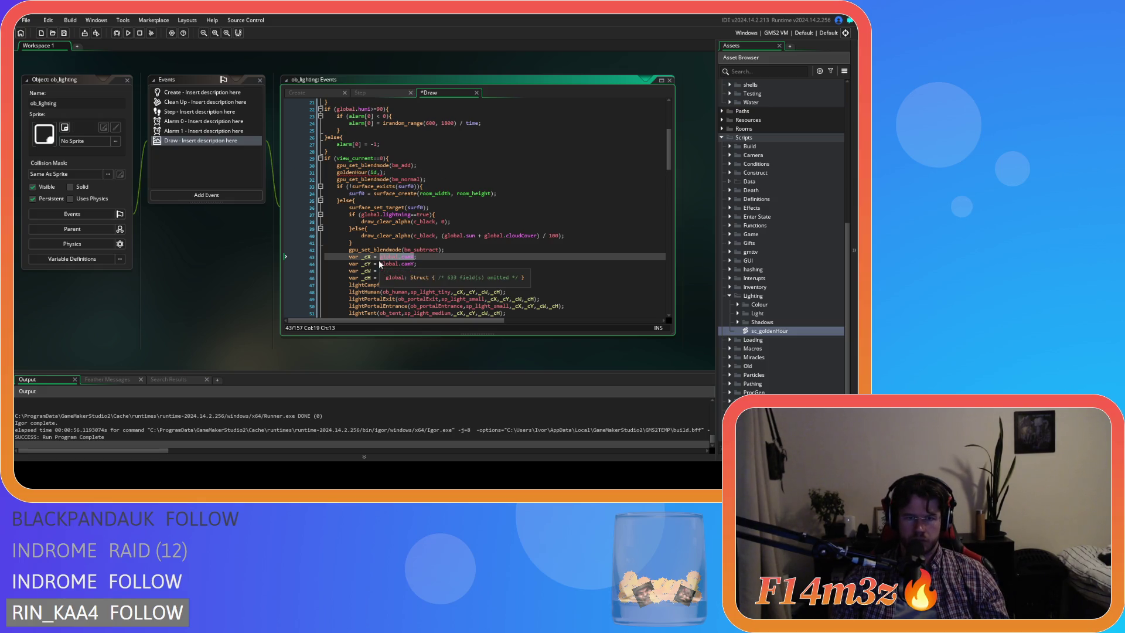
pyautogui.hotkey('ctrl', 'c')
pyautogui.click(379, 172)
pyautogui.hotkey('ctrl', 'v')
pyautogui.write(',')
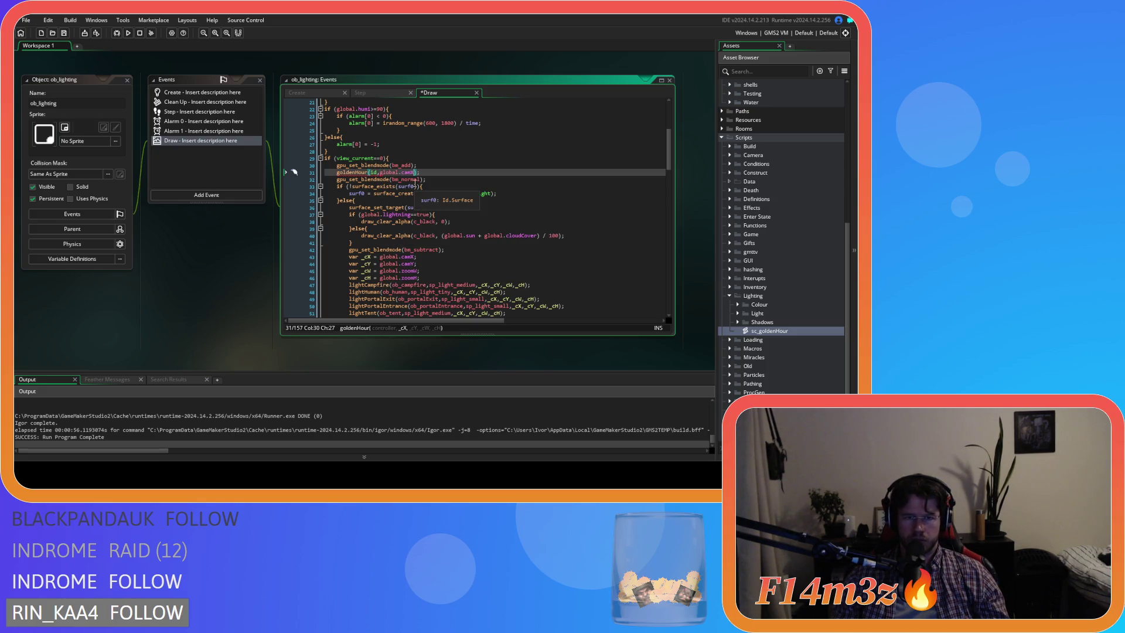
# Step: Add global.camY, global.zoomW and global.zoomH to the call, then Tab-indent lines 30–32
pyautogui.moveTo(415, 264); pyautogui.dragTo(392, 266)
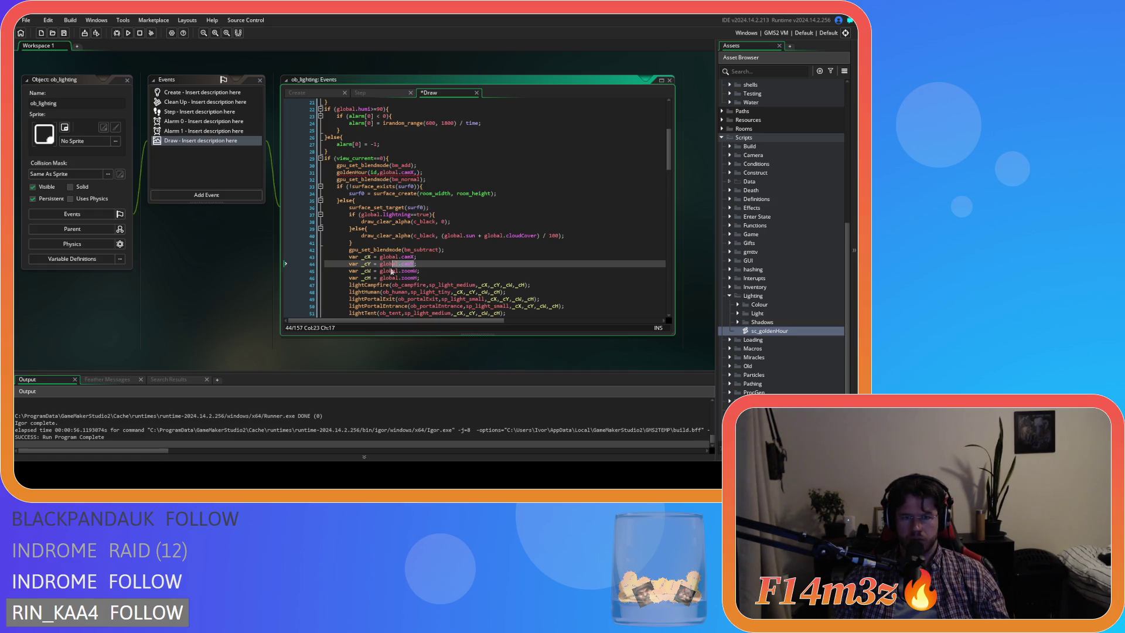
pyautogui.hotkey('ctrl', 'c')
pyautogui.click(419, 173)
pyautogui.hotkey('ctrl', 'v')
pyautogui.write(',')
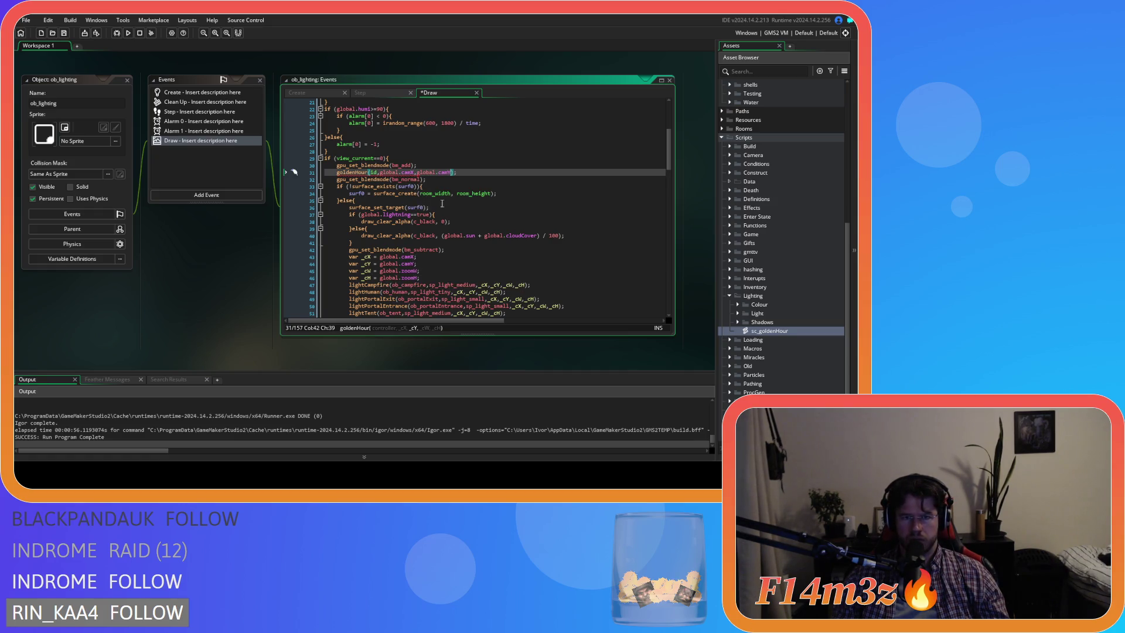
pyautogui.moveTo(417, 271); pyautogui.dragTo(379, 271)
pyautogui.click(455, 172)
pyautogui.write(',global.zoomW,')
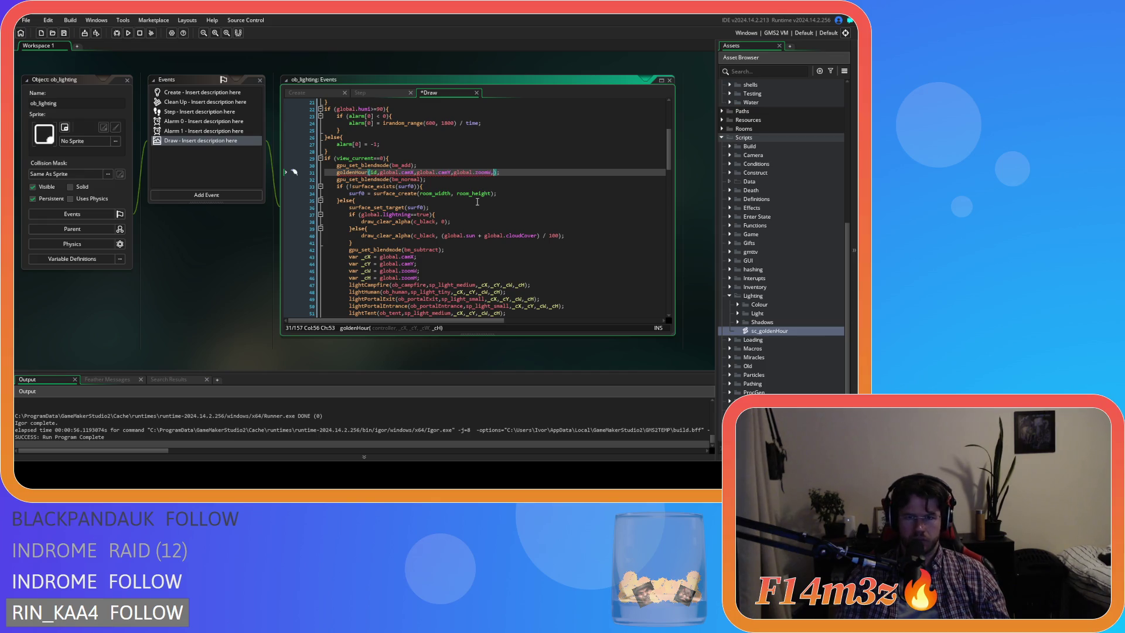
pyautogui.moveTo(416, 278); pyautogui.dragTo(386, 279)
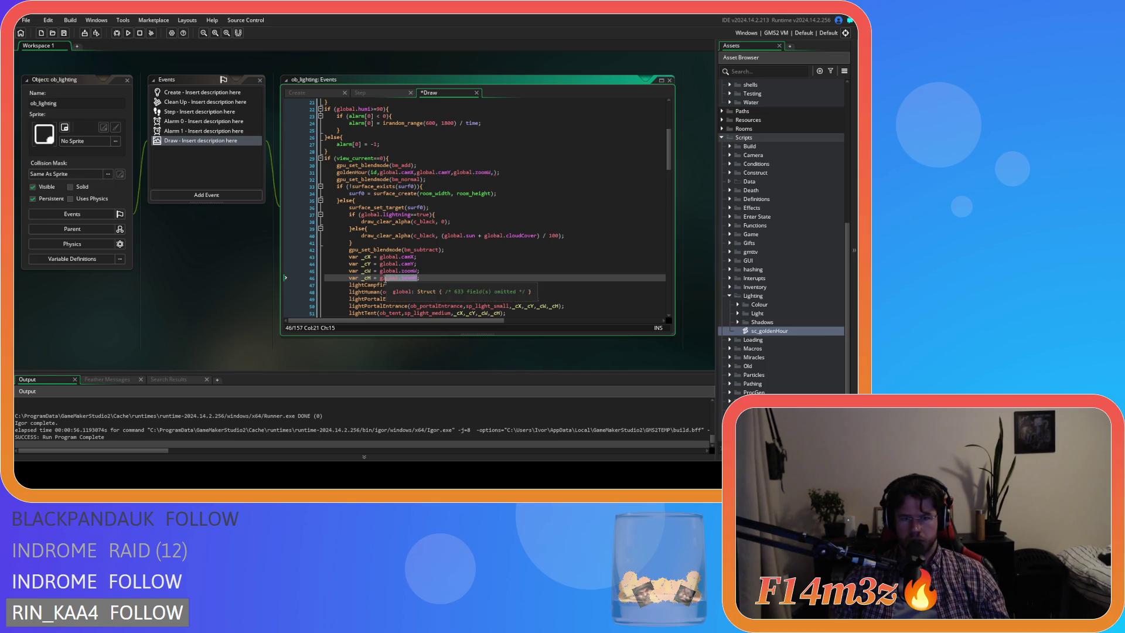
pyautogui.click(495, 172)
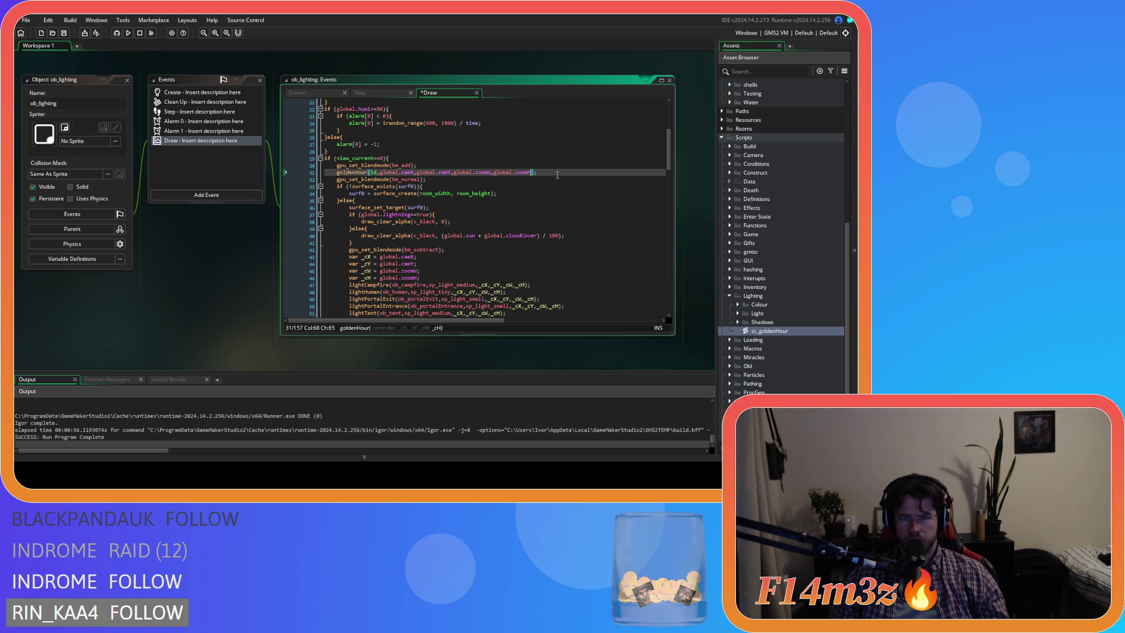
pyautogui.moveTo(426, 179); pyautogui.dragTo(327, 167)
pyautogui.press('Tab')
# Step: Paste the blend-mode and goldenHour lines into the view_current==1 block
pyautogui.scroll(-12, 507, 243)
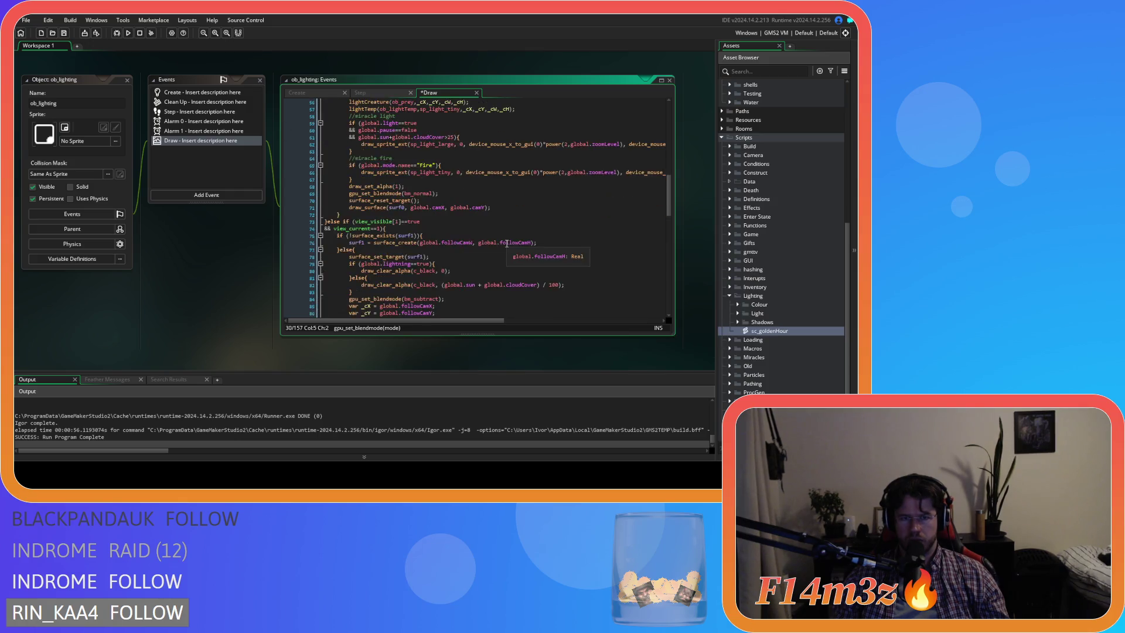
pyautogui.scroll(-3, 507, 243)
pyautogui.click(437, 164)
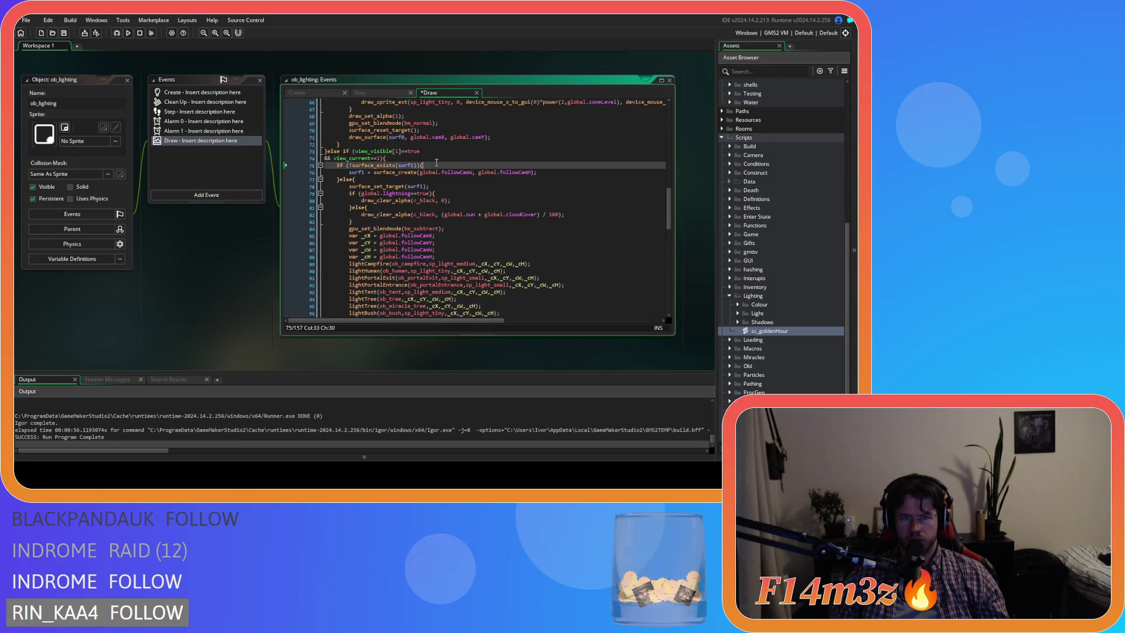
pyautogui.click(398, 181)
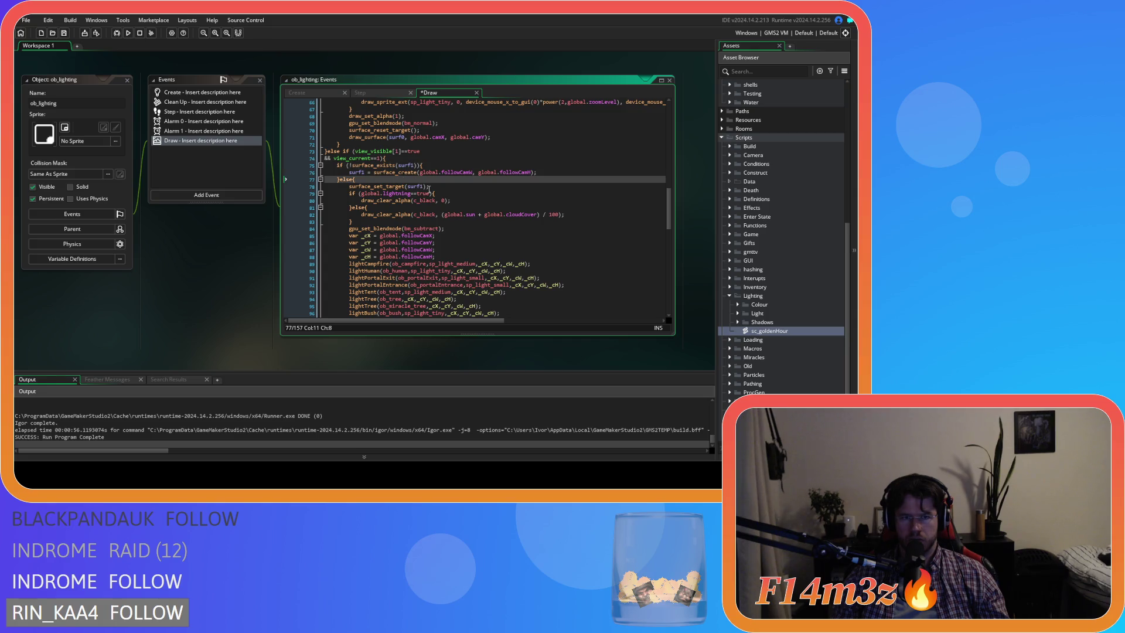
pyautogui.click(405, 159)
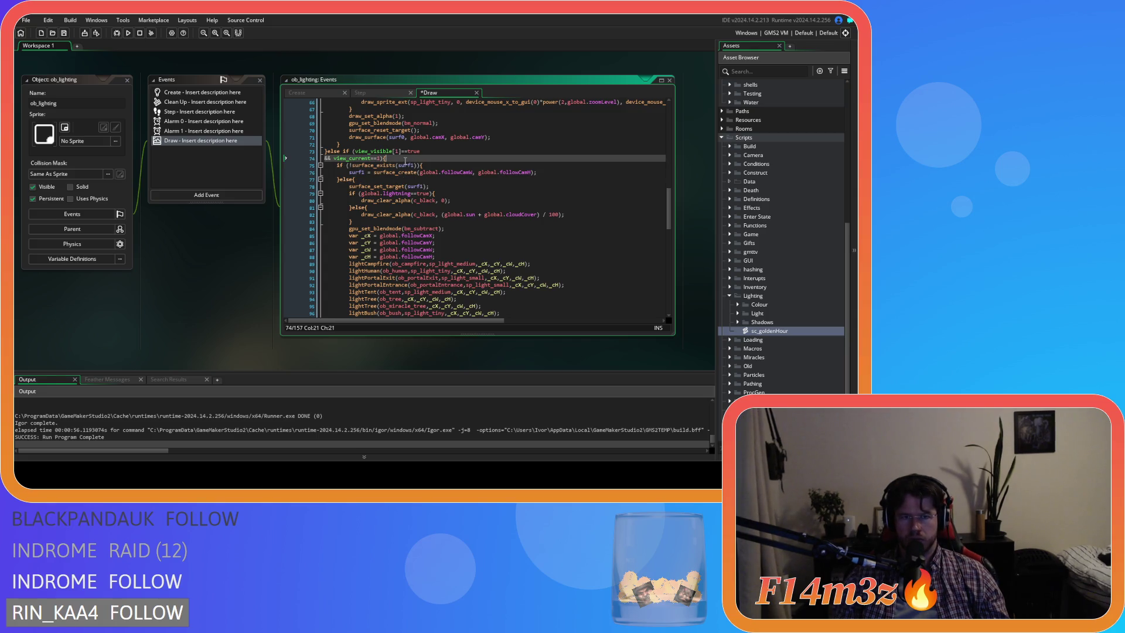
pyautogui.hotkey('ctrl', 'v')
# Step: Change the view 1 goldenHour arguments to followCamX, followCamY, followCamW and followCamH
pyautogui.scroll(10, 463, 209)
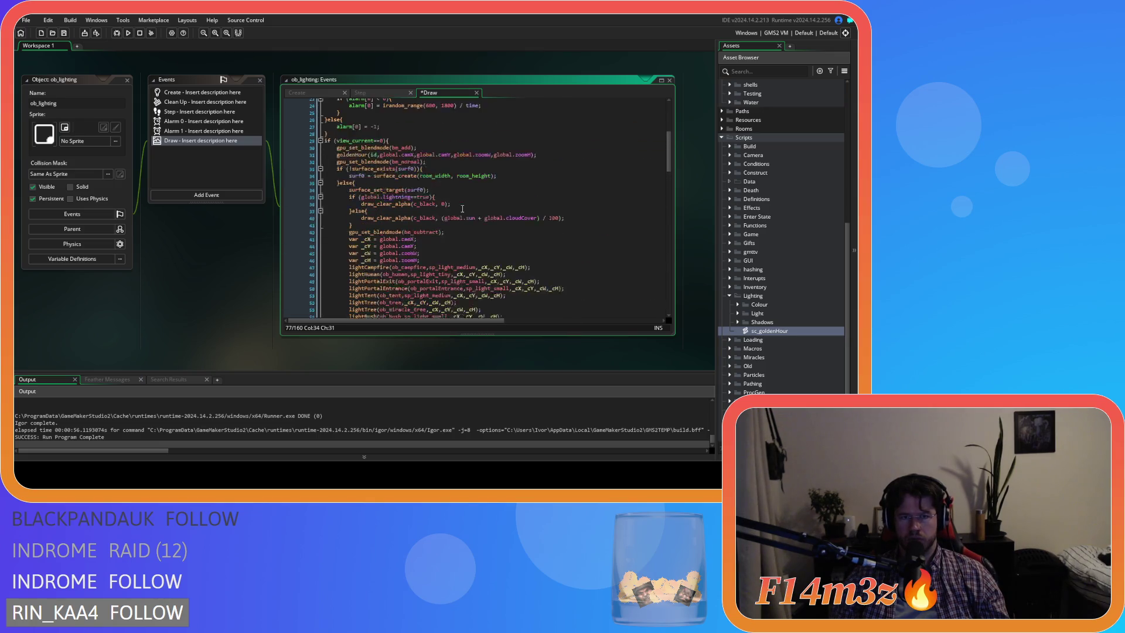
pyautogui.scroll(-10, 462, 209)
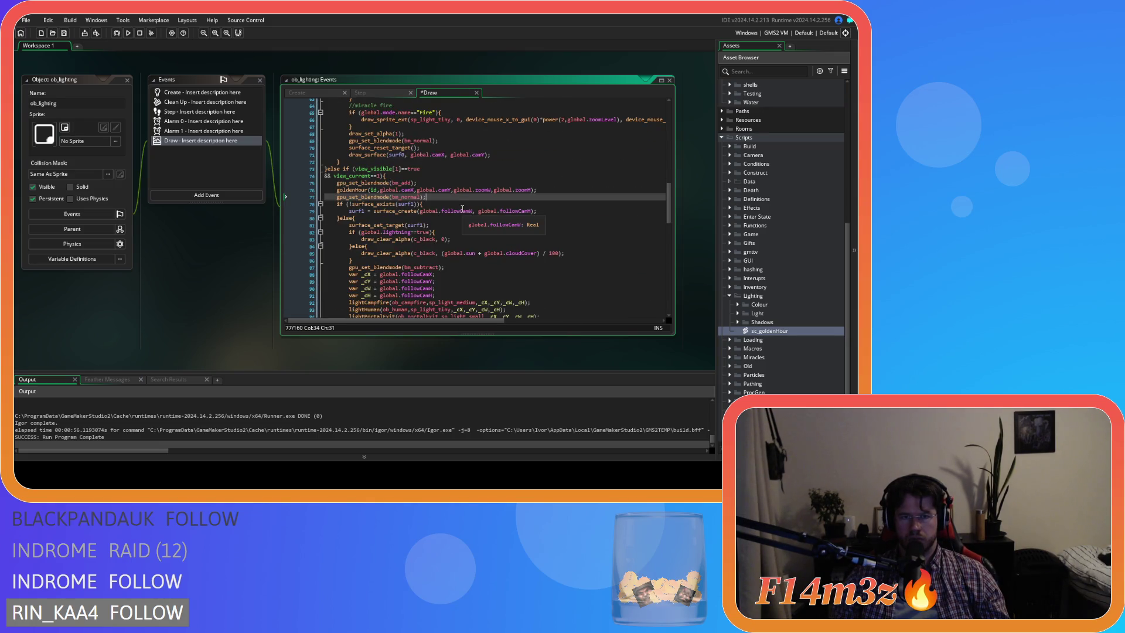
pyautogui.scroll(-1, 461, 209)
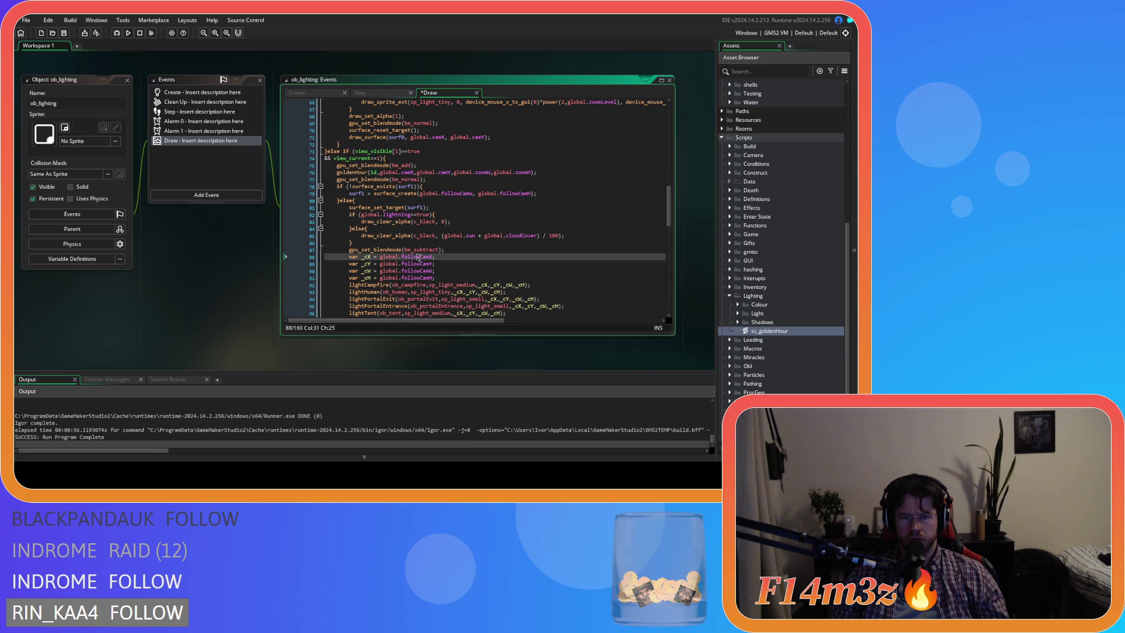
pyautogui.doubleClick(408, 172)
pyautogui.click(421, 263)
pyautogui.doubleClick(462, 172)
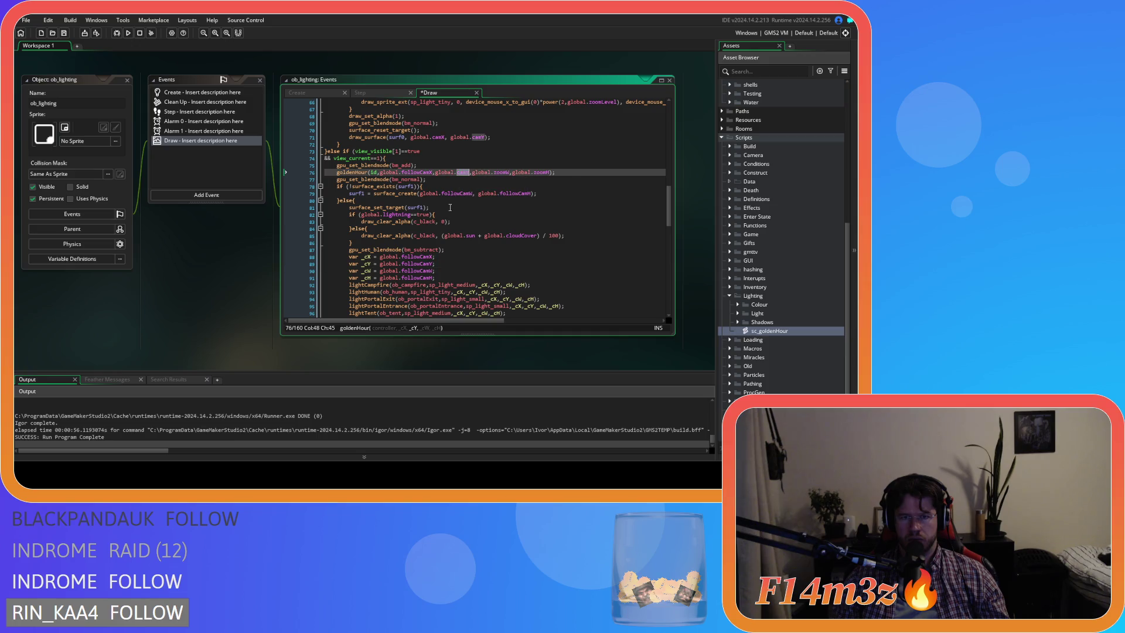
pyautogui.doubleClick(417, 271)
pyautogui.doubleClick(519, 173)
pyautogui.doubleClick(417, 278)
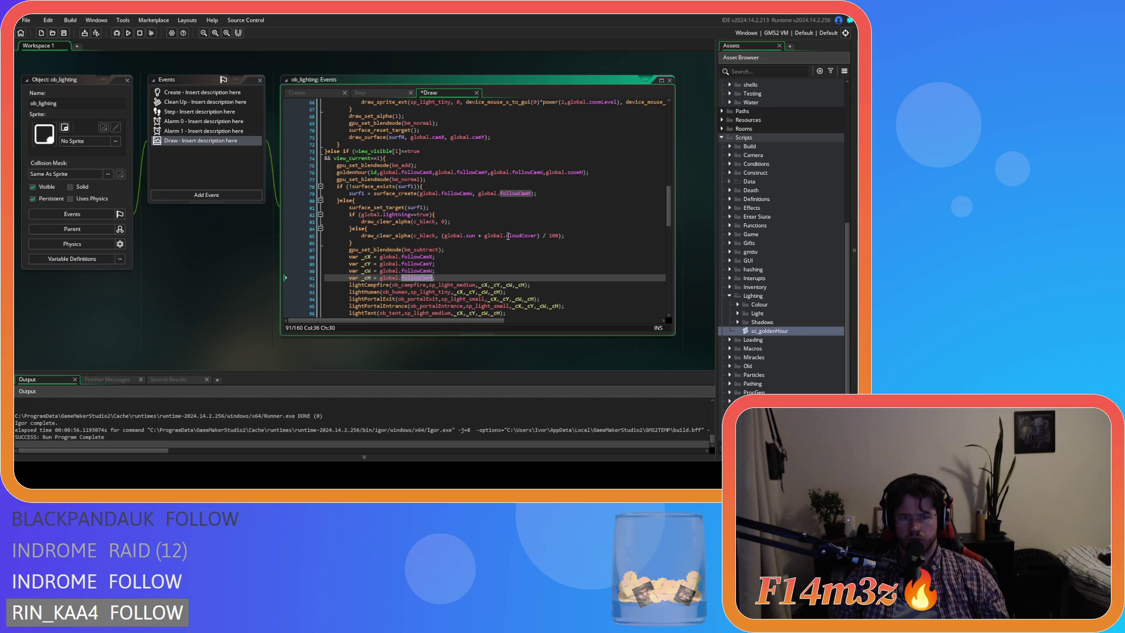
pyautogui.click(566, 172)
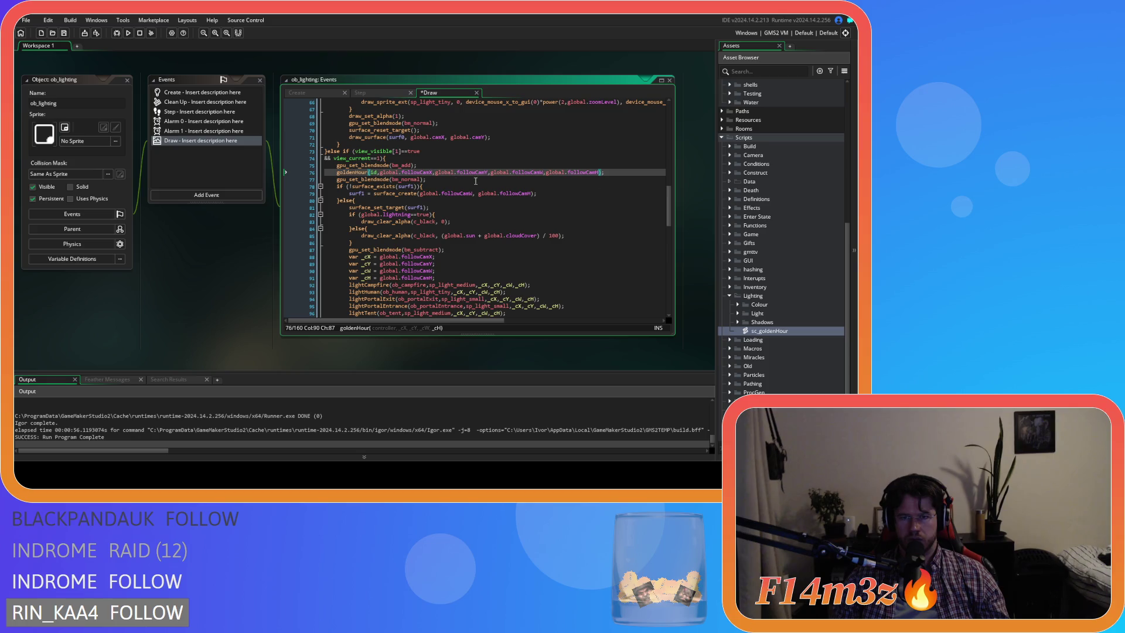
pyautogui.click(433, 178)
pyautogui.keyDown('shift'); pyautogui.click(337, 166); pyautogui.keyUp('shift')
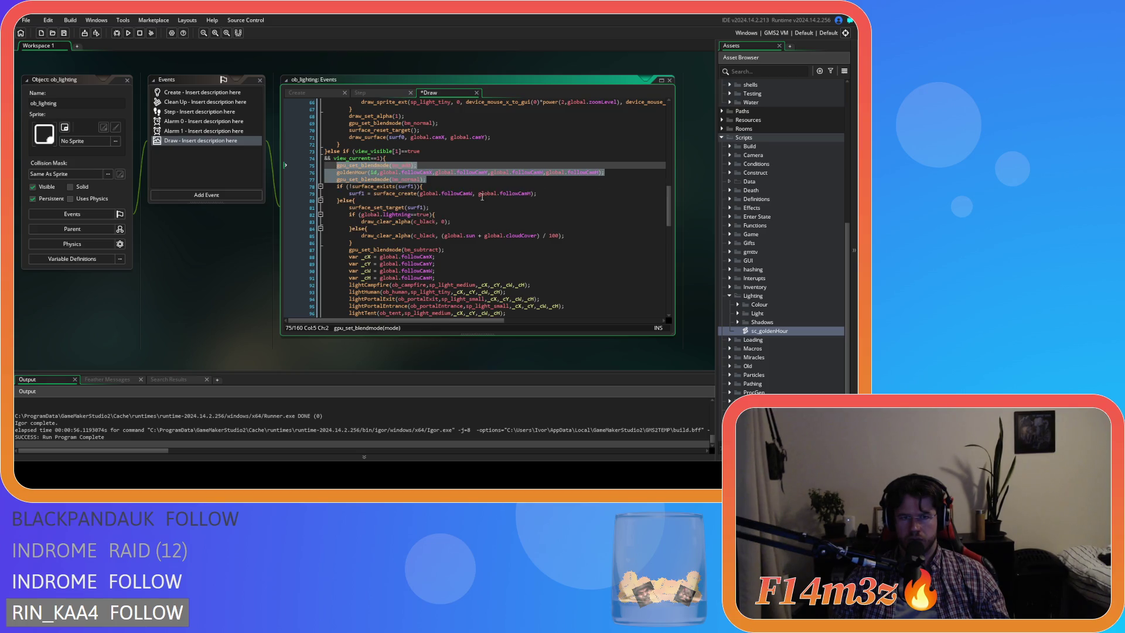
# Step: Paste the goldenHour lines into the view_current==2 block
pyautogui.scroll(-10, 523, 219)
pyautogui.click(439, 211)
pyautogui.press('Return')
pyautogui.hotkey('ctrl', 'v')
pyautogui.scroll(-3, 449, 244)
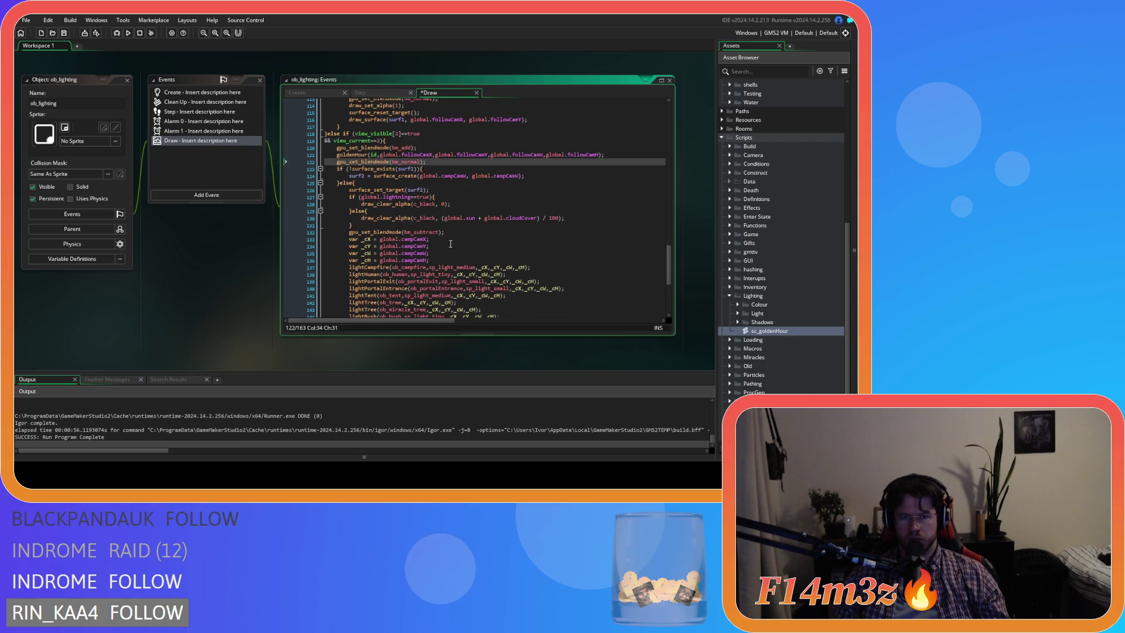
pyautogui.click(412, 240)
# Step: Swap the view 2 arguments to campCamX, campCamY, campCamW and campCamH, then run with F5
pyautogui.click(417, 155)
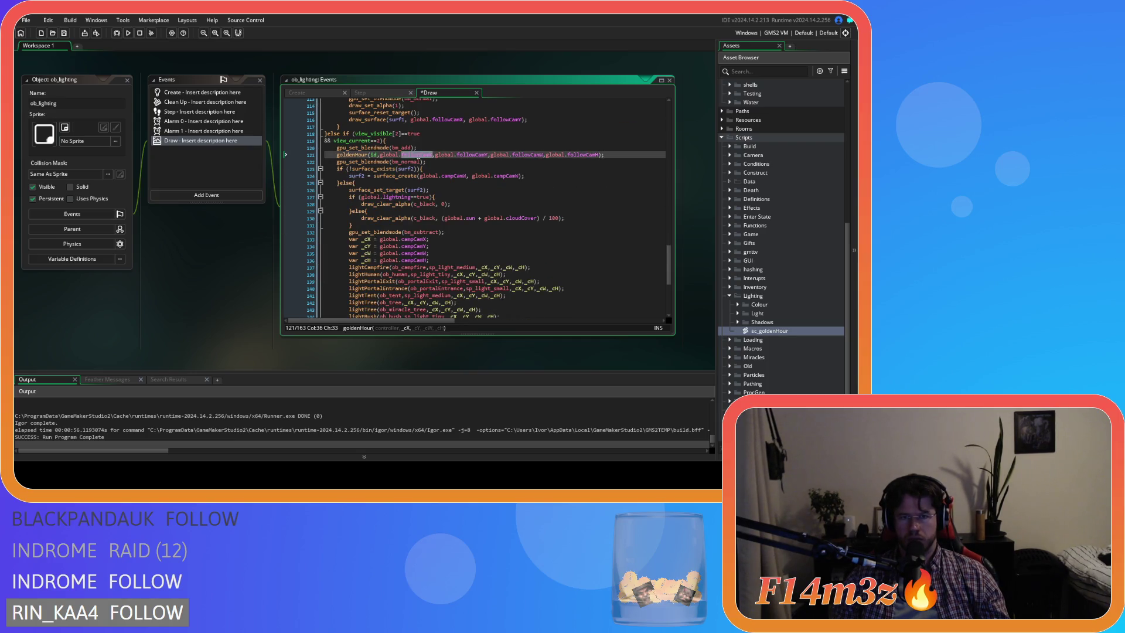
pyautogui.write('camp')
pyautogui.click(417, 246)
pyautogui.click(469, 154)
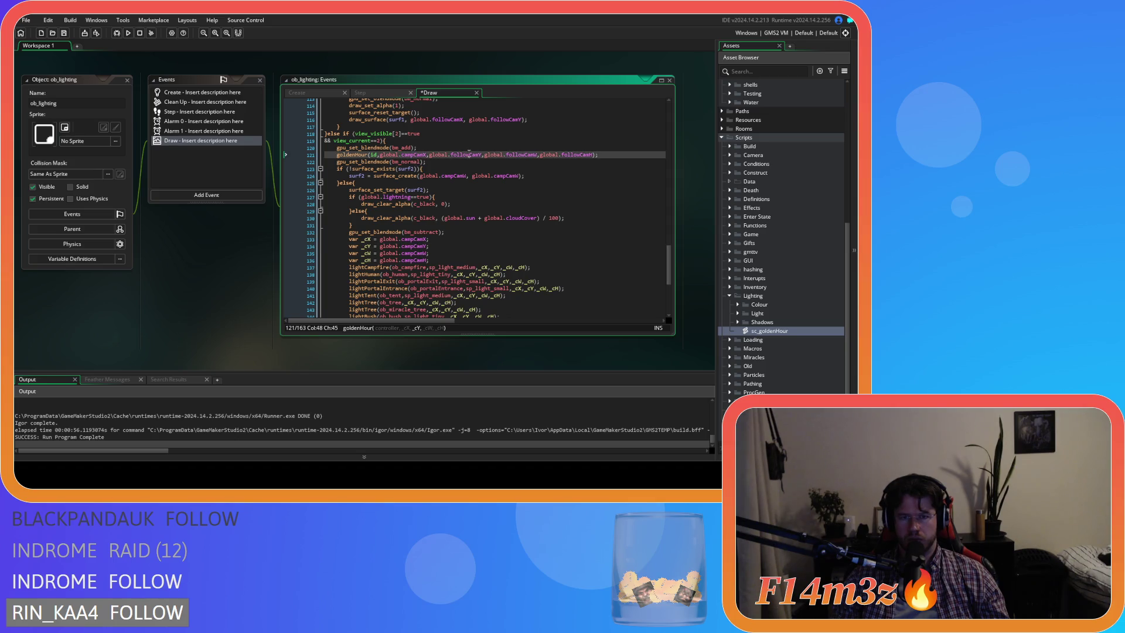
pyautogui.write('camp')
pyautogui.click(416, 253)
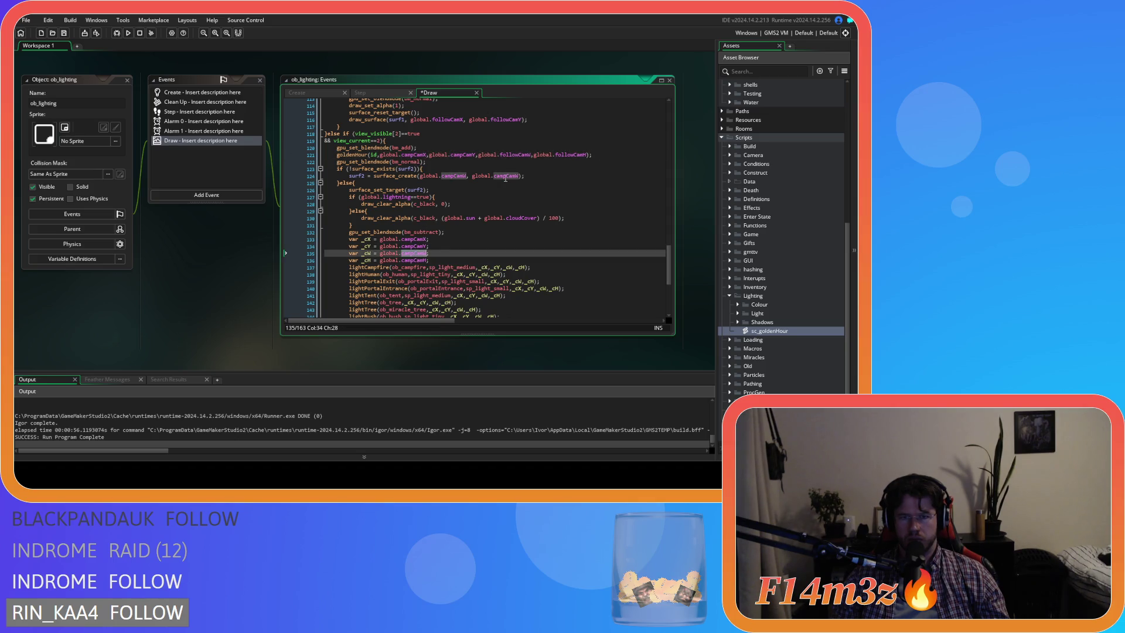
pyautogui.doubleClick(513, 156)
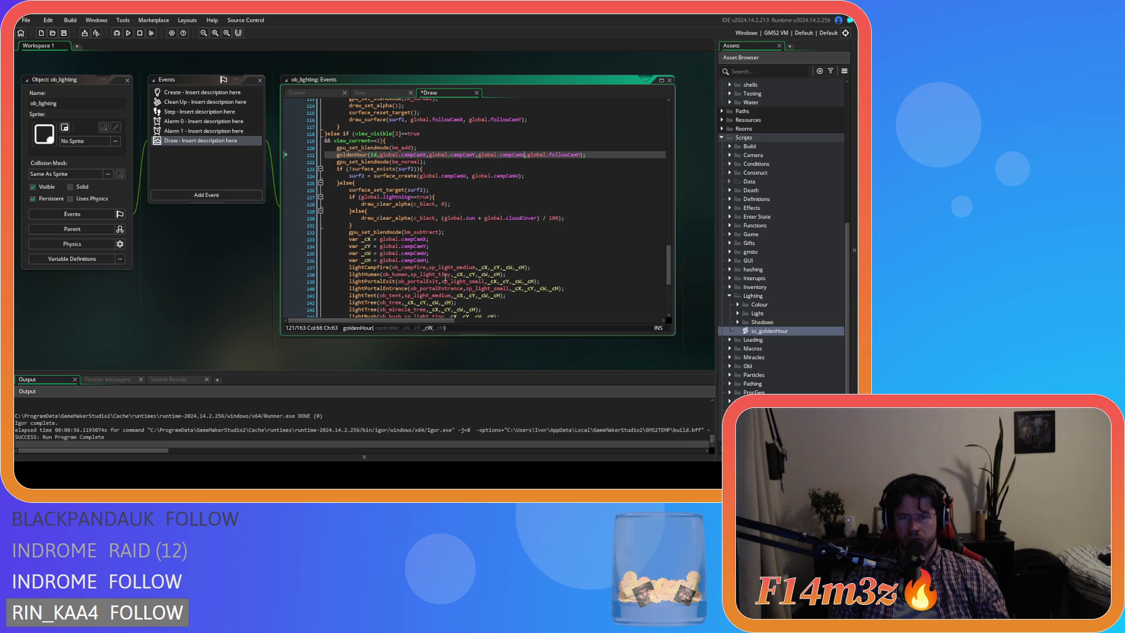
pyautogui.doubleClick(414, 260)
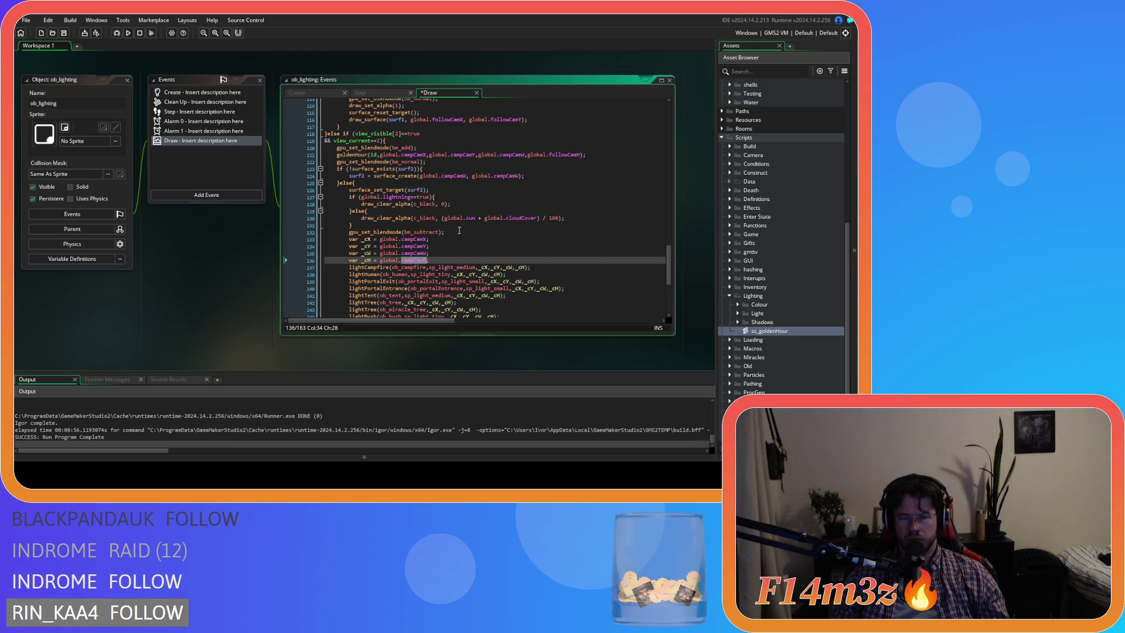
pyautogui.doubleClick(565, 155)
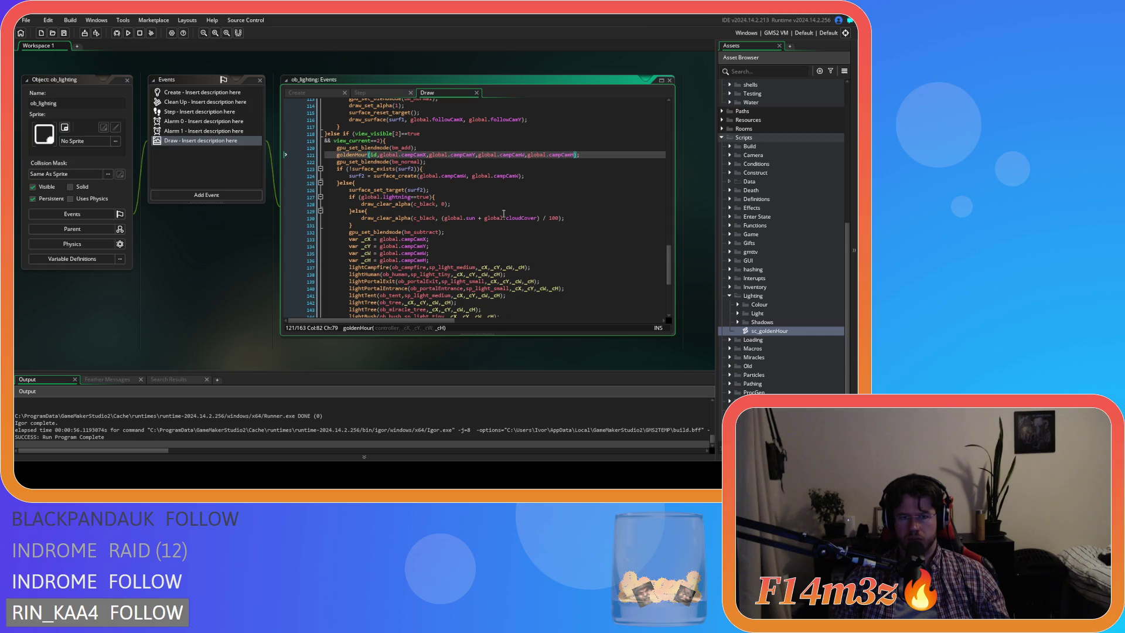
pyautogui.click(460, 260)
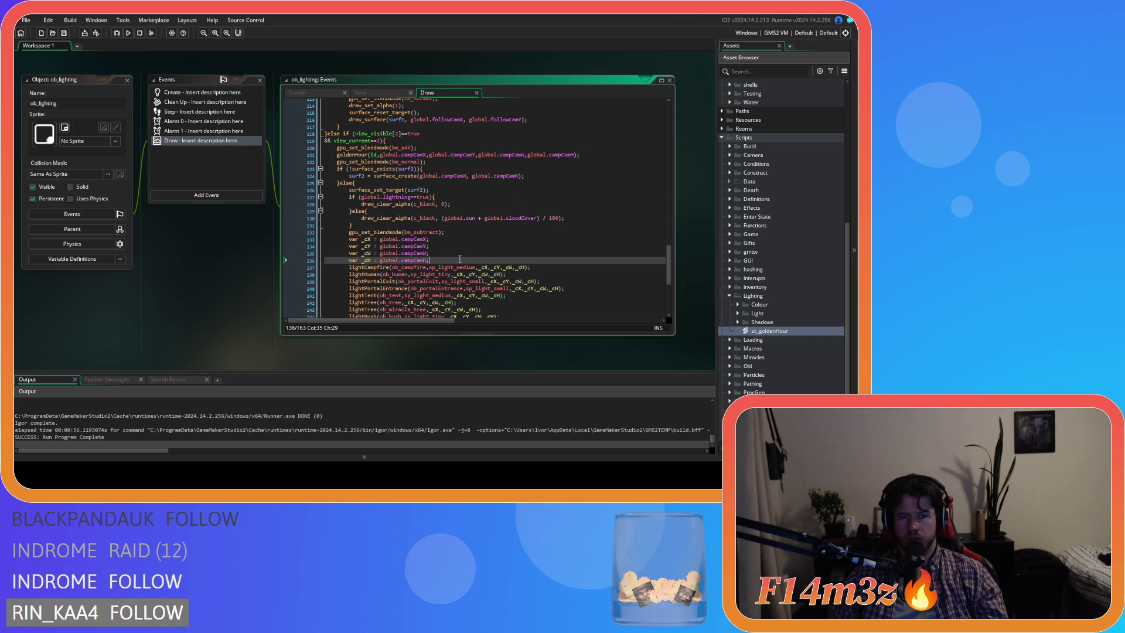
pyautogui.press('F5')
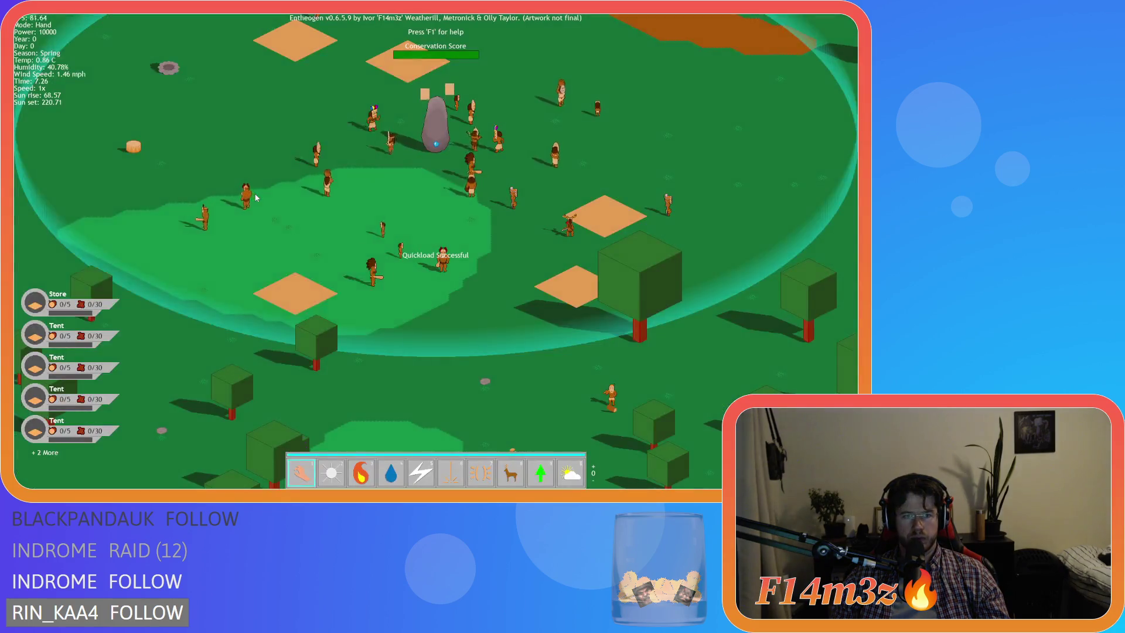
# Step: Move the Camp and Tribe panels aside and pan the camera with W, A and D to the menhir camp
pyautogui.moveTo(389, 169)
pyautogui.mouseDown()
pyautogui.moveTo(729, 145)
pyautogui.moveTo(722, 162)
pyautogui.mouseUp()
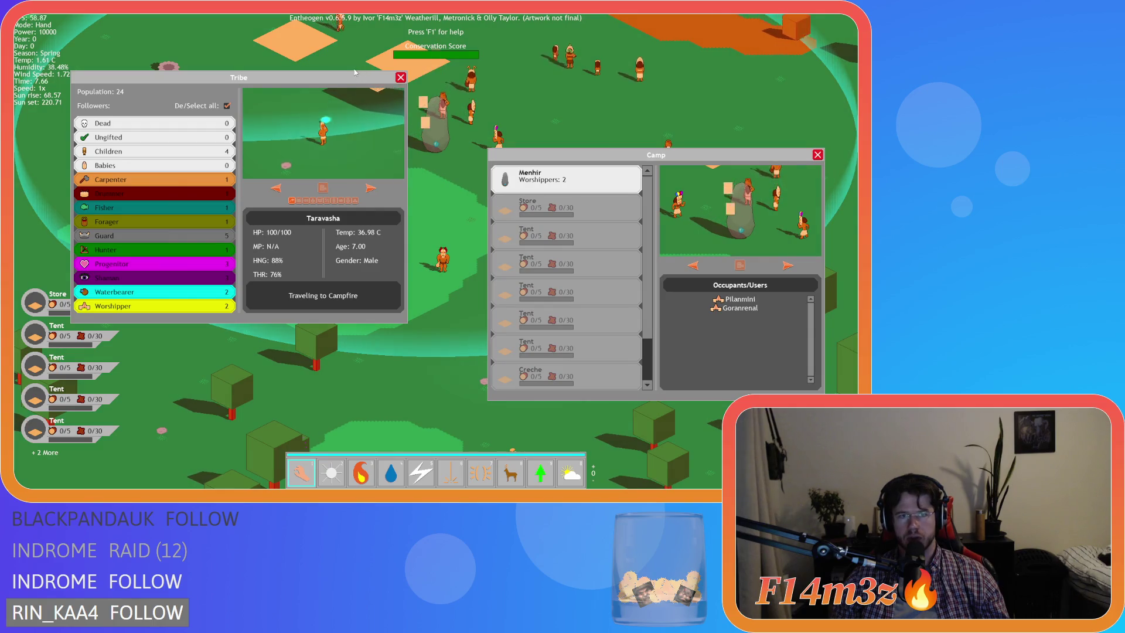
pyautogui.moveTo(361, 71); pyautogui.dragTo(334, 37)
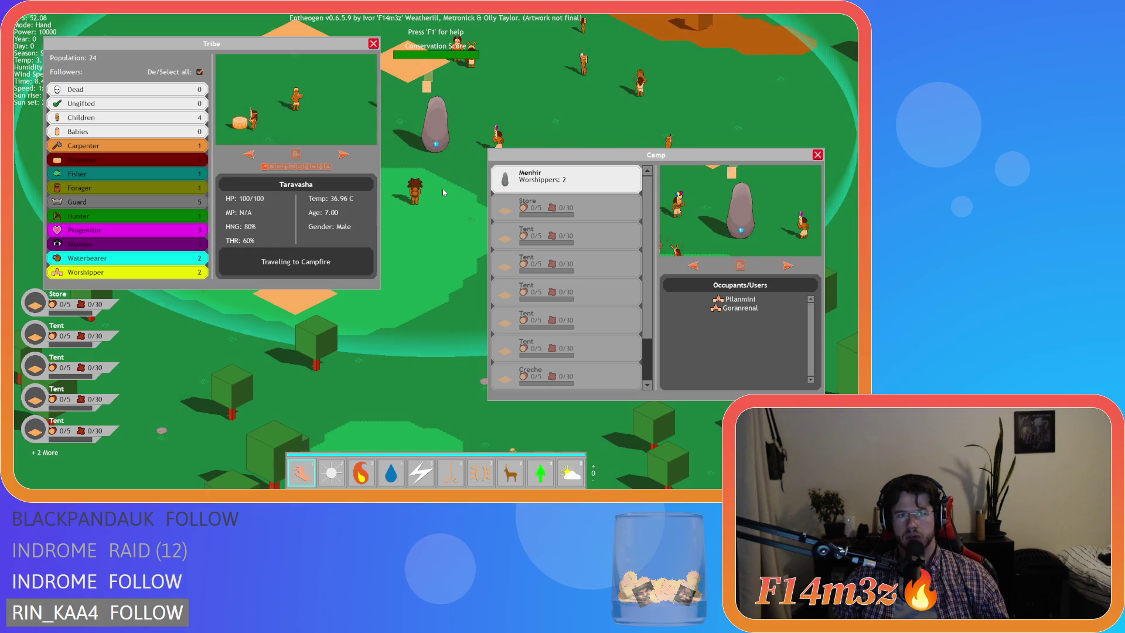
pyautogui.press('w')
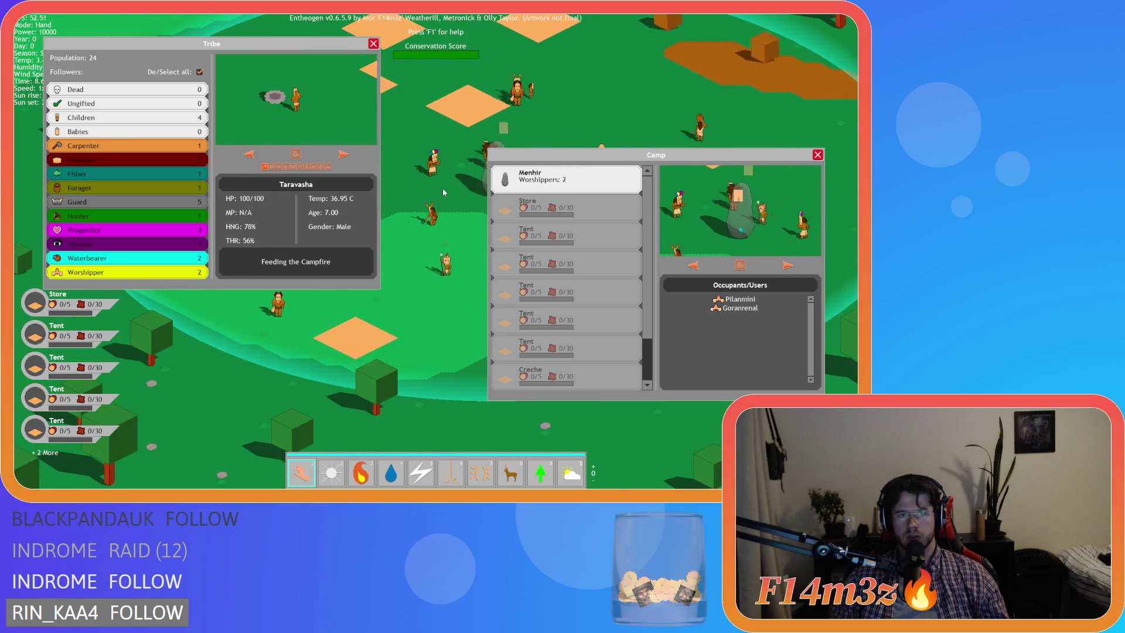
pyautogui.press('d')
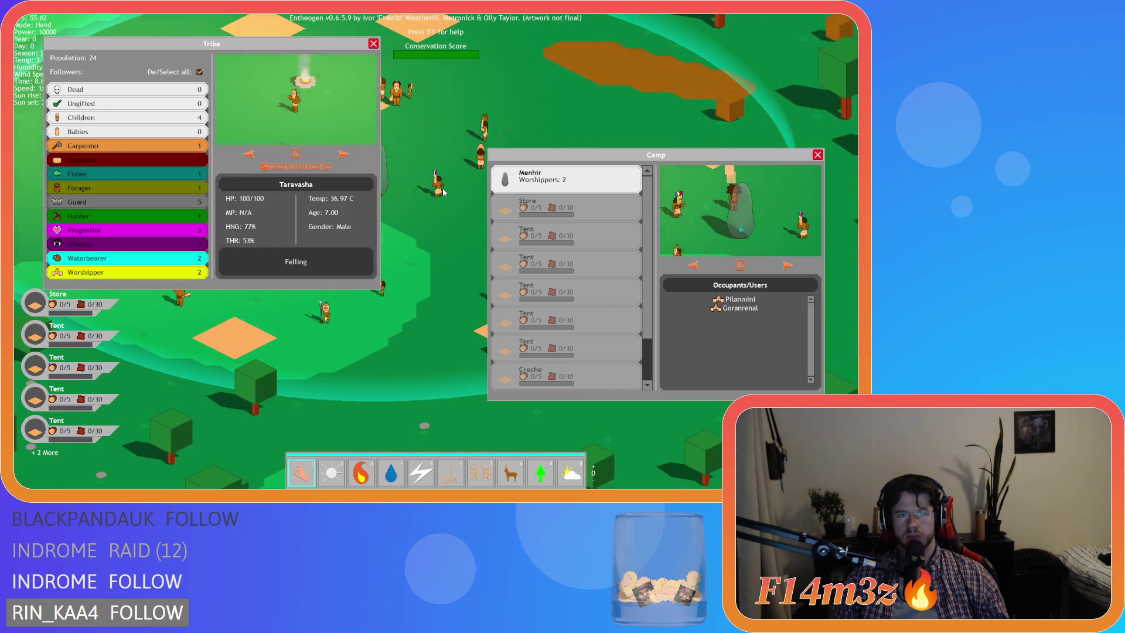
pyautogui.press('a')
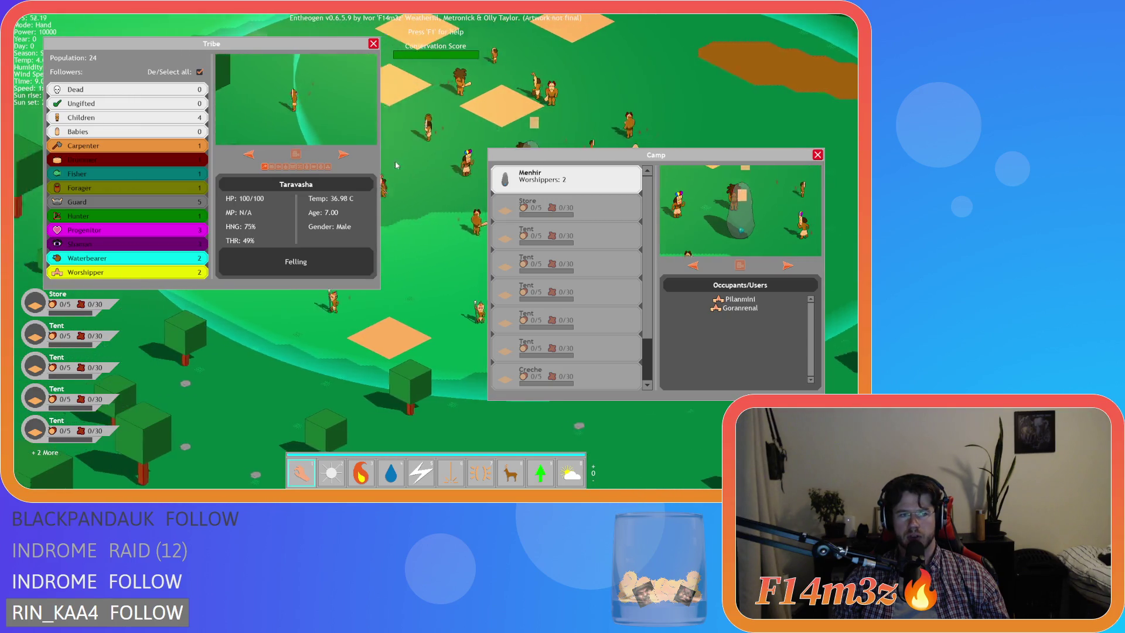
pyautogui.press('d')
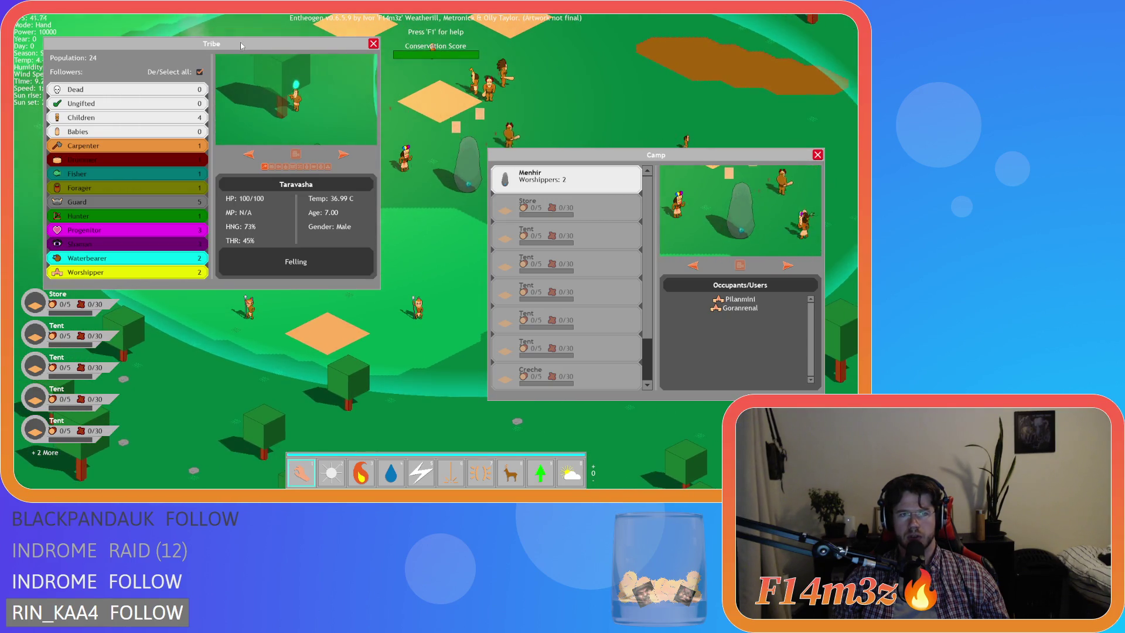
pyautogui.moveTo(240, 46); pyautogui.dragTo(221, 36)
pyautogui.moveTo(696, 154); pyautogui.dragTo(707, 141)
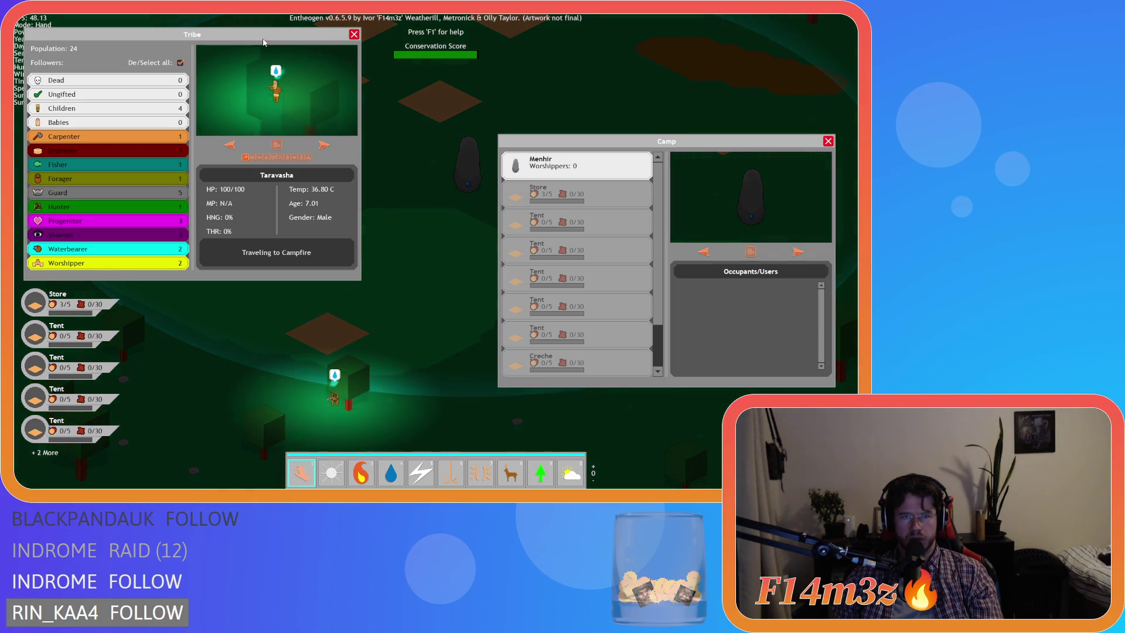
# Step: Shift the Tribe panel right and set the game speed to 8x, then 1x, then 2x
pyautogui.moveTo(302, 72); pyautogui.dragTo(355, 76)
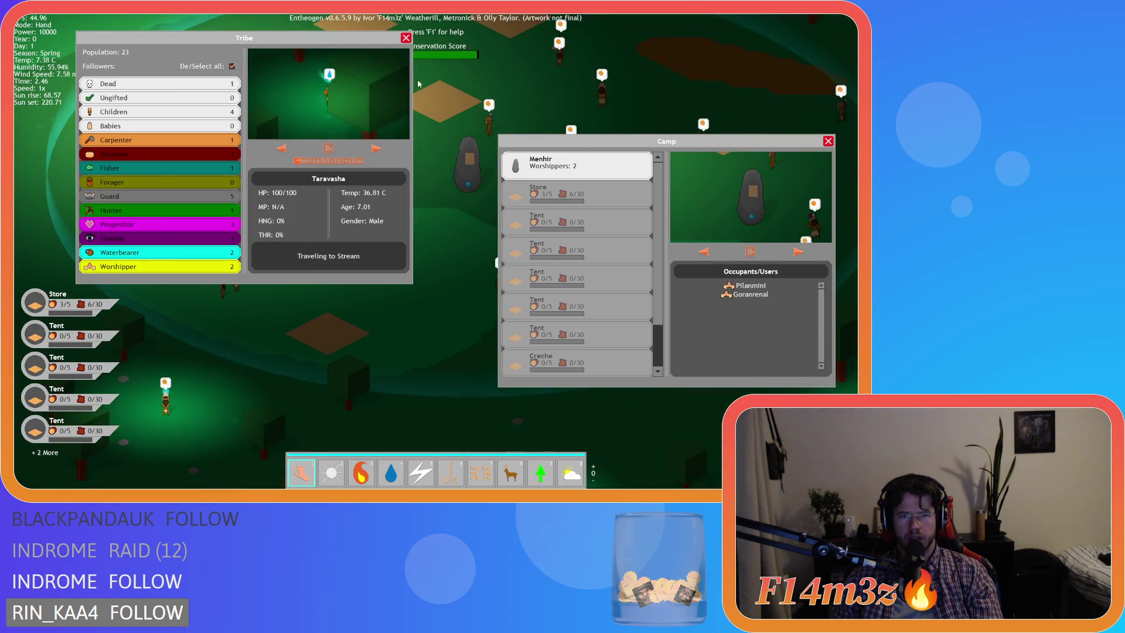
pyautogui.press('+')
pyautogui.press('+')
pyautogui.press('+')
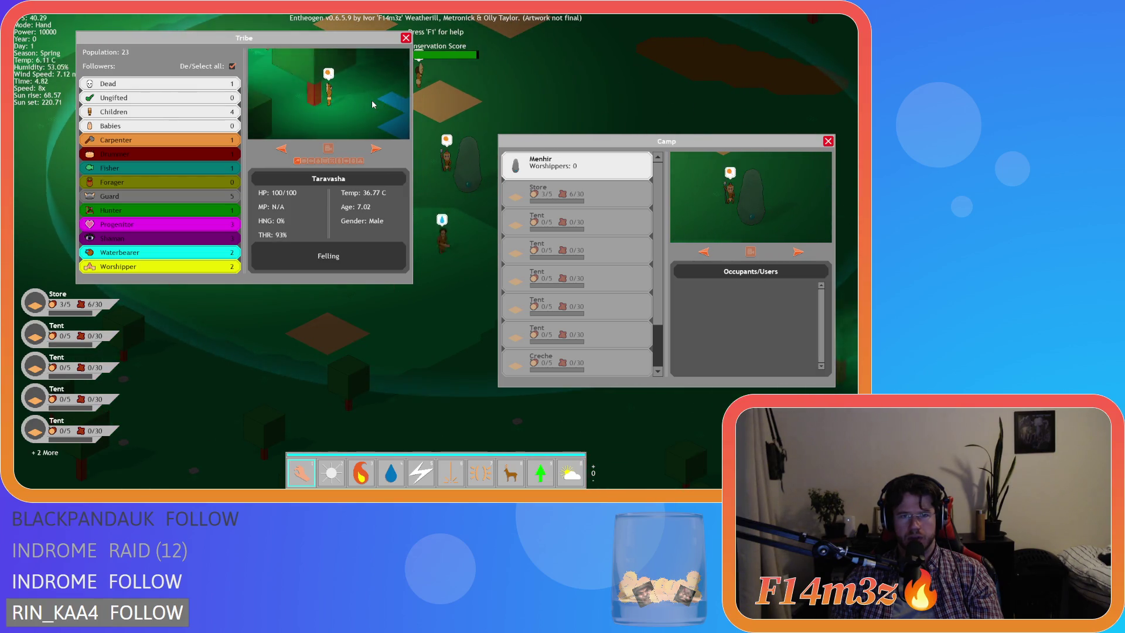
pyautogui.press('-')
pyautogui.press('-')
pyautogui.press('-')
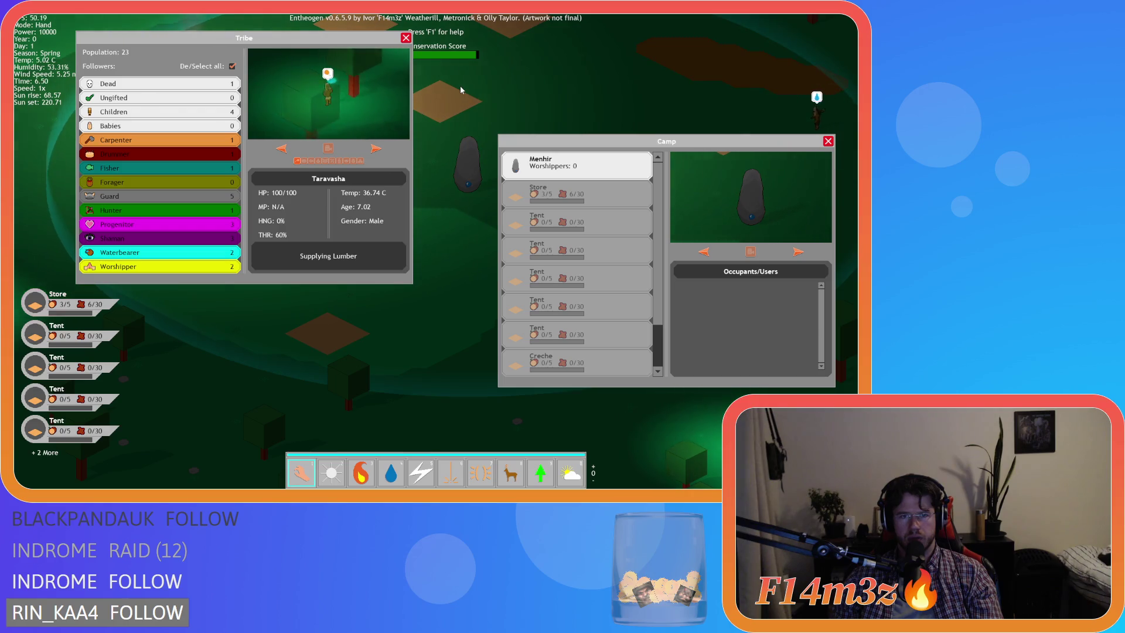
pyautogui.press('+')
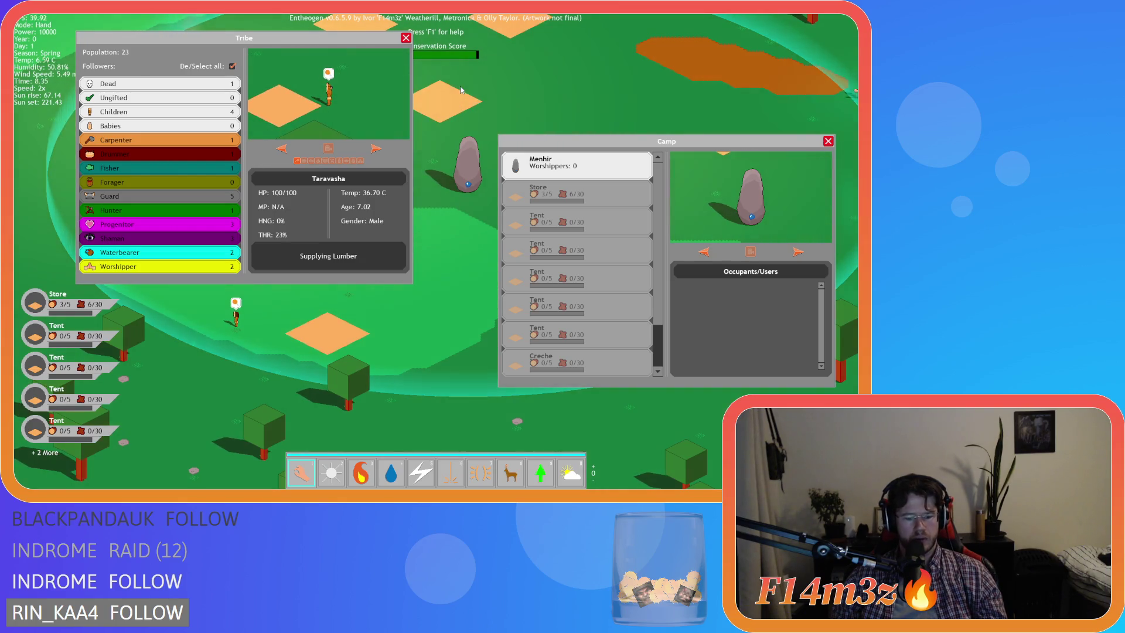
# Step: Hide the panels with Escape, then toggle the Tribe and Camp panels with T and C
pyautogui.press('Escape')
pyautogui.press('Escape')
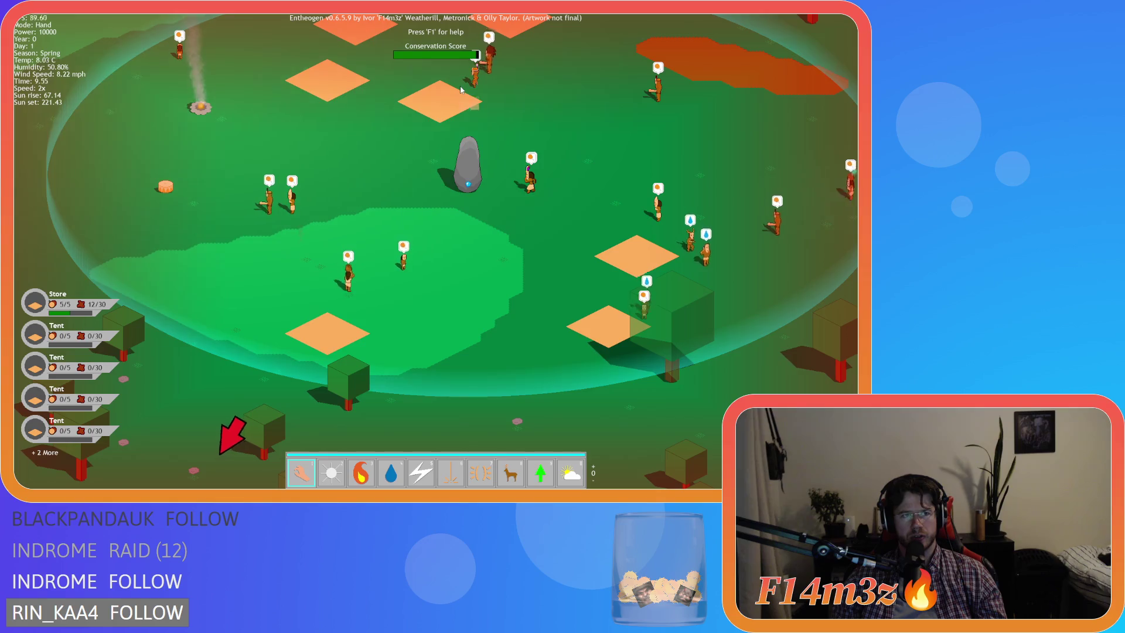
pyautogui.press('t')
pyautogui.press('c')
pyautogui.press('c')
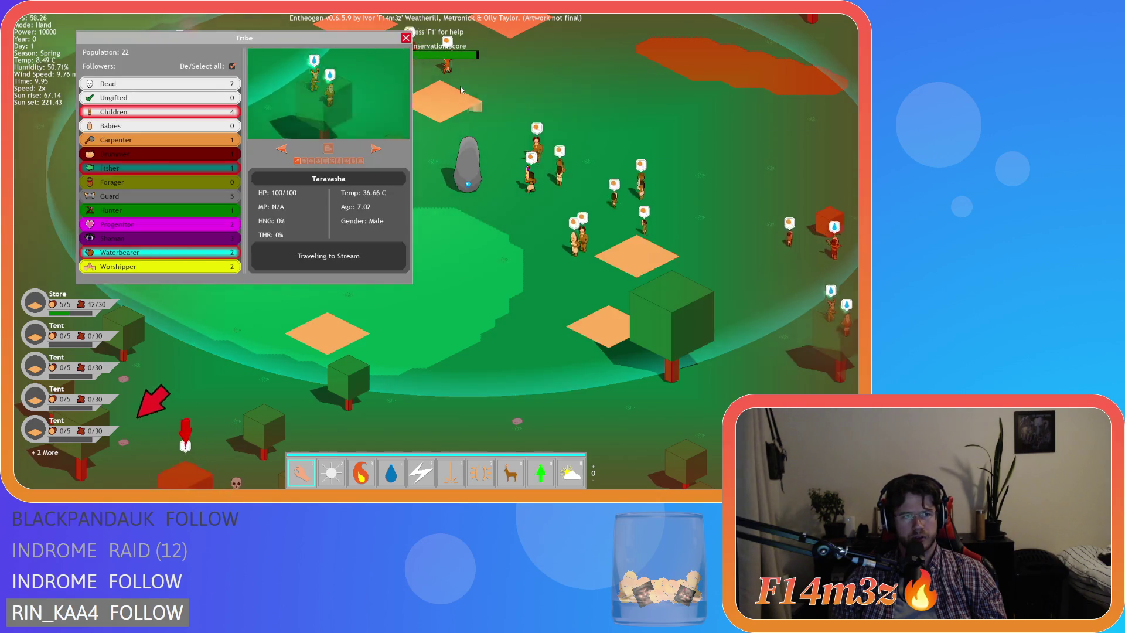
pyautogui.press('t')
pyautogui.press('c')
pyautogui.press('t')
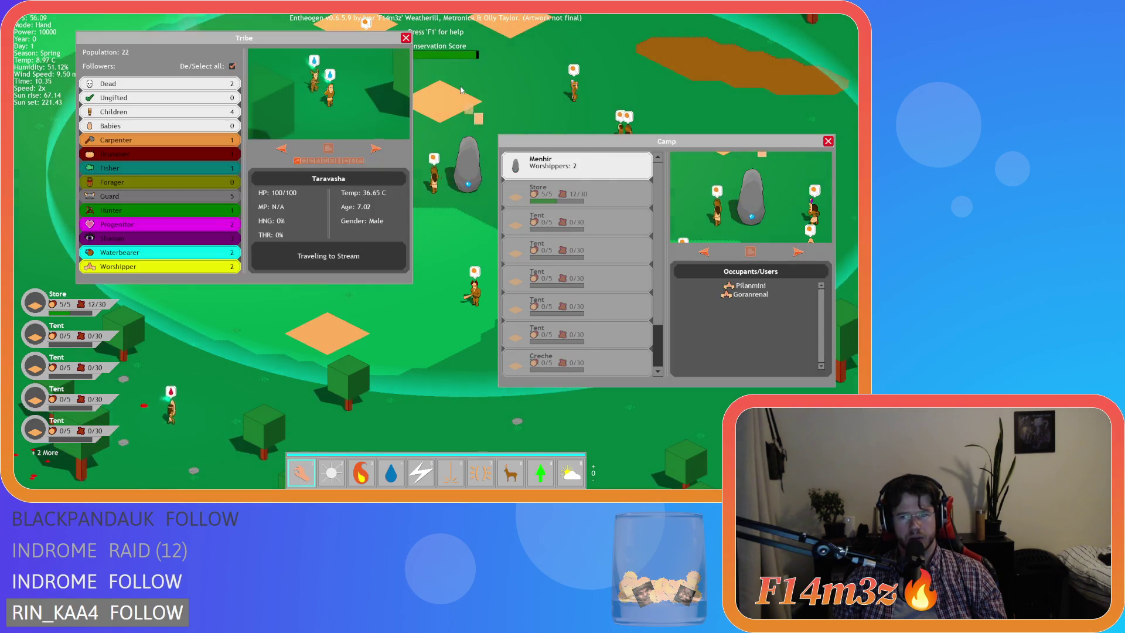
pyautogui.press('c')
pyautogui.press('t')
# Step: Pan the map with WASD during nightfall while reopening and closing the panels
pyautogui.scroll(-3, 374, 103)
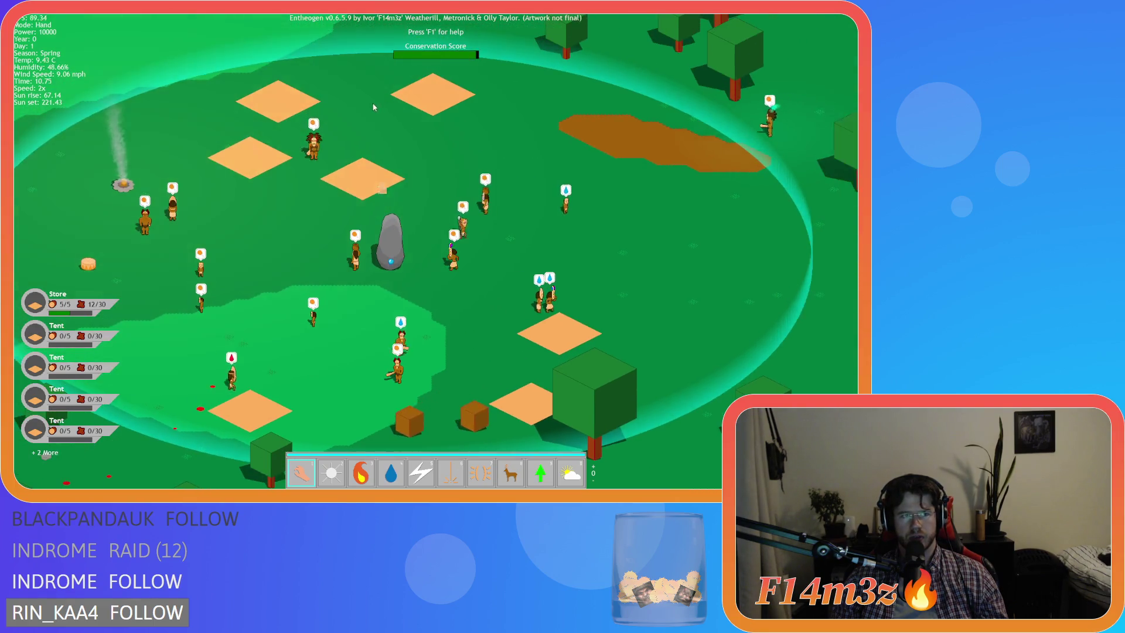
pyautogui.scroll(3, 371, 103)
pyautogui.press('s')
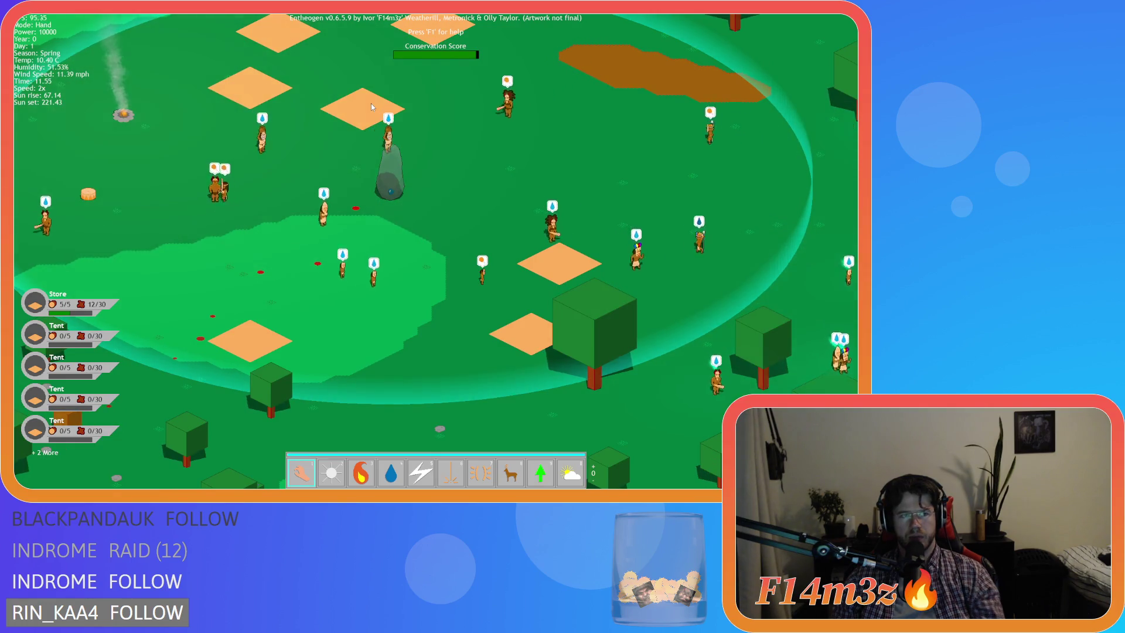
pyautogui.press('w')
pyautogui.press('d')
pyautogui.press('s')
pyautogui.press('a')
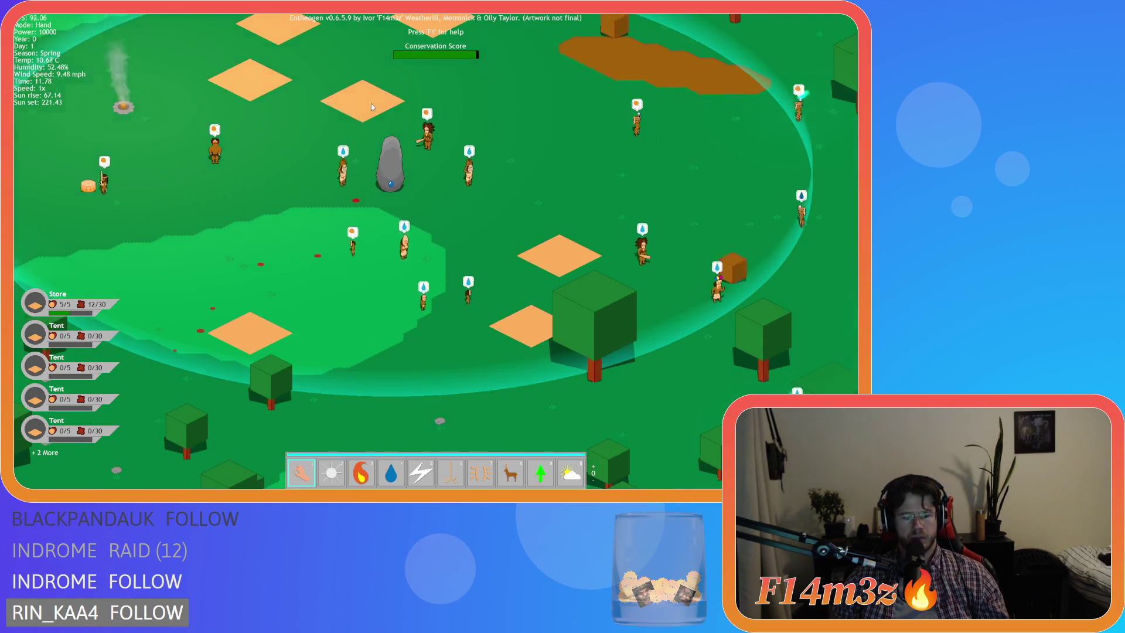
pyautogui.press('t')
pyautogui.press('c')
pyautogui.press('c')
pyautogui.press('t')
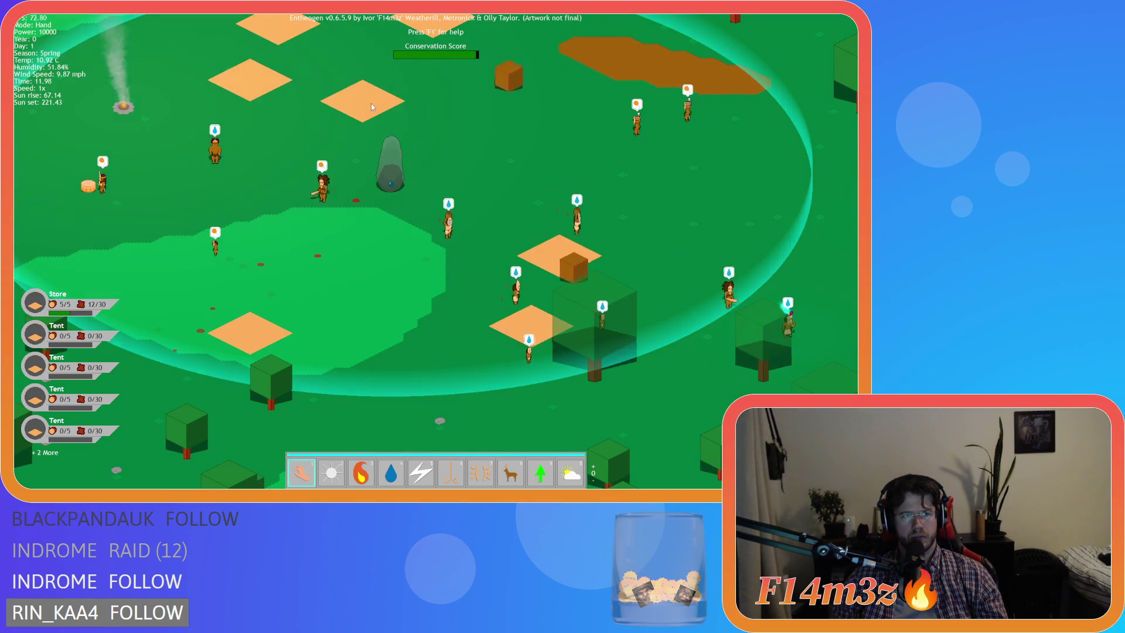
pyautogui.press('w')
pyautogui.press('a')
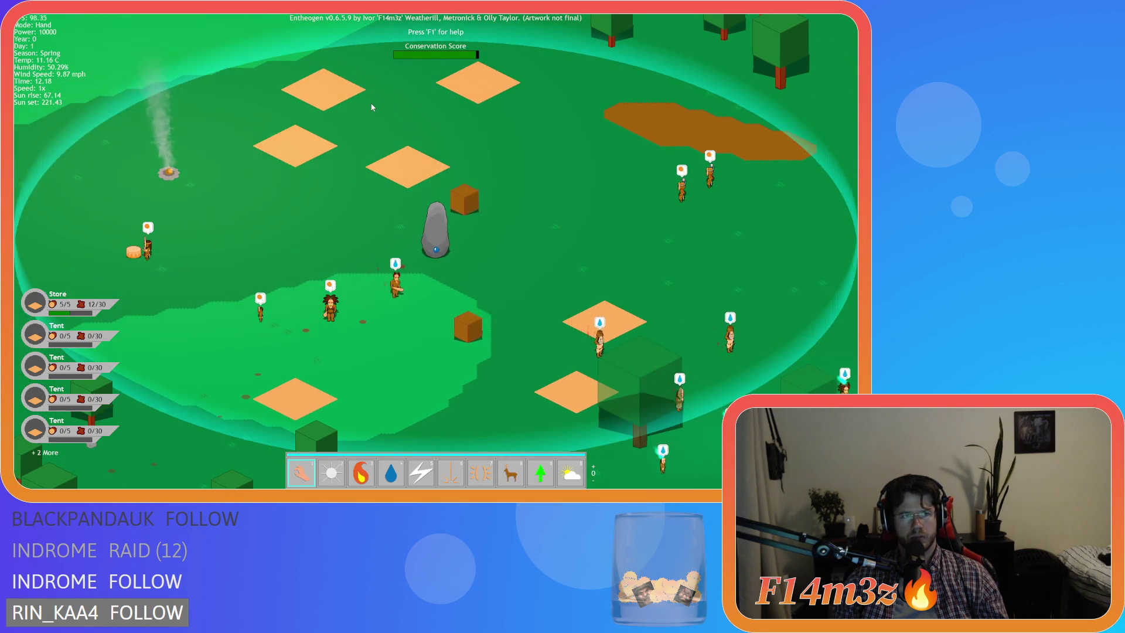
# Step: Quit Entheogen to the title menu and close it with Alt+F4
pyautogui.press('Escape')
pyautogui.press('Return')
pyautogui.hotkey('alt', 'F4')
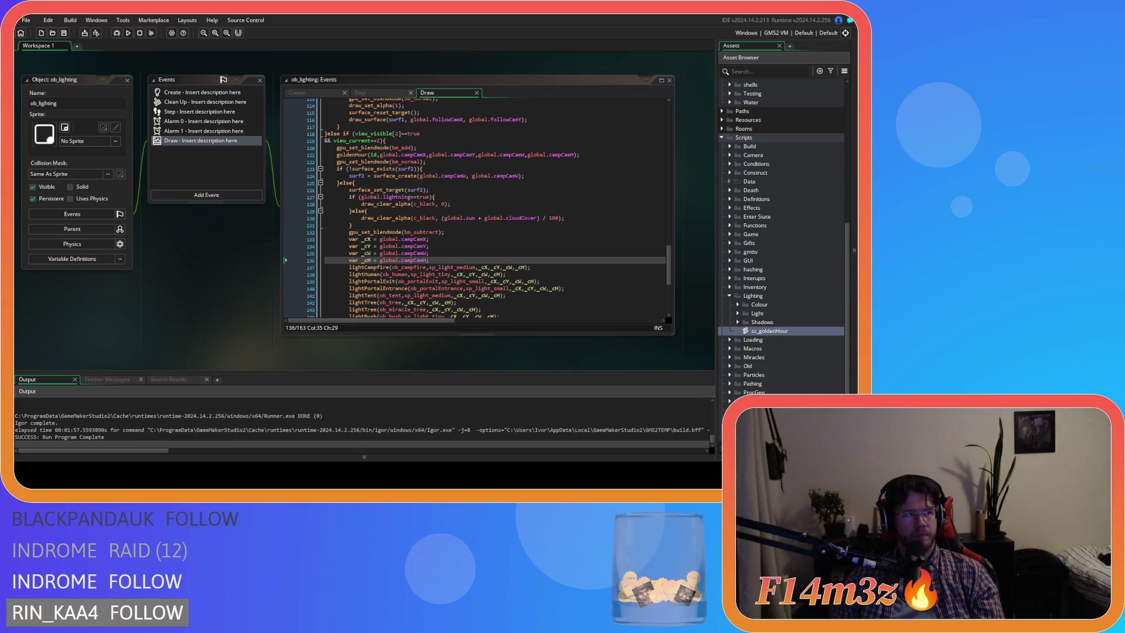
# Step: Scroll through the ob_lighting Draw event code to review the goldenHour calls
pyautogui.rightClick(215, 247)
pyautogui.moveTo(240, 261)
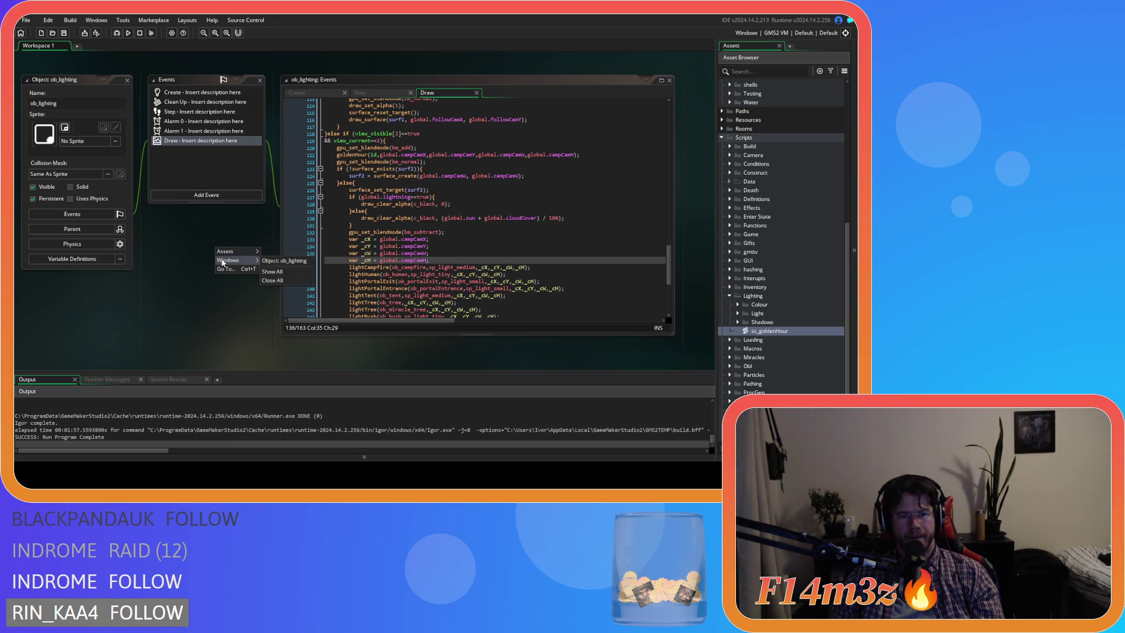
pyautogui.click(258, 298)
pyautogui.scroll(-2, 532, 282)
pyautogui.scroll(4, 532, 283)
pyautogui.scroll(2, 532, 284)
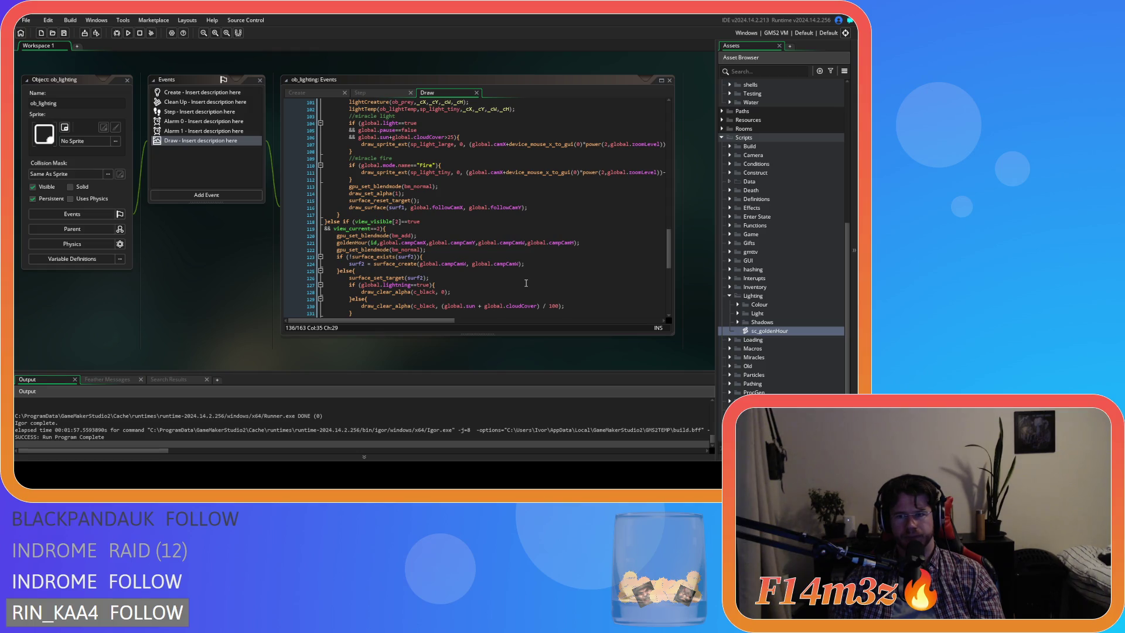
pyautogui.scroll(20, 526, 283)
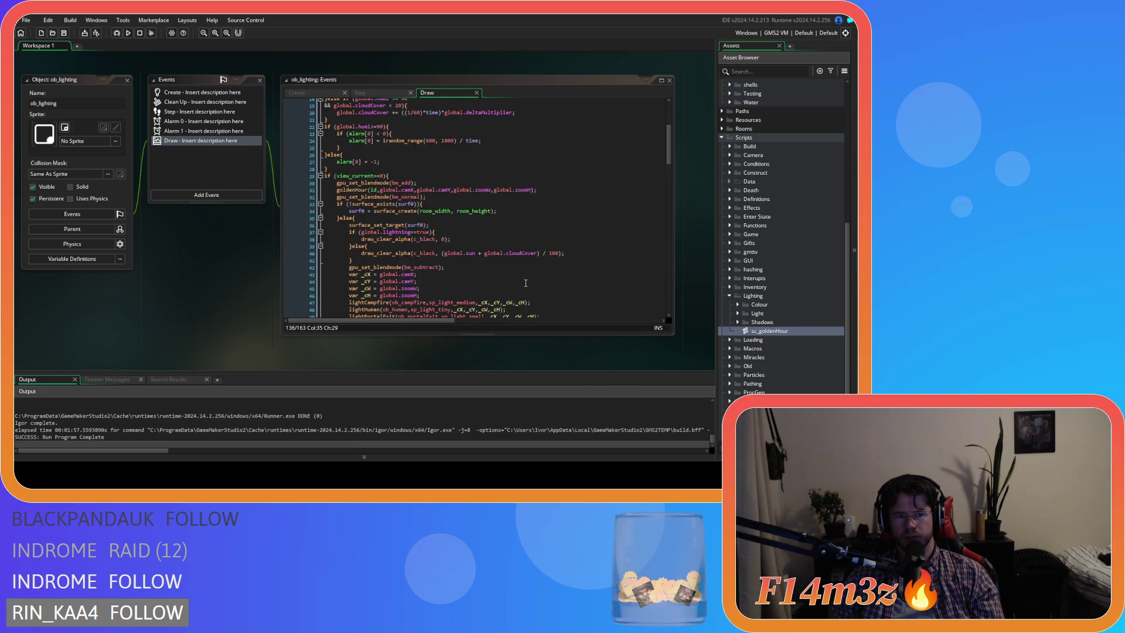
pyautogui.scroll(1, 526, 283)
pyautogui.scroll(-1, 526, 283)
pyautogui.scroll(-7, 526, 283)
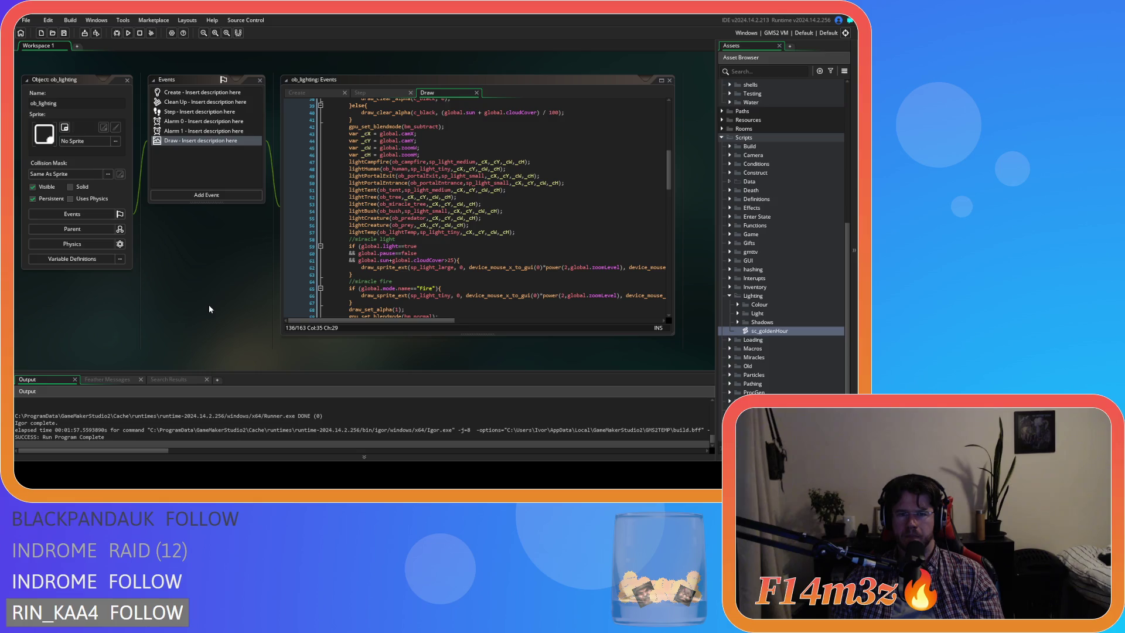
# Step: Close all open workspace windows through the workspace's Windows > Close All menu
pyautogui.scroll(6, 386, 291)
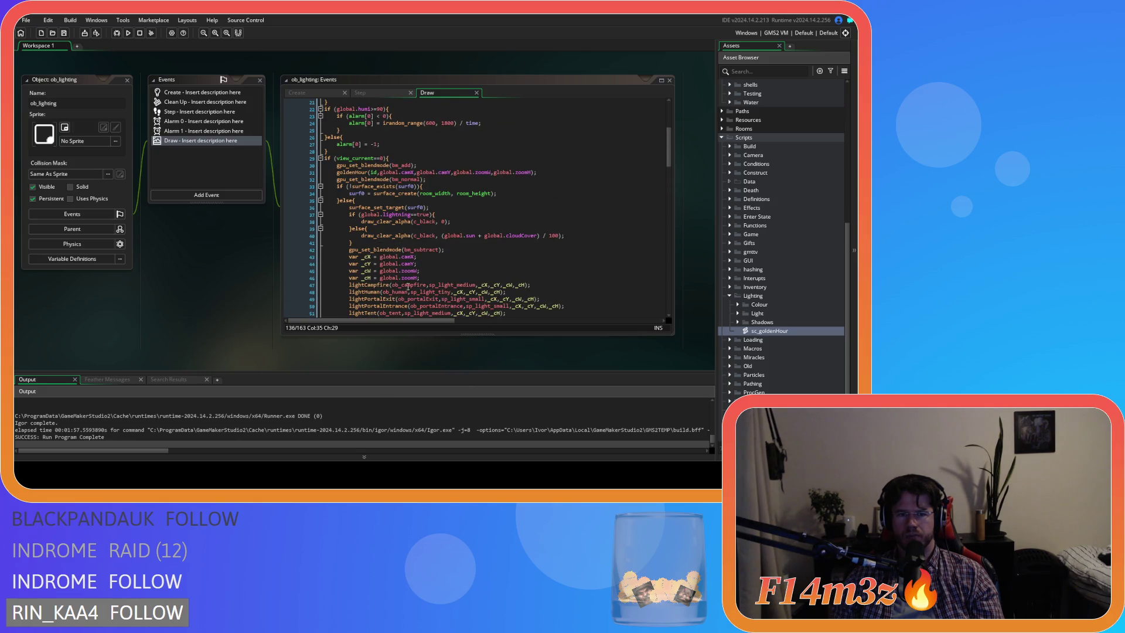
pyautogui.rightClick(235, 234)
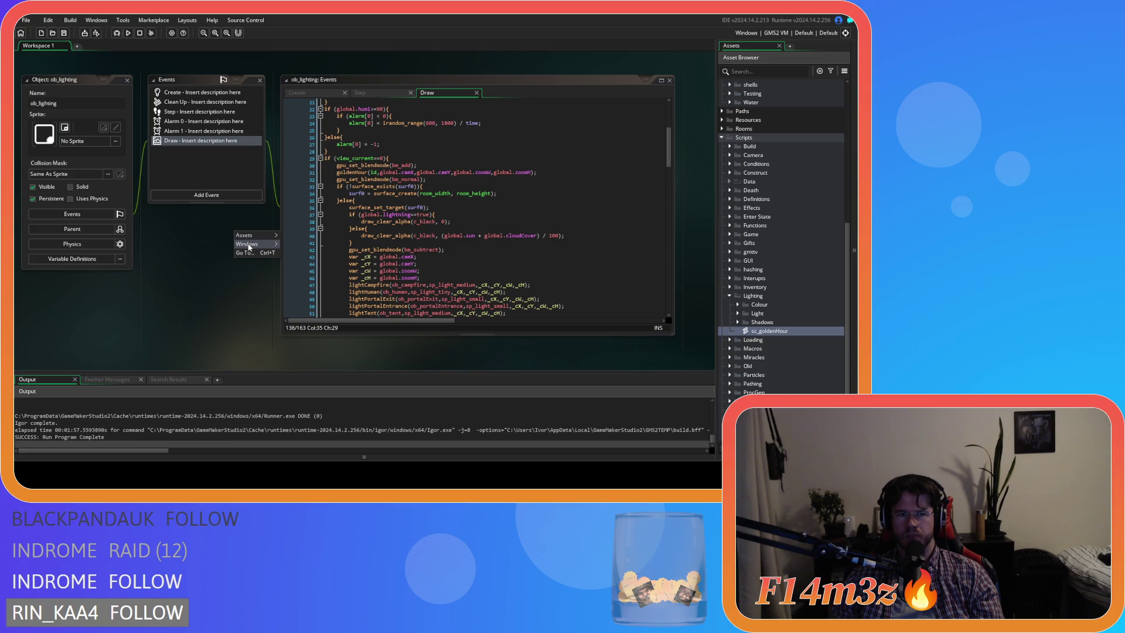
pyautogui.click(264, 252)
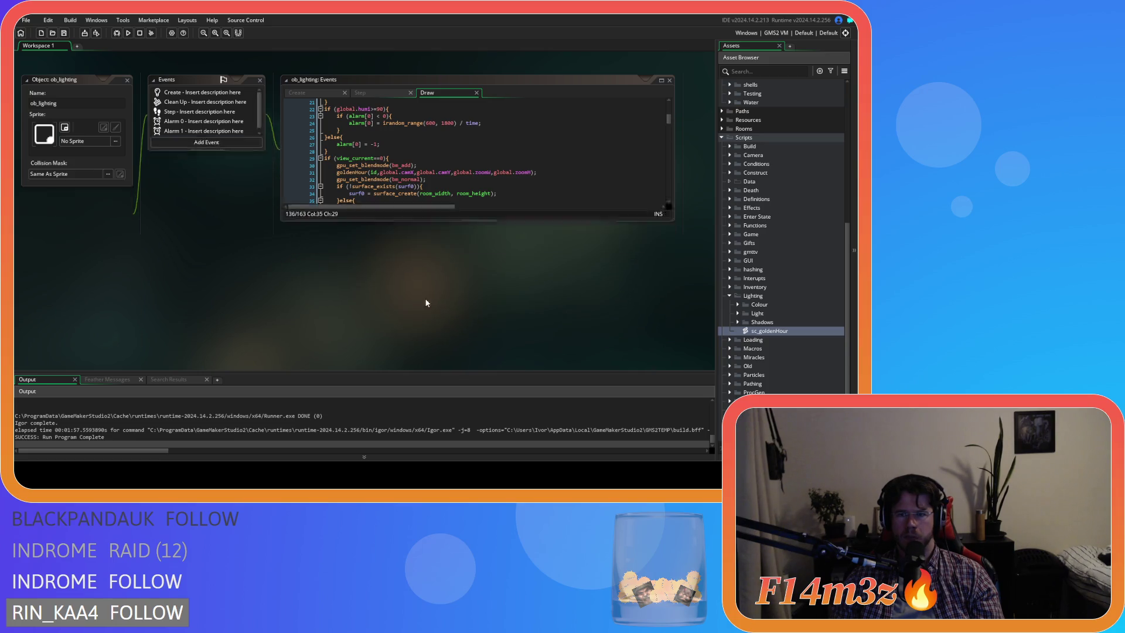
# Step: Collapse the Lighting and Scripts folders and open ob_human's Draw code at the draw_self() line
pyautogui.click(730, 295)
pyautogui.click(722, 137)
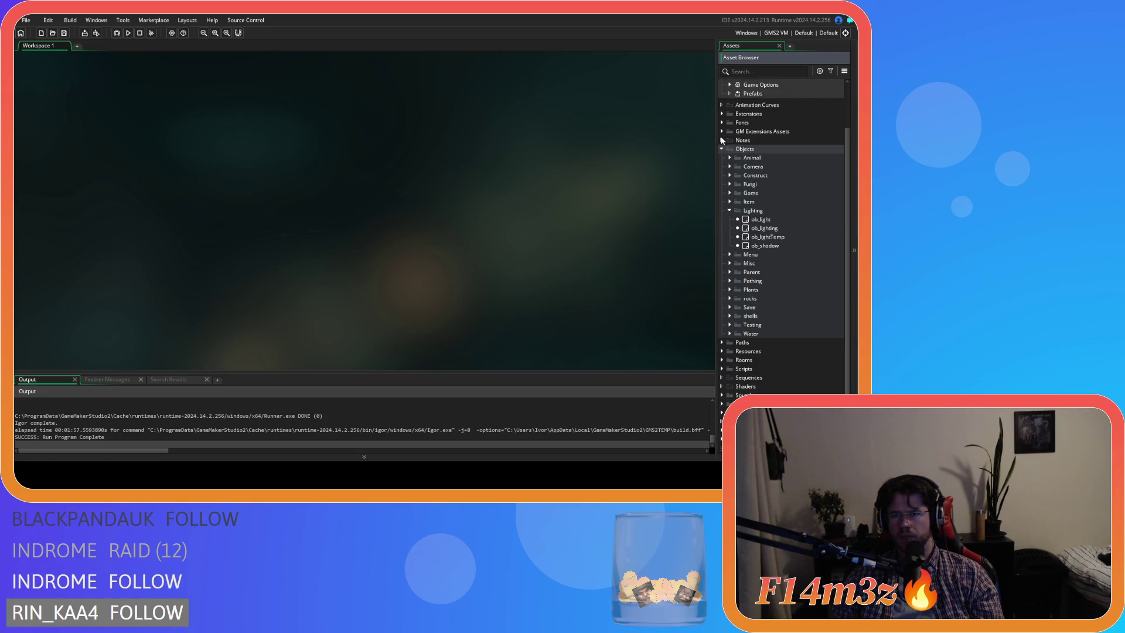
pyautogui.scroll(5, 728, 193)
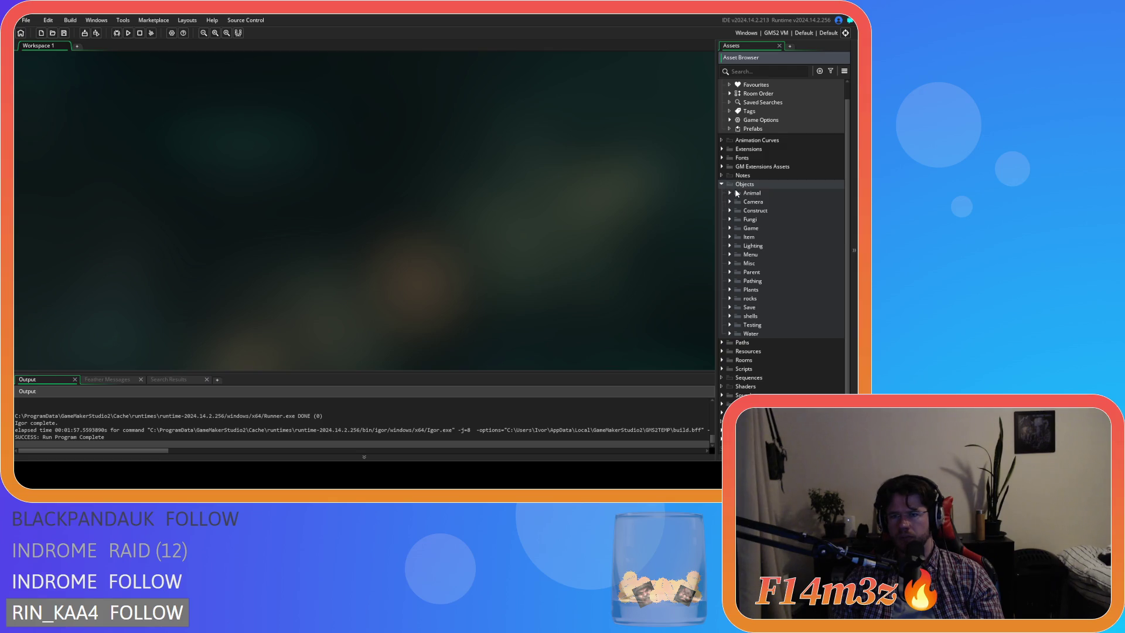
pyautogui.click(731, 193)
pyautogui.click(738, 202)
pyautogui.click(760, 211)
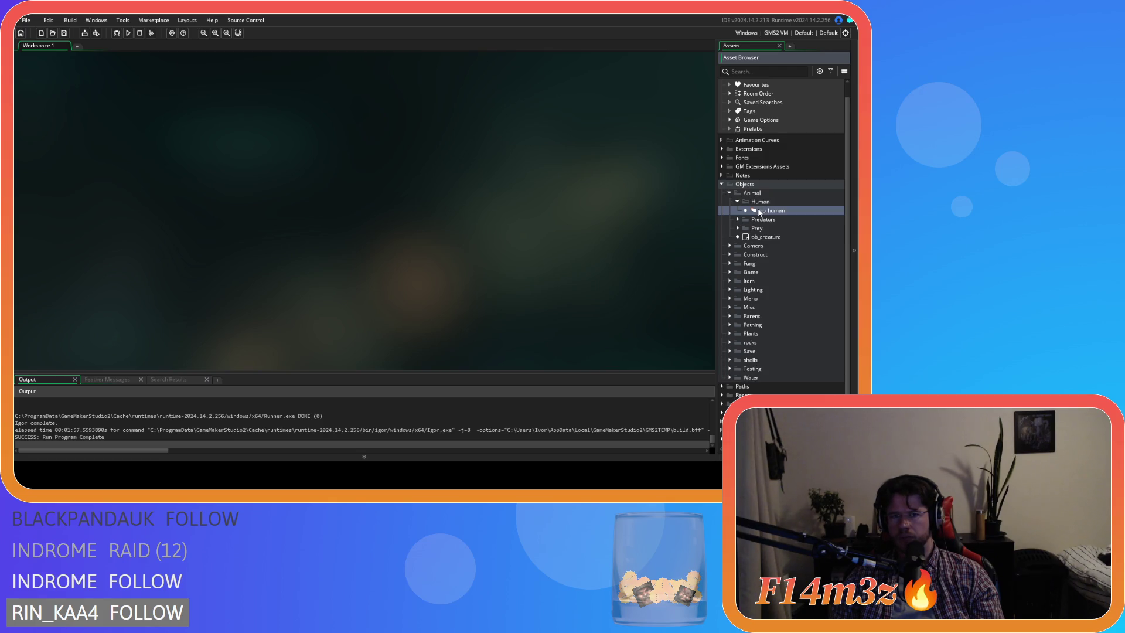
pyautogui.doubleClick(760, 211)
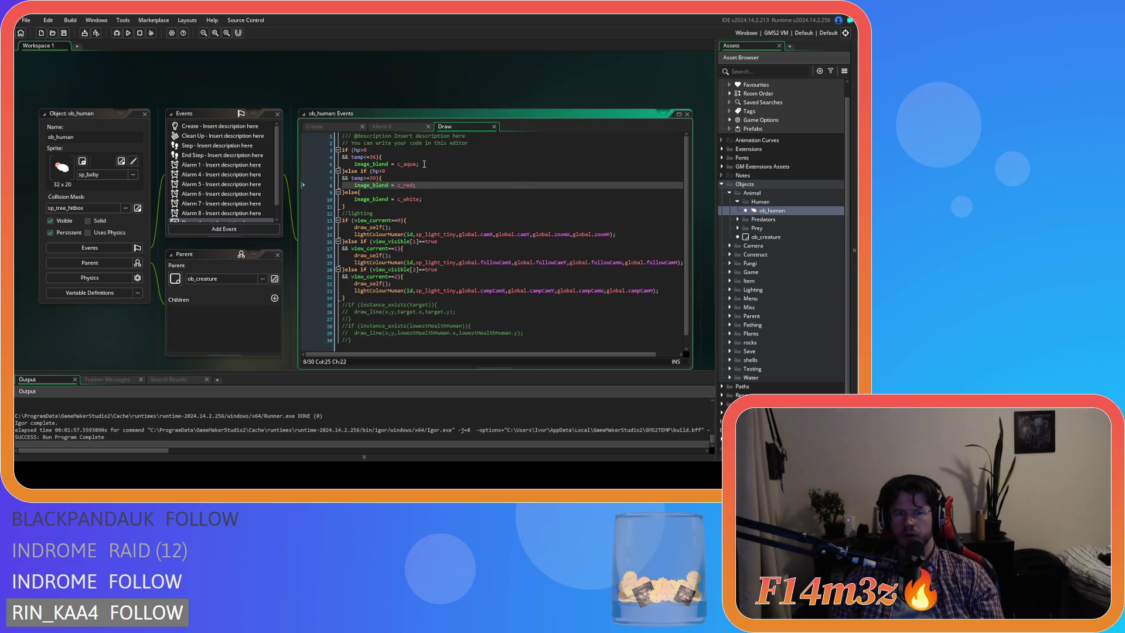
pyautogui.click(393, 227)
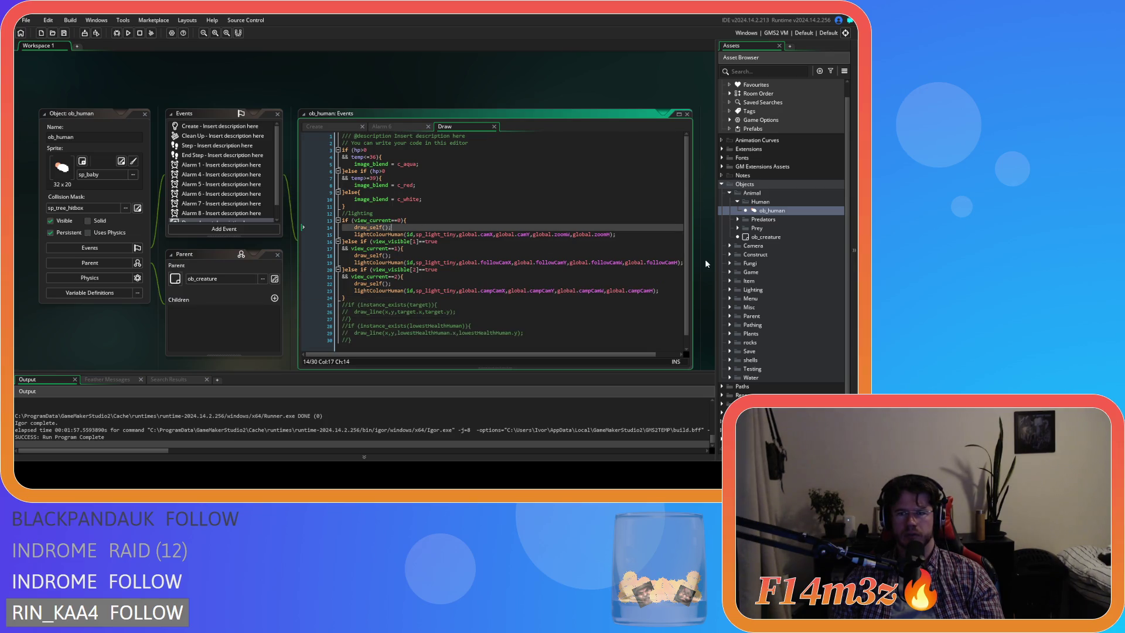
# Step: Close all workspace windows and collapse the Human, Animal and Objects folders
pyautogui.rightClick(193, 80)
pyautogui.moveTo(214, 92)
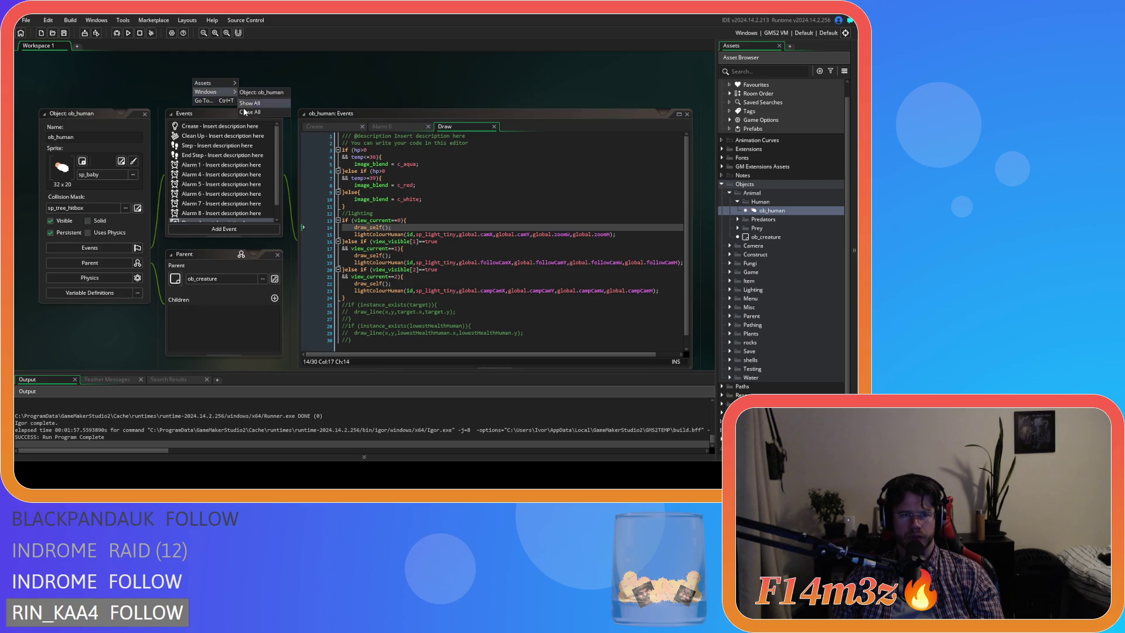
pyautogui.click(245, 112)
pyautogui.click(738, 202)
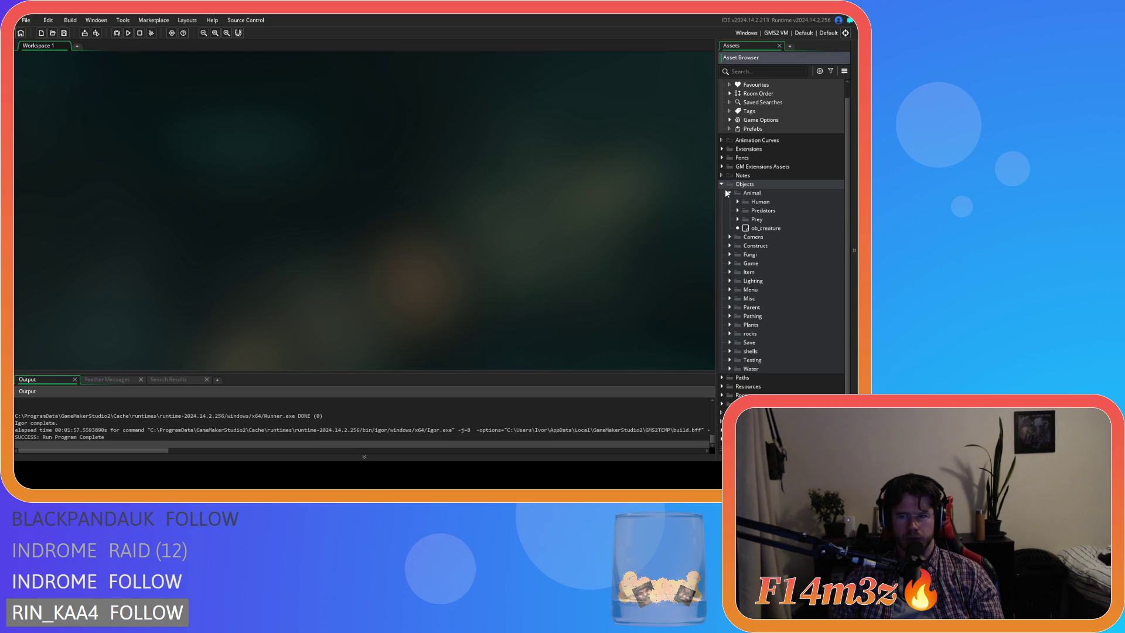
pyautogui.click(727, 193)
pyautogui.click(721, 184)
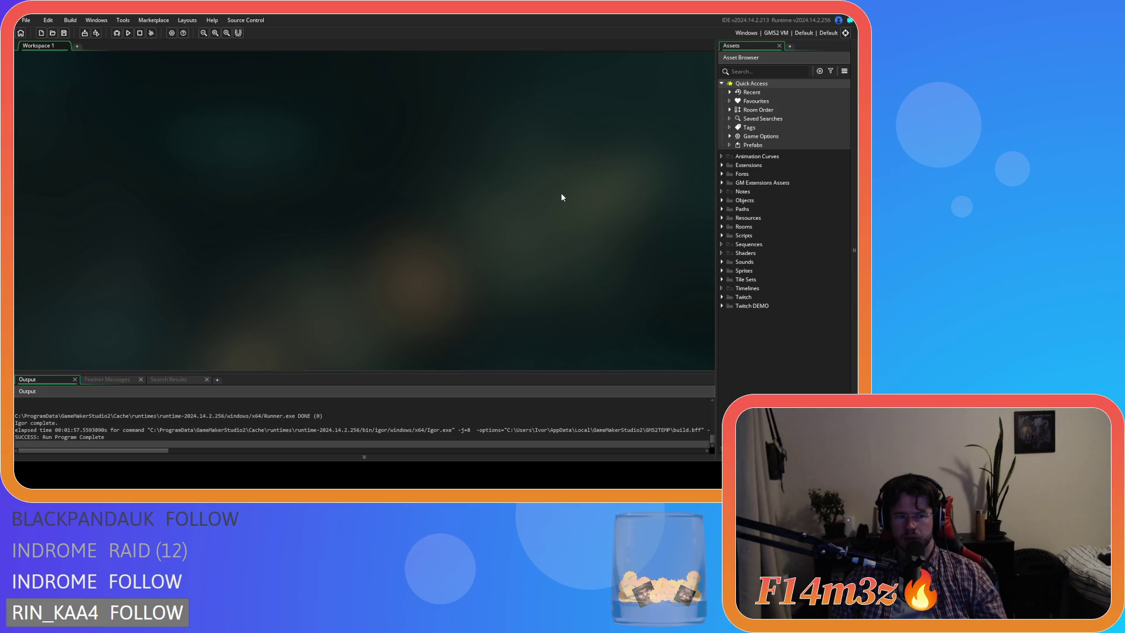
pyautogui.hotkey('ctrl', 'shift', 'f')
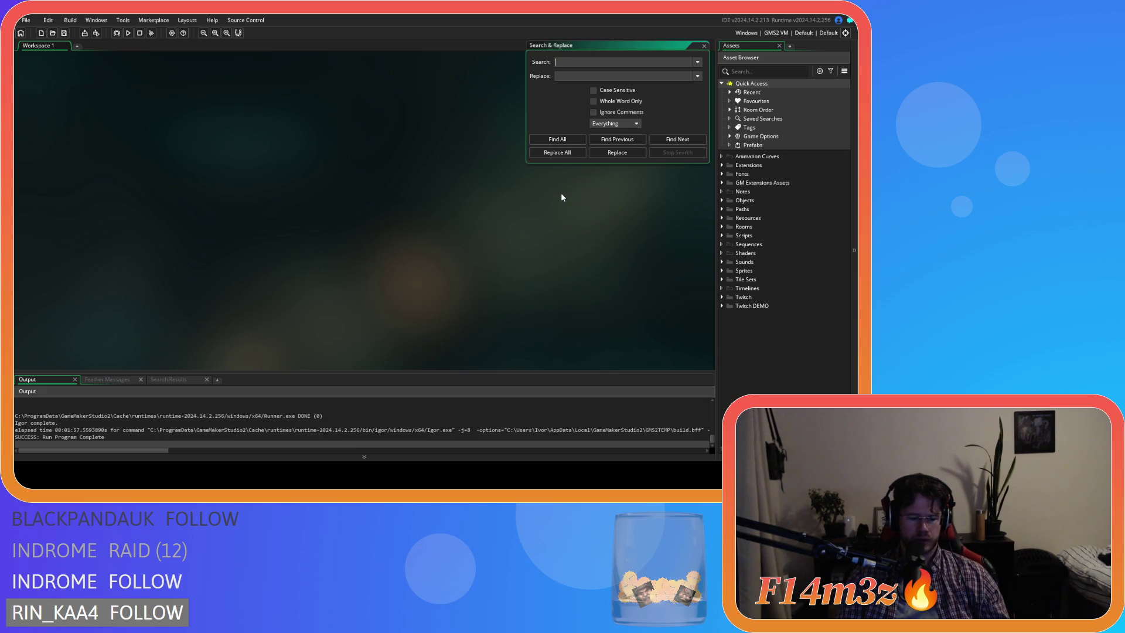
# Step: Search the whole project for 'surfGold' using Find All
pyautogui.write('gold')
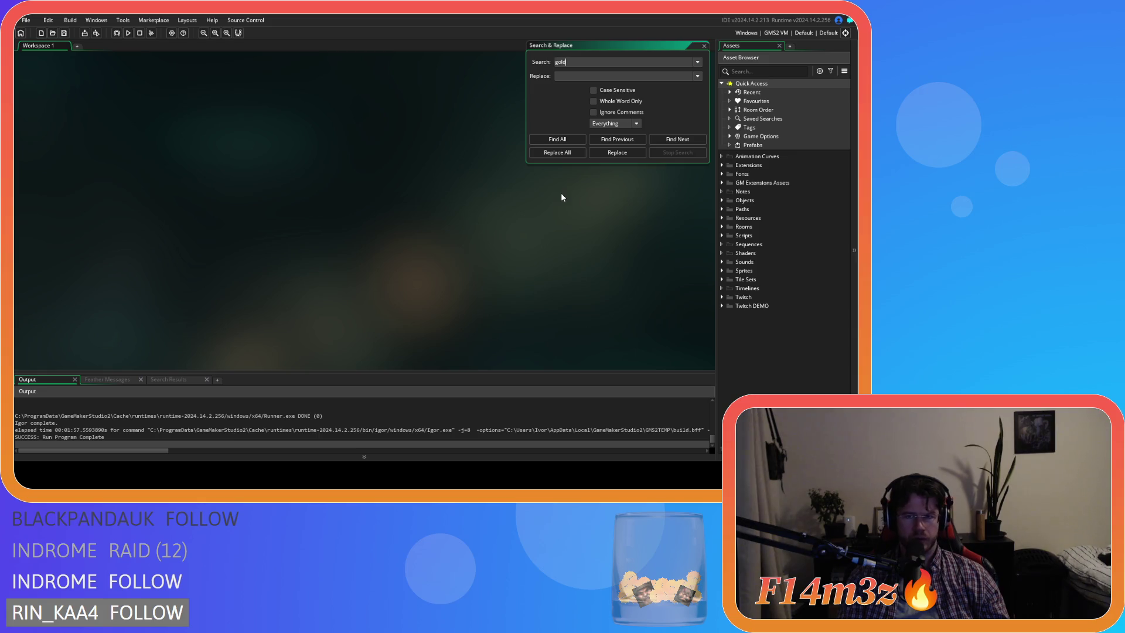
pyautogui.hotkey('ctrl', 'a')
pyautogui.write('s')
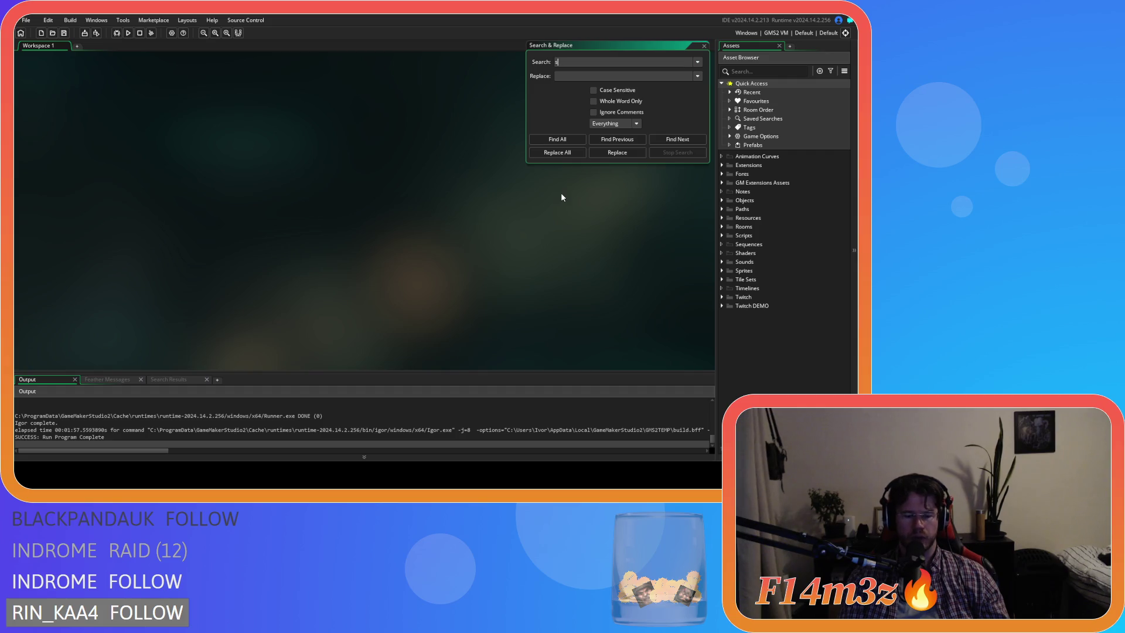
pyautogui.write('urfGolden')
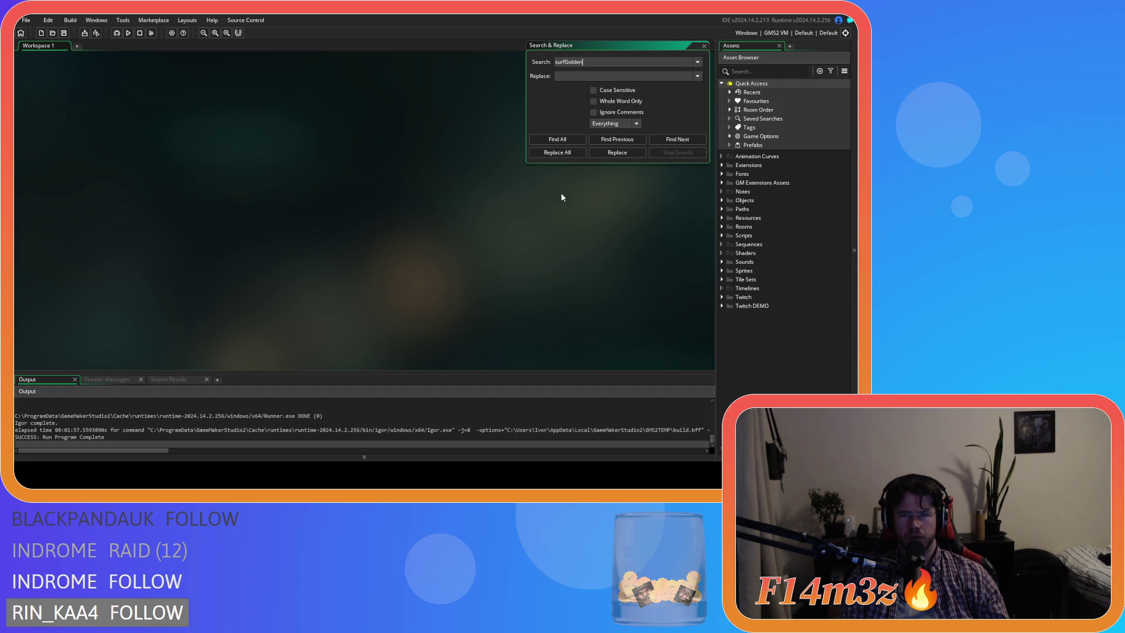
pyautogui.press('Return')
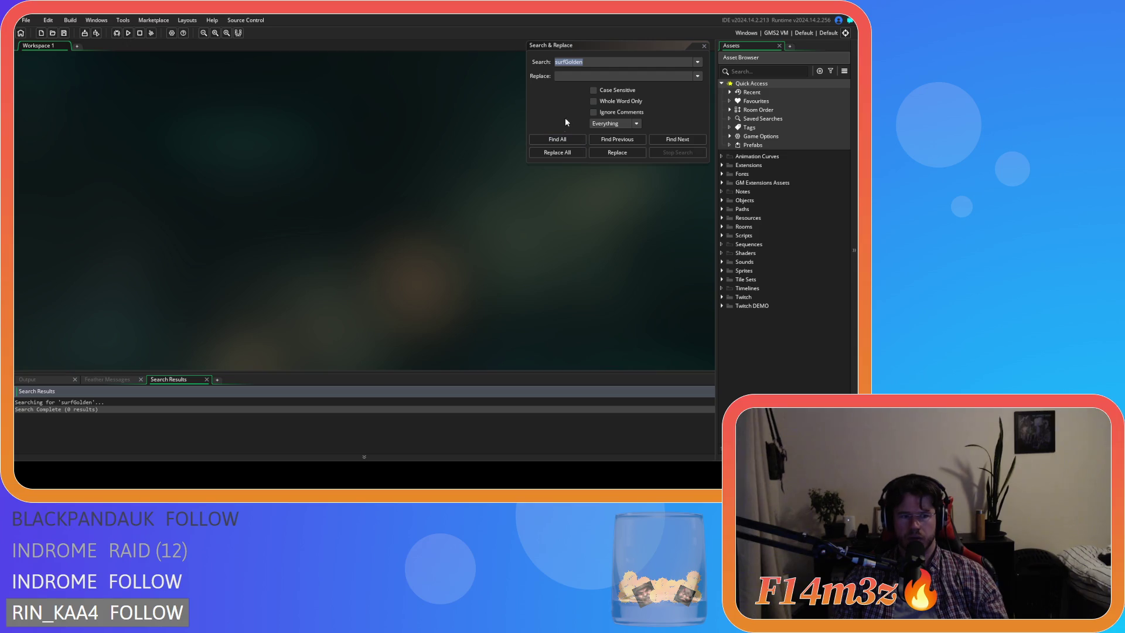
pyautogui.click(598, 64)
pyautogui.press('BackSpace')
pyautogui.click(557, 139)
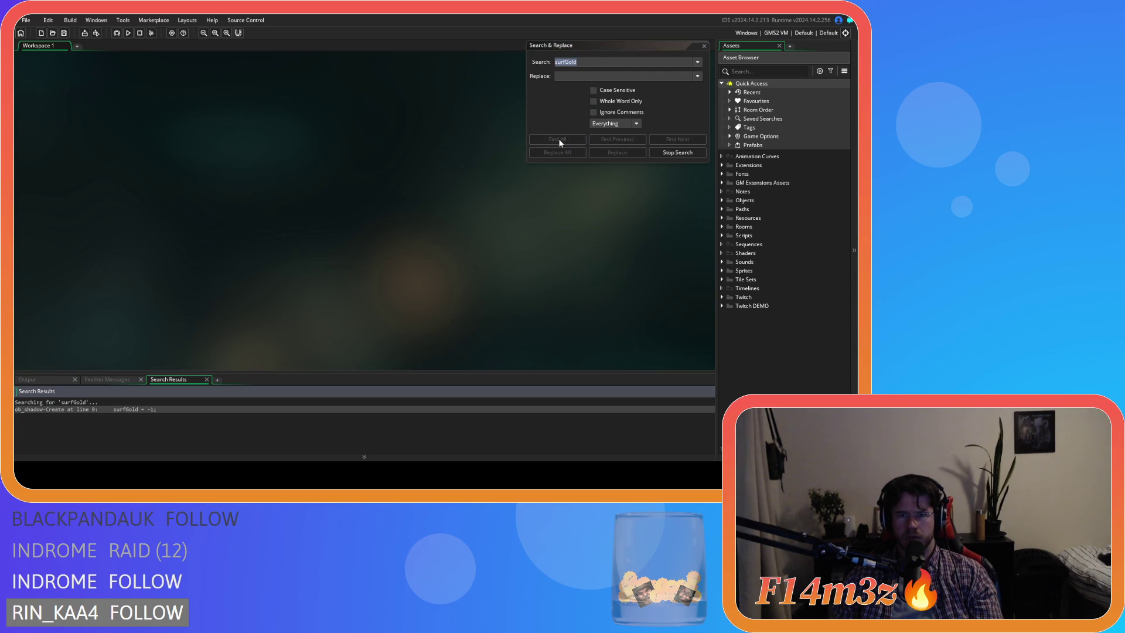
# Step: Delete the surfGold line from ob_shadow's Create event, save, and close all windows and the search tool
pyautogui.doubleClick(90, 409)
pyautogui.press('BackSpace')
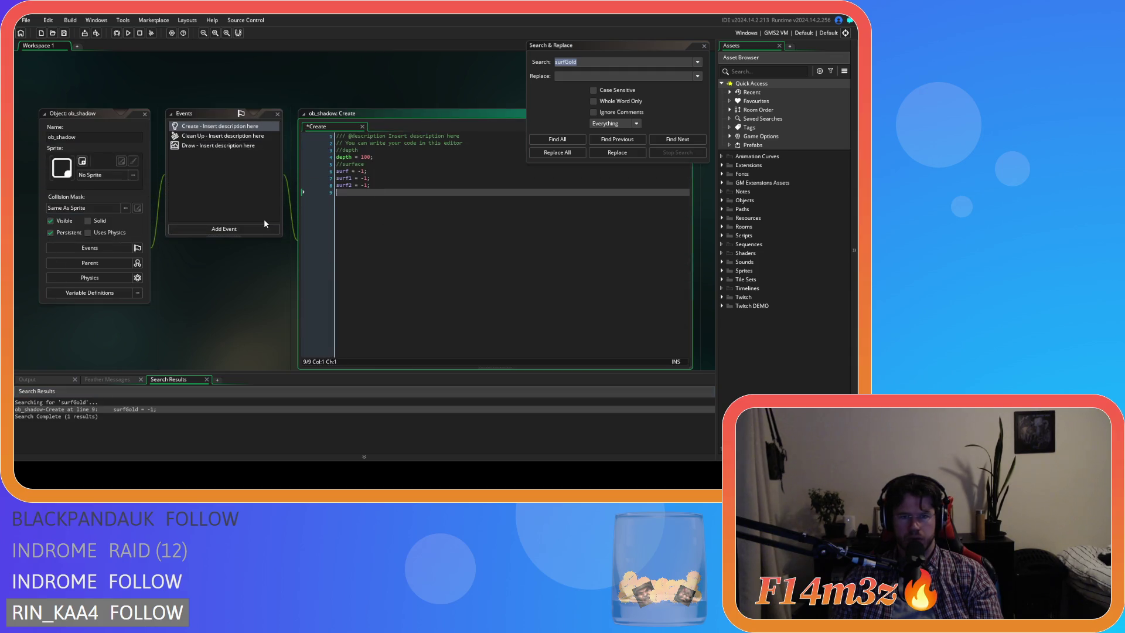
pyautogui.click(558, 139)
pyautogui.rightClick(345, 87)
pyautogui.moveTo(366, 100)
pyautogui.click(403, 121)
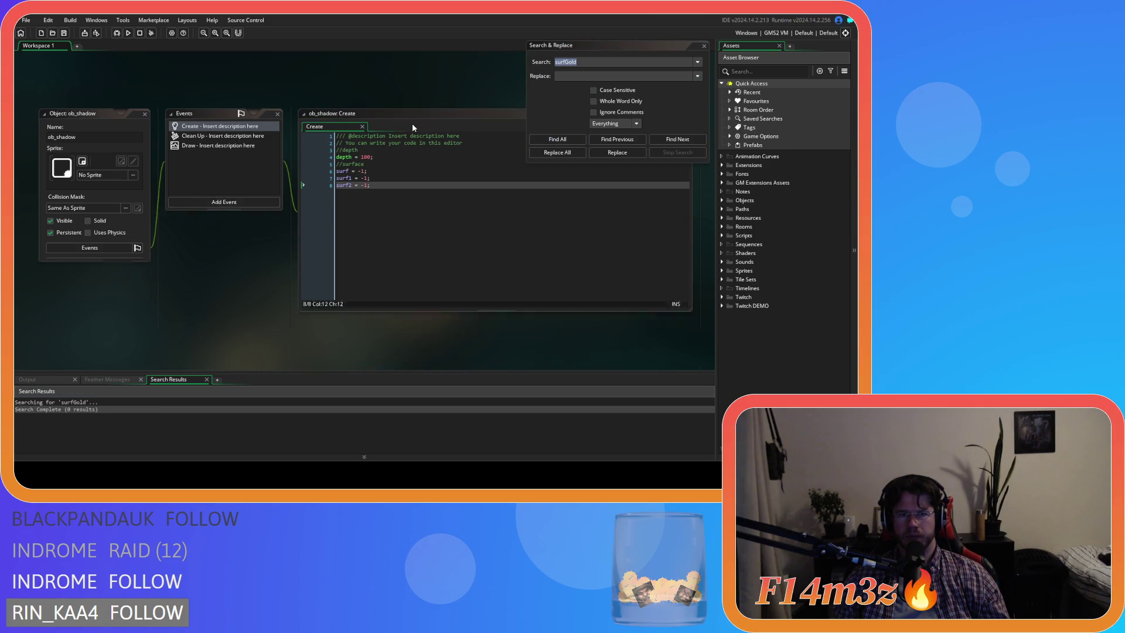
pyautogui.click(705, 47)
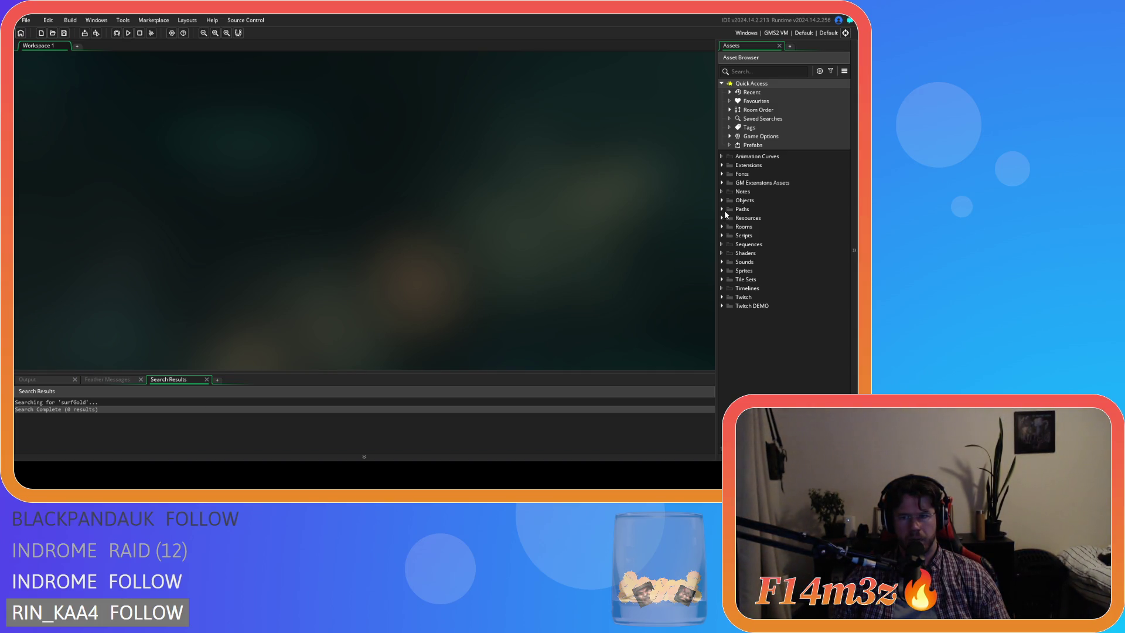
# Step: Expand the Scripts folder in the asset browser
pyautogui.click(721, 235)
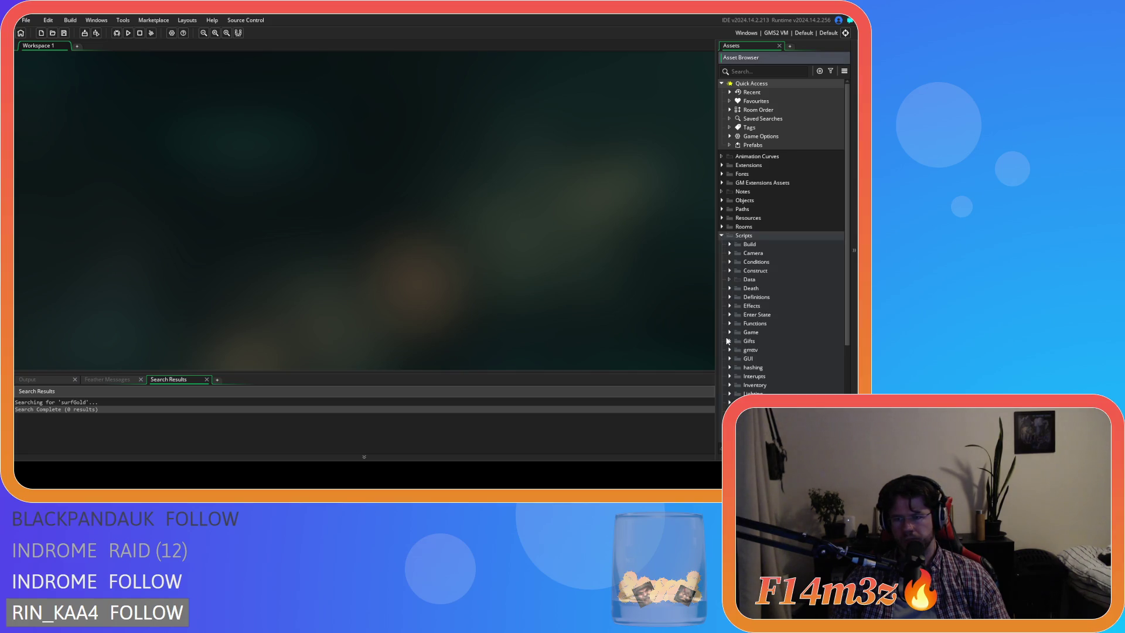
# Step: Open sc_goldenHour and remove the outer daytimer<150 if/else wrapper and its surplus braces
pyautogui.scroll(-3, 726, 341)
pyautogui.click(730, 304)
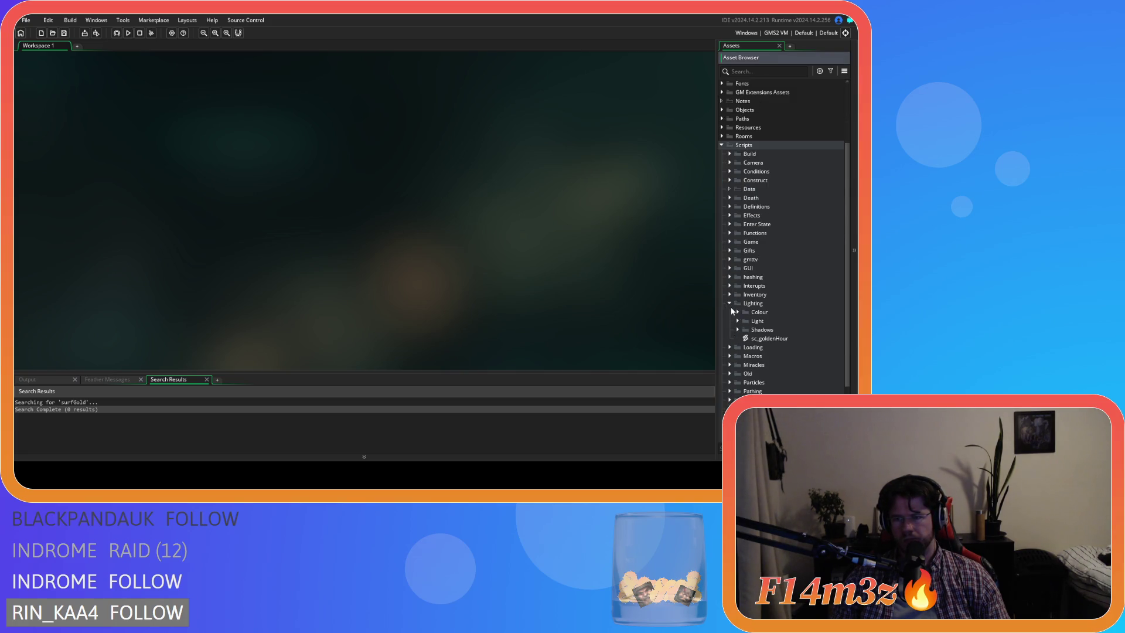
pyautogui.doubleClick(769, 339)
pyautogui.click(204, 138)
pyautogui.press('Left')
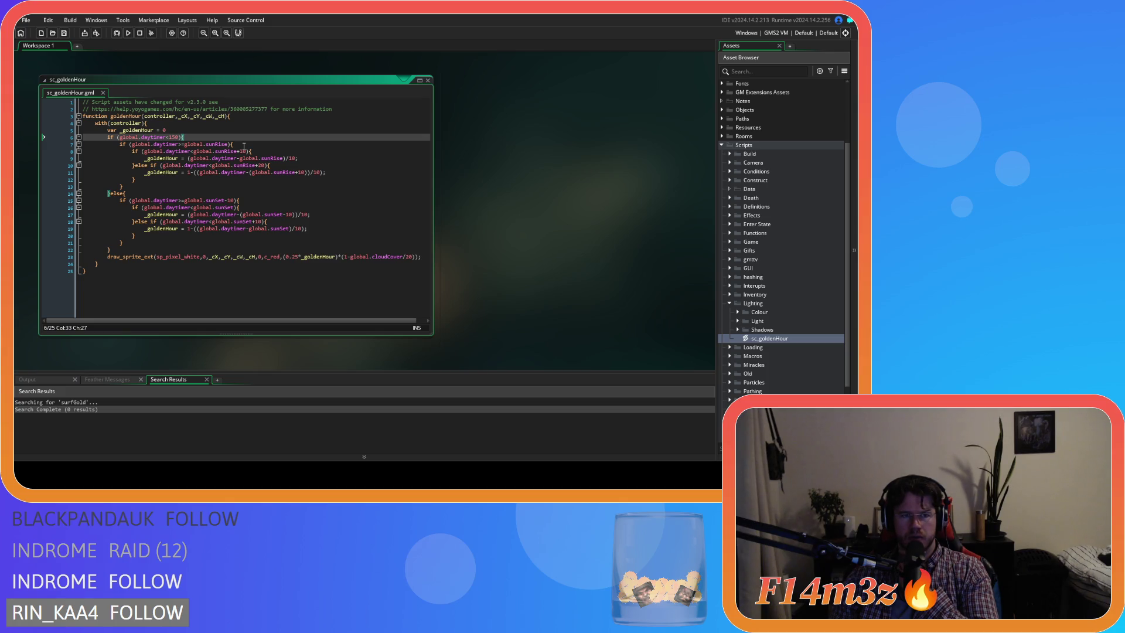
pyautogui.click(68, 140)
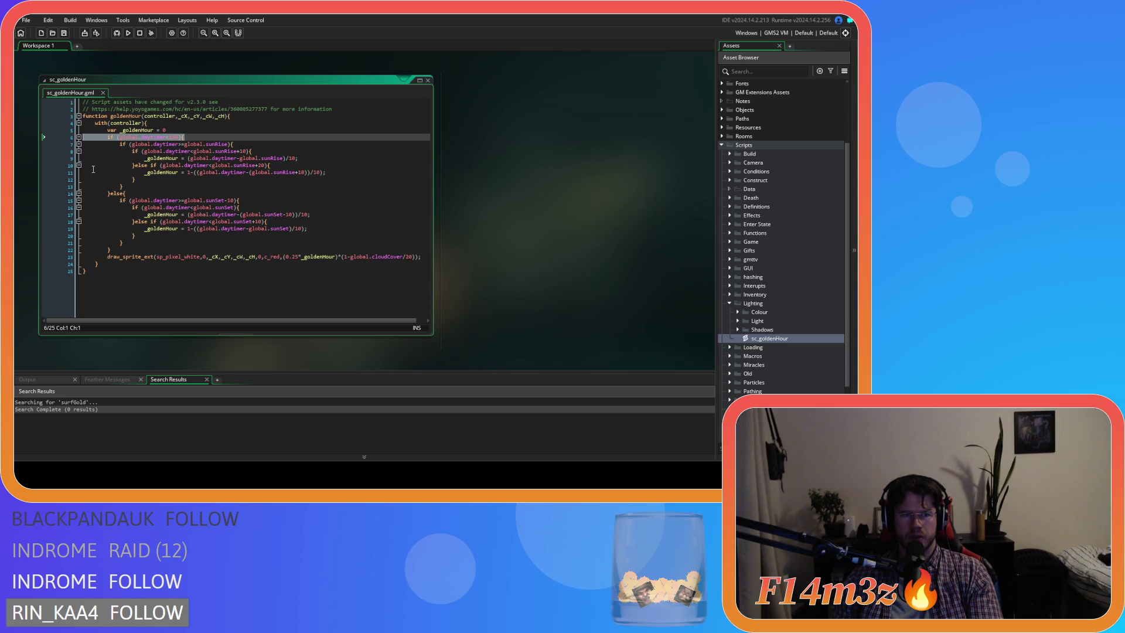
pyautogui.press('BackSpace')
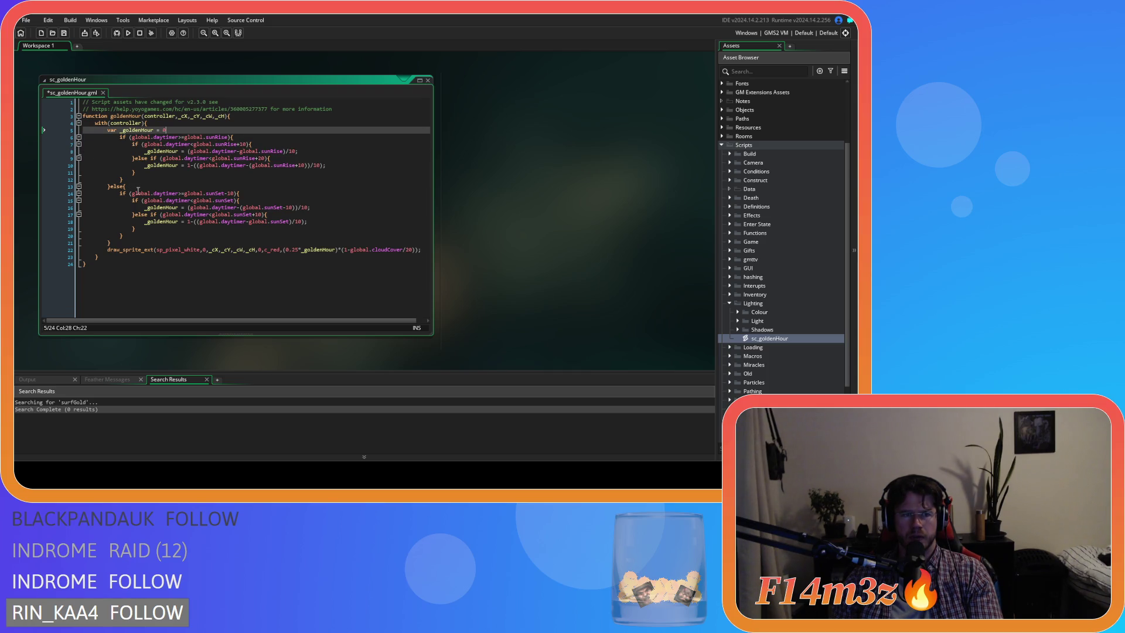
pyautogui.tripleClick(102, 188)
pyautogui.press('BackSpace')
pyautogui.press('Delete')
pyautogui.moveTo(126, 236)
pyautogui.mouseDown()
pyautogui.moveTo(26, 227)
pyautogui.moveTo(62, 211)
pyautogui.moveTo(34, 140)
pyautogui.mouseUp()
pyautogui.press('BackSpace')
pyautogui.write('}')
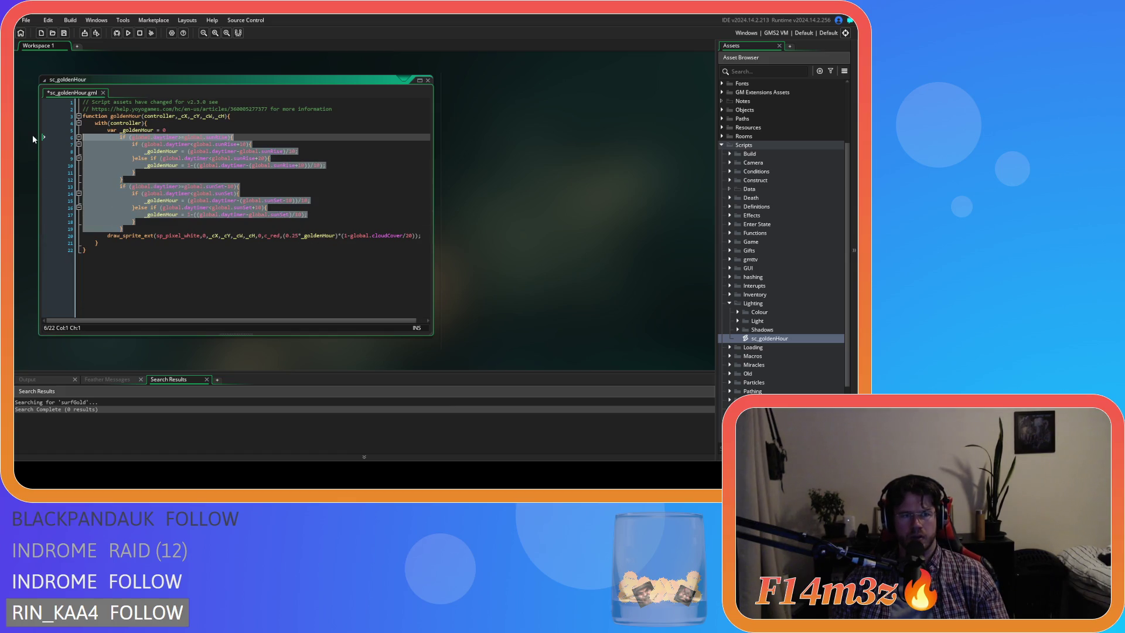
# Step: Unindent the sunrise and sunset blocks, join them as an else-if chain, save, and run with F5
pyautogui.hotkey('shift', 'Tab')
pyautogui.click(133, 166)
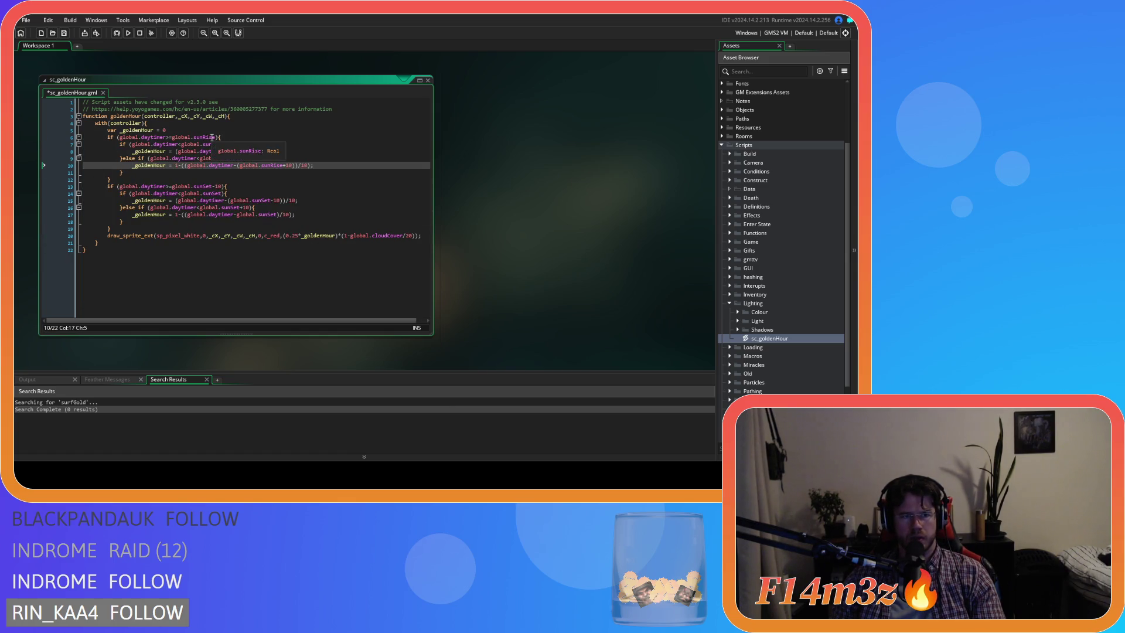
pyautogui.click(233, 137)
pyautogui.click(106, 187)
pyautogui.press('BackSpace')
pyautogui.press('BackSpace')
pyautogui.press('BackSpace')
pyautogui.write('else if (global.daytimer>=global.sunSet-10){')
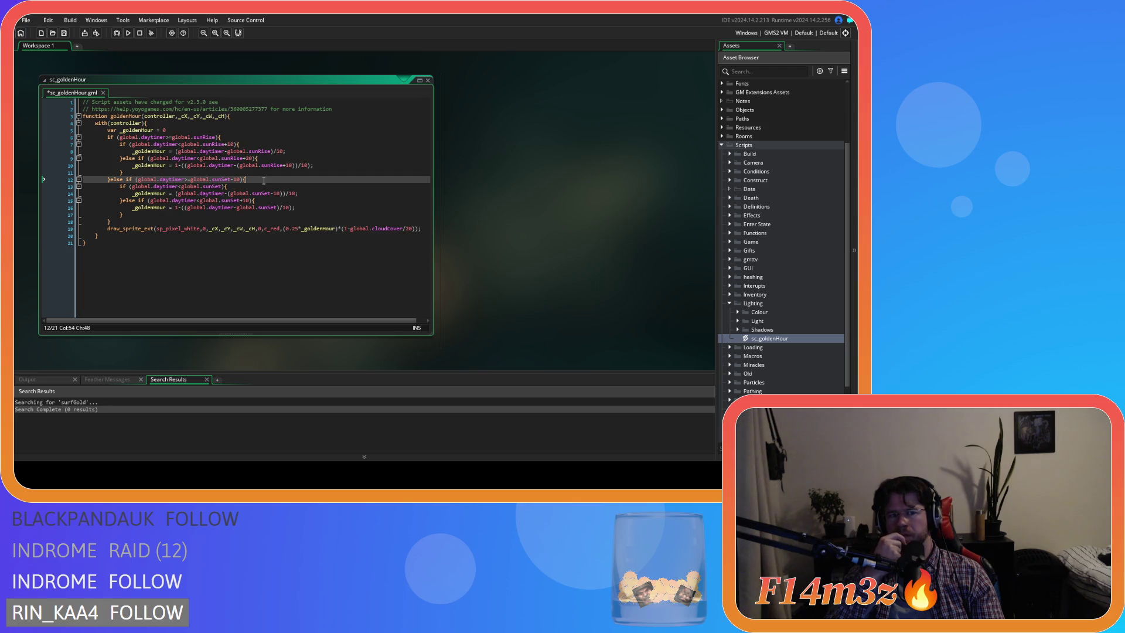
pyautogui.hotkey('ctrl', 's')
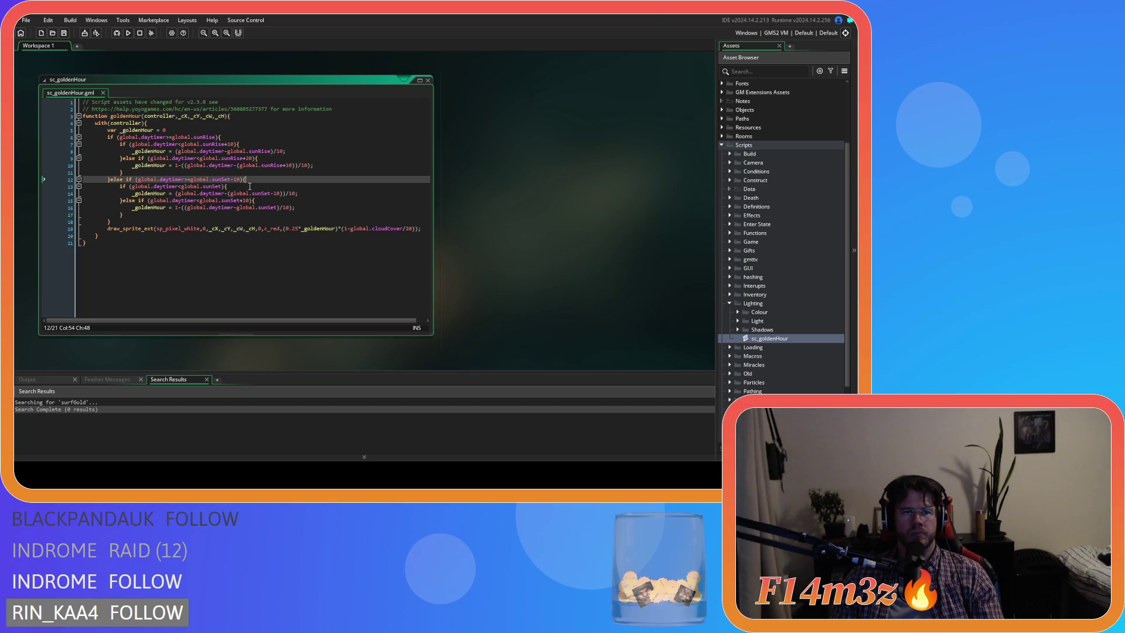
pyautogui.press('F5')
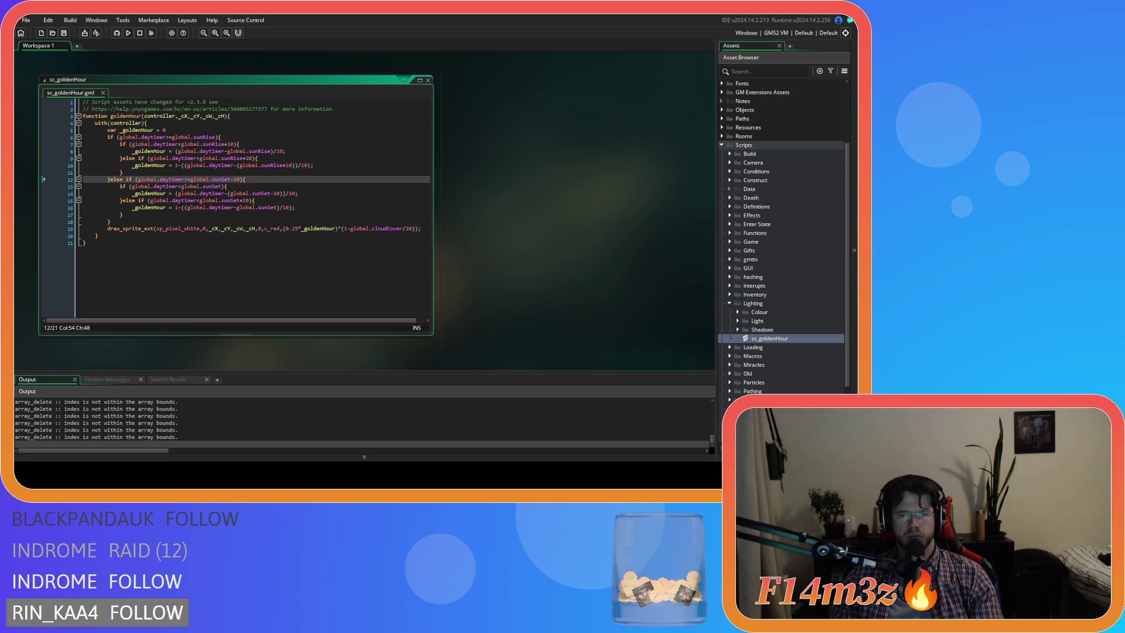
# Step: Pan the Entheogen camera around the village to check the lighting, then quit the game
pyautogui.hotkey('alt', 'Tab')
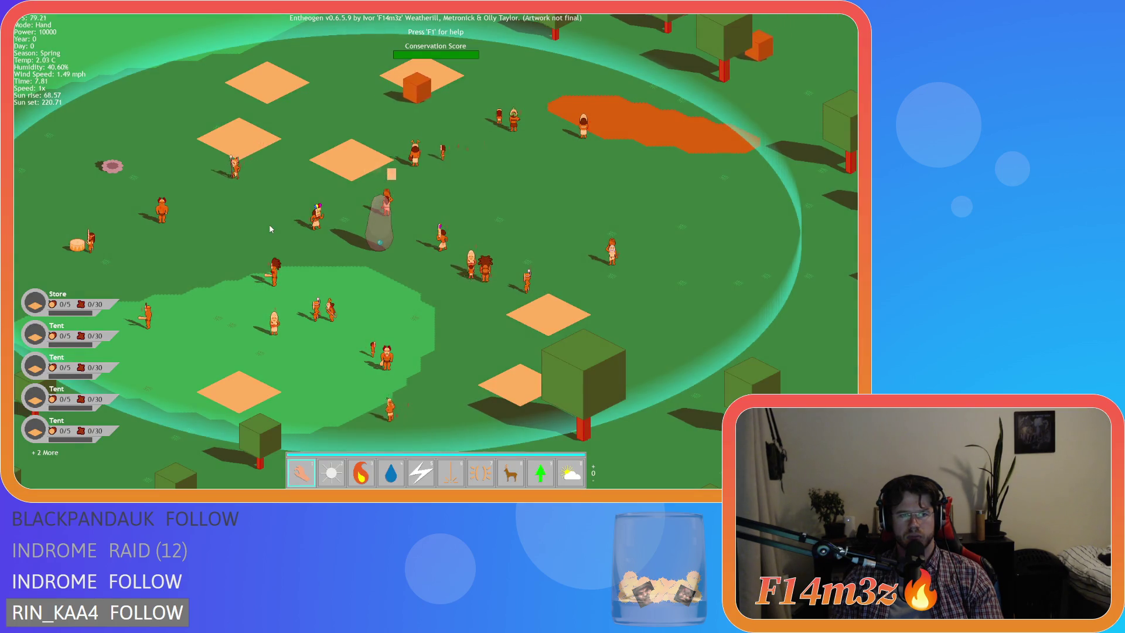
pyautogui.press('Left')
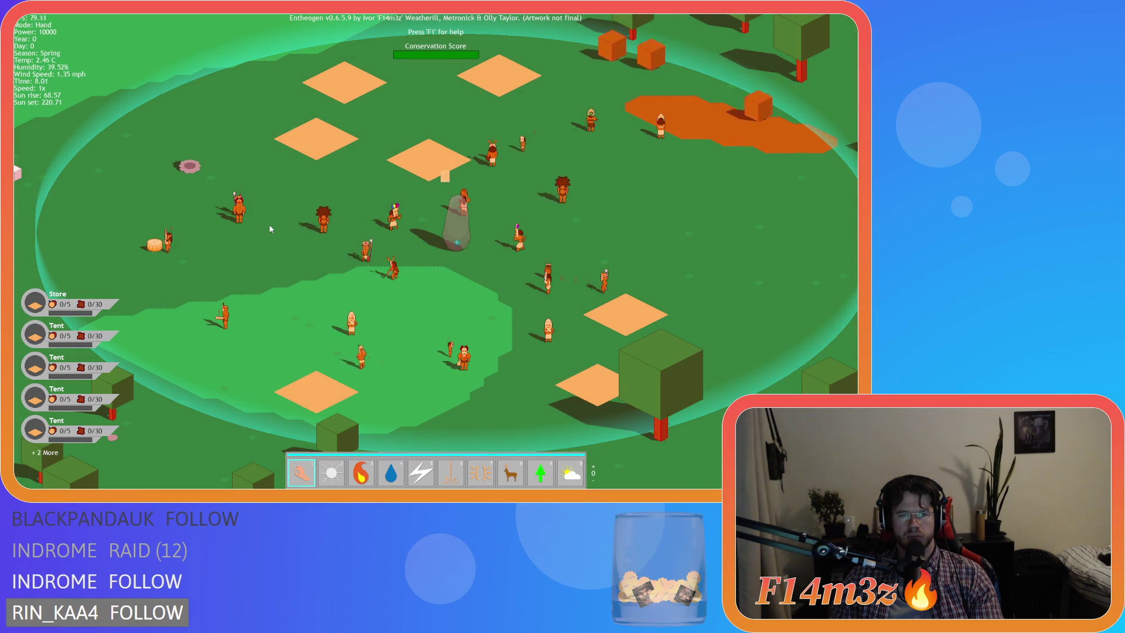
pyautogui.press('Up')
pyautogui.press('Right')
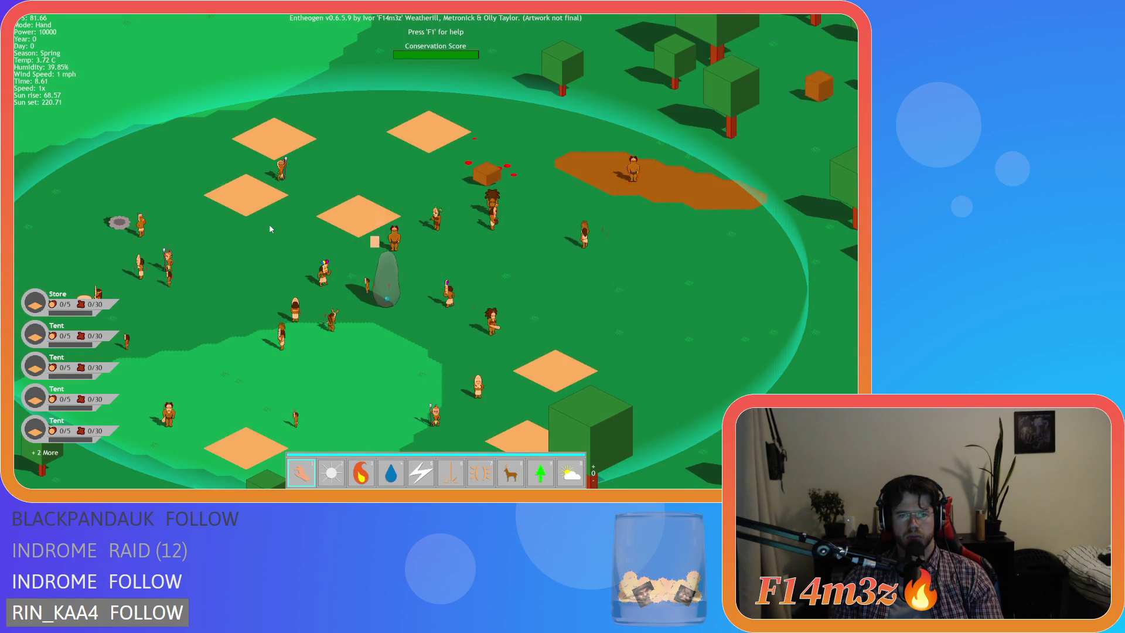
pyautogui.press('Left')
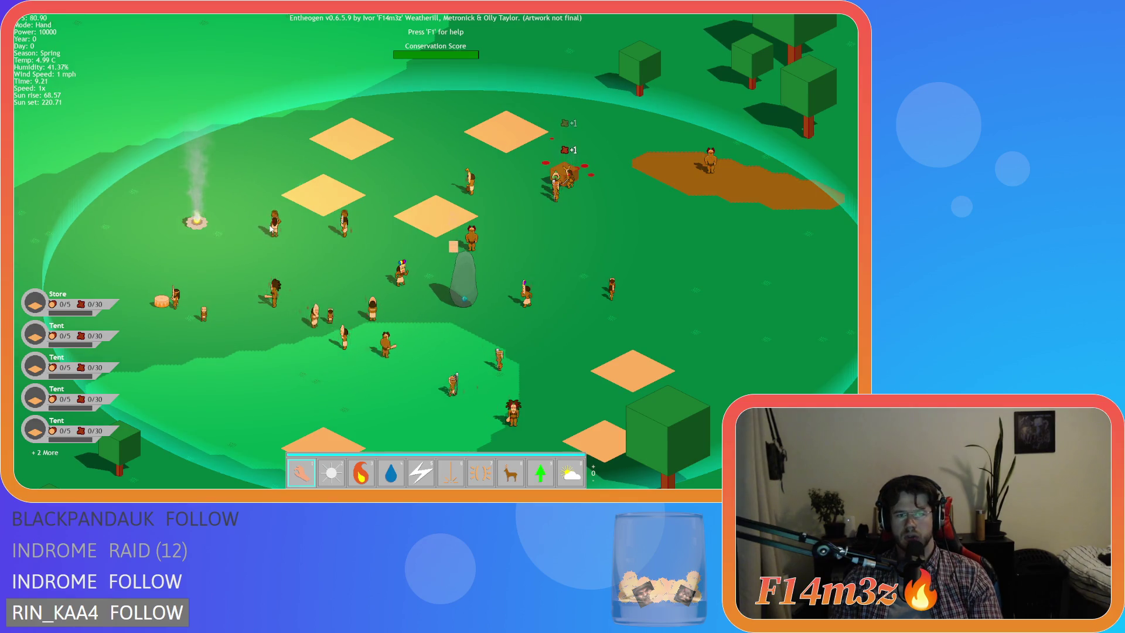
pyautogui.press('Escape')
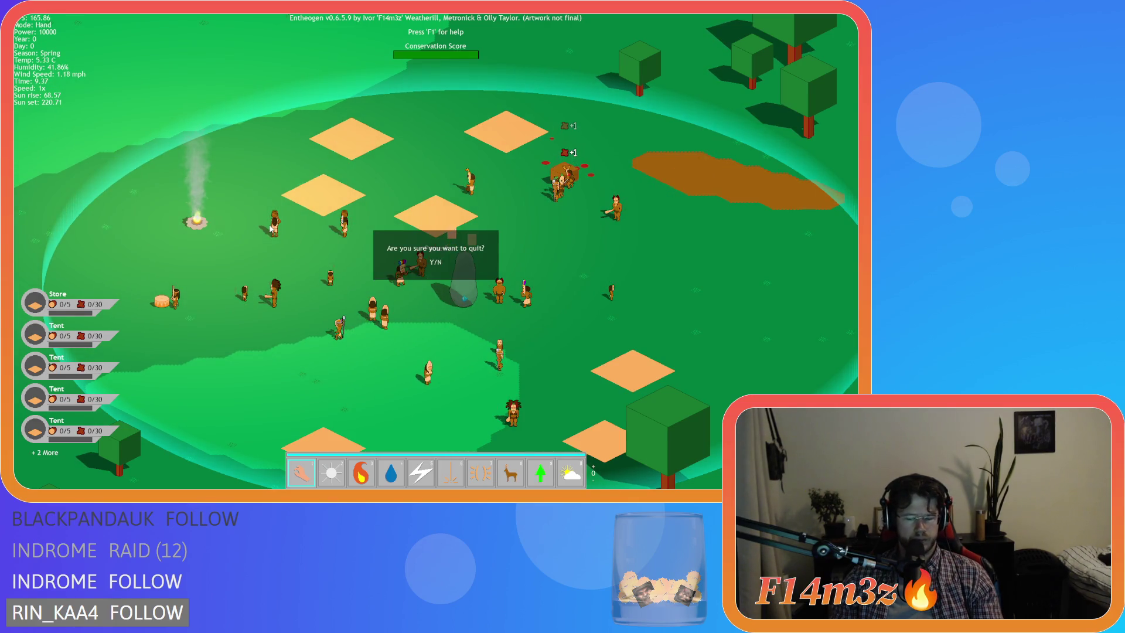
pyautogui.press('y')
pyautogui.click(85, 242)
# Step: Close the sc_goldenHour editor window and collapse the Lighting and Scripts folders
pyautogui.rightClick(569, 168)
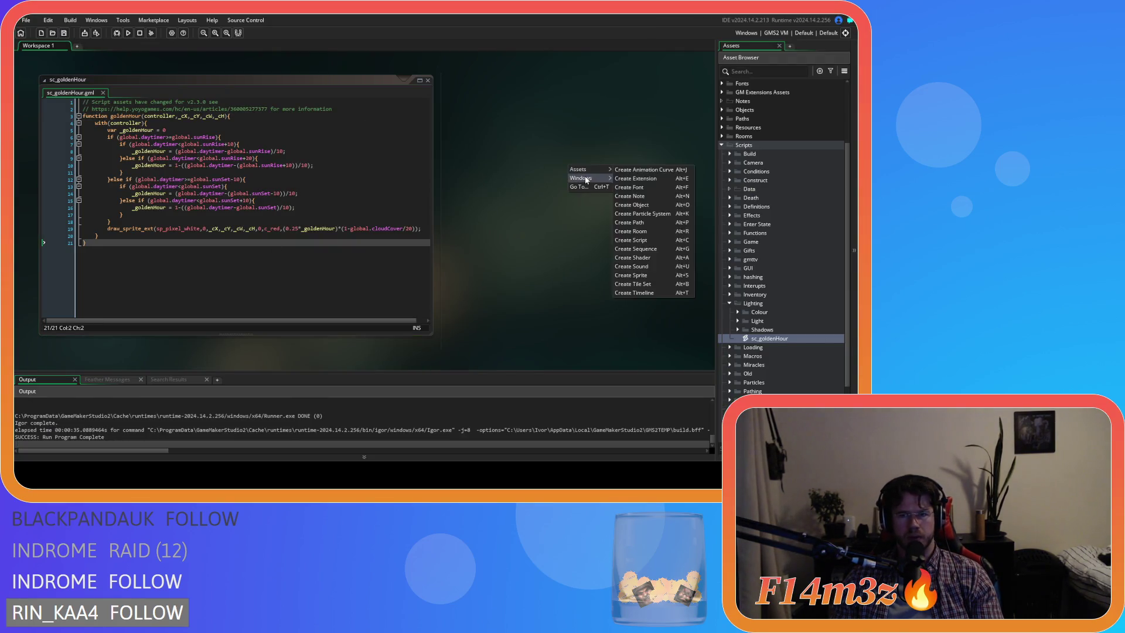
pyautogui.click(641, 201)
pyautogui.click(730, 303)
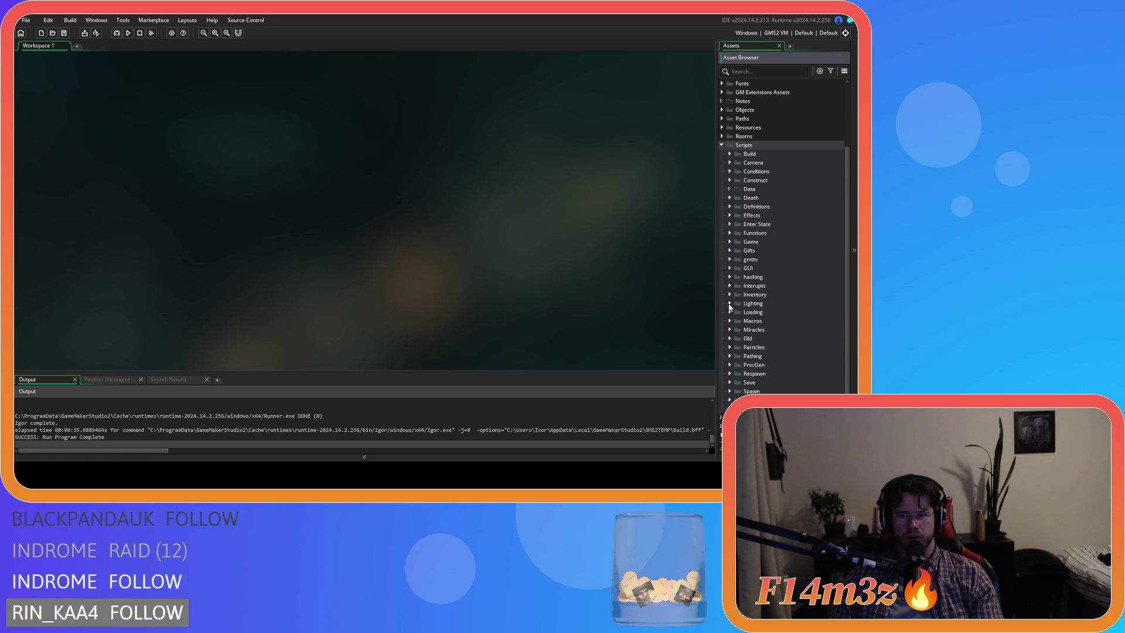
pyautogui.click(722, 146)
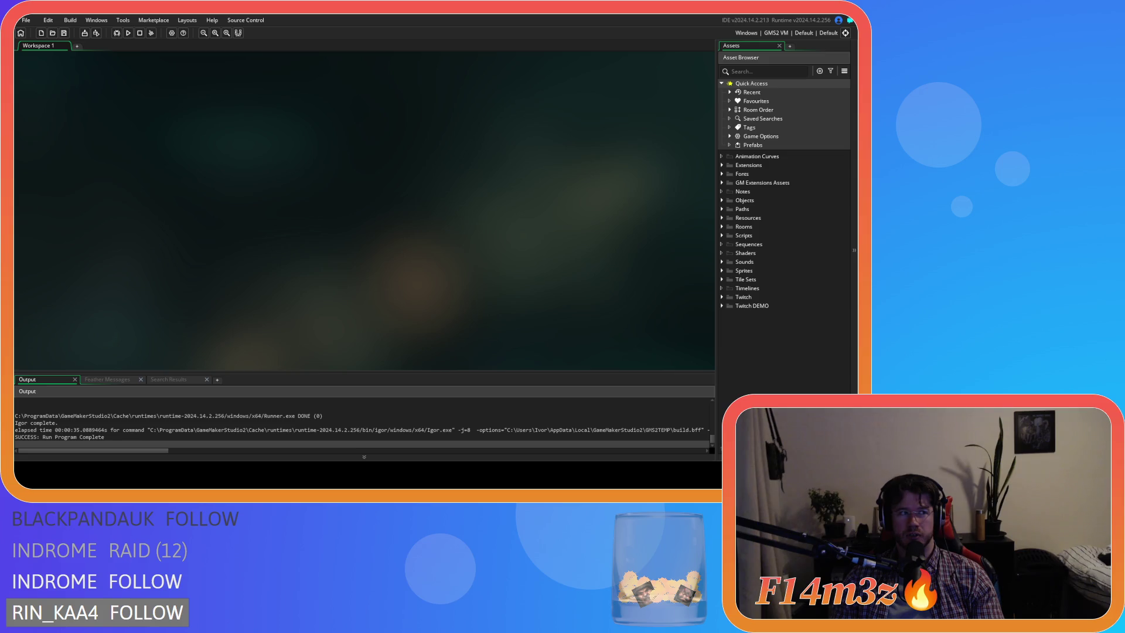
# Step: Change the Windows game version from 0.6.5.9 to 0.6.6.0 in Game Options and apply it
pyautogui.click(172, 33)
pyautogui.click(63, 136)
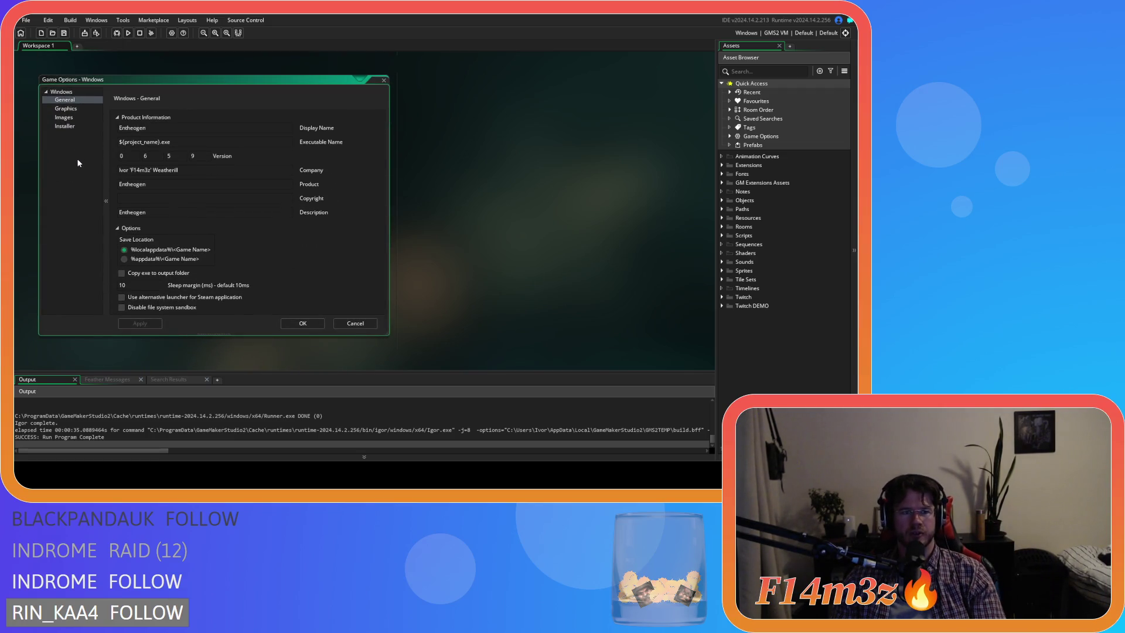
pyautogui.doubleClick(169, 157)
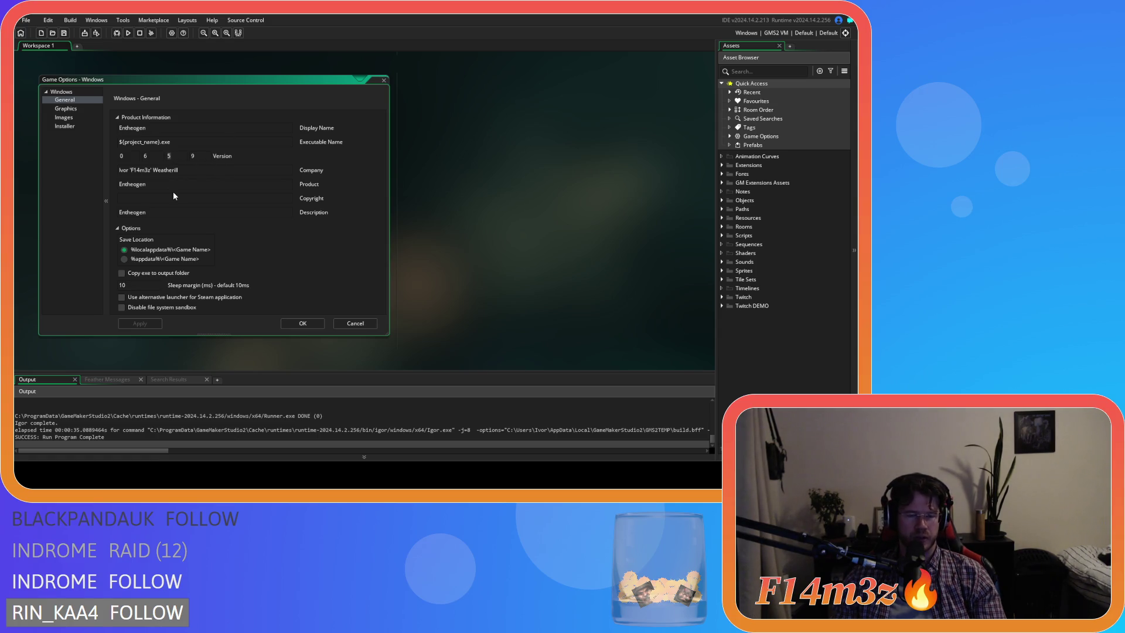
pyautogui.write('6')
pyautogui.click(194, 156)
pyautogui.write('0')
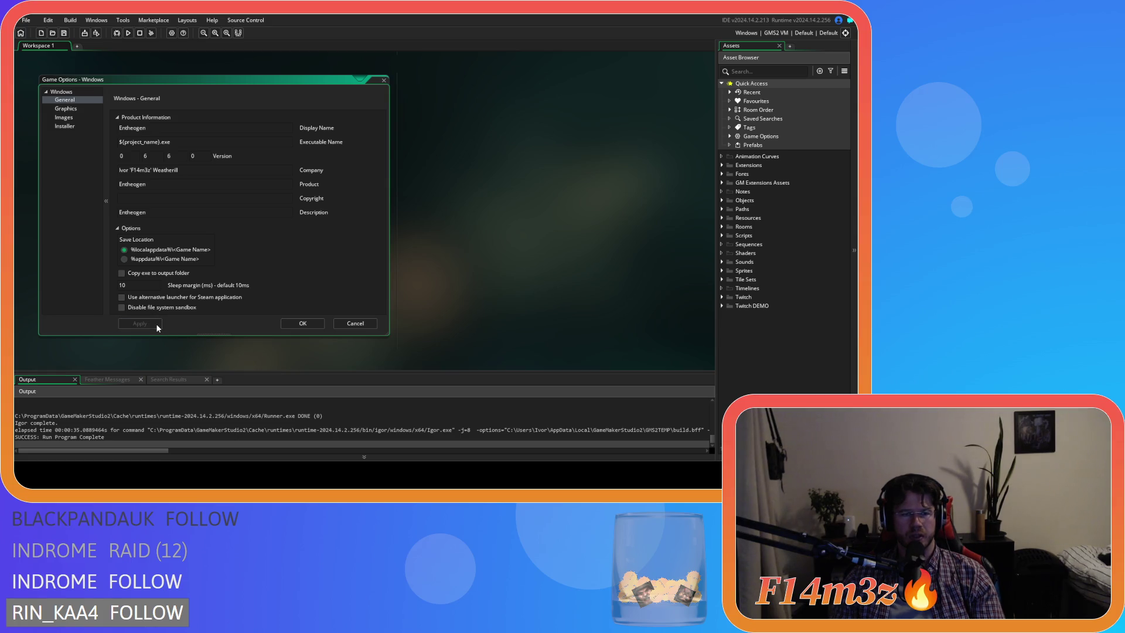
pyautogui.click(291, 322)
pyautogui.rightClick(513, 301)
pyautogui.rightClick(497, 215)
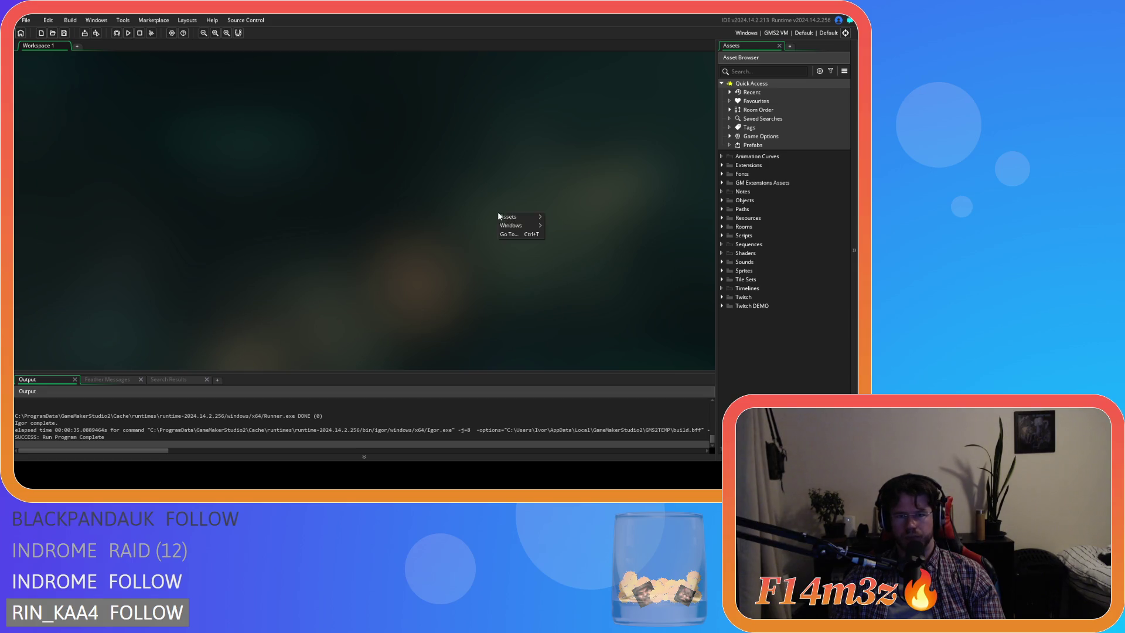
pyautogui.click(557, 247)
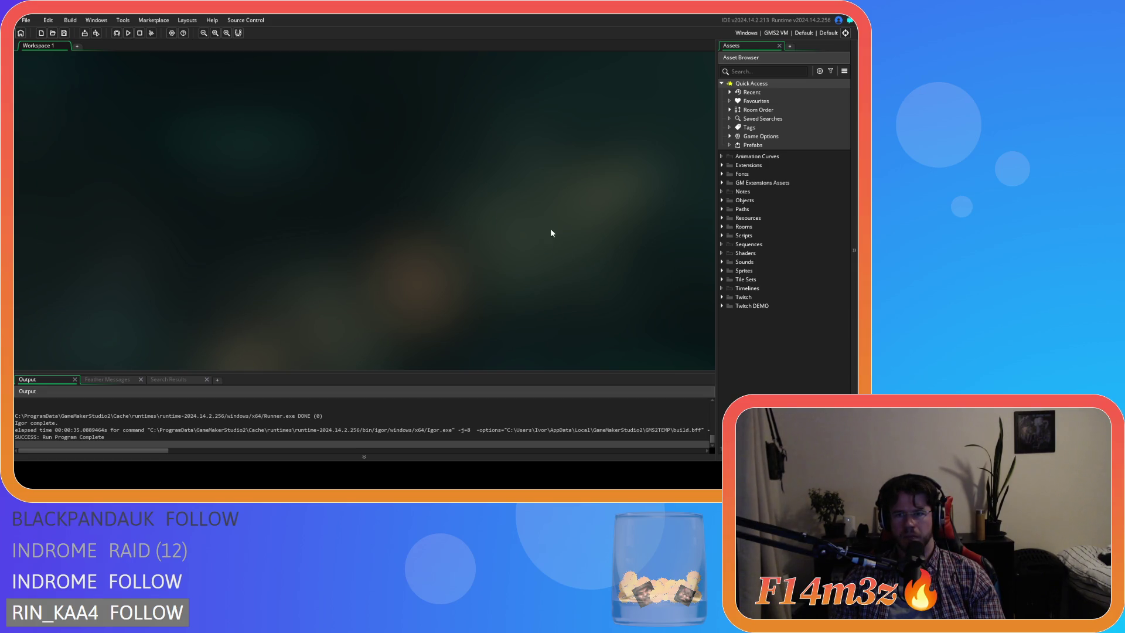